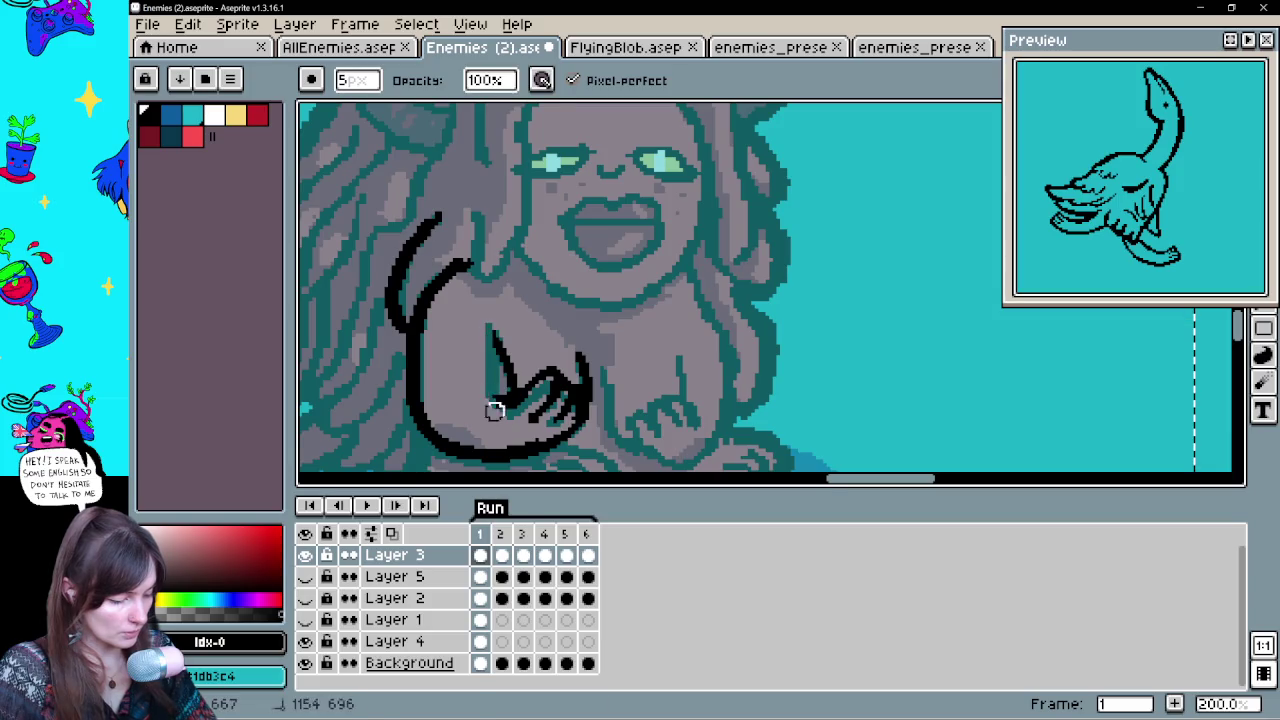
Ink the curled fingers of the left hand and the fingers of the second clawed hand
drag(492, 330, 495, 335)
key(e)
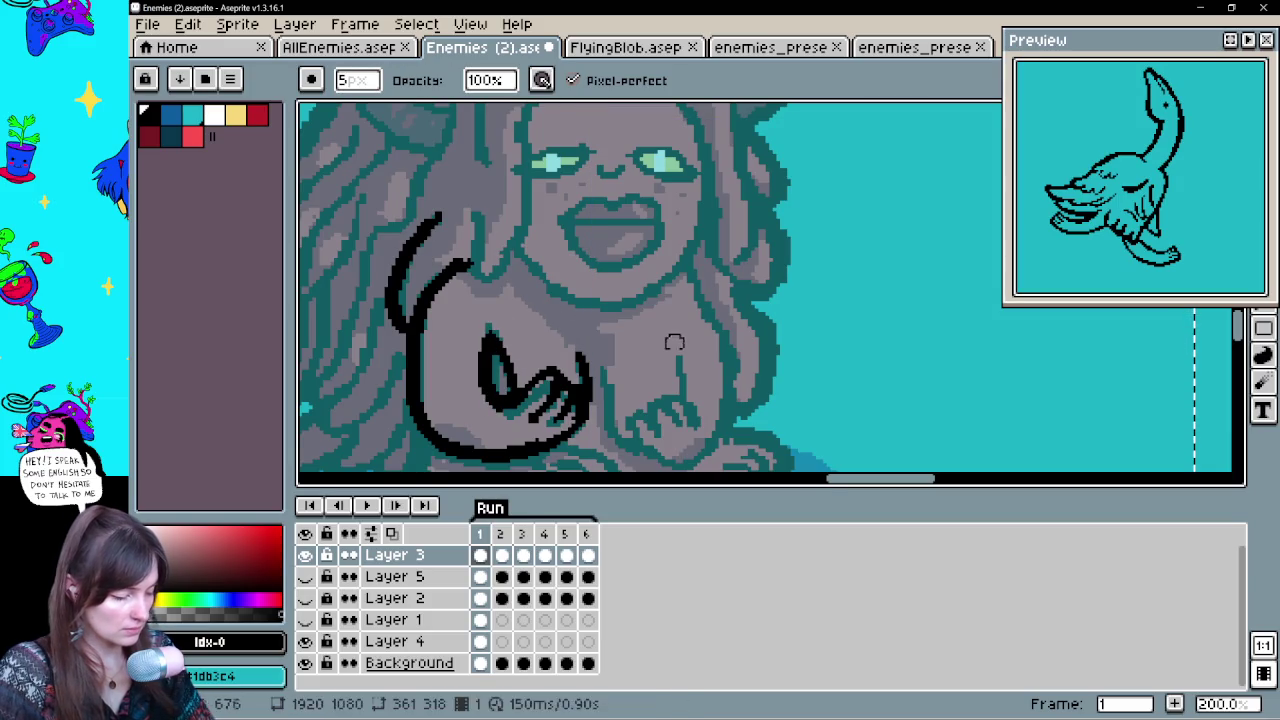
key(b)
mouse_move(600, 354)
mouse_down()
mouse_move(614, 432)
mouse_move(579, 372)
mouse_move(626, 398)
mouse_up()
mouse_move(586, 352)
mouse_down()
mouse_move(620, 370)
mouse_move(658, 330)
mouse_up()
drag(638, 288, 656, 330)
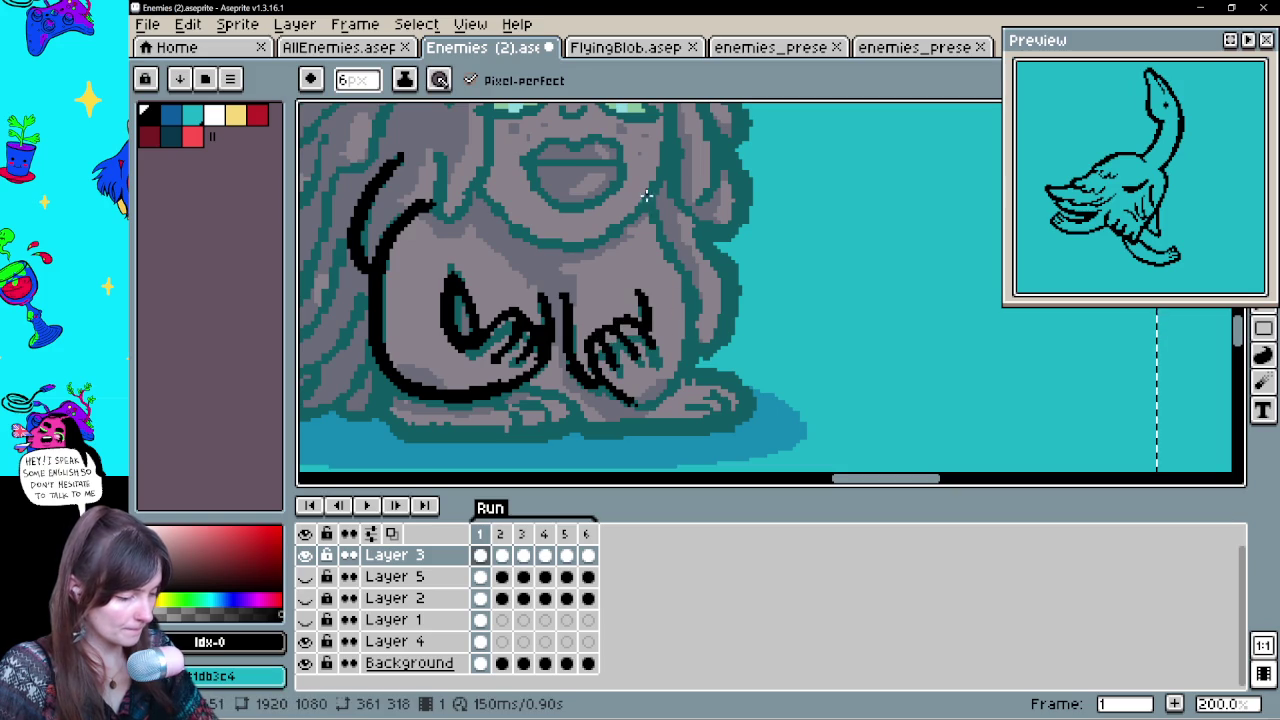
Trace the body's right side as one full vertical arc, redrawing until it fits
mouse_move(640, 198)
mouse_down()
mouse_move(686, 366)
mouse_move(632, 398)
mouse_move(690, 232)
mouse_up()
key(v)
key(ctrl+z)
key(b)
key(ctrl+z)
mouse_move(634, 402)
mouse_down()
mouse_move(688, 288)
mouse_move(634, 202)
mouse_up()
key(ctrl+z)
drag(634, 404, 634, 196)
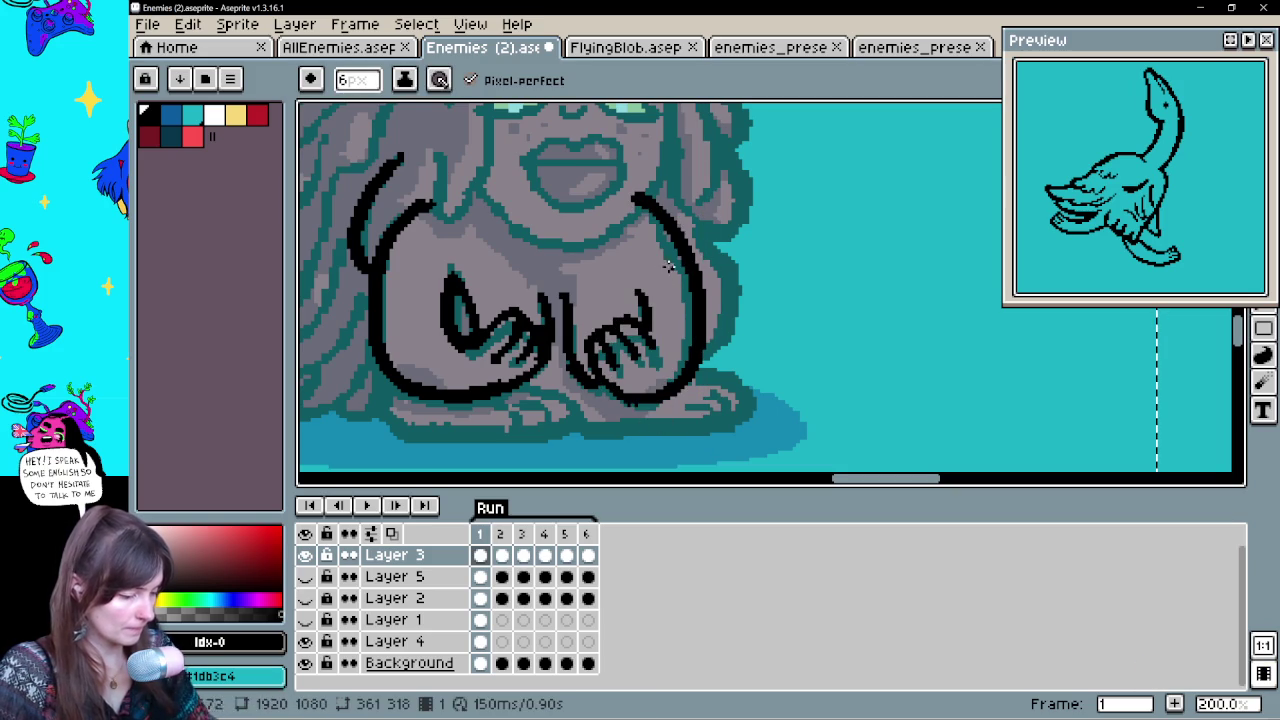
key(e)
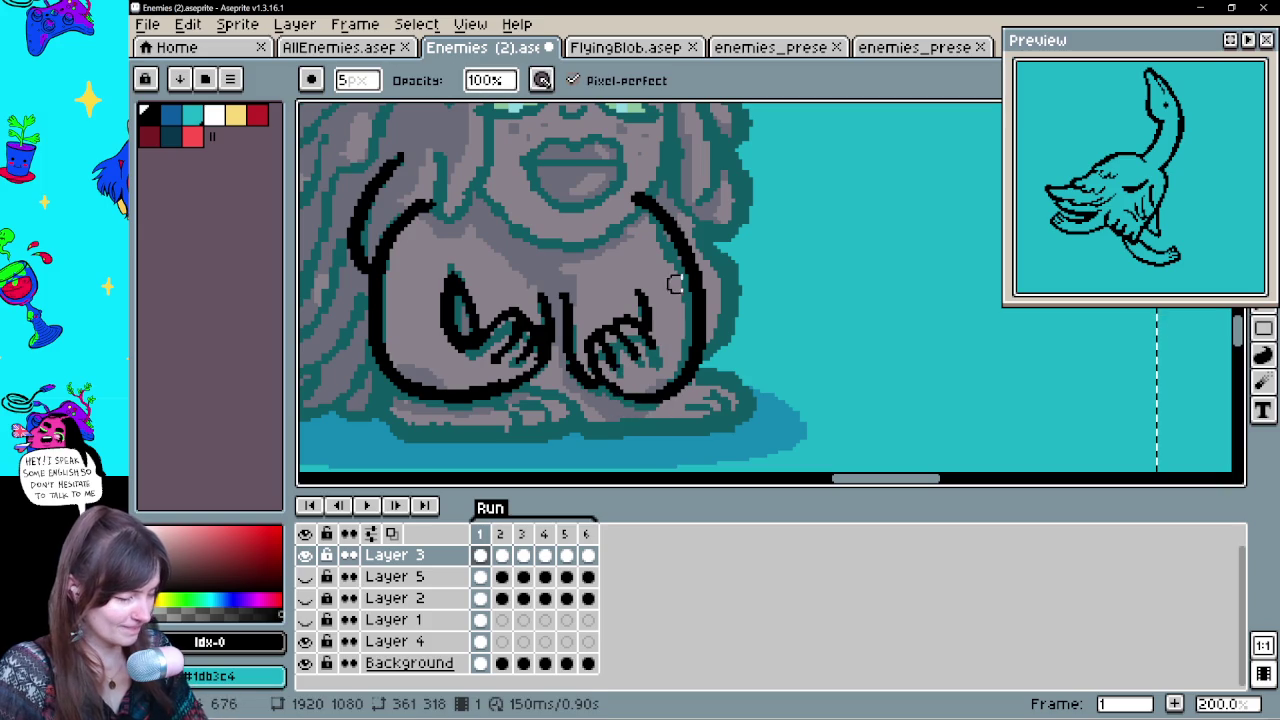
key(h)
drag(743, 229, 777, 423)
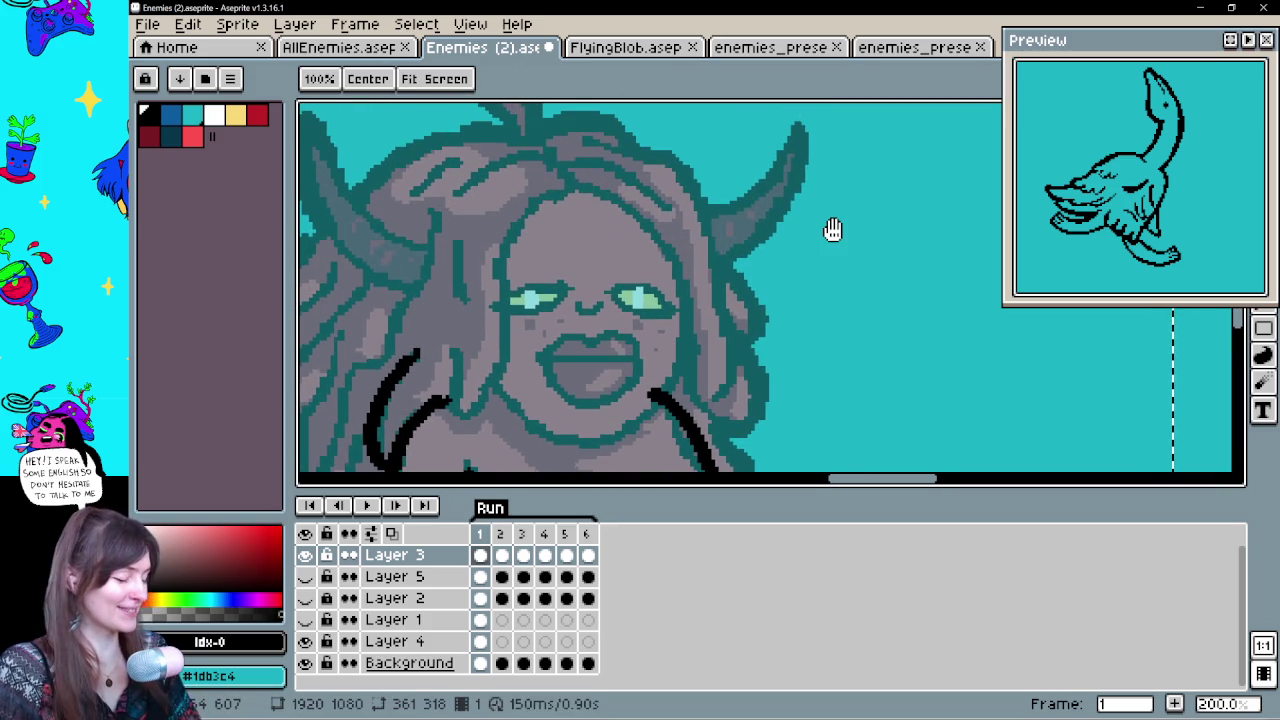
Ink the jawline from the mouth around the chin, and the left eye's upper lid
drag(833, 230, 848, 190)
key(b)
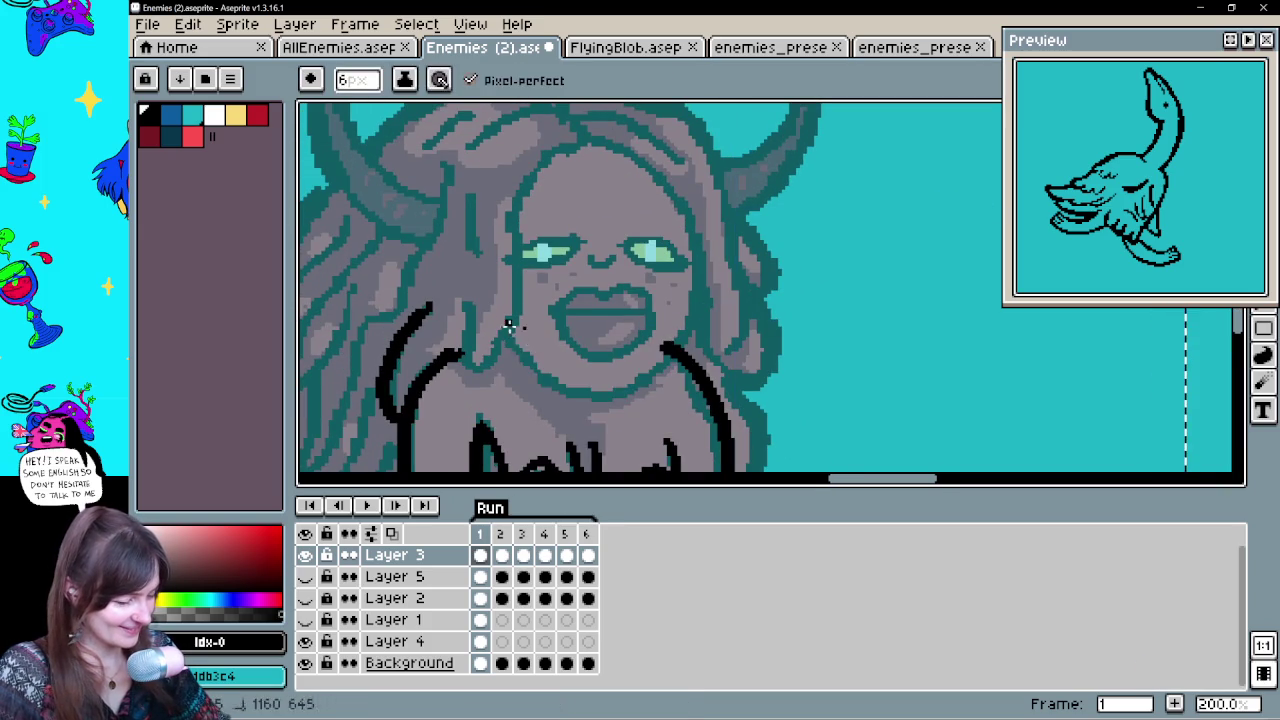
drag(510, 326, 666, 180)
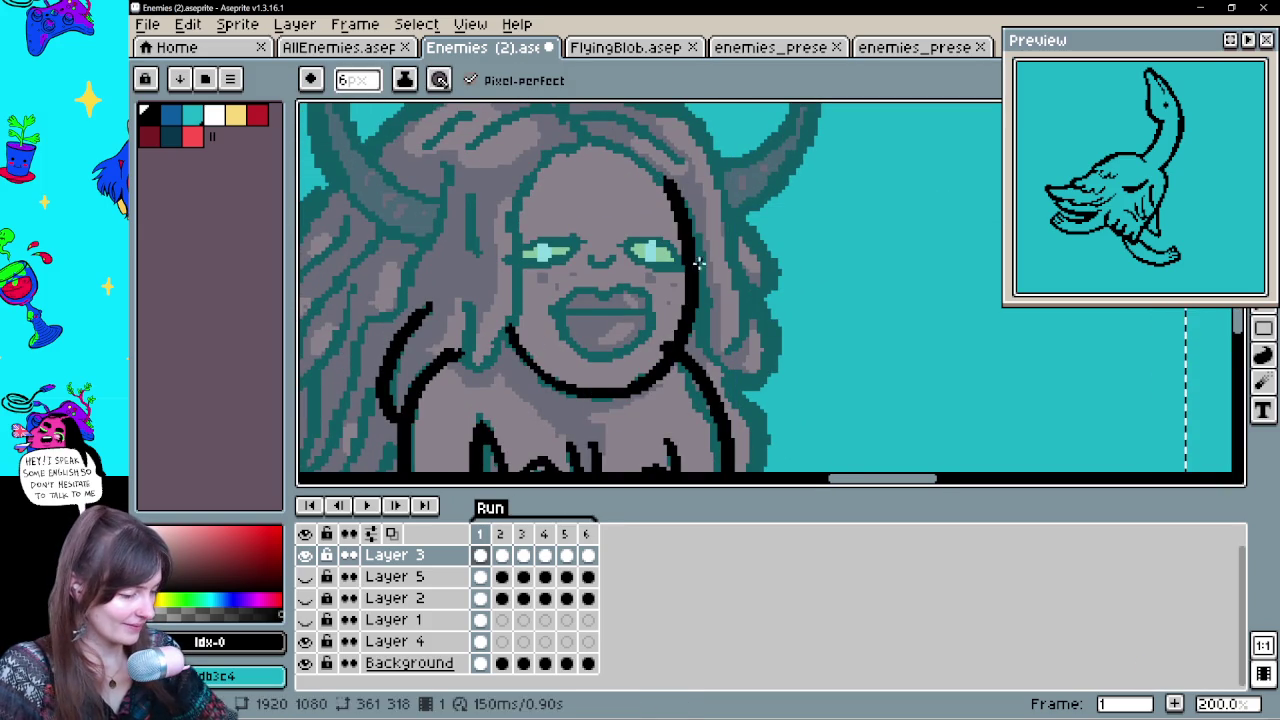
key(e)
key(b)
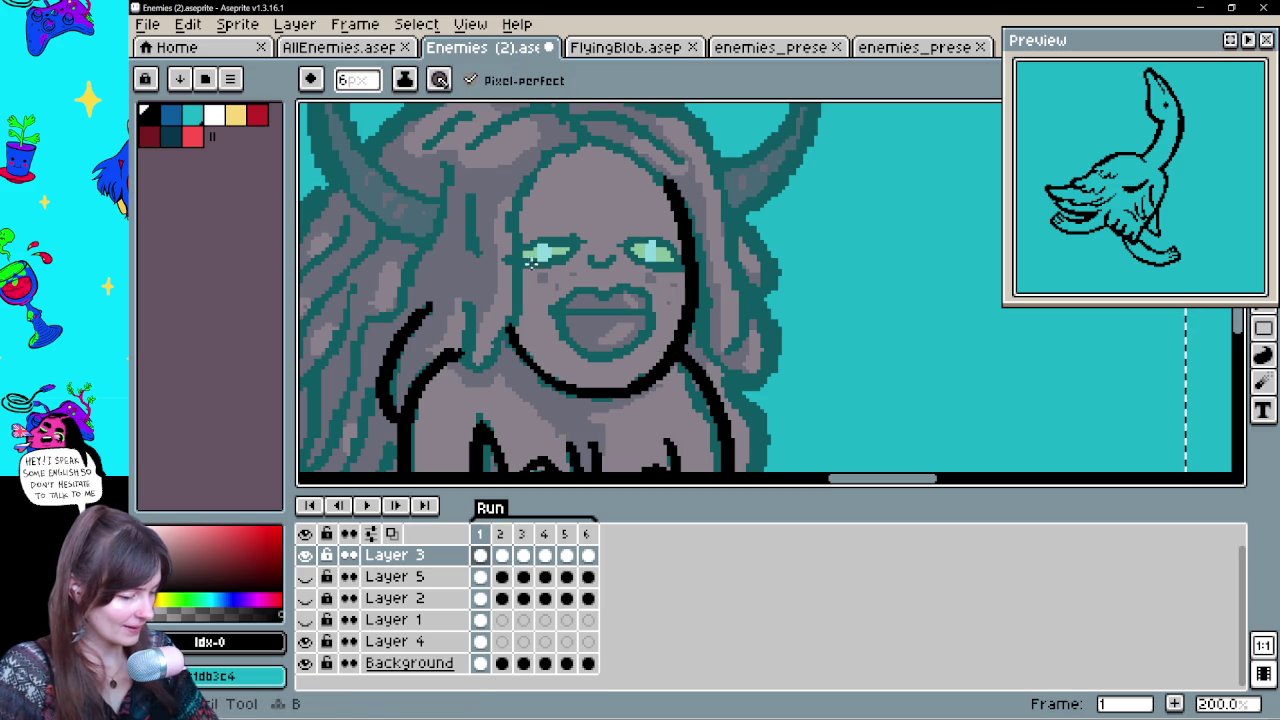
drag(498, 262, 578, 240)
mouse_move(497, 259)
mouse_down()
mouse_move(582, 228)
mouse_move(686, 262)
mouse_up()
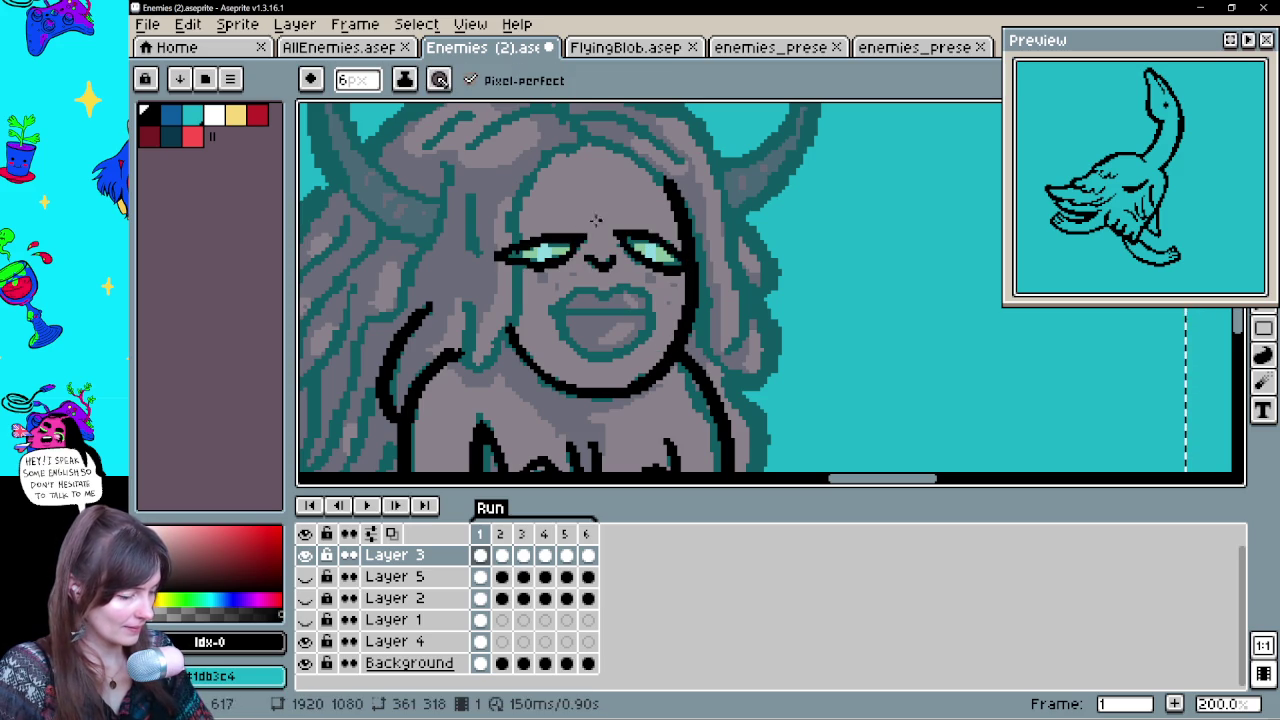
Outline the upper lip, retrying the stroke several times
mouse_move(548, 308)
mouse_down()
mouse_move(612, 288)
mouse_move(652, 302)
mouse_up()
key(ctrl+z)
key(ctrl+z)
mouse_move(546, 312)
mouse_down()
mouse_move(604, 295)
mouse_move(660, 302)
mouse_up()
key(ctrl+z)
drag(548, 312, 660, 310)
key(ctrl+z)
drag(548, 310, 660, 302)
key(ctrl+z)
mouse_move(550, 300)
mouse_down()
mouse_move(563, 337)
mouse_move(660, 302)
mouse_up()
key(ctrl+z)
drag(548, 302, 664, 298)
key(ctrl+z)
drag(550, 302, 656, 302)
key(ctrl+z)
Ink the line across the mouth and the lower lip, redoing until it sits right
drag(560, 305, 650, 322)
key(ctrl+z)
drag(546, 308, 648, 316)
key(ctrl+z)
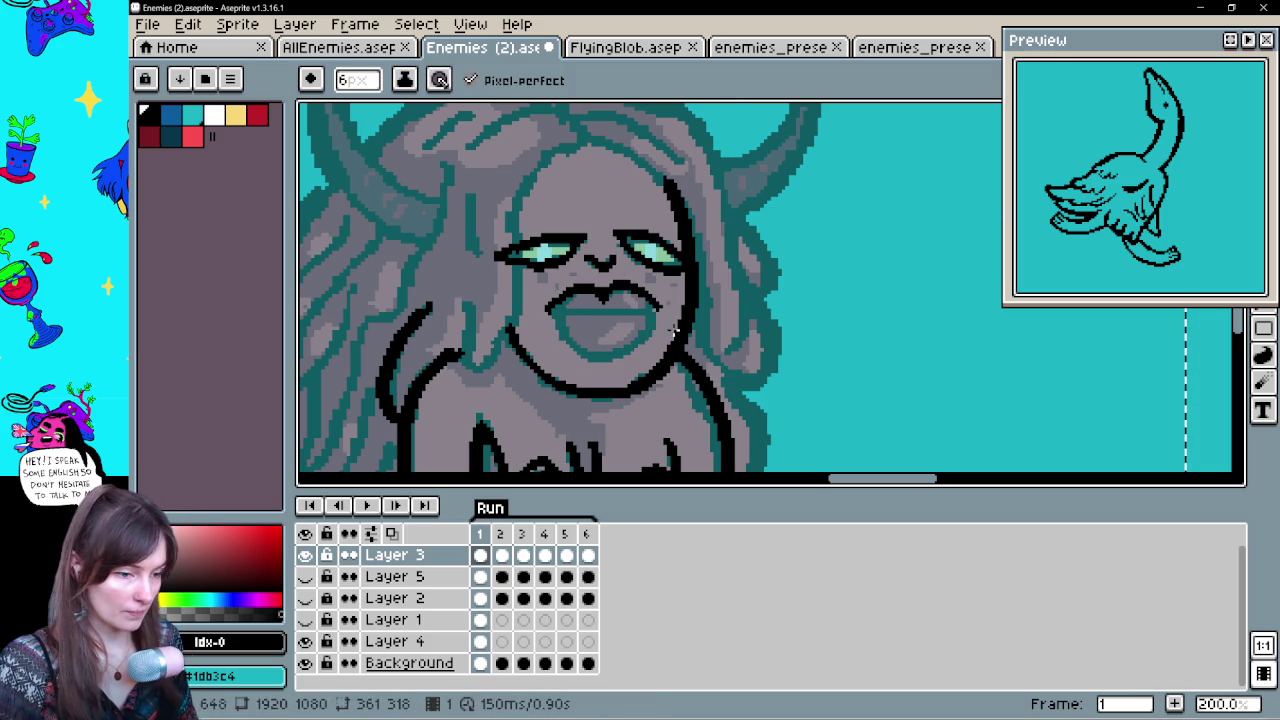
mouse_move(544, 304)
mouse_down()
mouse_move(606, 318)
mouse_move(585, 312)
mouse_up()
key(ctrl+z)
key(ctrl+z)
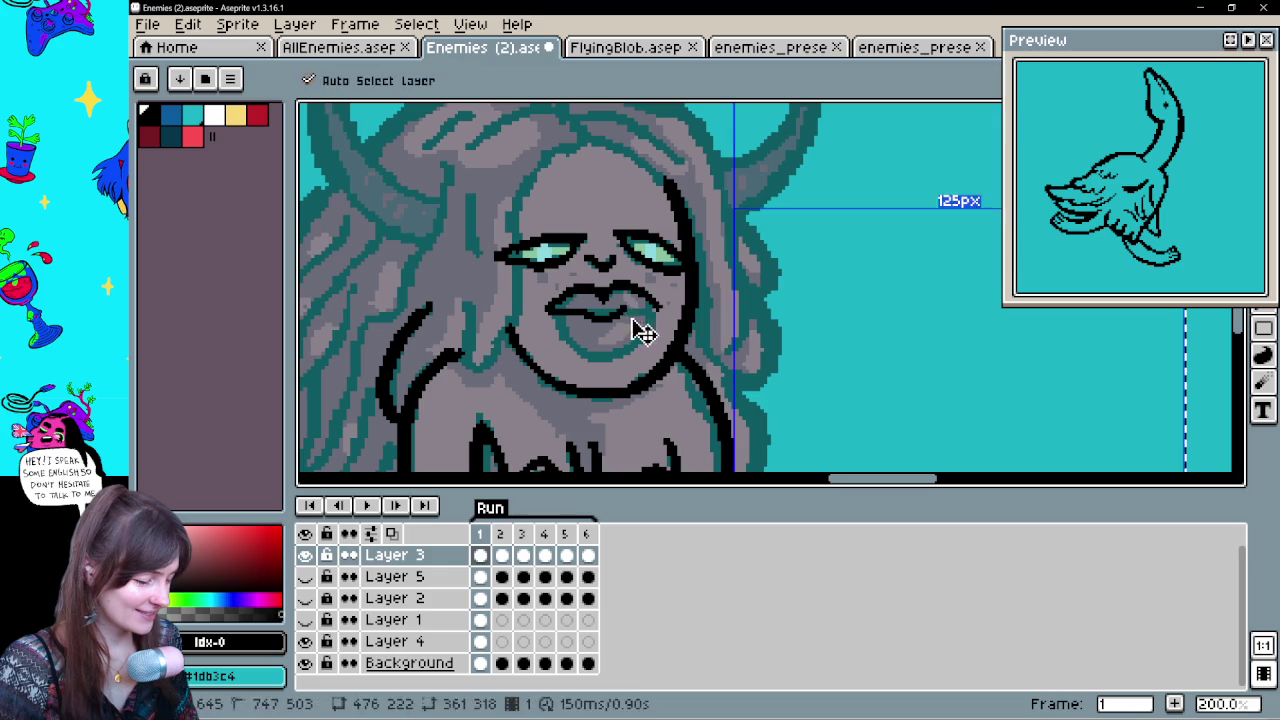
key(b)
key(ctrl+z)
drag(616, 310, 658, 308)
key(ctrl+z)
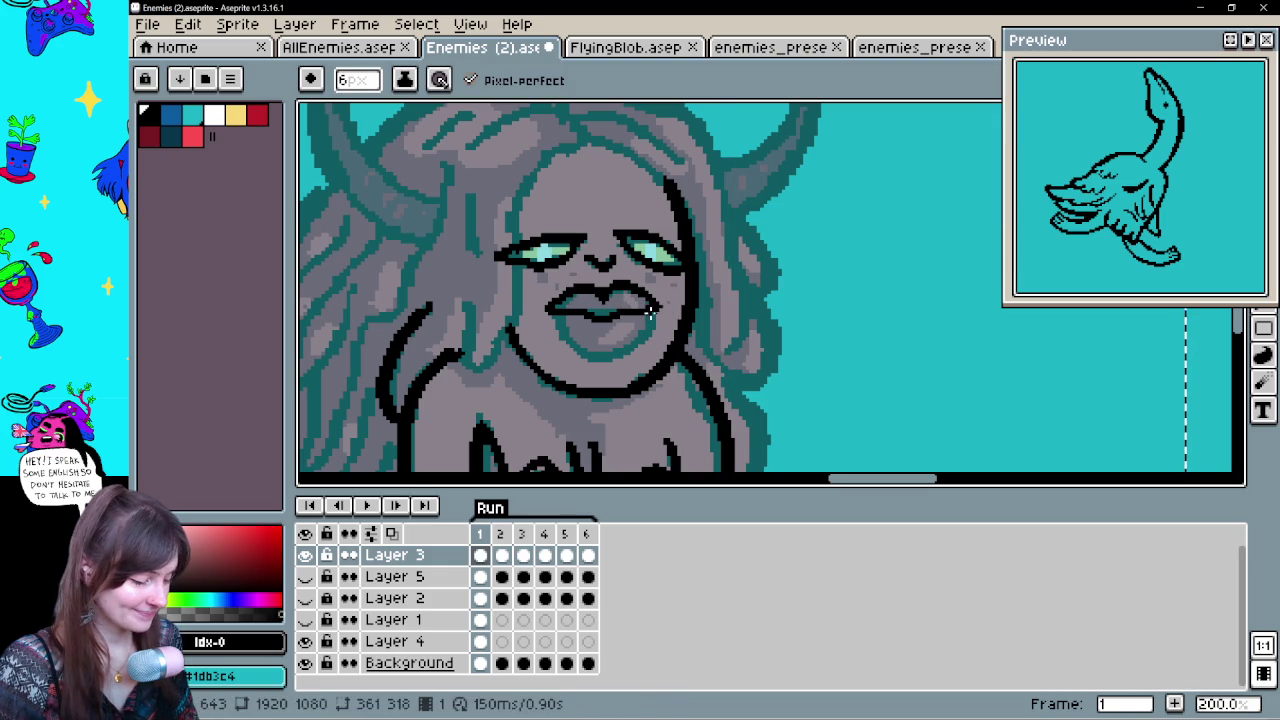
key(e)
key(b)
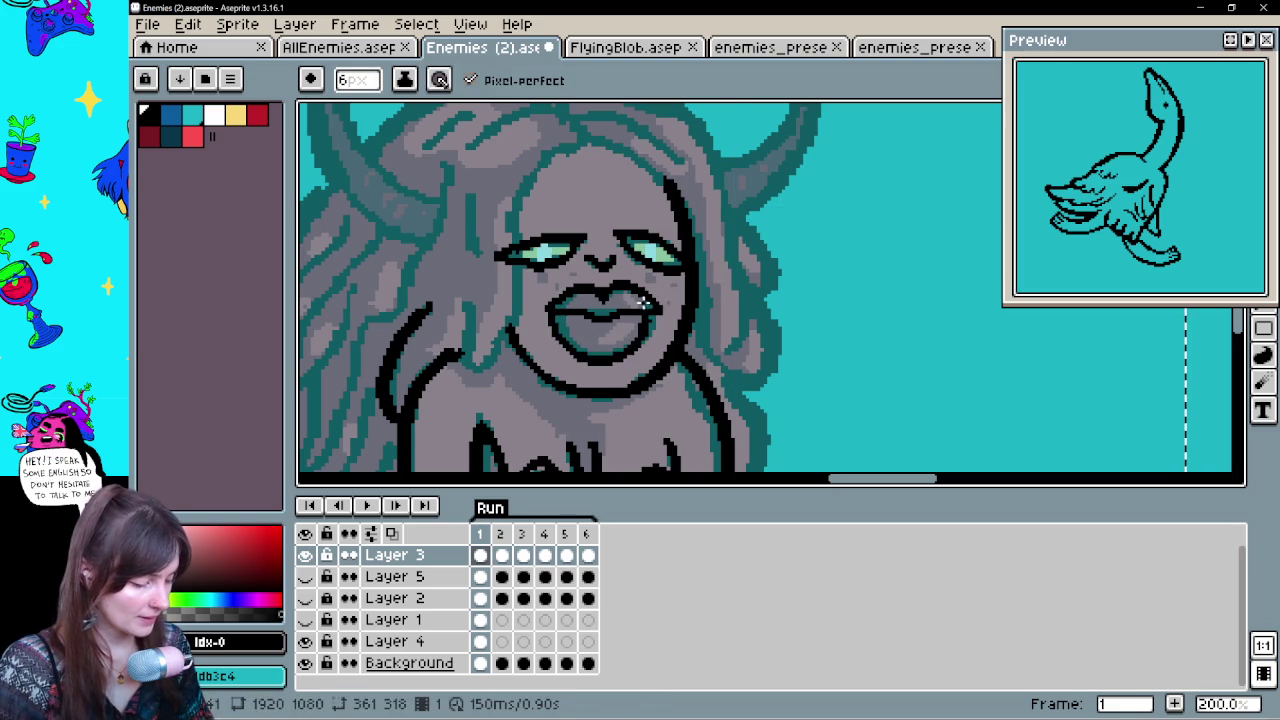
key(ctrl+z)
mouse_move(550, 308)
mouse_down()
mouse_move(566, 340)
mouse_move(656, 312)
mouse_up()
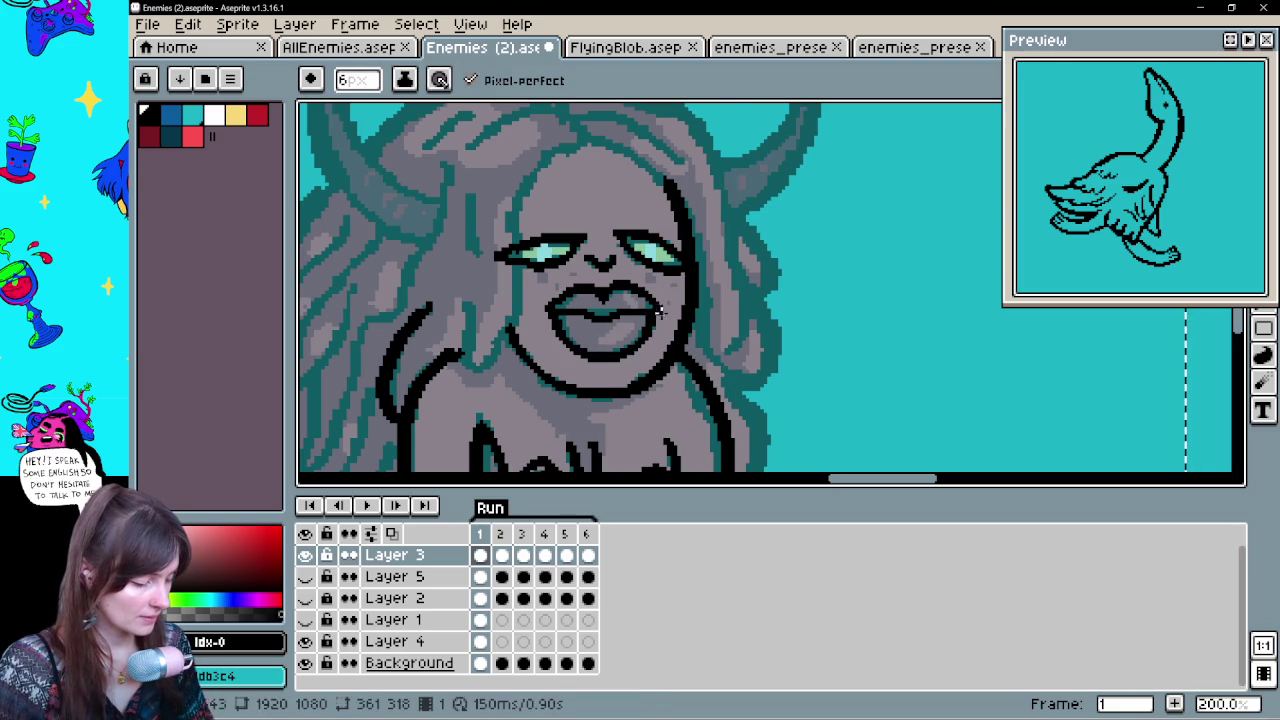
Ink the left side of the face
drag(610, 200, 528, 390)
key(ctrl+z)
drag(612, 203, 482, 438)
Continue the face's left side and close the outline with an arc over the forehead
drag(488, 350, 486, 425)
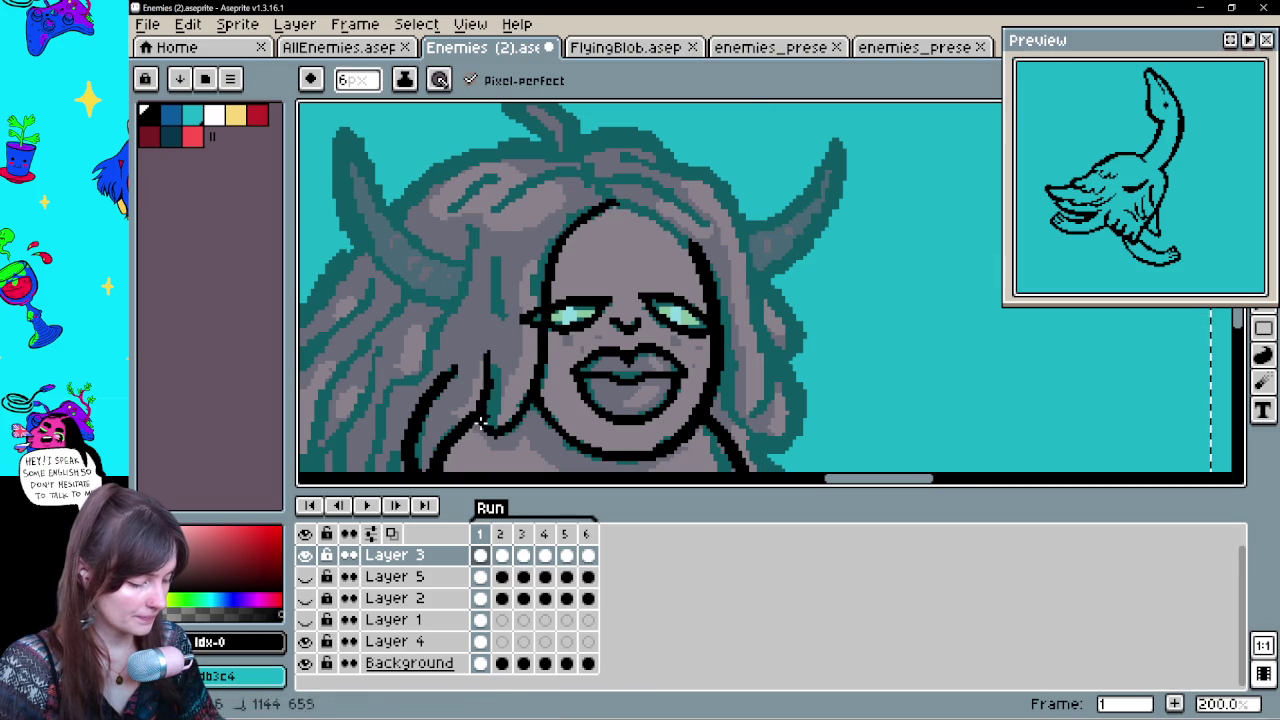
drag(617, 205, 672, 236)
key(ctrl+z)
drag(614, 204, 718, 282)
key(ctrl+z)
drag(614, 202, 690, 236)
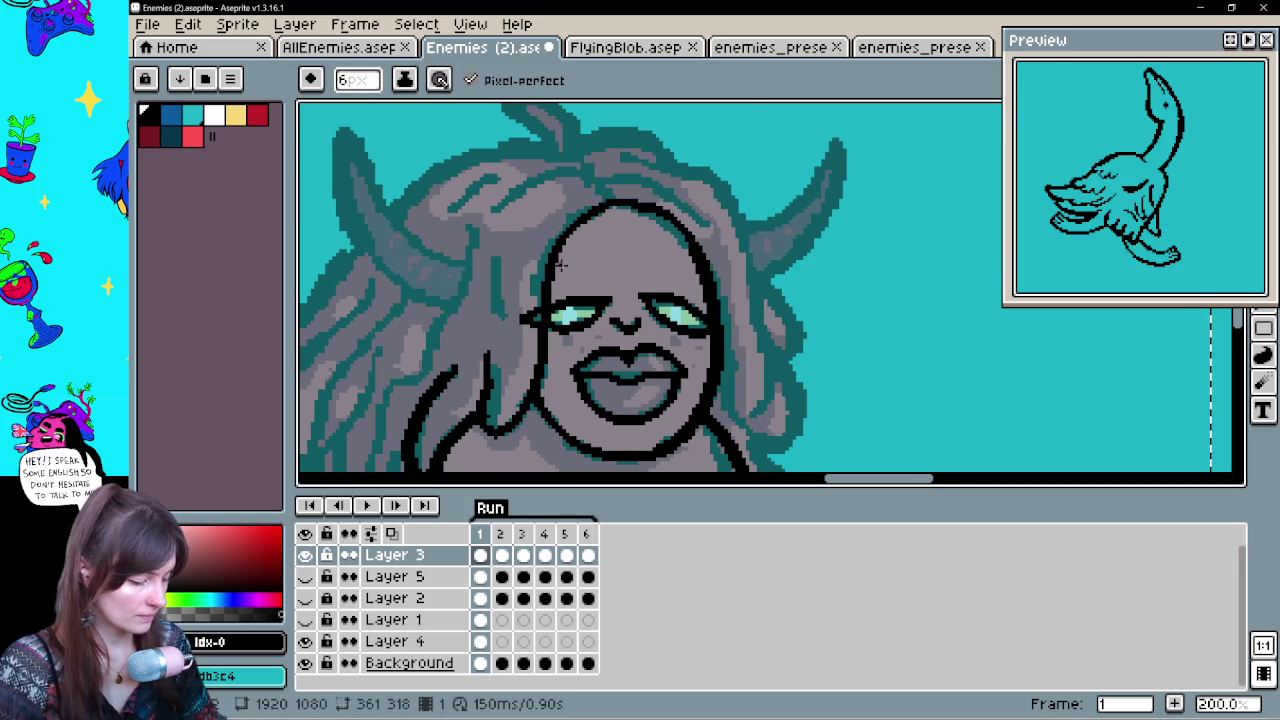
Ink the outer edge of the hair on the right side
drag(700, 312, 707, 262)
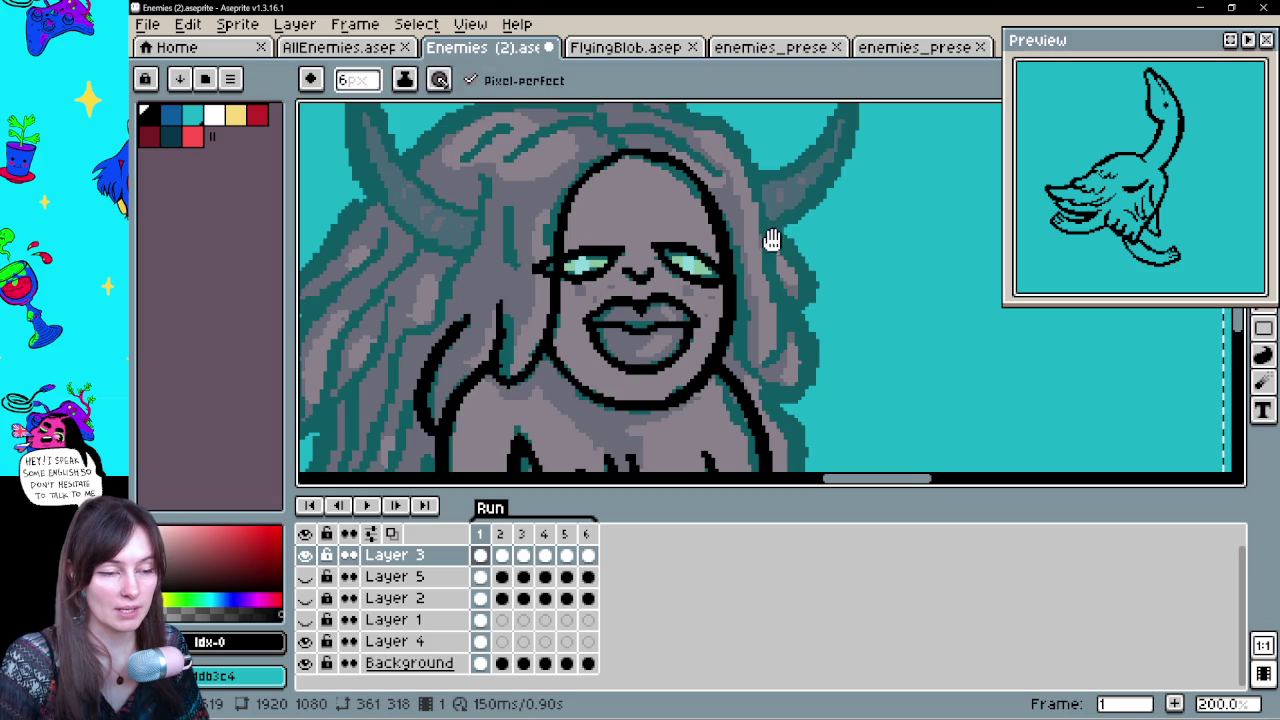
drag(773, 240, 815, 310)
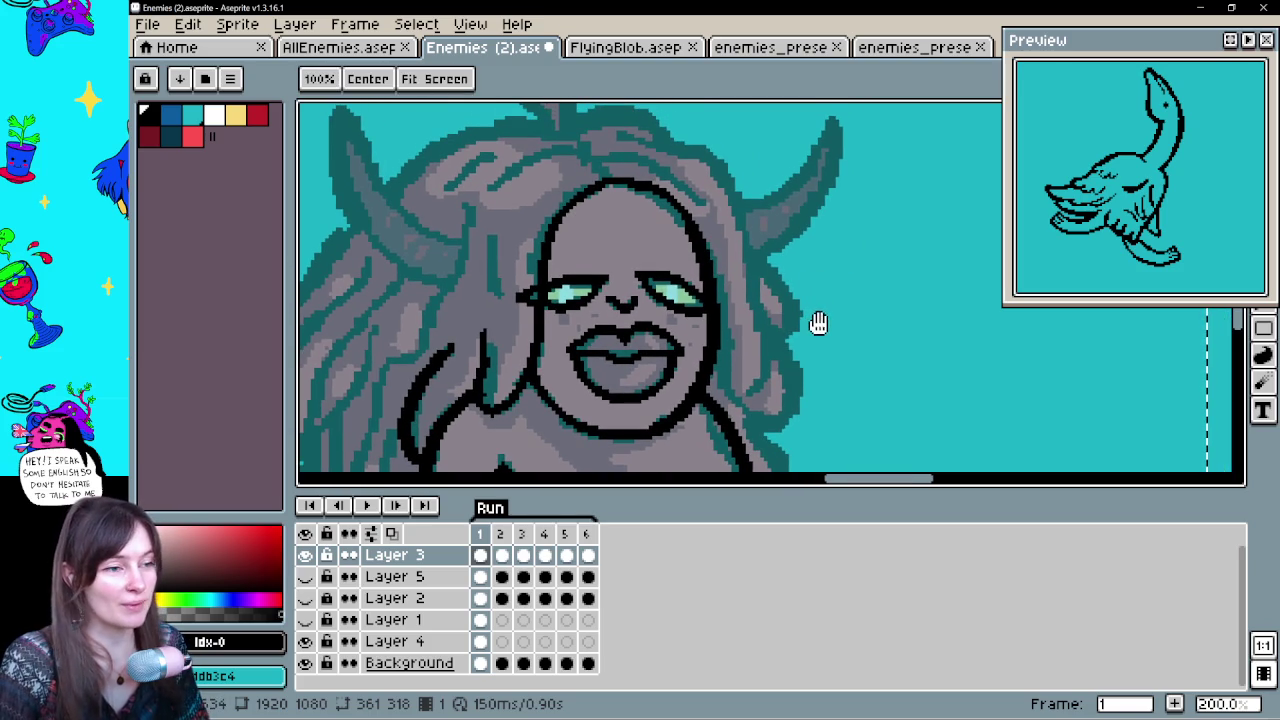
drag(809, 286, 829, 296)
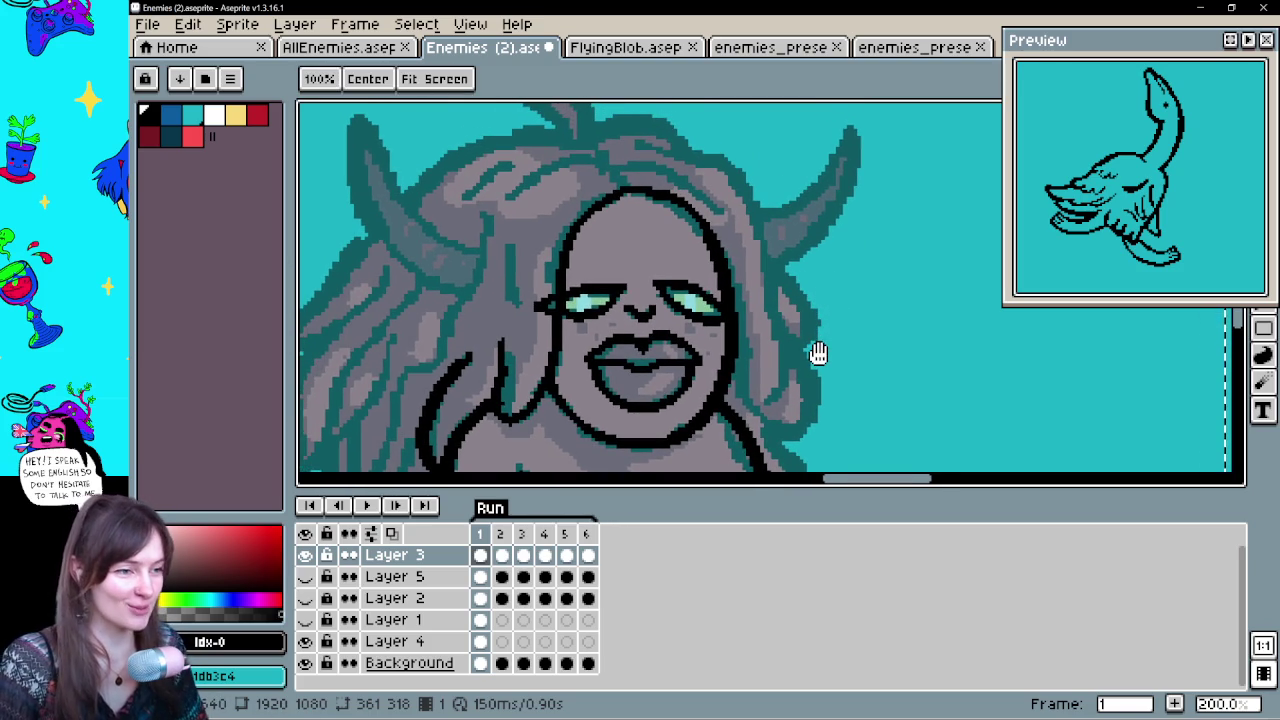
drag(818, 352, 792, 328)
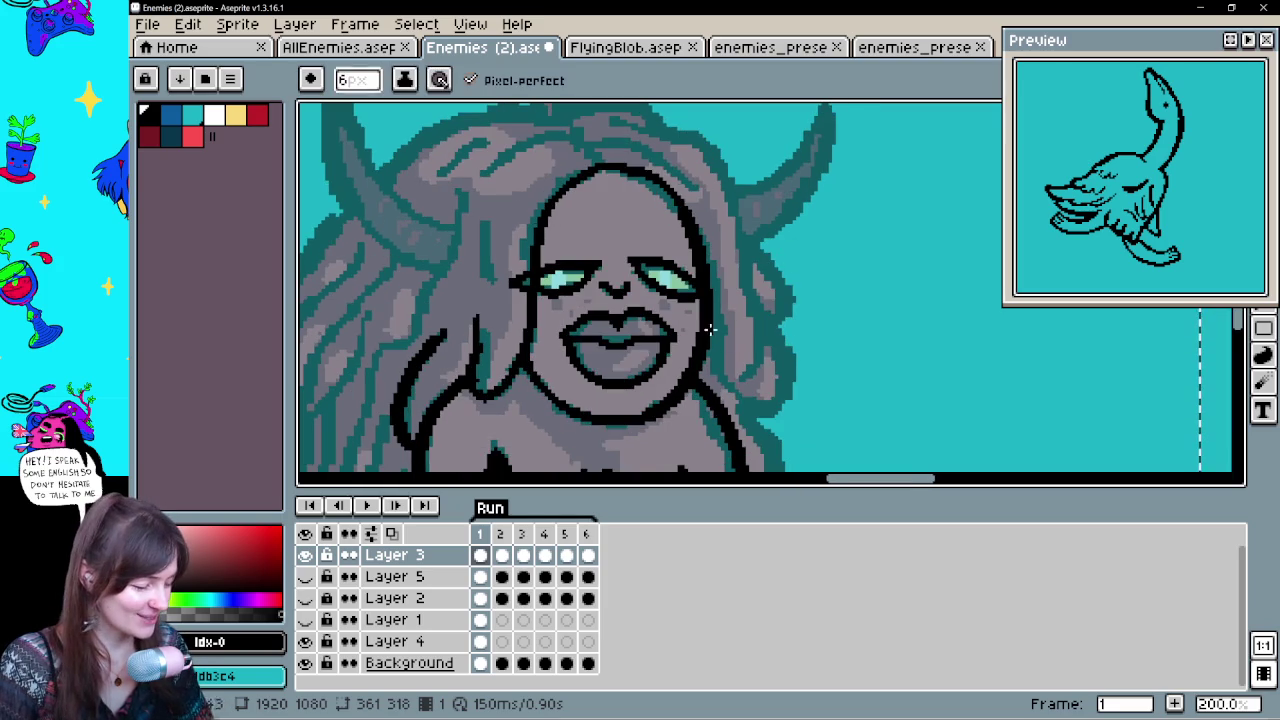
mouse_move(725, 375)
mouse_down()
mouse_move(720, 150)
mouse_move(766, 289)
mouse_move(660, 242)
mouse_move(740, 310)
mouse_up()
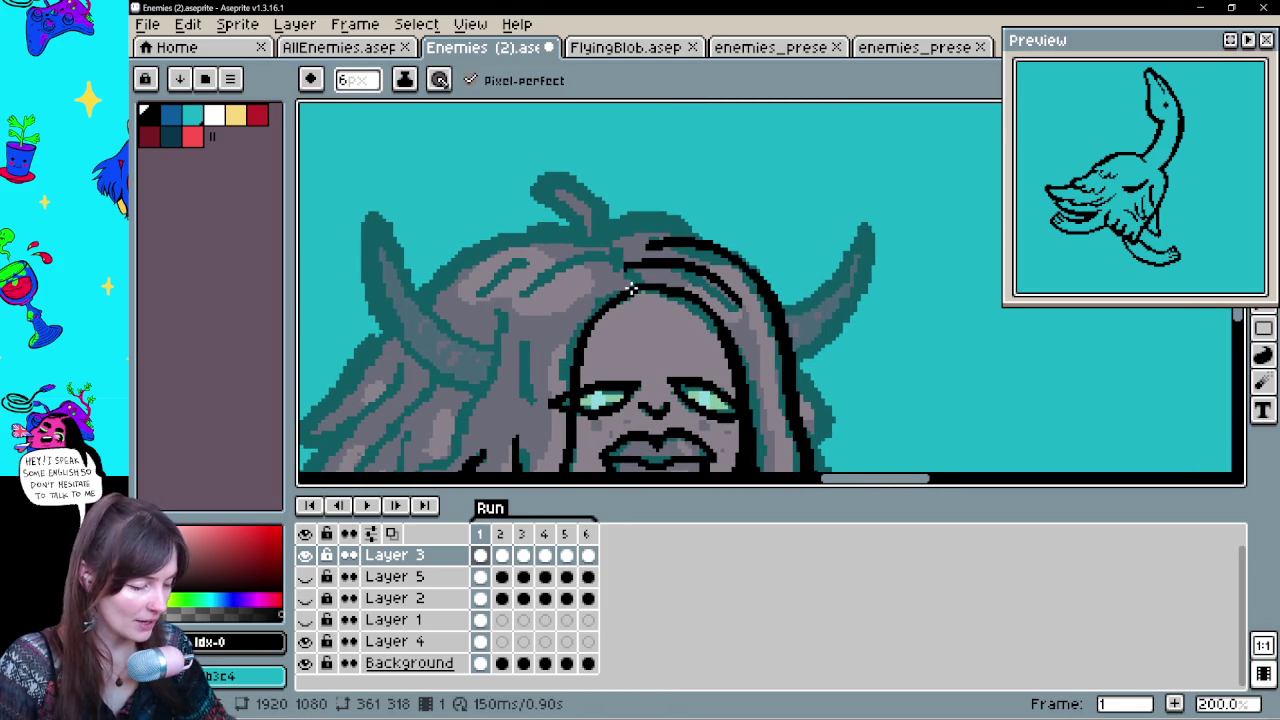
Ink a hair strand, an arc over the top of the head, and the hair tuft
drag(630, 292, 594, 247)
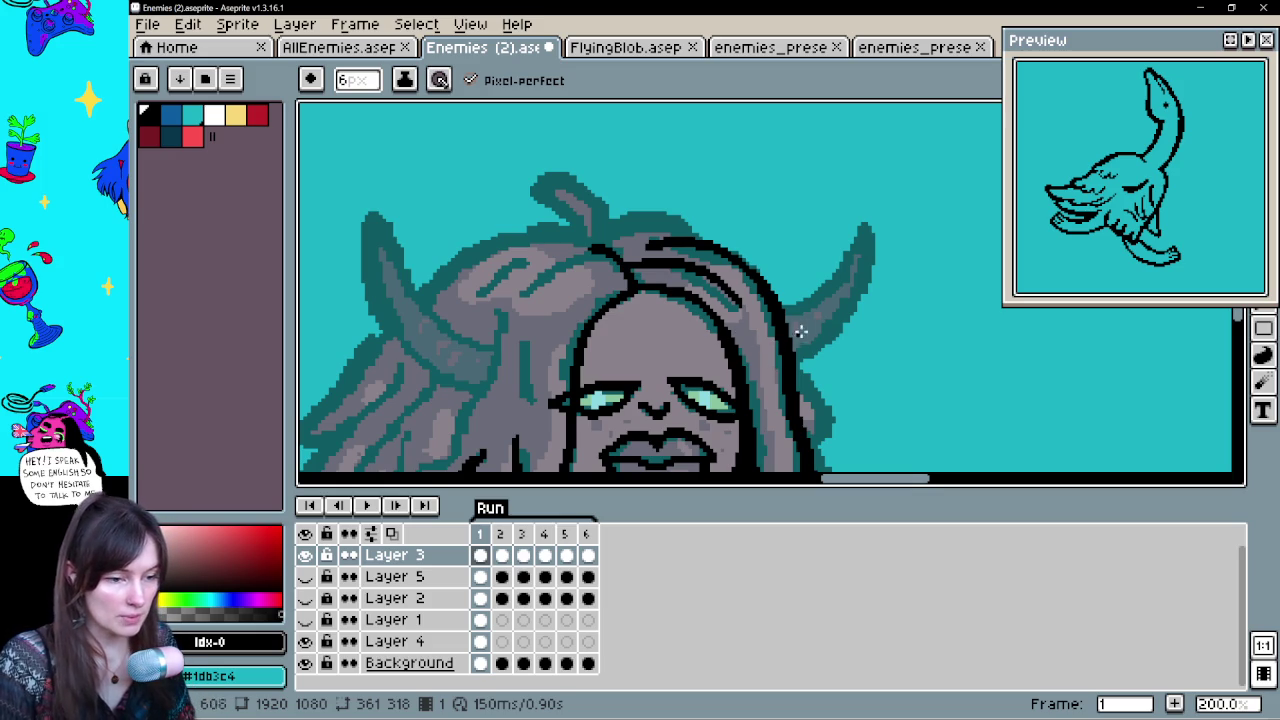
drag(777, 320, 800, 288)
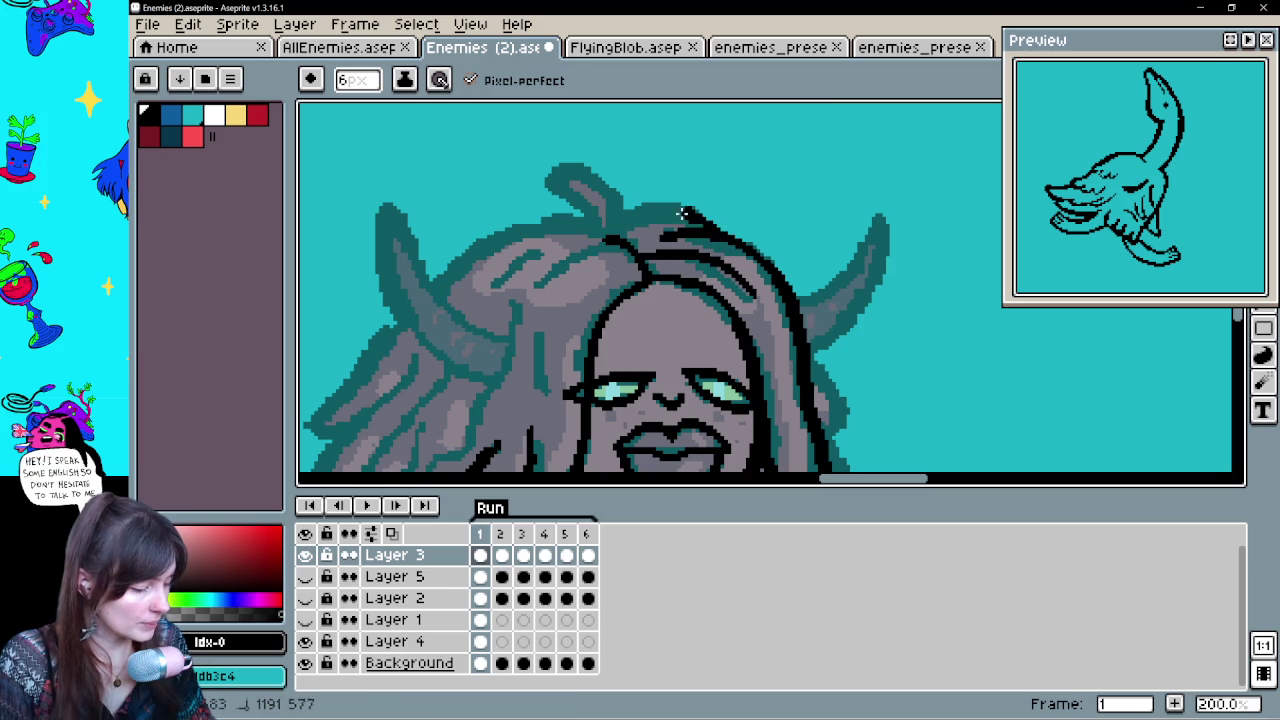
mouse_move(697, 213)
mouse_down()
mouse_move(614, 222)
mouse_move(548, 196)
mouse_move(424, 300)
mouse_up()
drag(646, 303, 766, 281)
Outline the left and right horns and the hair around them
drag(548, 282, 632, 330)
mouse_move(540, 272)
mouse_down()
mouse_move(500, 186)
mouse_move(618, 352)
mouse_up()
drag(775, 349, 495, 357)
drag(643, 287, 660, 350)
key(ctrl+z)
mouse_move(643, 292)
mouse_down()
mouse_move(714, 214)
mouse_move(655, 340)
mouse_move(849, 311)
mouse_up()
drag(705, 369, 857, 297)
mouse_move(714, 323)
mouse_down()
mouse_move(611, 207)
mouse_move(460, 310)
mouse_up()
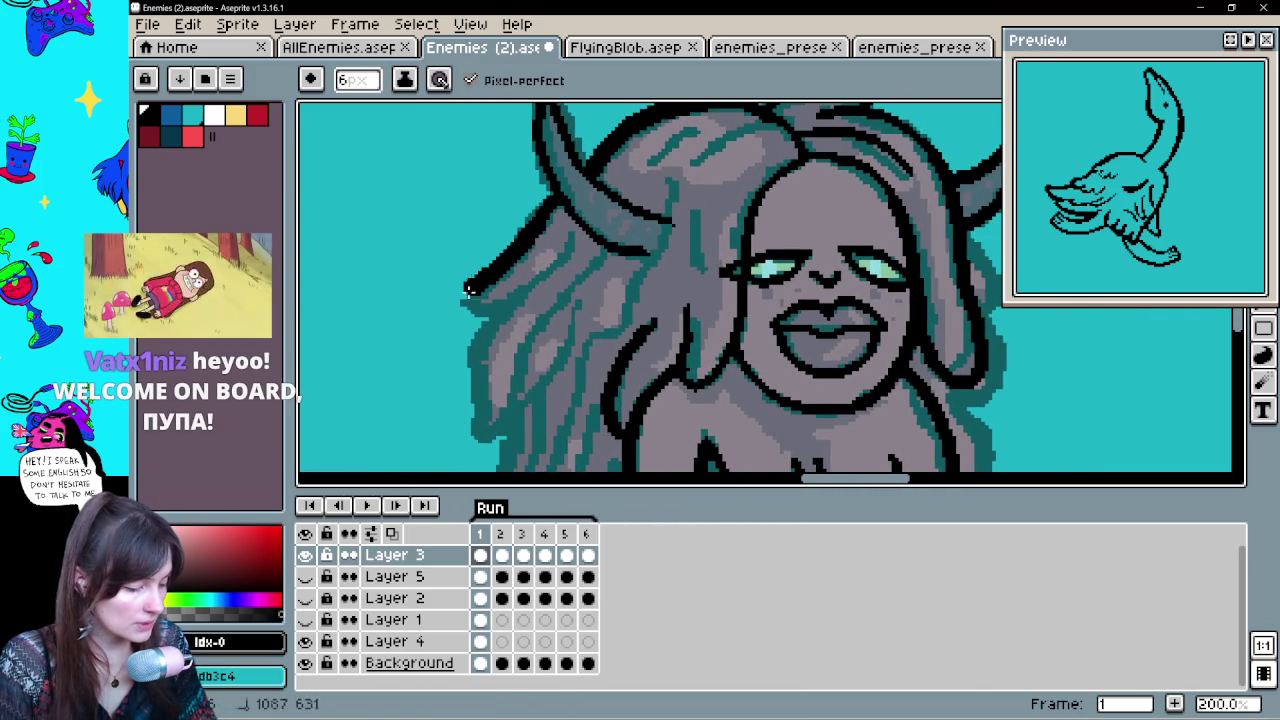
Ink the left hair strands near the horn, including a dark strand across the hair
mouse_move(574, 244)
mouse_down()
mouse_move(497, 318)
mouse_move(480, 450)
mouse_up()
key(ctrl+z)
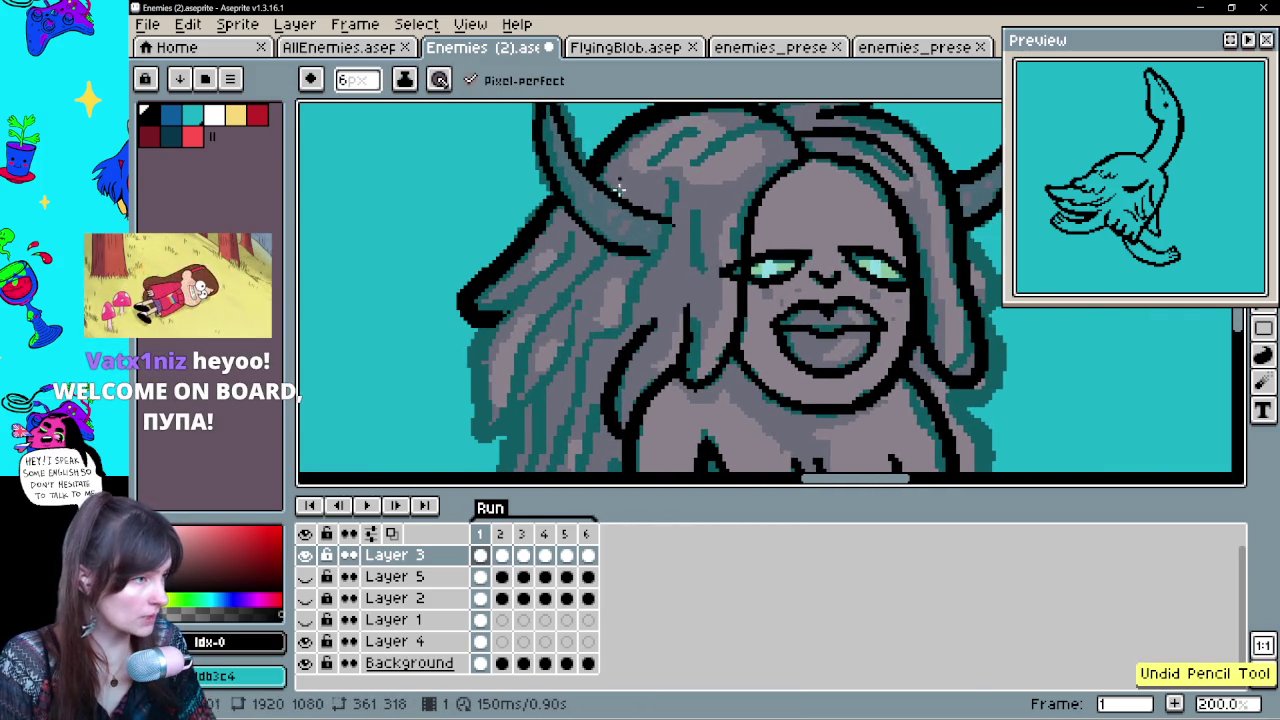
key(space)
mouse_move(684, 342)
mouse_down()
mouse_move(671, 286)
mouse_move(677, 297)
mouse_up()
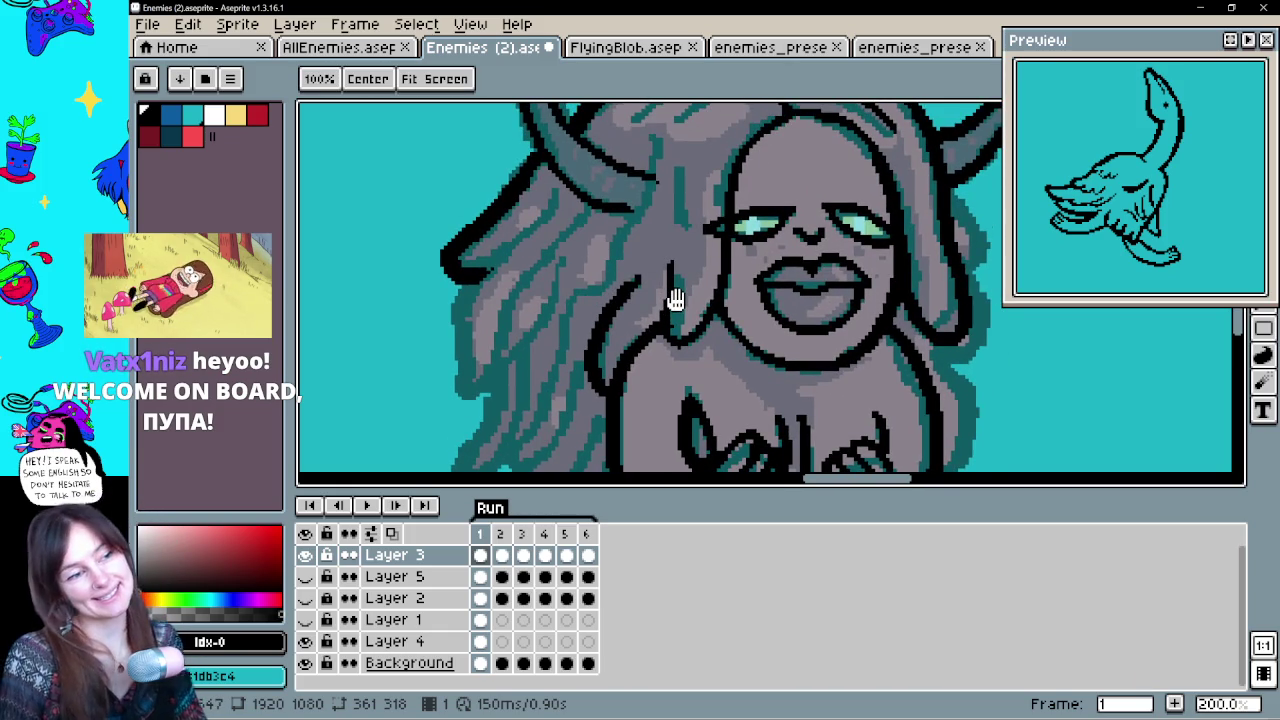
key(b)
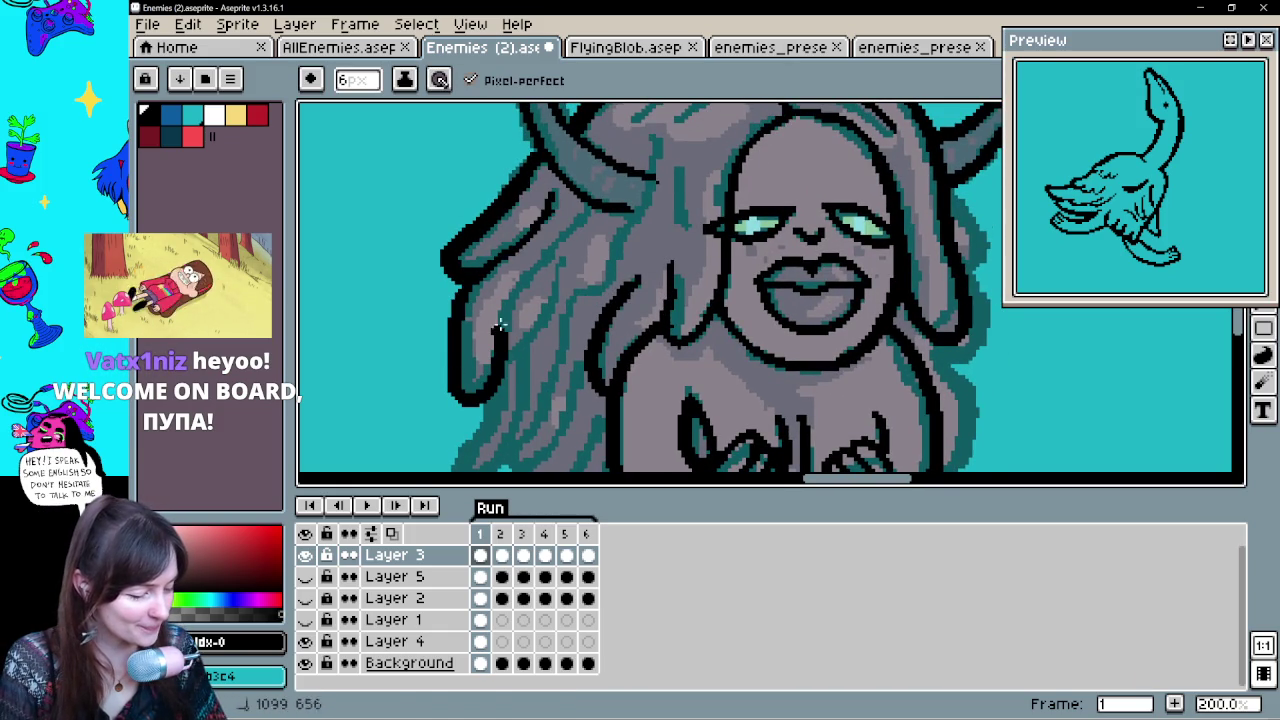
drag(690, 229, 664, 263)
drag(623, 166, 571, 291)
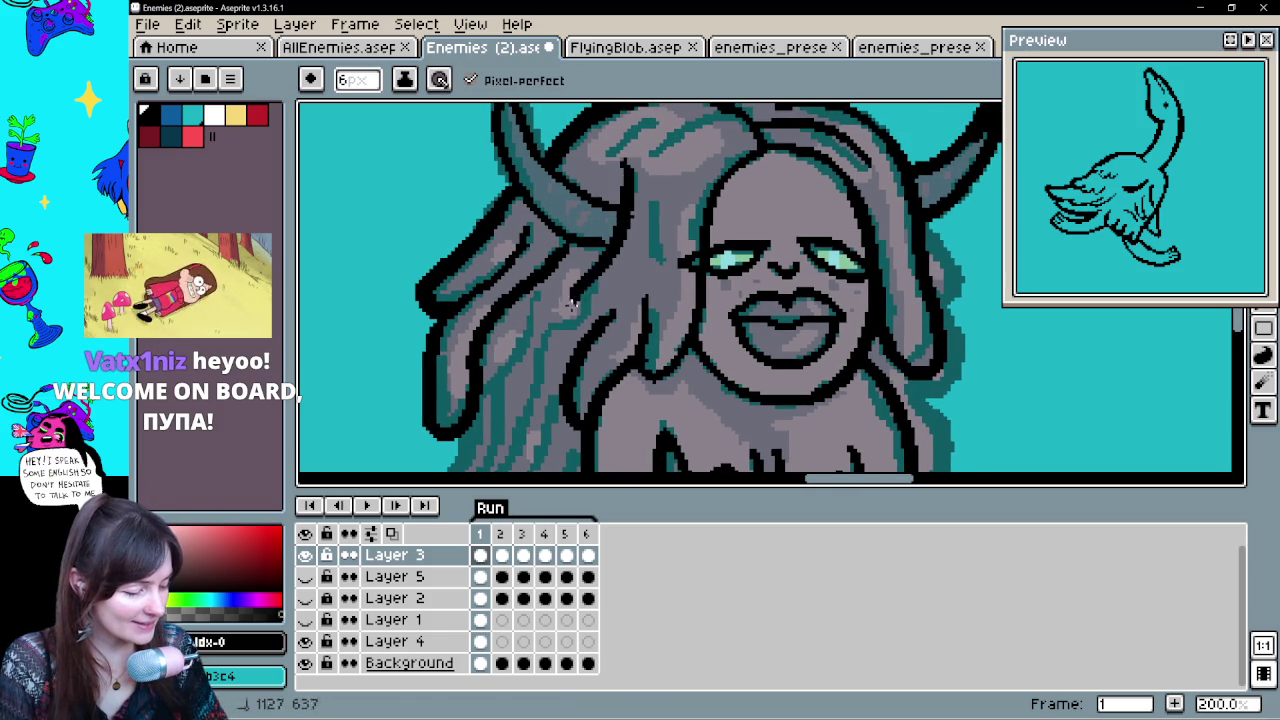
drag(629, 177, 566, 300)
mouse_move(653, 187)
mouse_down()
mouse_move(606, 273)
mouse_move(682, 205)
mouse_up()
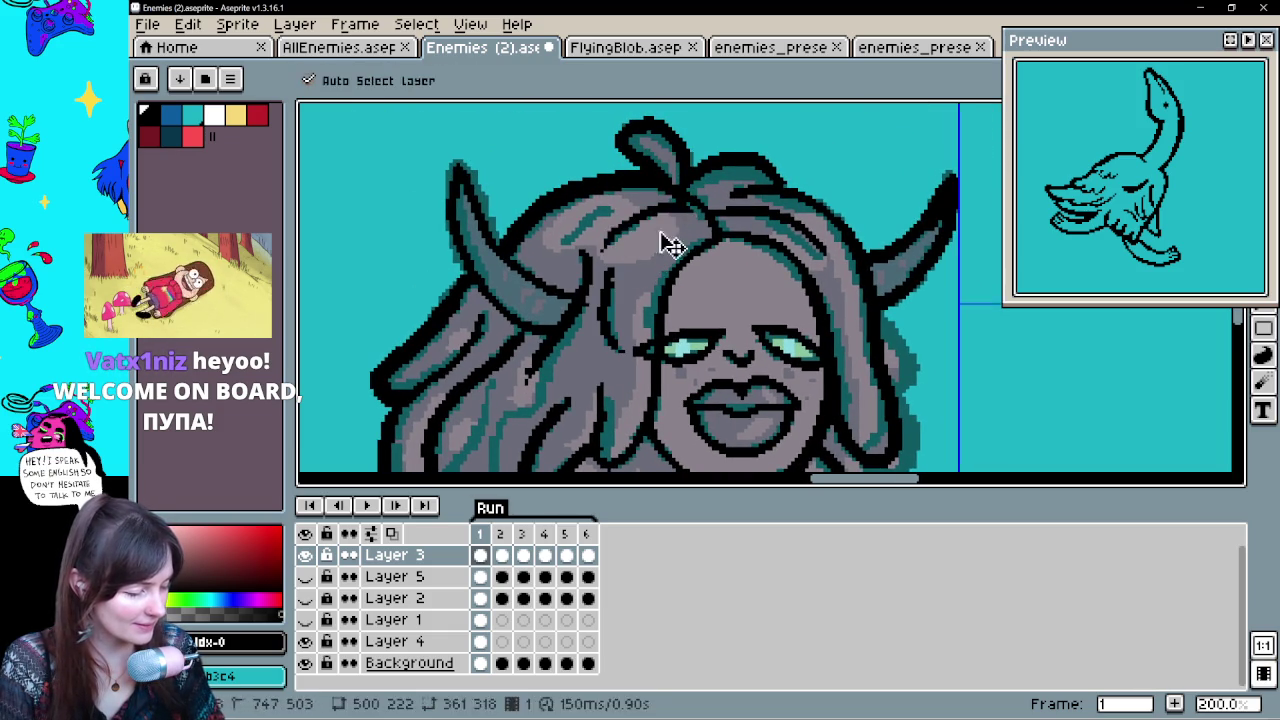
drag(560, 233, 618, 212)
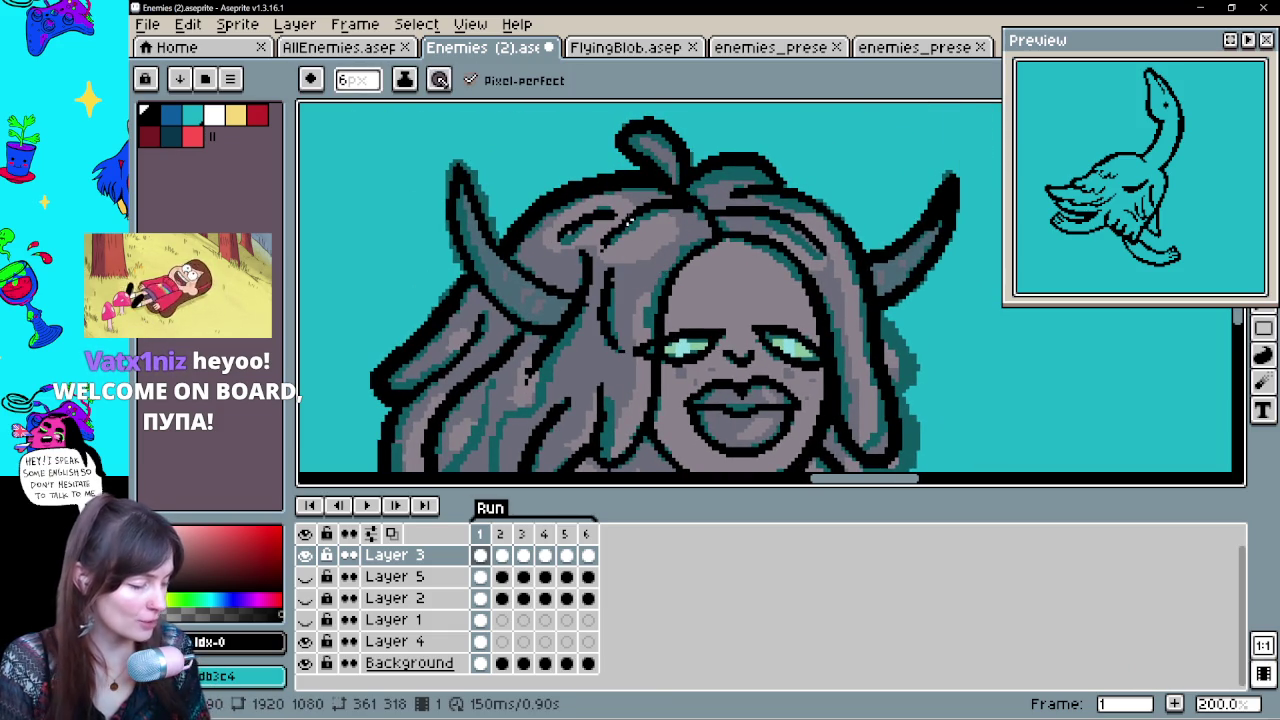
Ink more long hair strands on the left down toward the figure's base
drag(823, 396, 903, 166)
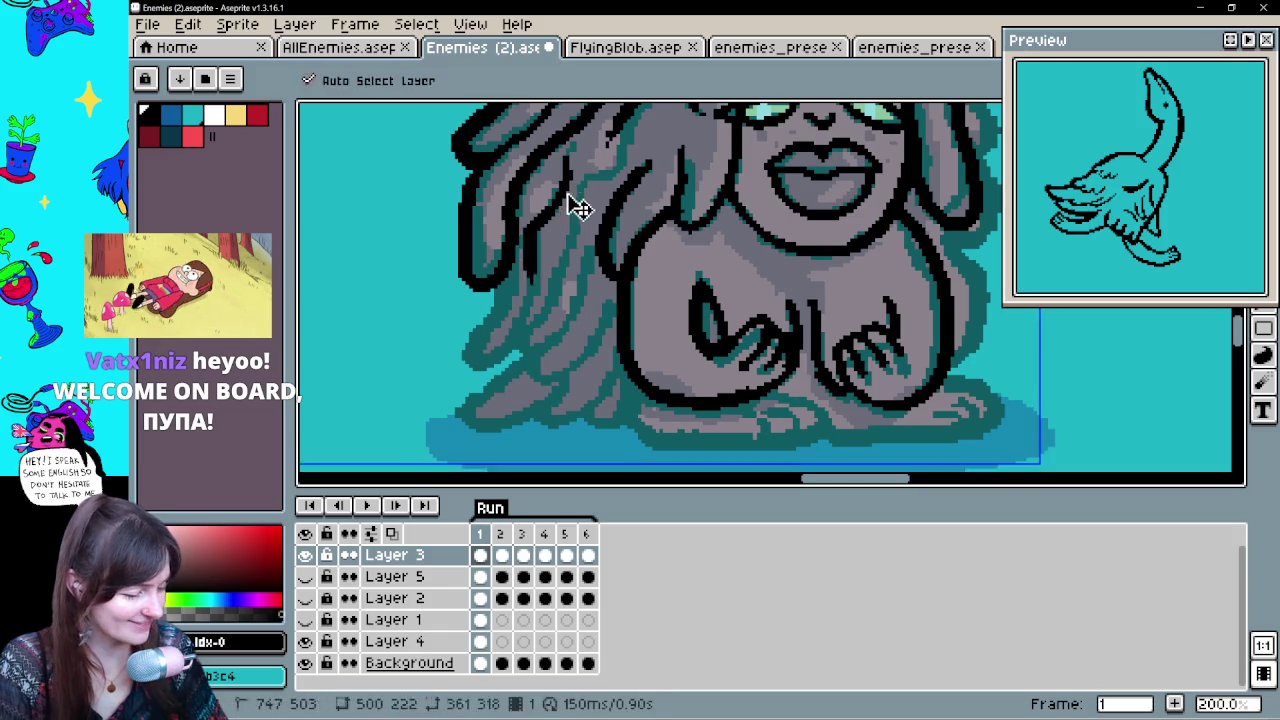
drag(625, 235, 645, 283)
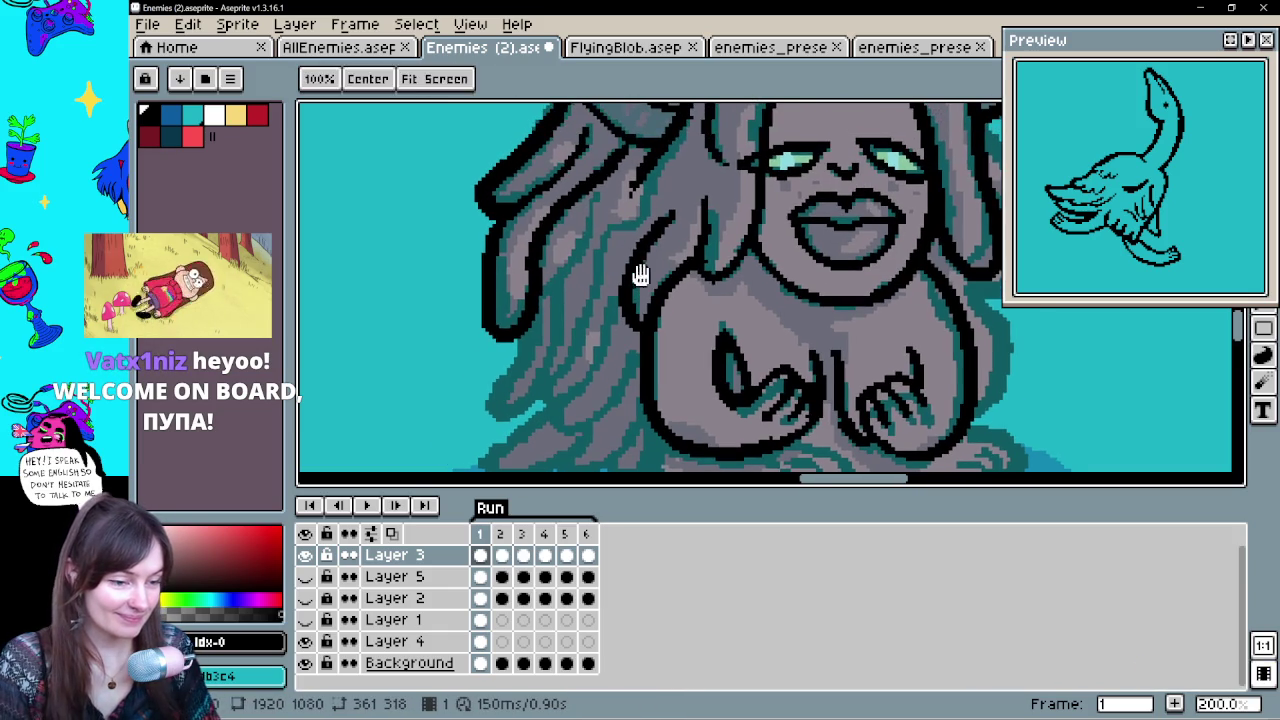
mouse_move(595, 210)
mouse_down()
mouse_move(538, 295)
mouse_move(558, 320)
mouse_move(500, 410)
mouse_move(553, 308)
mouse_up()
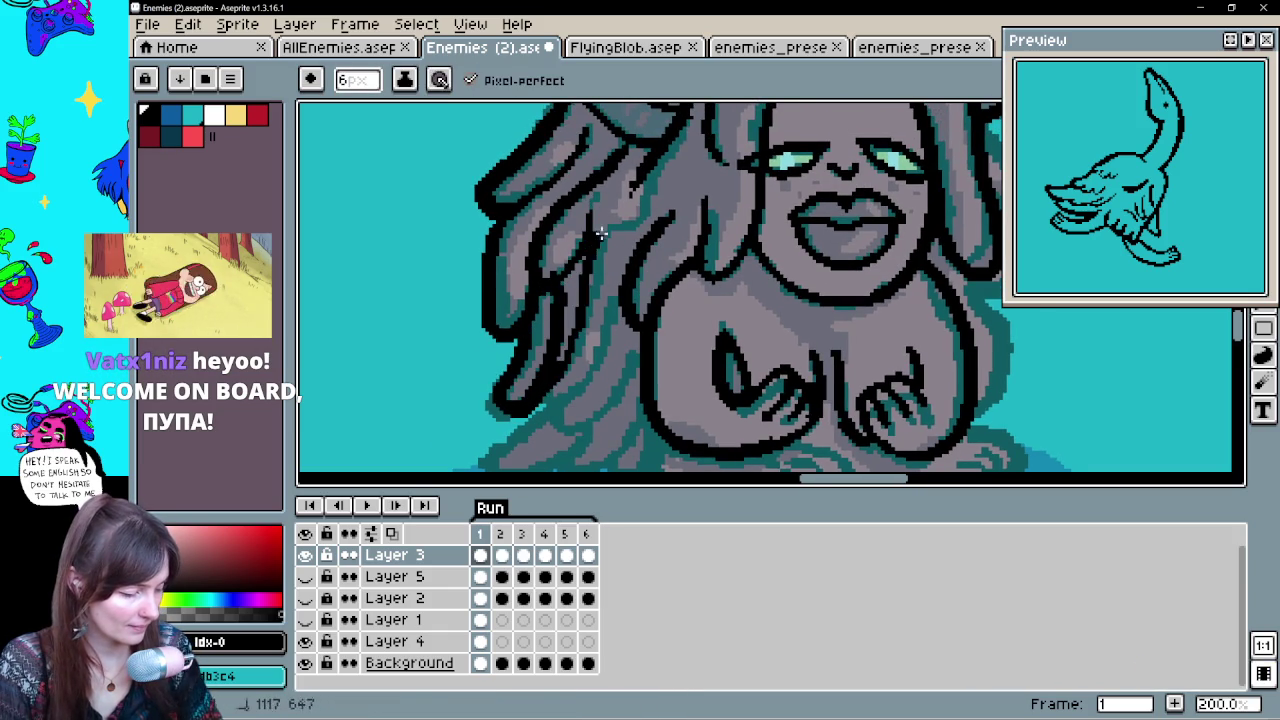
drag(617, 364, 622, 239)
drag(624, 183, 546, 305)
key(ctrl+z)
drag(612, 192, 549, 300)
Outline around the hand and along the lower body
mouse_move(640, 230)
mouse_down()
mouse_move(545, 290)
mouse_move(622, 342)
mouse_up()
key(ctrl+z)
mouse_move(538, 330)
mouse_down()
mouse_move(490, 352)
mouse_move(595, 340)
mouse_up()
drag(581, 364, 625, 376)
mouse_move(660, 310)
mouse_down()
mouse_move(612, 372)
mouse_move(666, 374)
mouse_move(651, 315)
mouse_move(414, 316)
mouse_up()
Draw the outline line along the bottom of the figure
key(e)
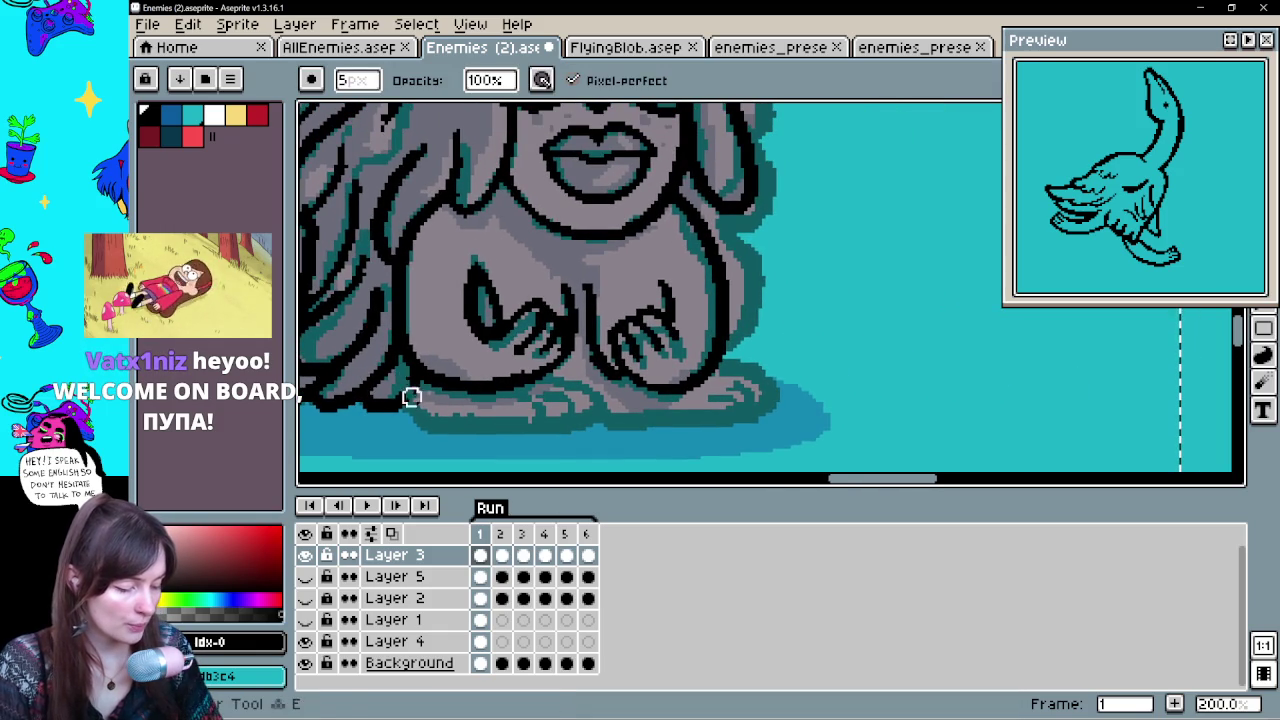
key(b)
key(e)
key(b)
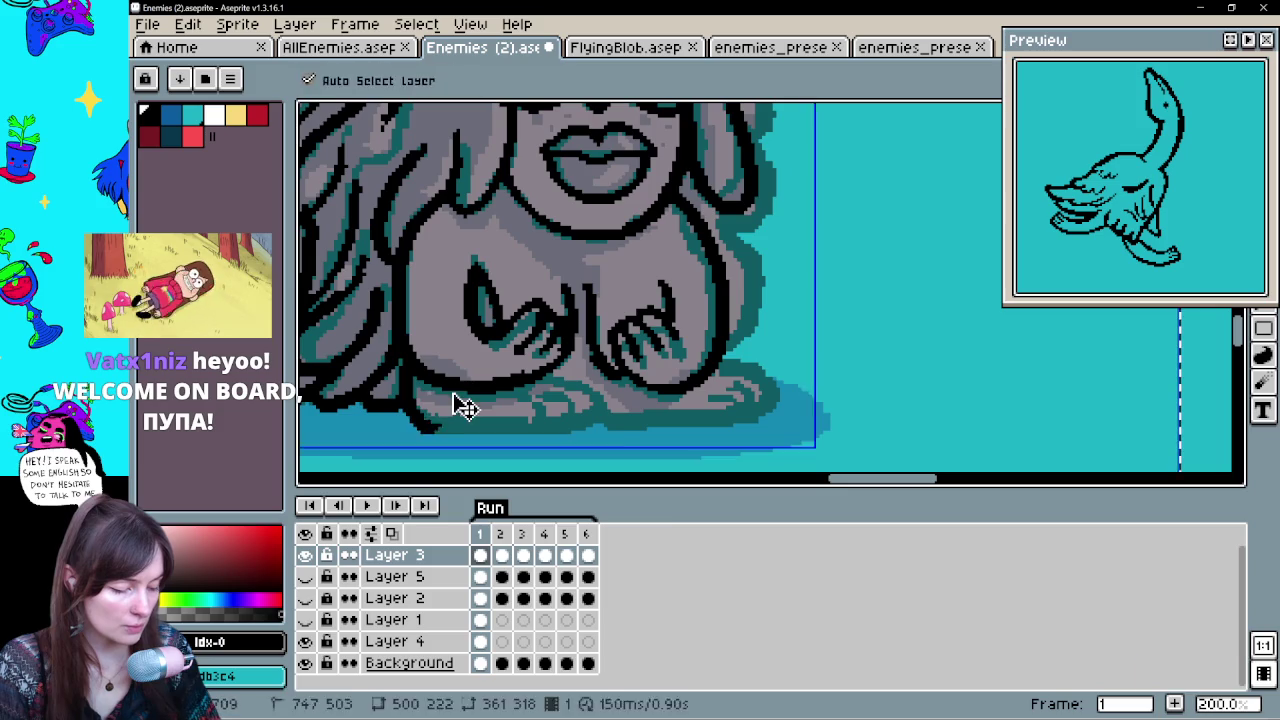
drag(408, 398, 572, 426)
key(ctrl+z)
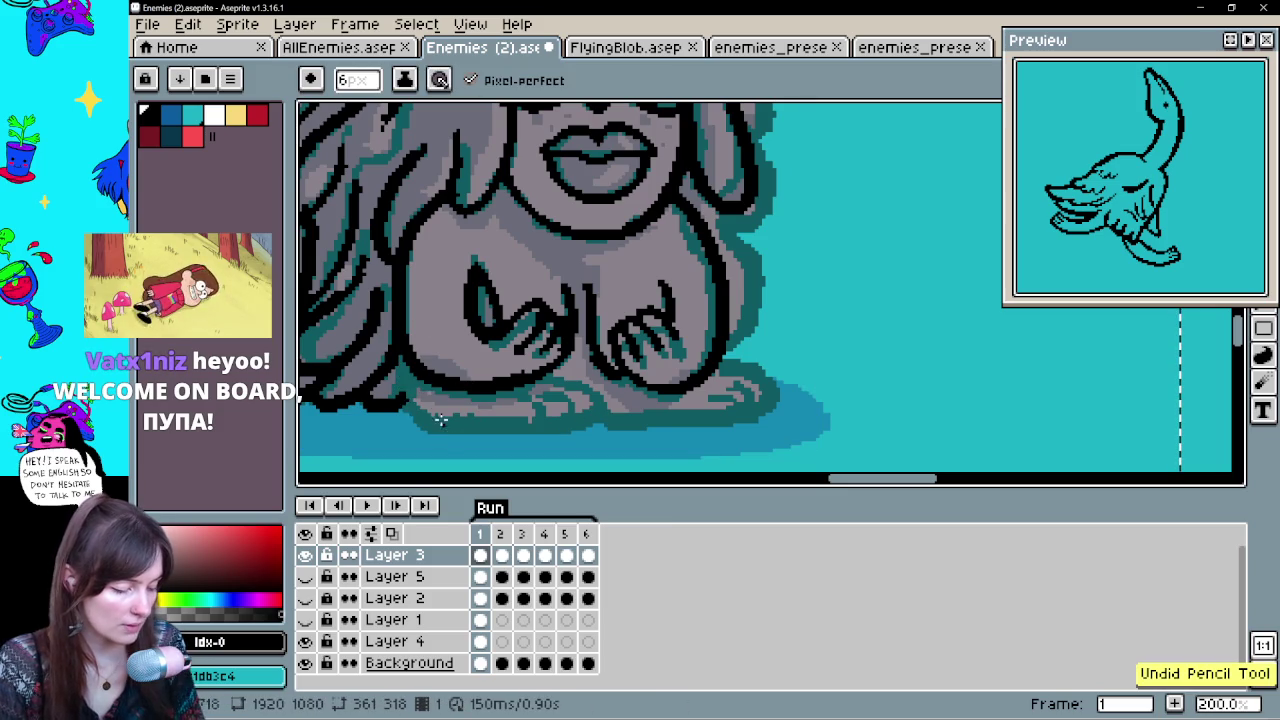
drag(405, 400, 578, 424)
key(ctrl+z)
drag(412, 408, 584, 424)
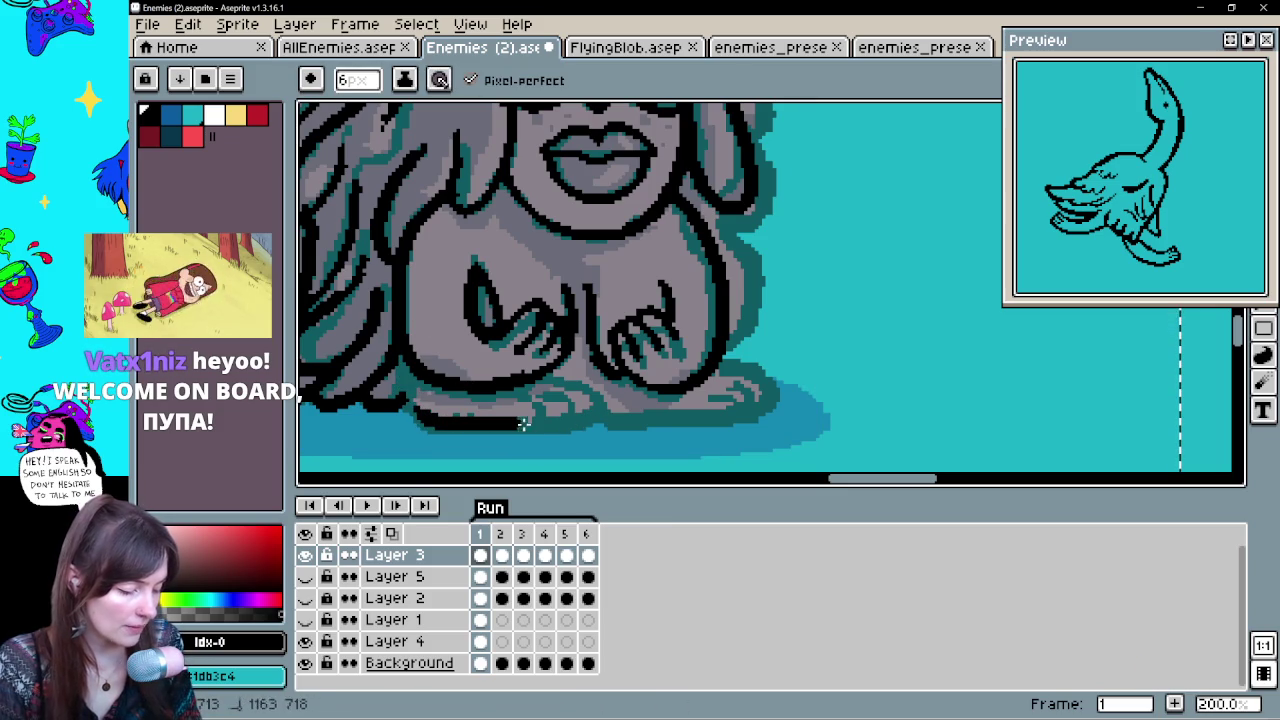
key(e)
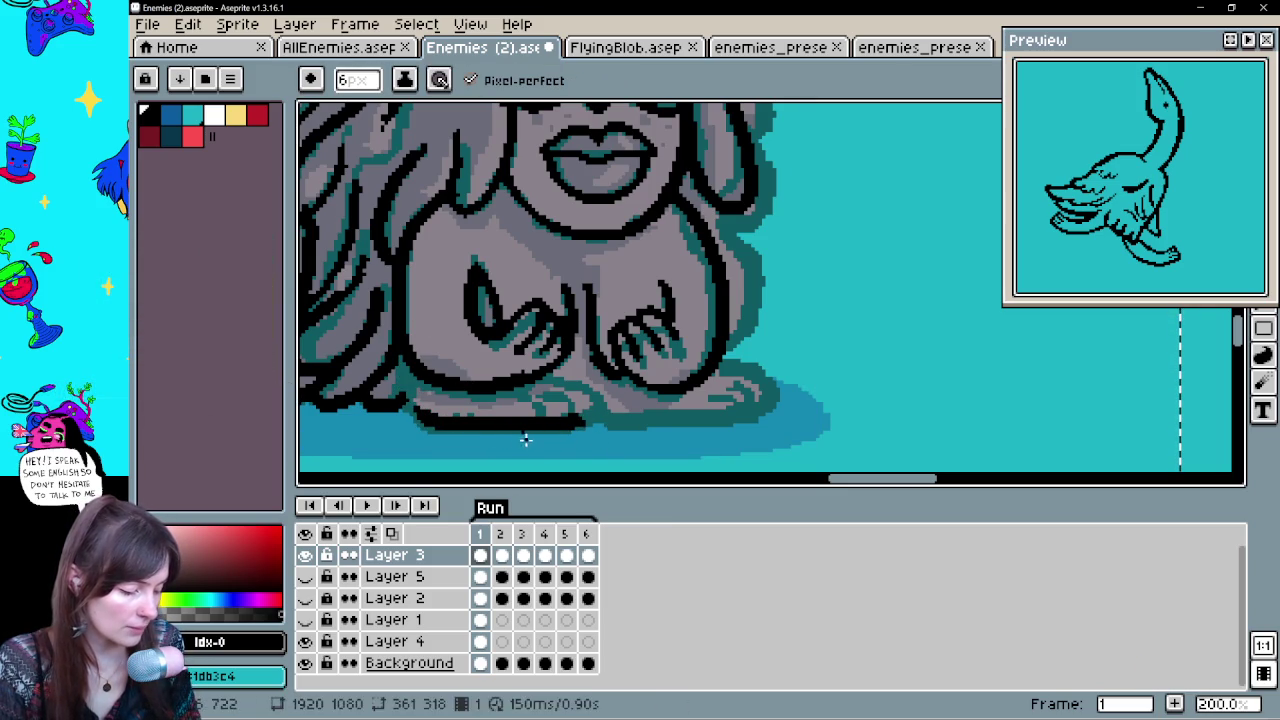
key(b)
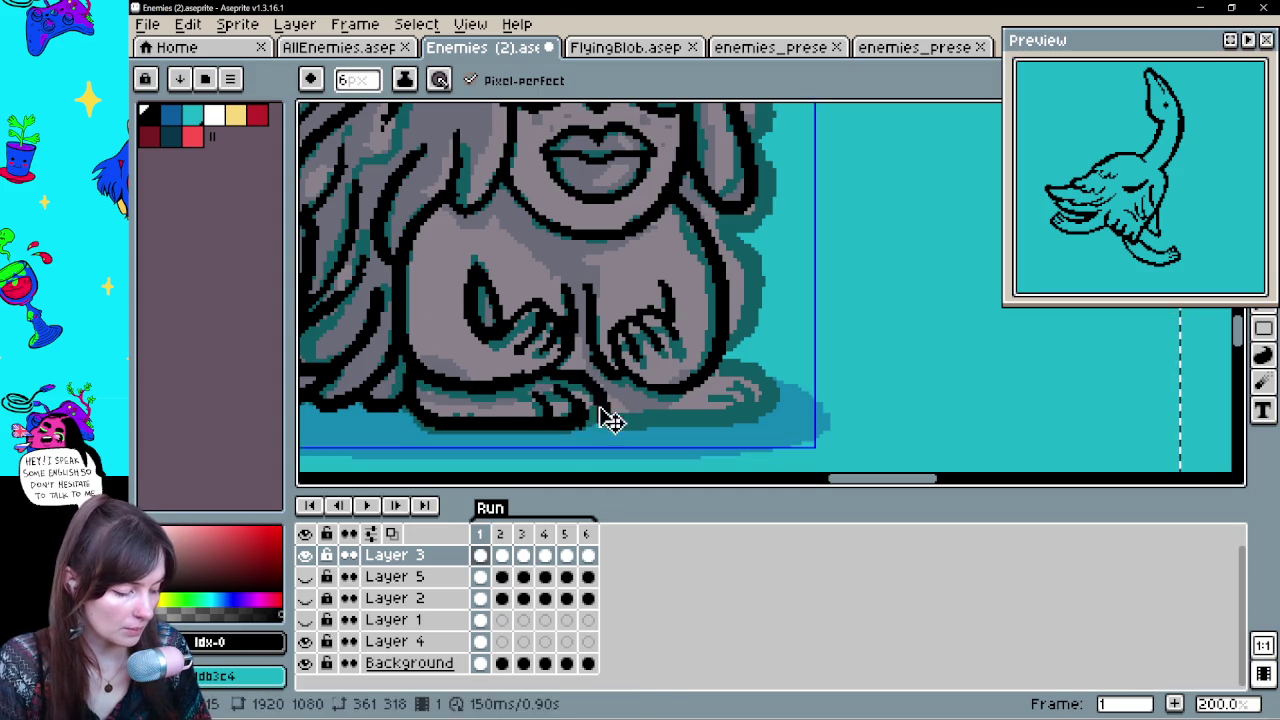
Extend the bottom outline to the right and ink the right edge of the clawed foot
drag(606, 406, 601, 429)
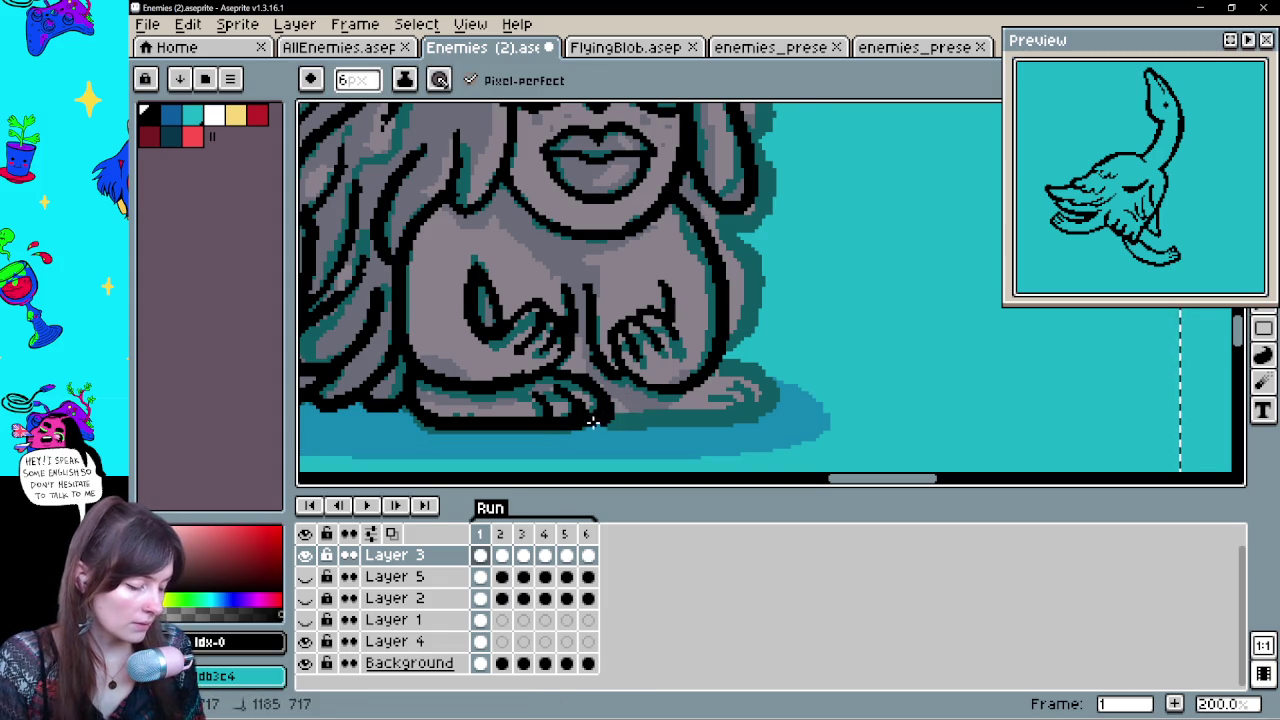
mouse_move(686, 380)
mouse_down()
mouse_move(580, 390)
mouse_move(652, 408)
mouse_up()
key(ctrl+z)
drag(500, 409, 636, 406)
key(ctrl+z)
drag(498, 410, 636, 400)
key(v)
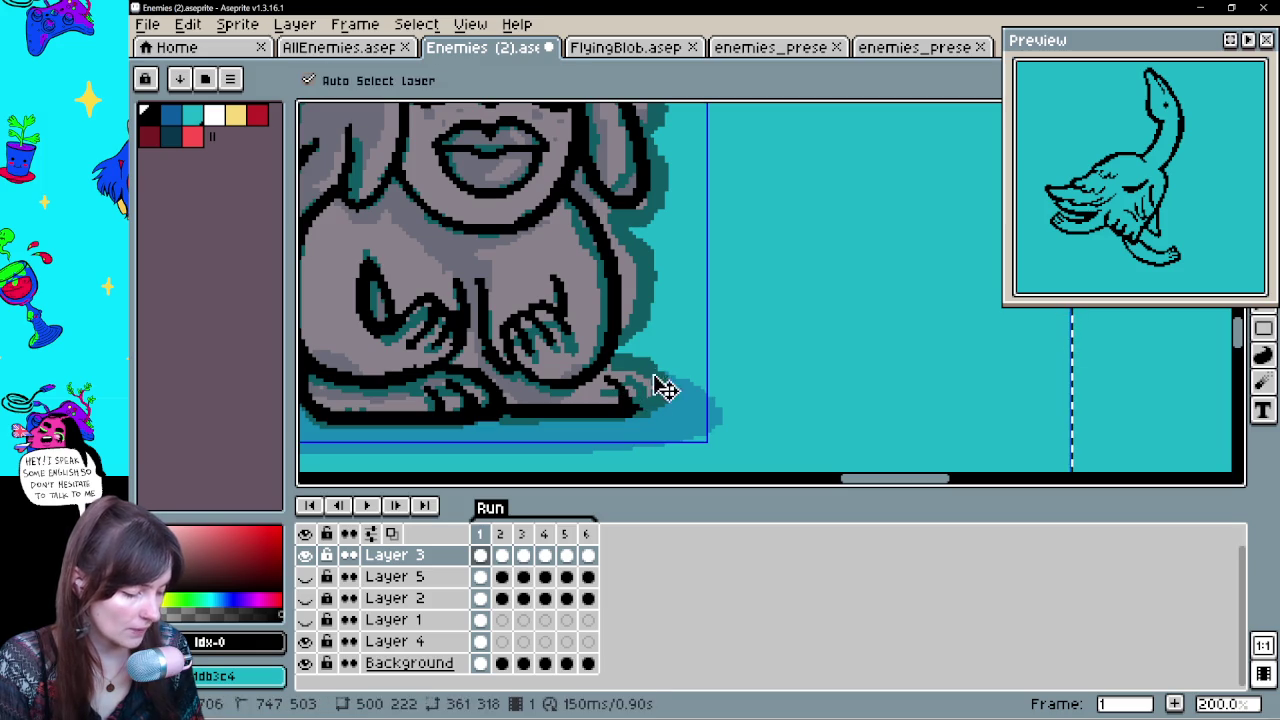
key(b)
key(ctrl+z)
drag(610, 355, 672, 398)
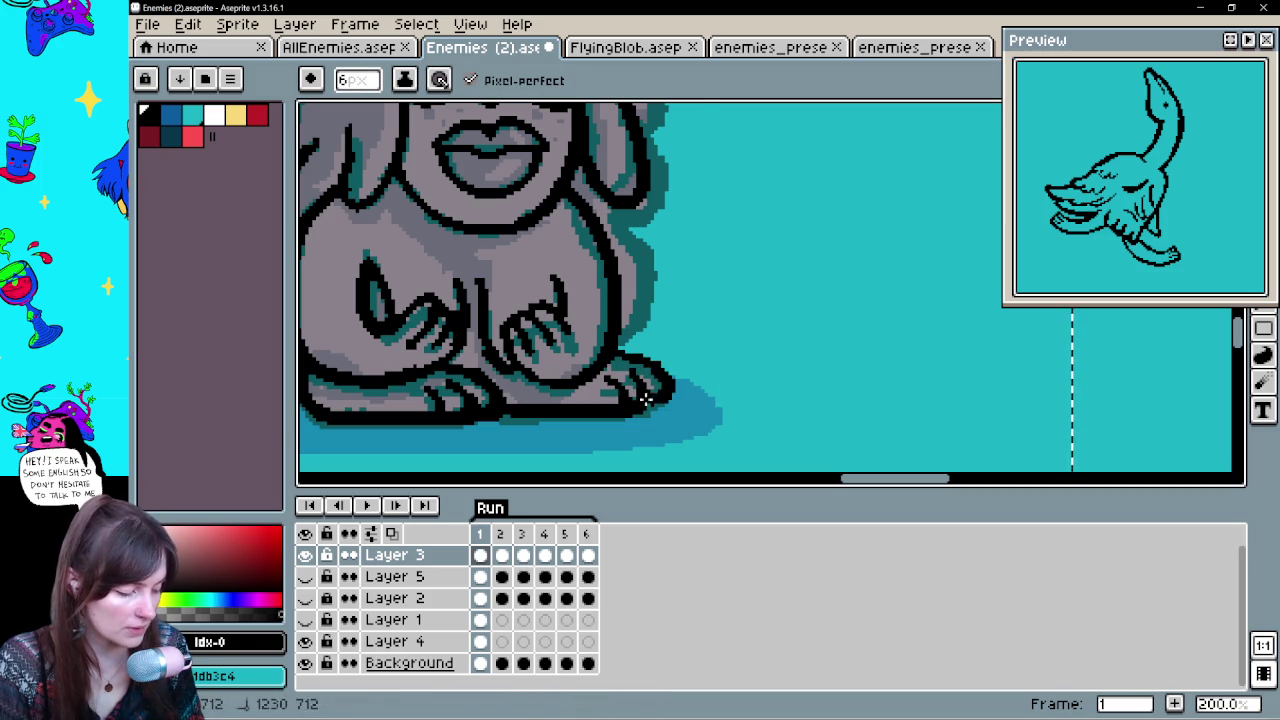
drag(681, 236, 711, 326)
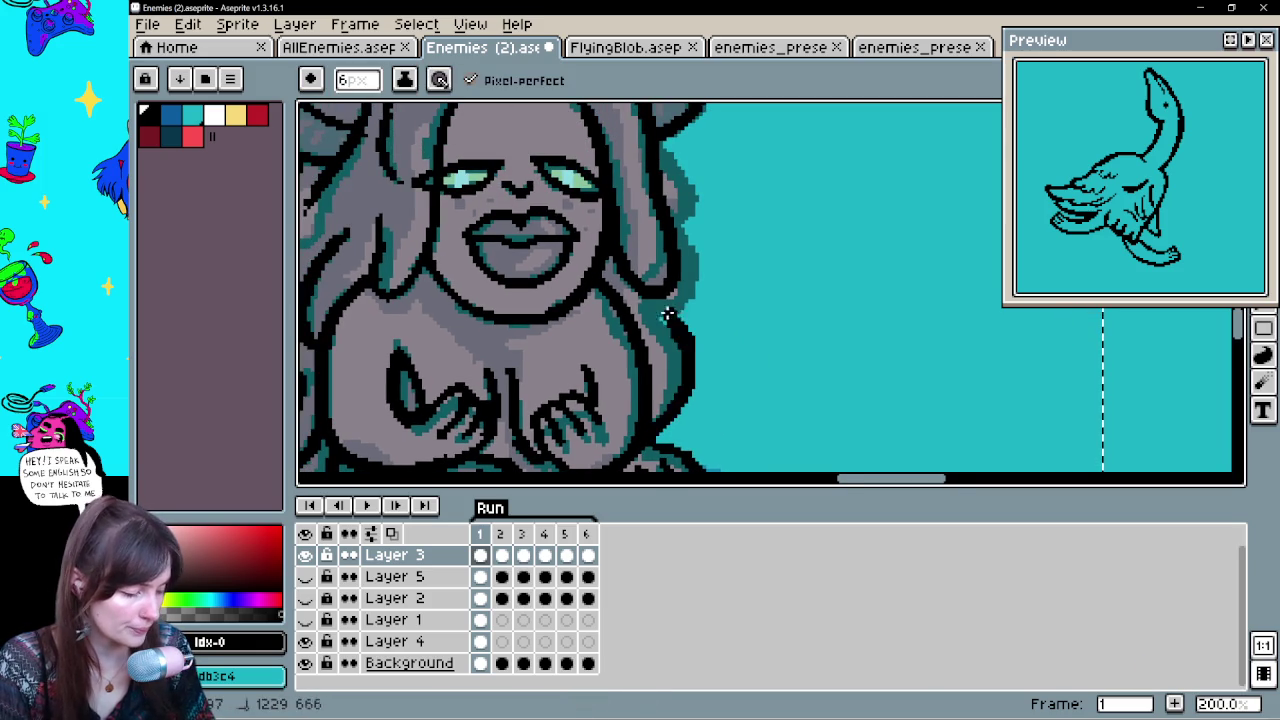
Paint dark hair strands along the right side of the head
key(ctrl+z)
mouse_move(695, 405)
mouse_down()
mouse_move(737, 337)
mouse_move(726, 291)
mouse_move(740, 288)
mouse_move(691, 386)
mouse_up()
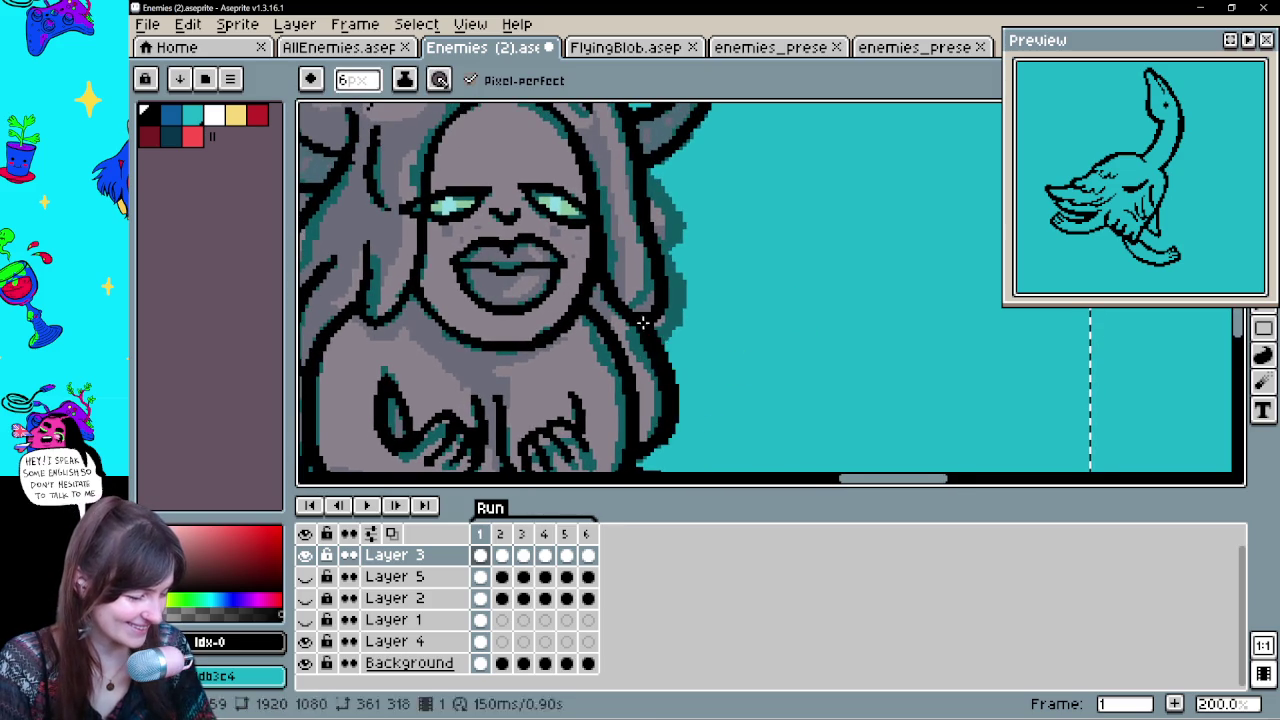
mouse_move(655, 440)
mouse_down()
mouse_move(643, 337)
mouse_move(657, 349)
mouse_move(672, 250)
mouse_up()
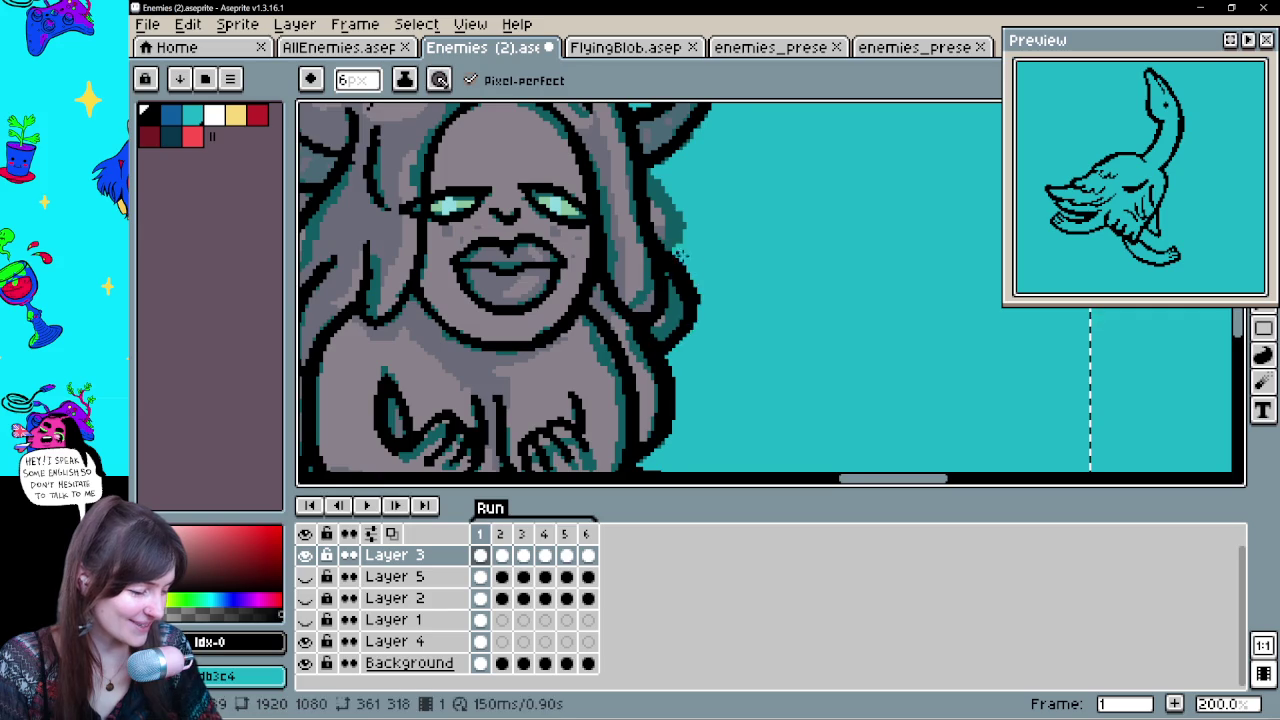
drag(713, 309, 723, 391)
mouse_move(670, 430)
mouse_down()
mouse_move(660, 240)
mouse_move(849, 323)
mouse_move(920, 309)
mouse_move(889, 354)
mouse_move(625, 398)
mouse_up()
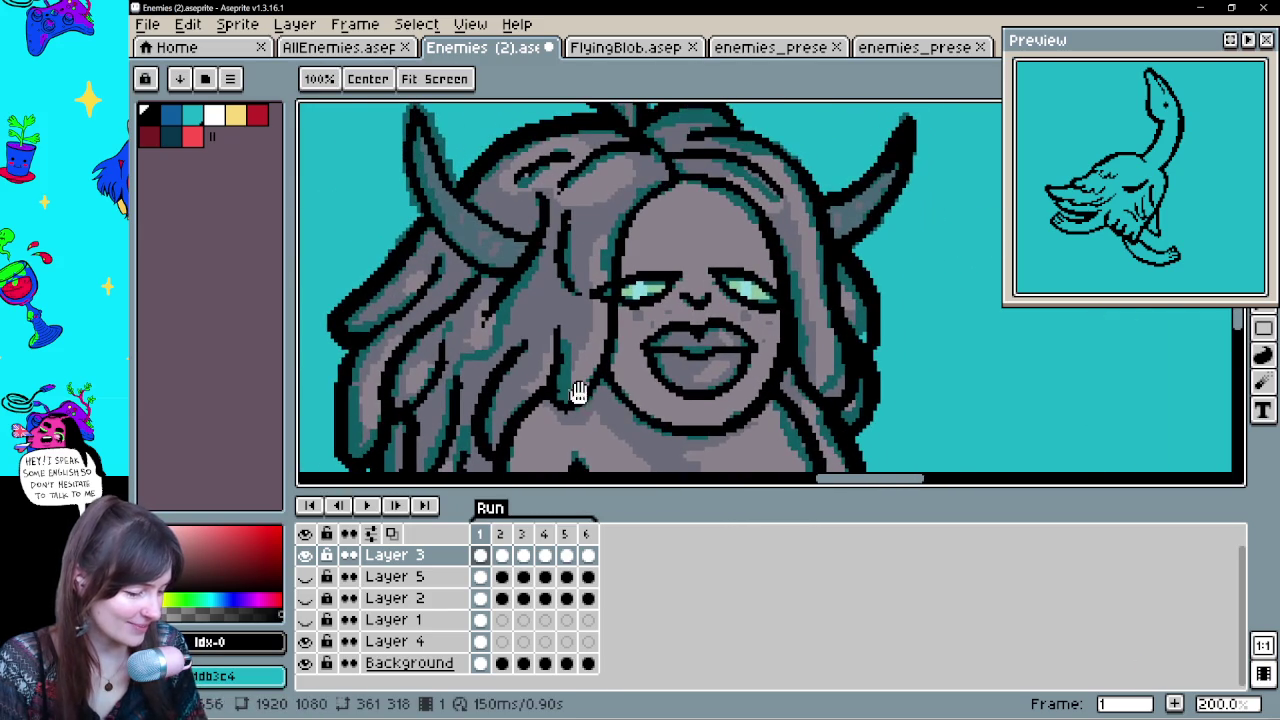
Ink a hair strand up-left of the face on the head's left side
drag(460, 382, 518, 290)
key(ctrl+z)
drag(456, 390, 525, 265)
key(ctrl+z)
drag(452, 380, 510, 290)
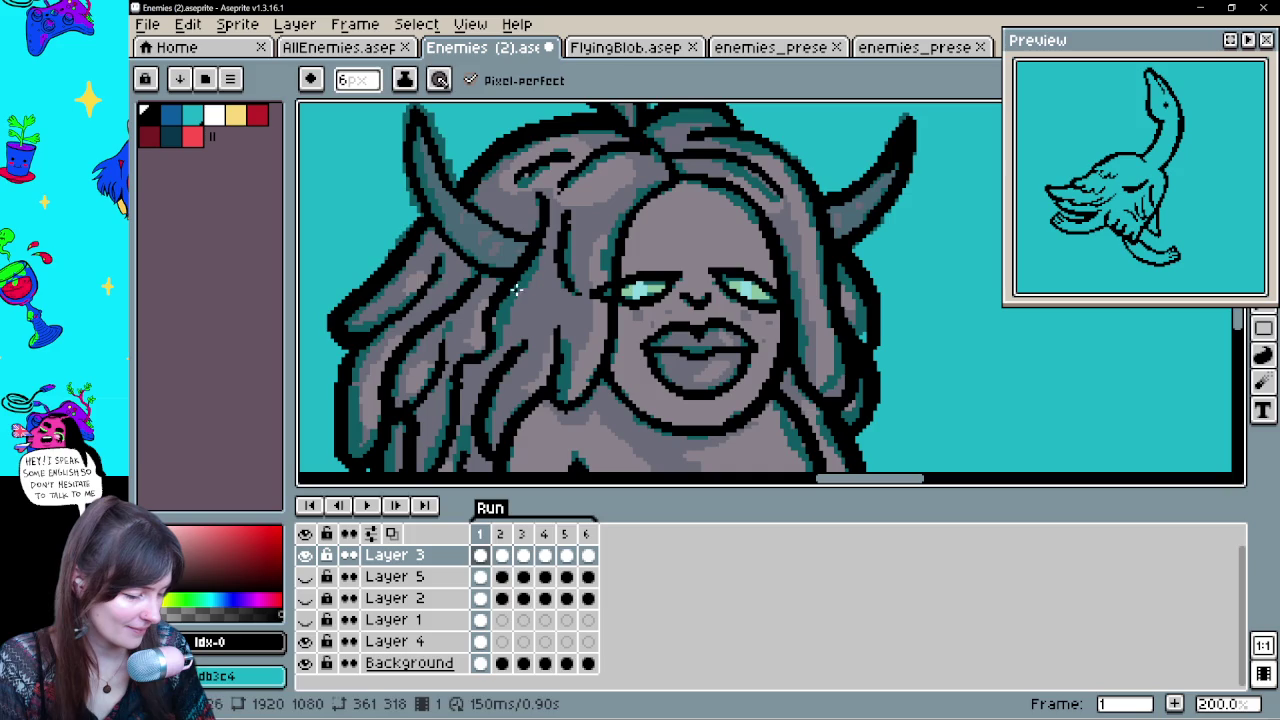
Look over the finished face area and undo the last change
mouse_move(703, 250)
mouse_down()
mouse_move(829, 171)
mouse_move(811, 394)
mouse_up()
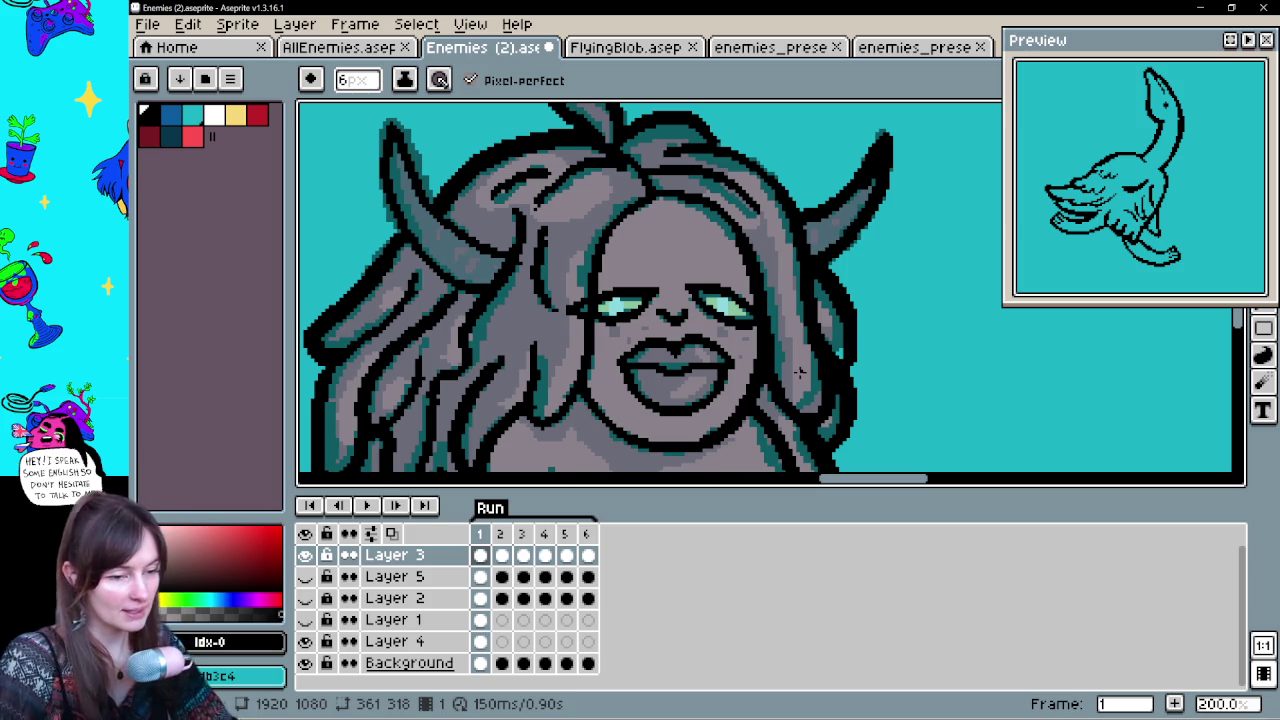
mouse_move(799, 372)
mouse_down()
mouse_move(834, 257)
mouse_move(811, 343)
mouse_move(727, 284)
mouse_up()
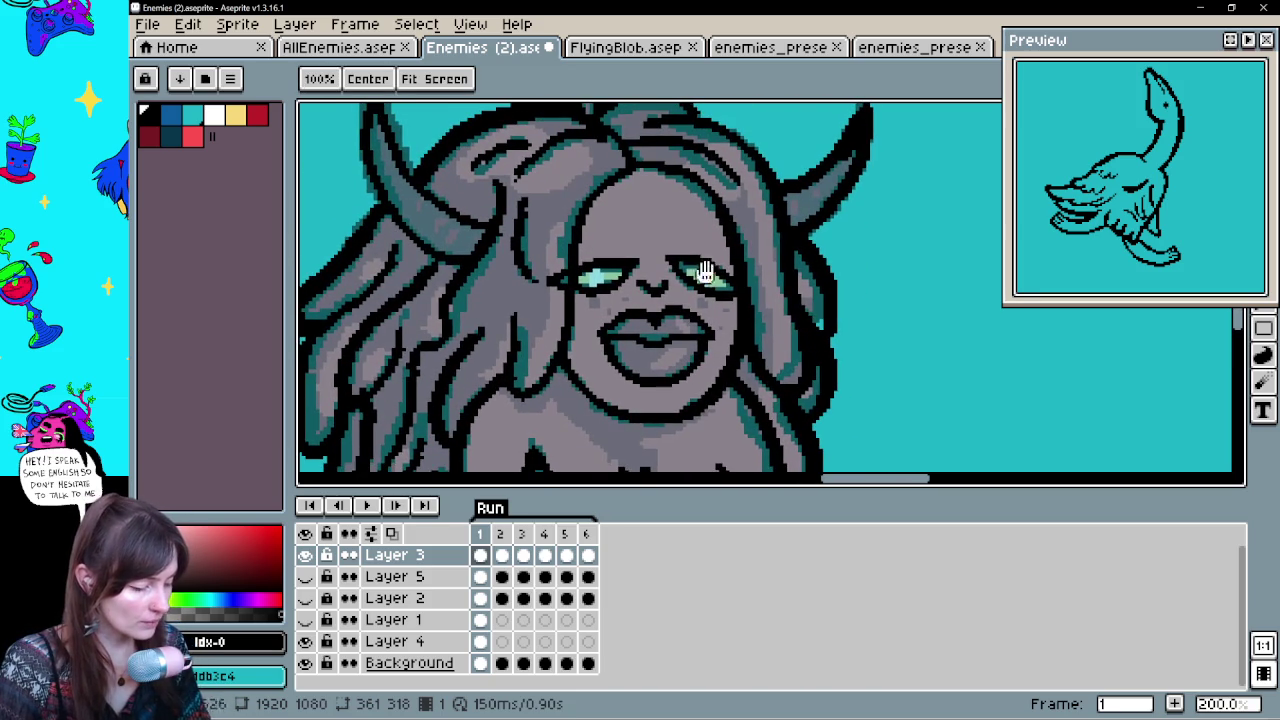
key(v)
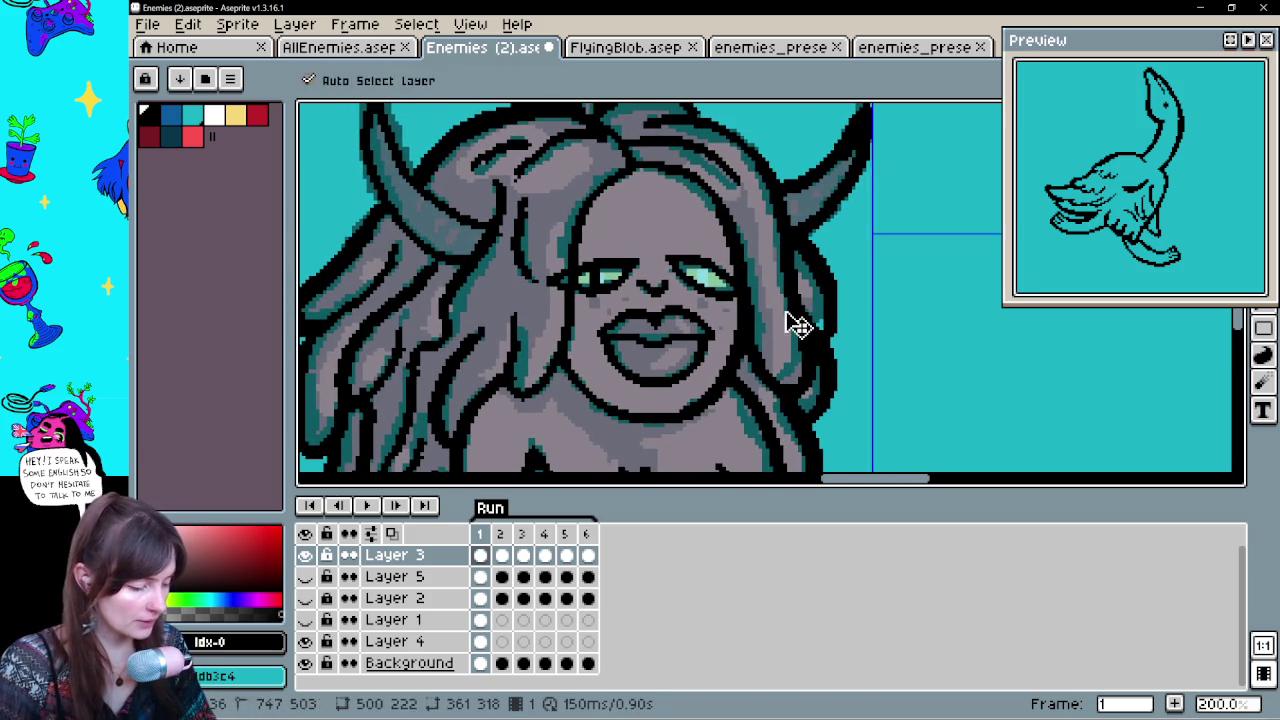
key(b)
key(ctrl+z)
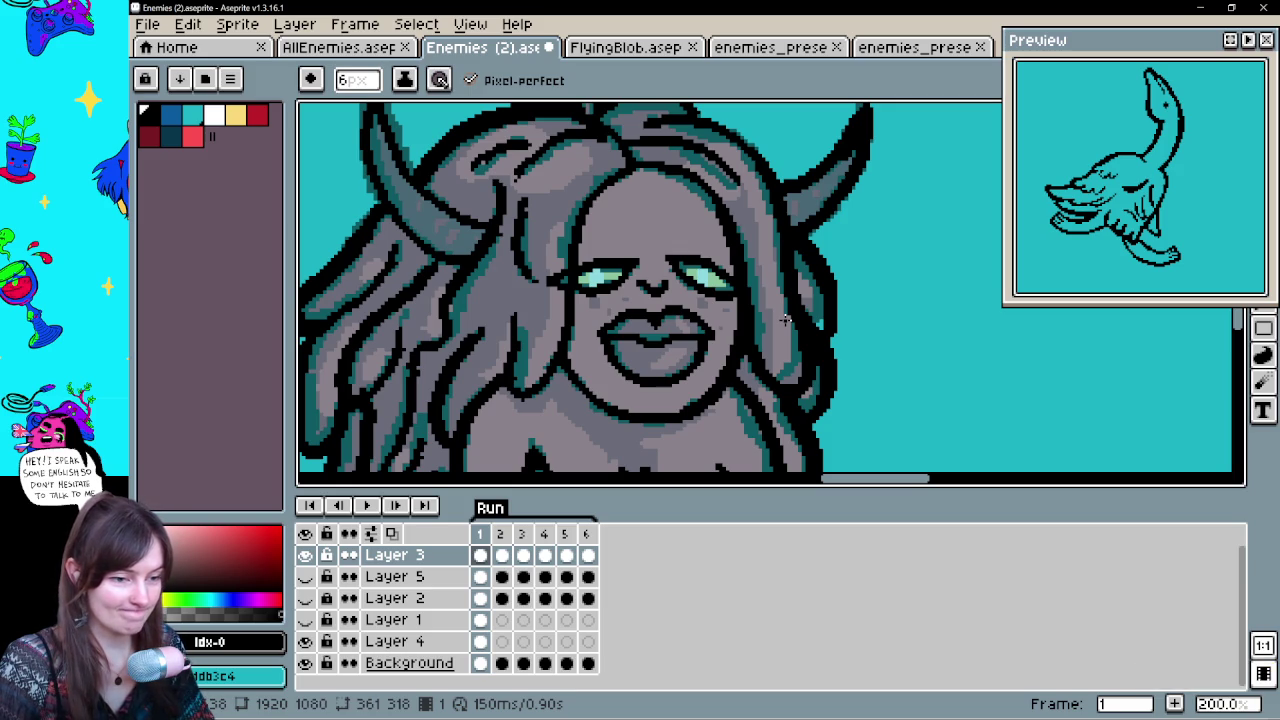
key(h)
mouse_move(752, 358)
mouse_down()
mouse_move(908, 163)
mouse_move(778, 356)
mouse_up()
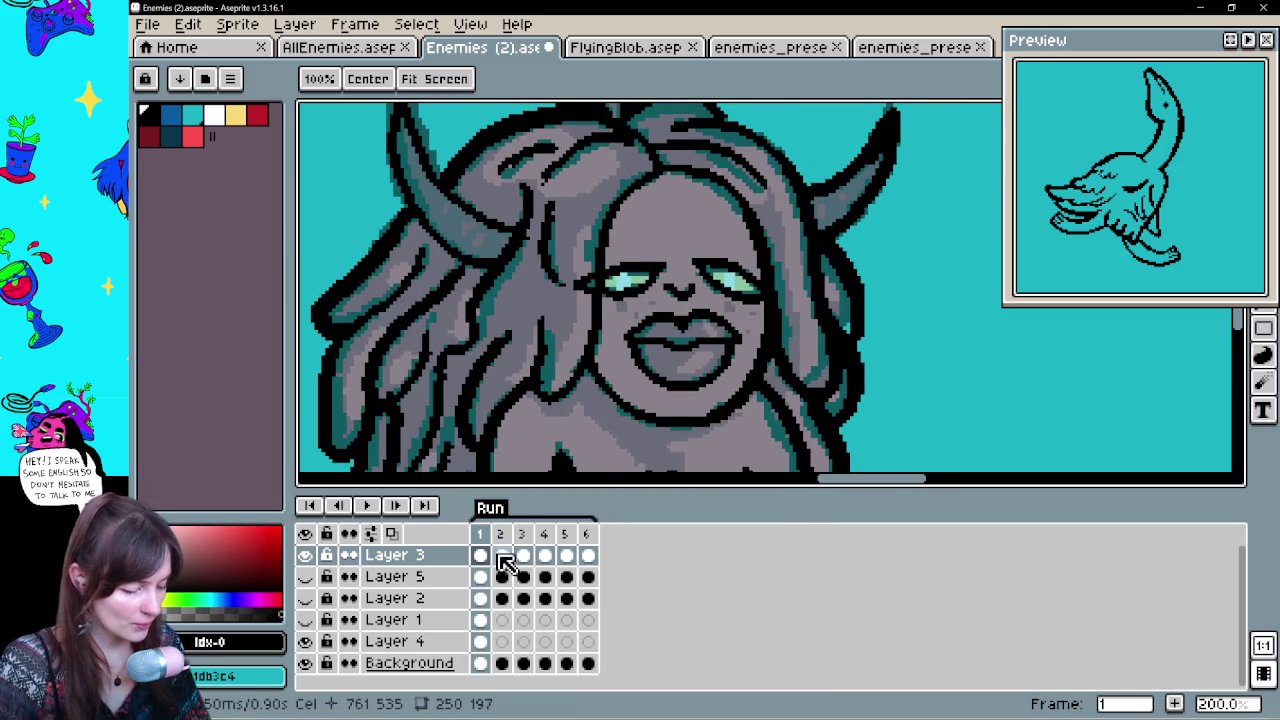
Select Layer 3's frame 2 cel with the Pencil and make the Layer 2 sketch visible
click(501, 556)
click(480, 556)
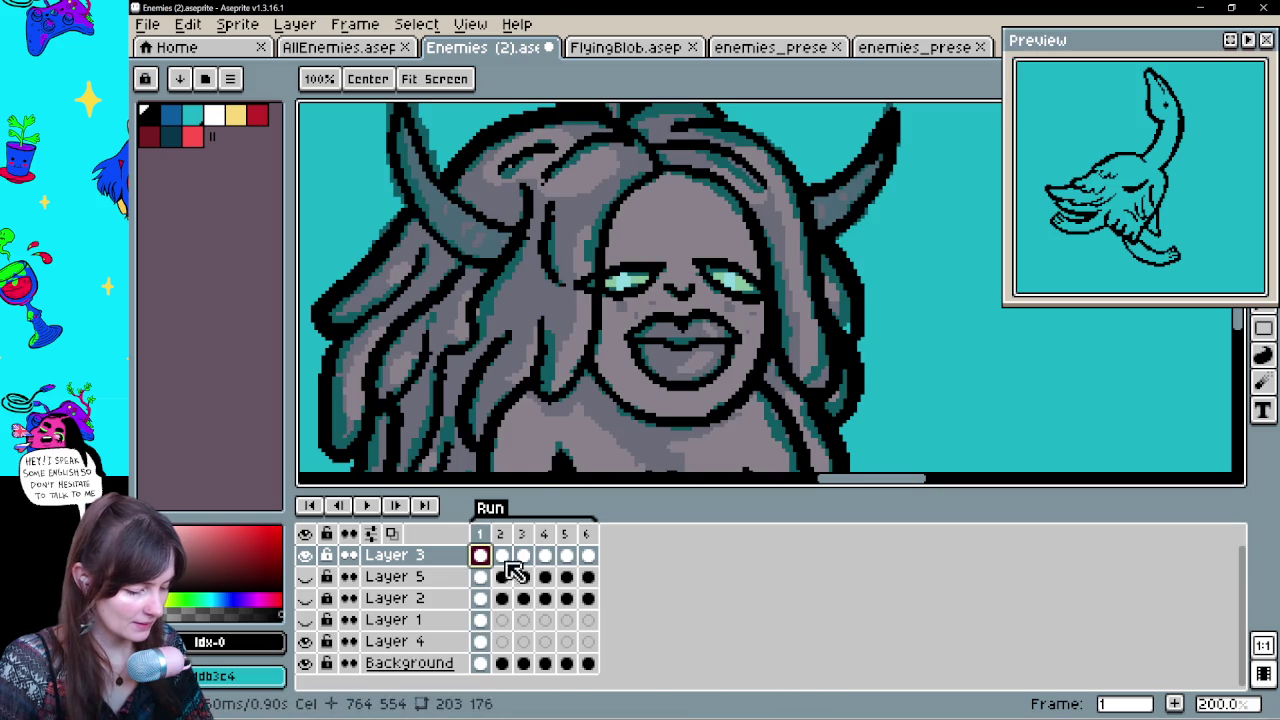
click(501, 556)
key(b)
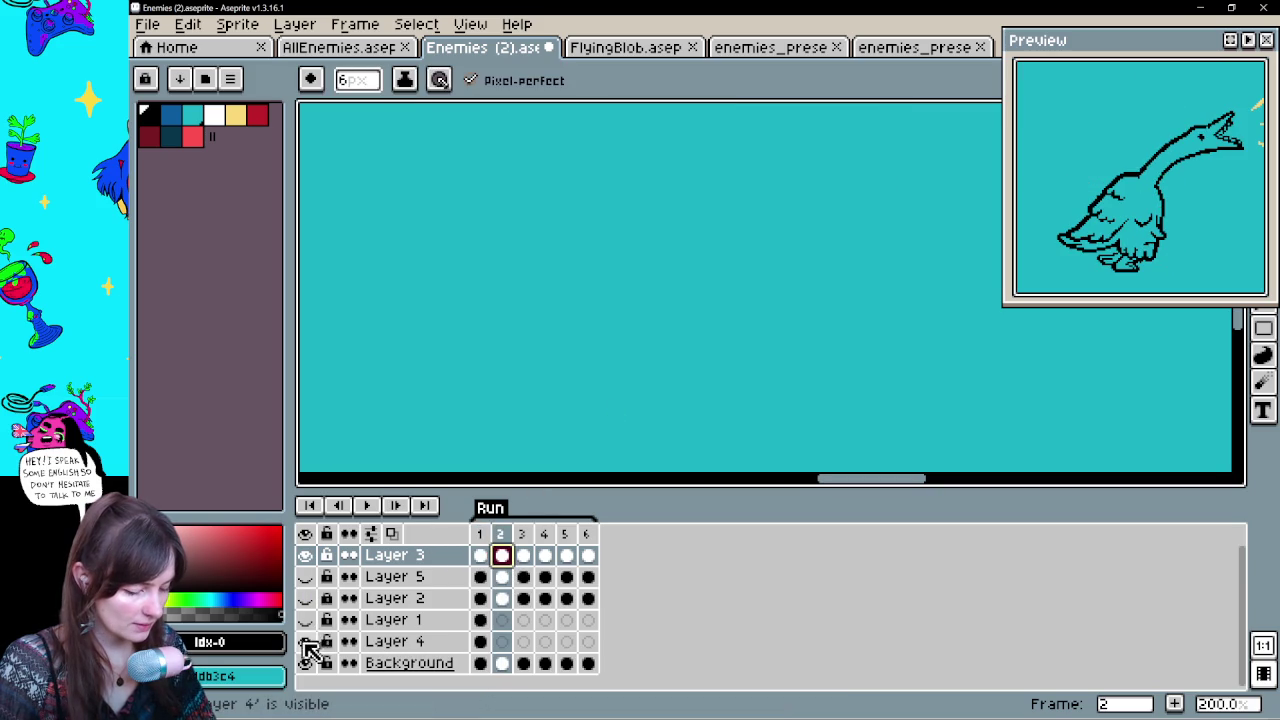
click(305, 620)
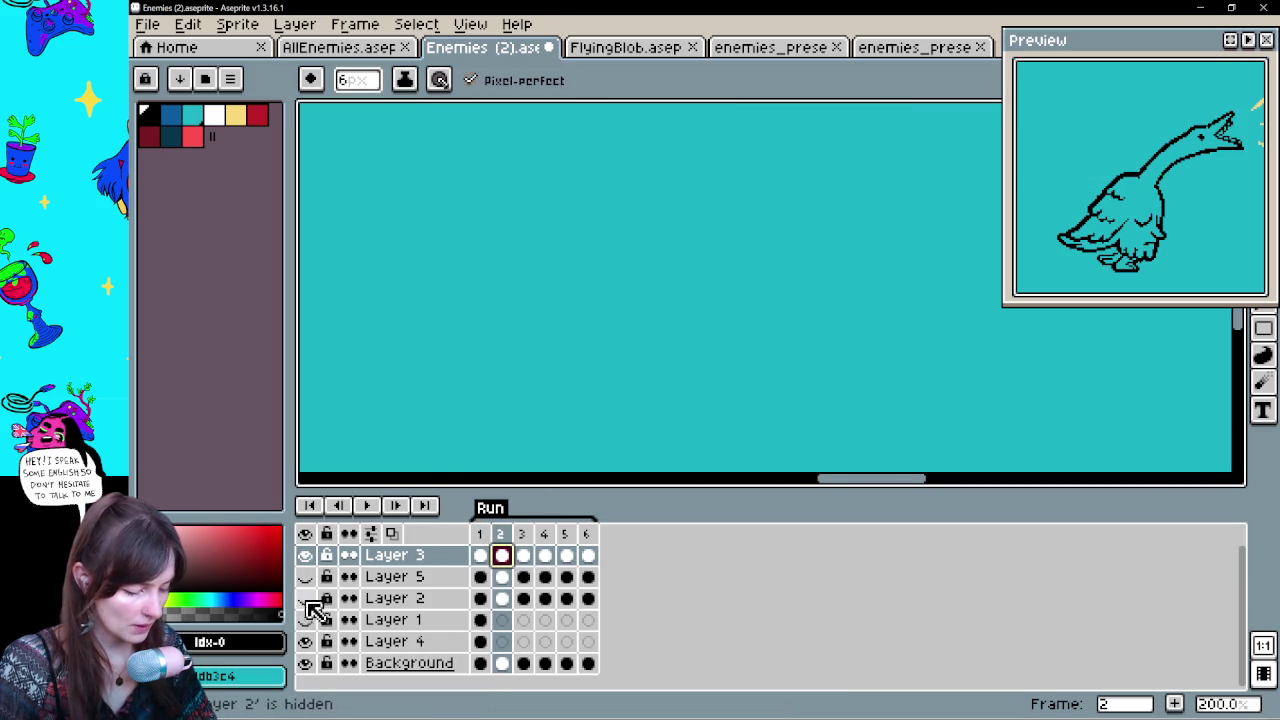
click(305, 598)
mouse_move(720, 306)
mouse_down()
mouse_move(757, 217)
mouse_move(748, 366)
mouse_move(777, 243)
mouse_move(780, 383)
mouse_up()
Compare with frame 1, then outline an open mouth in black over the frame 2 face
key(Left)
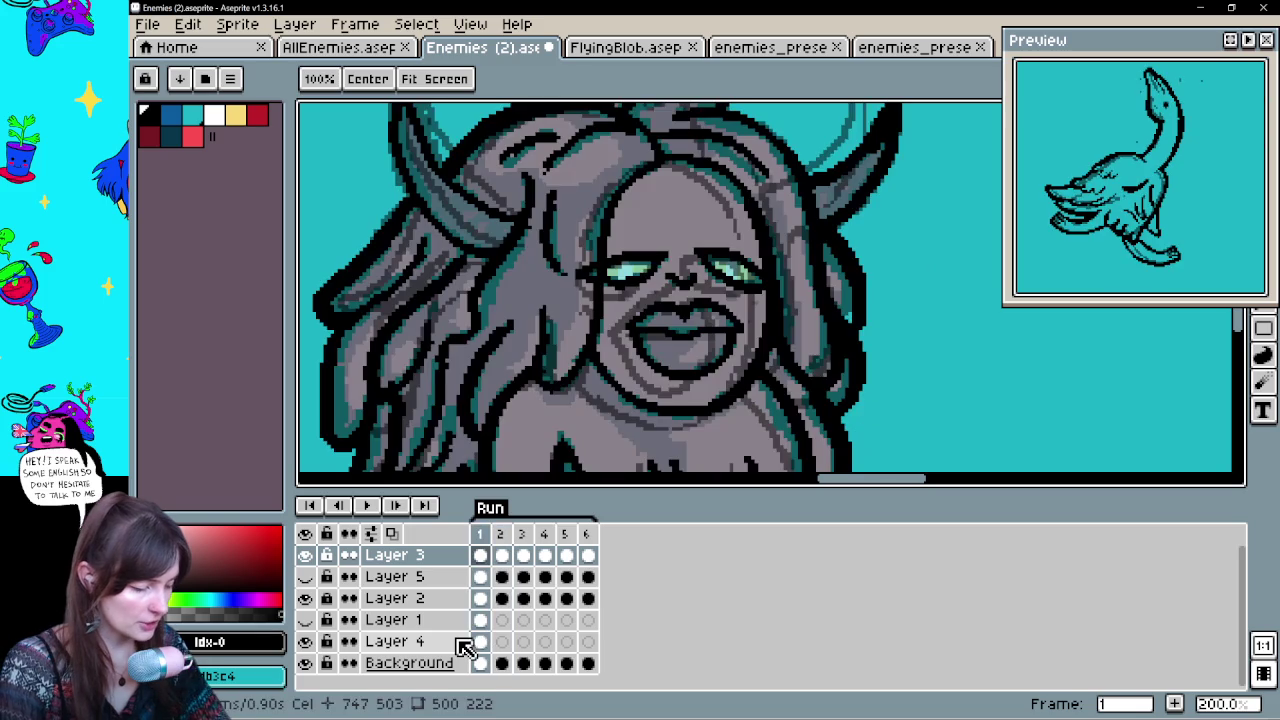
click(400, 507)
key(Left)
click(400, 507)
key(Left)
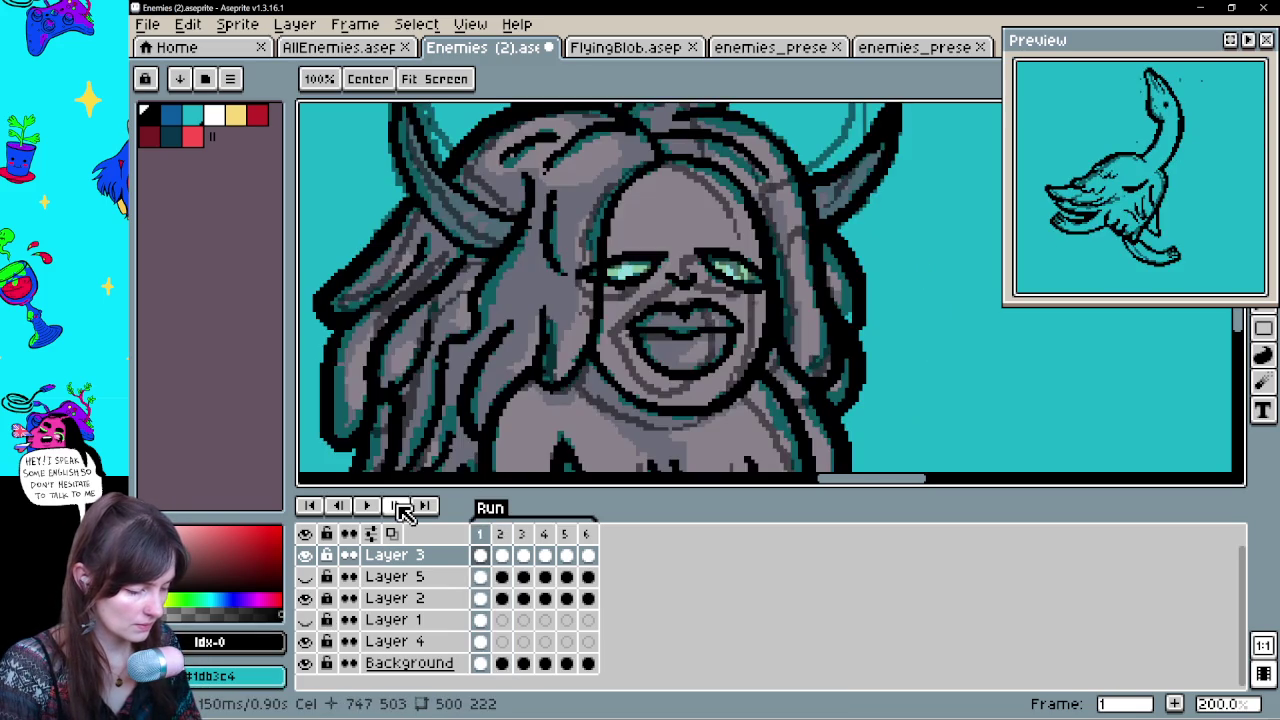
key(b)
key(Right)
drag(678, 358, 676, 355)
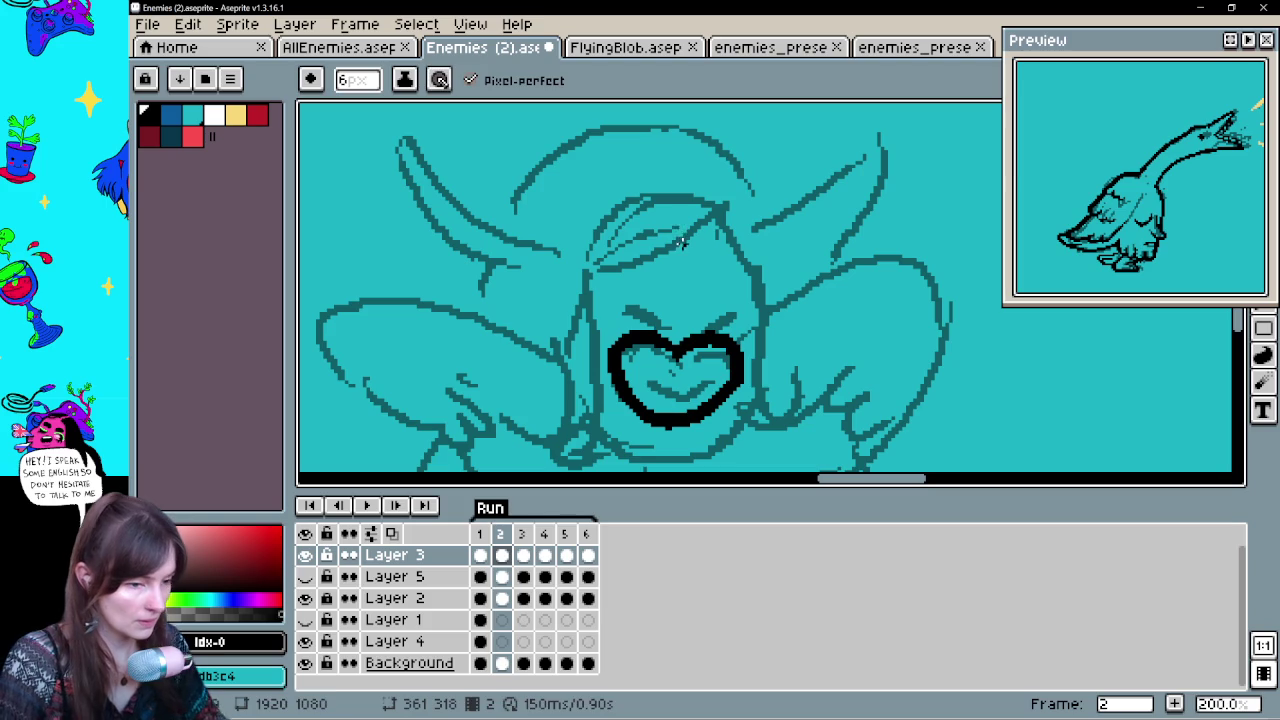
Thicken the heart-shaped mouth, erasing stray pixels and undoing unwanted strokes
drag(800, 368, 797, 332)
key(ctrl+z)
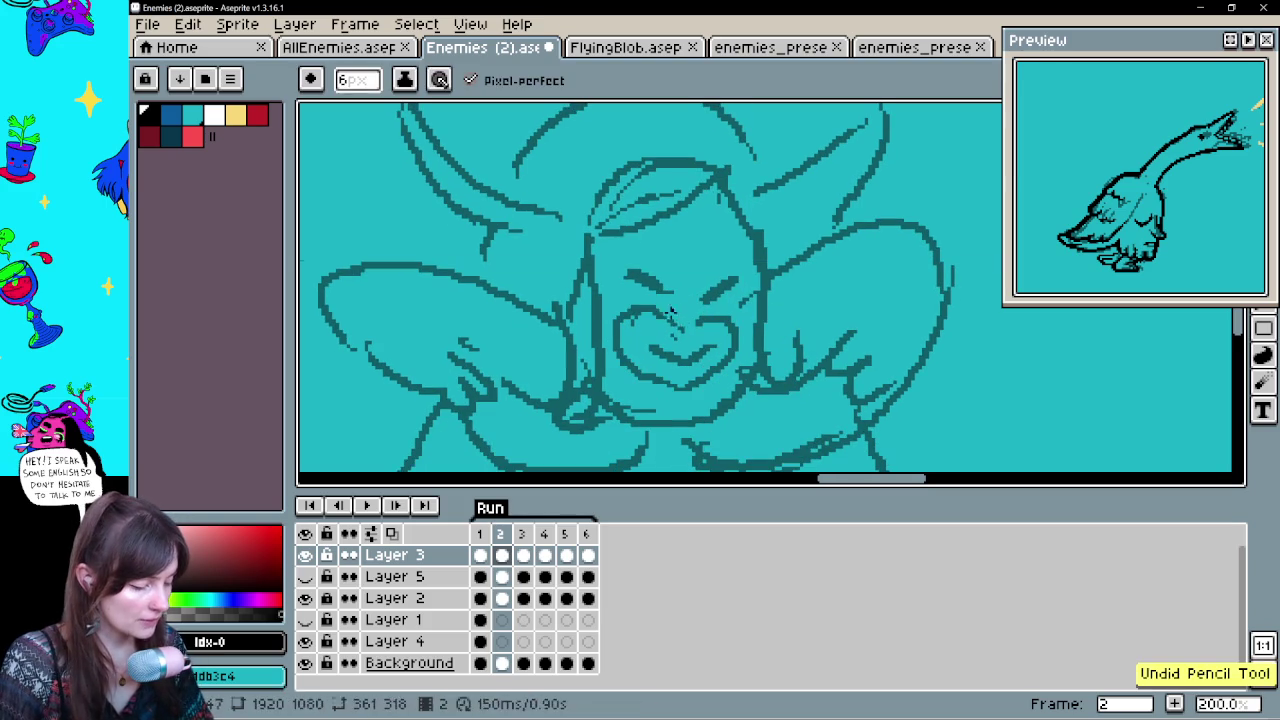
mouse_move(677, 309)
mouse_down()
mouse_move(650, 350)
mouse_move(700, 305)
mouse_move(695, 318)
mouse_move(718, 326)
mouse_move(738, 296)
mouse_move(698, 334)
mouse_up()
key(ctrl+z)
key(ctrl+z)
key(e)
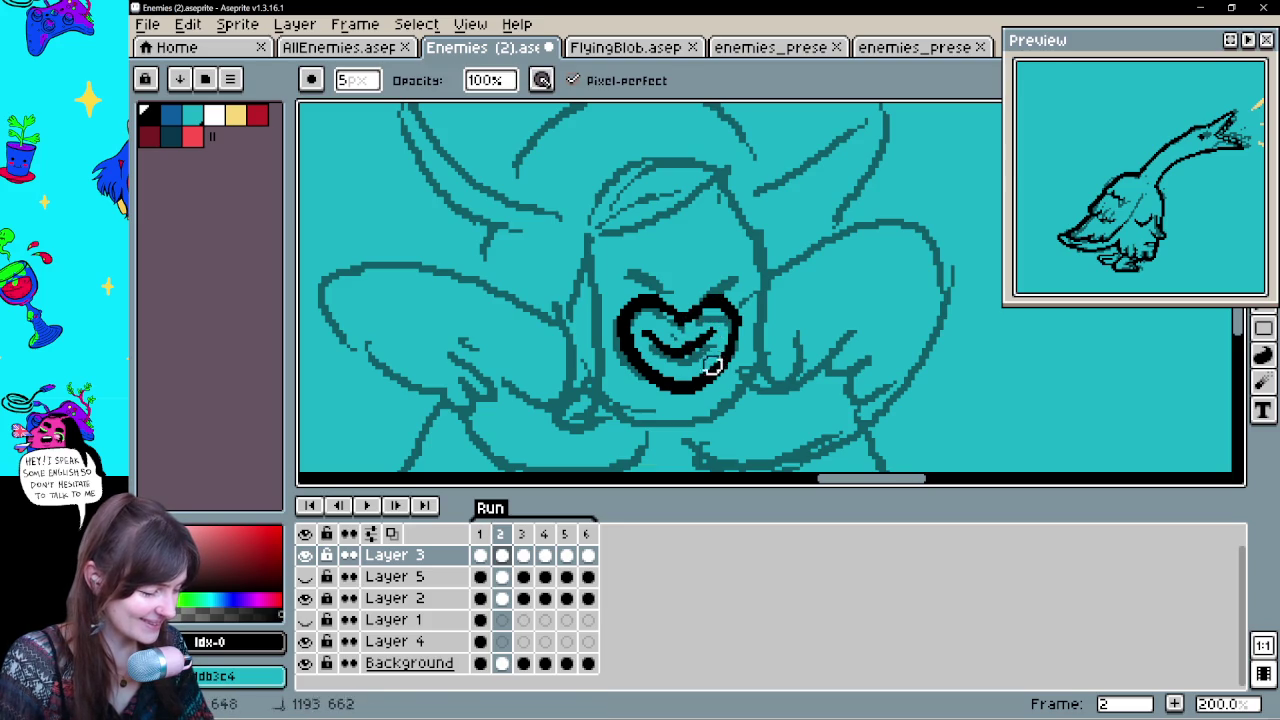
key(b)
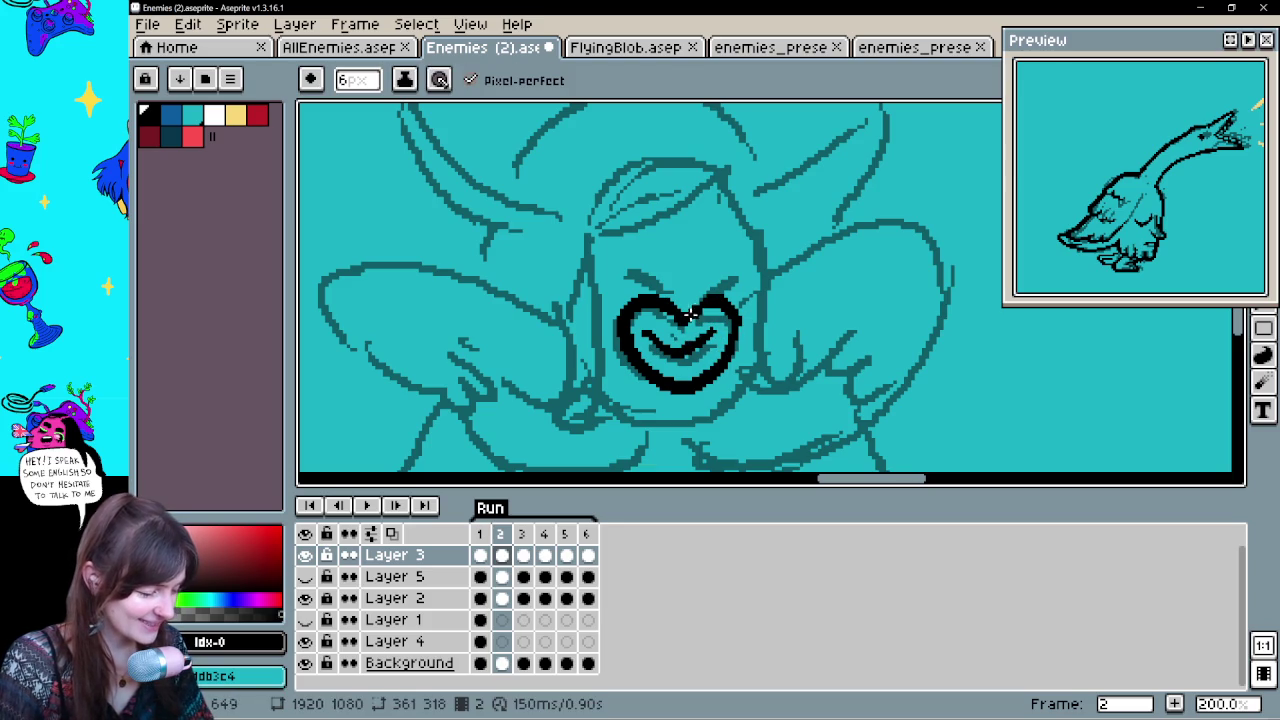
key(ctrl+z)
Draw angry eyebrows above the heart mouth
mouse_move(628, 266)
mouse_down()
mouse_move(668, 288)
mouse_move(735, 261)
mouse_up()
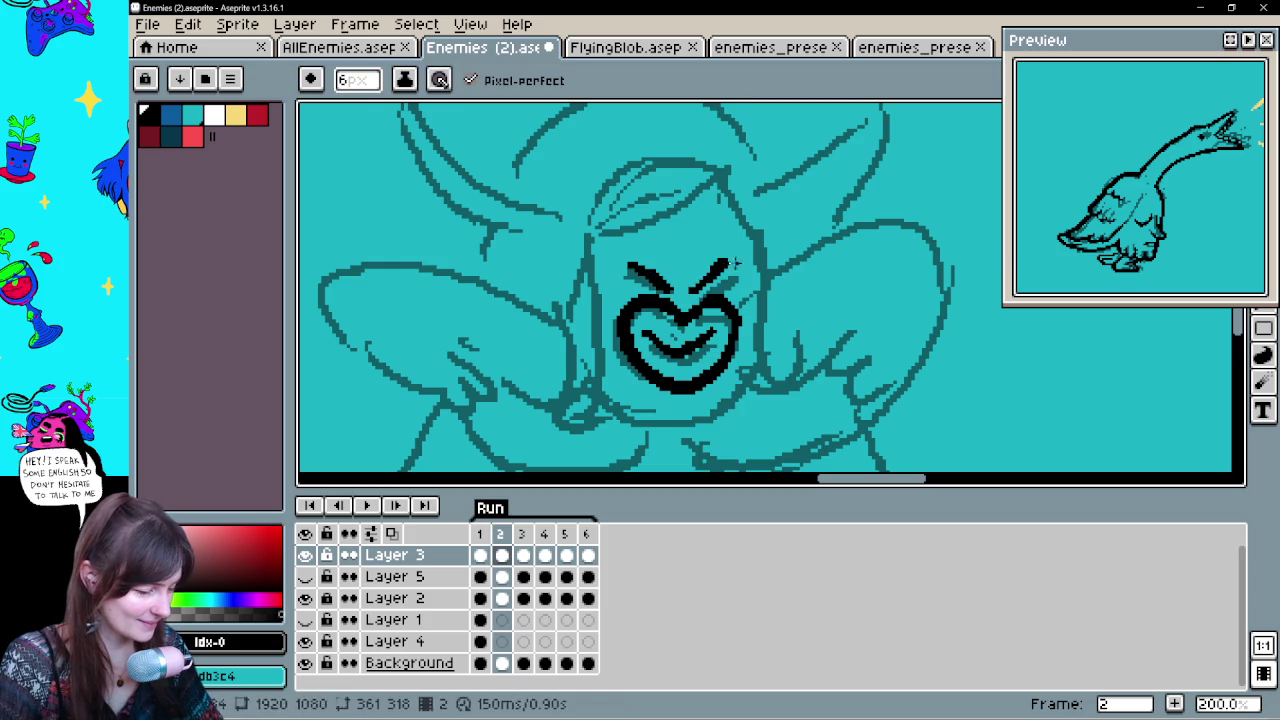
key(ctrl)
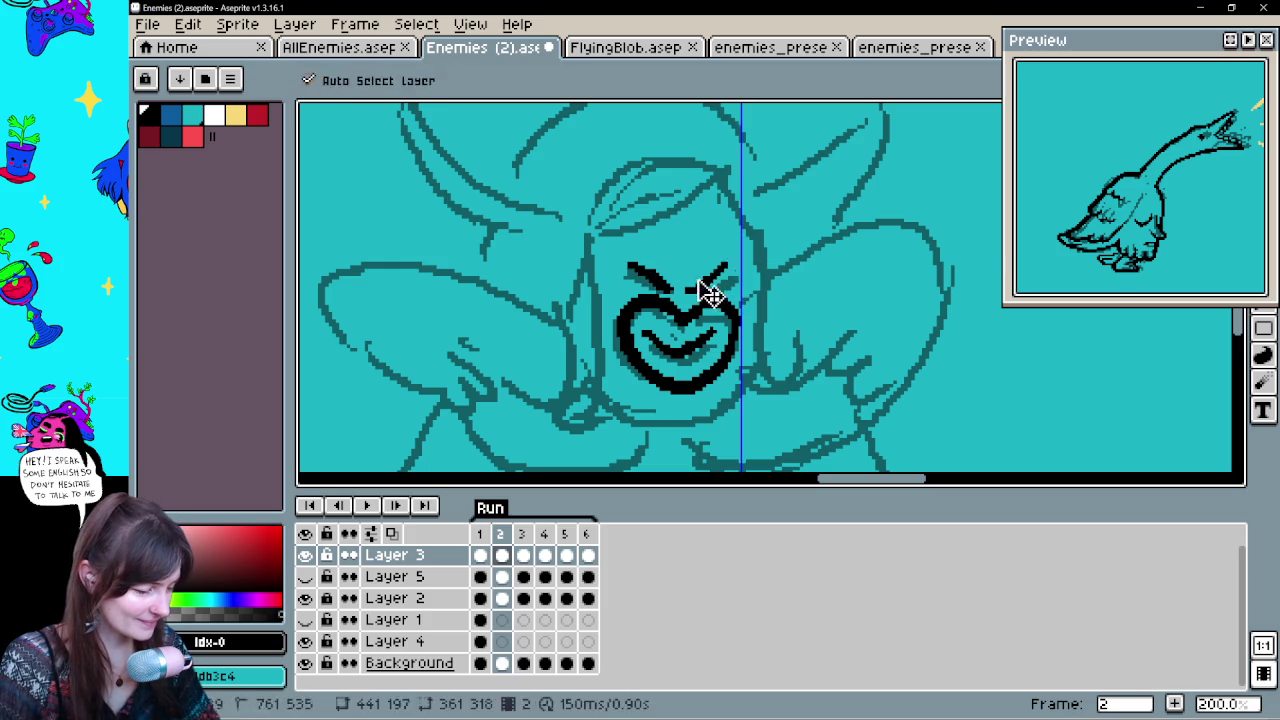
drag(705, 285, 683, 335)
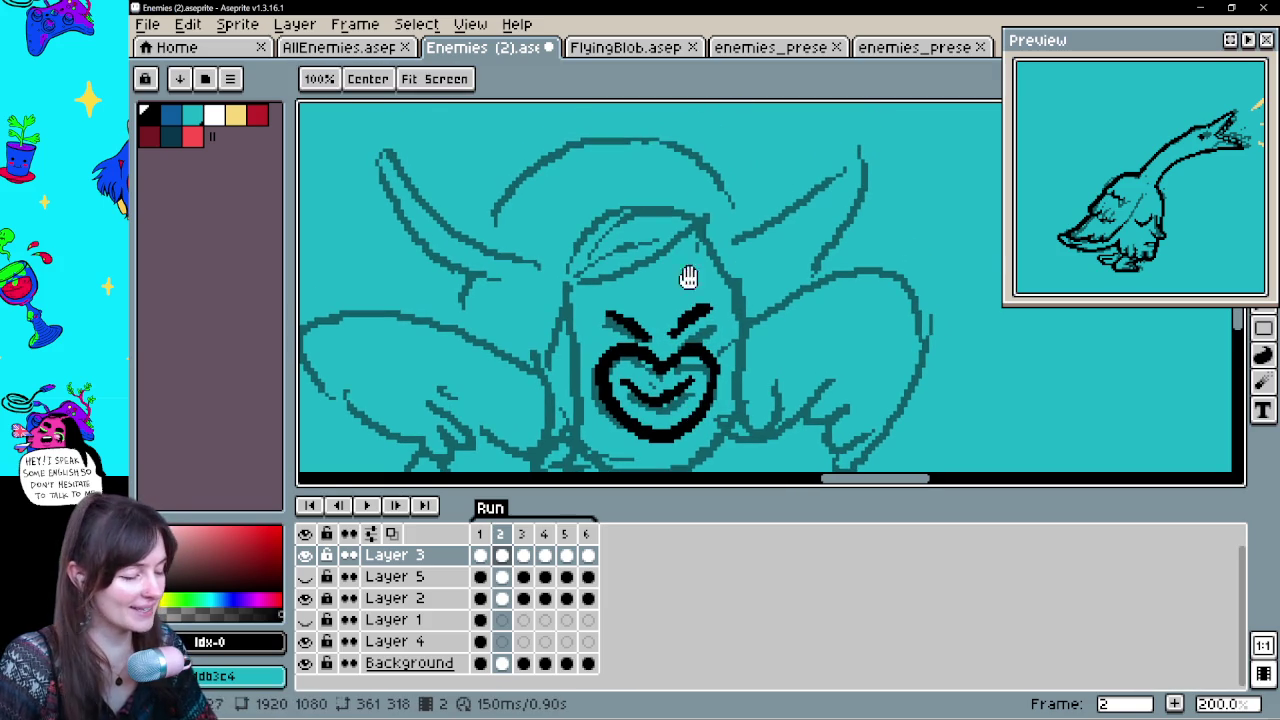
key(Left)
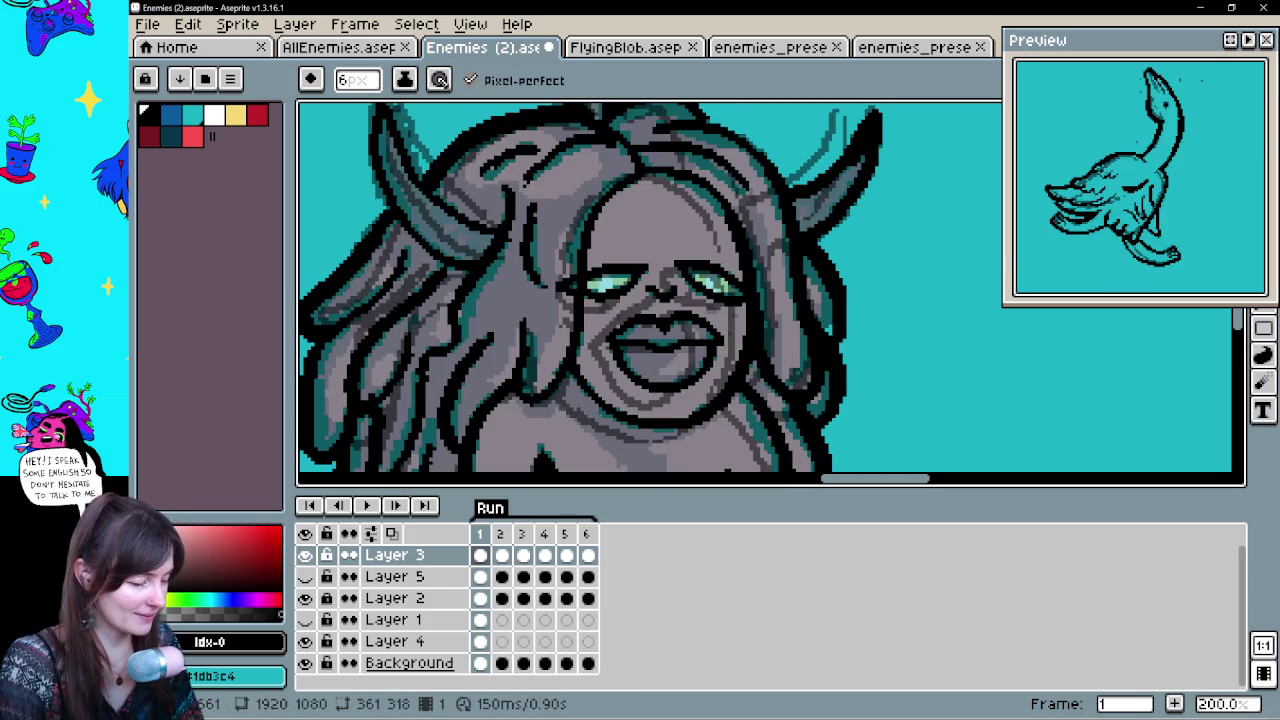
key(Right)
Ink the U-shaped jaw line below the mouth after several undone attempts
drag(660, 226, 553, 436)
key(ctrl)
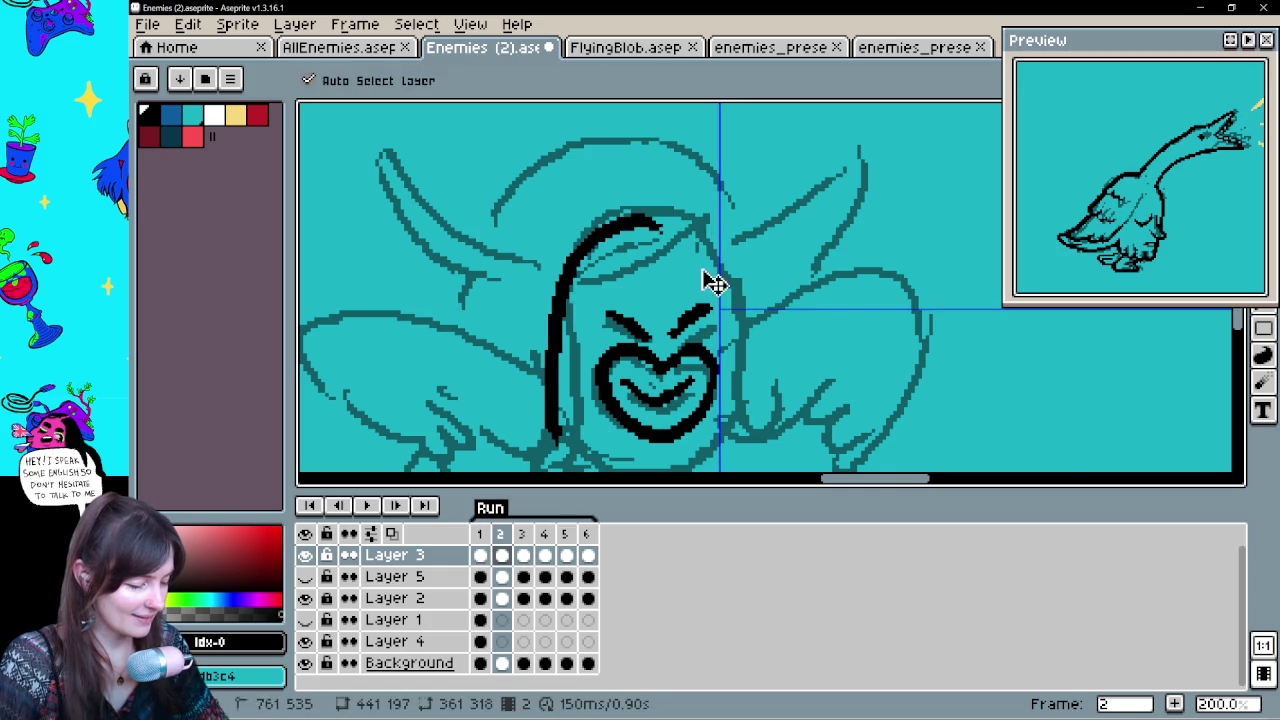
key(ctrl+z)
drag(707, 263, 707, 173)
drag(565, 325, 665, 405)
key(ctrl+z)
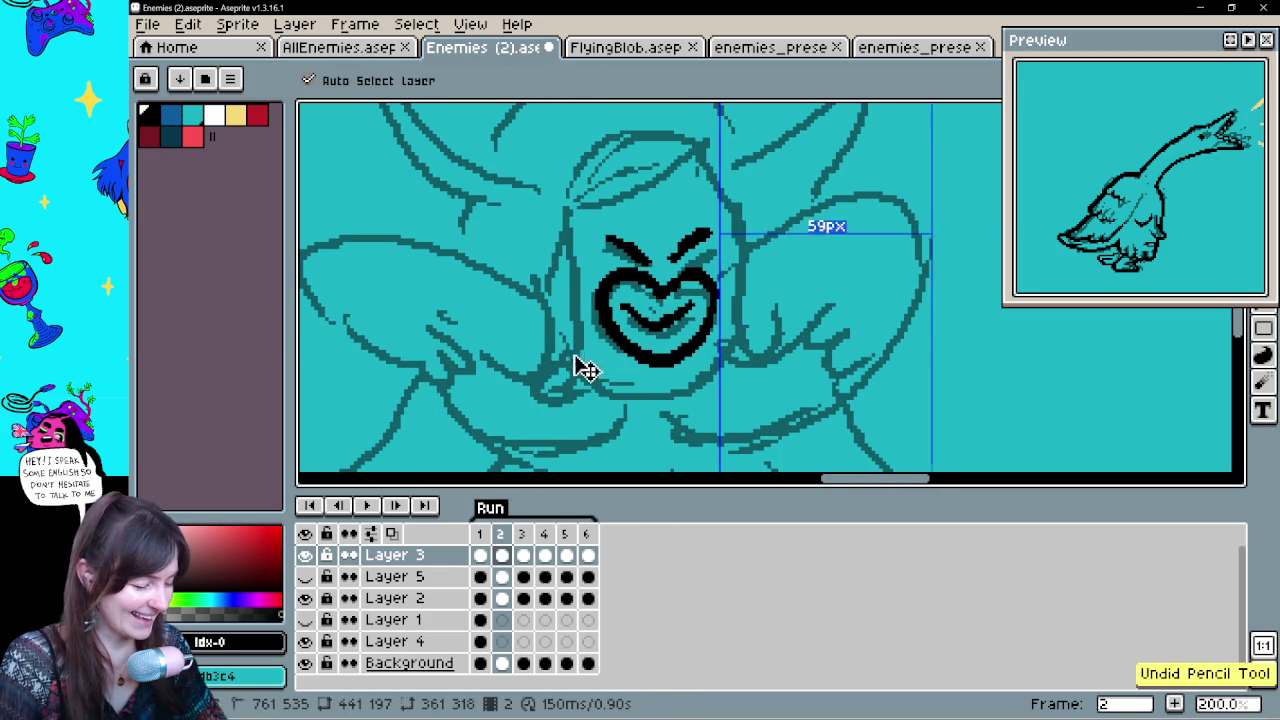
drag(562, 336, 740, 318)
key(ctrl+z)
drag(566, 340, 770, 315)
scroll(720, 260, up, 2)
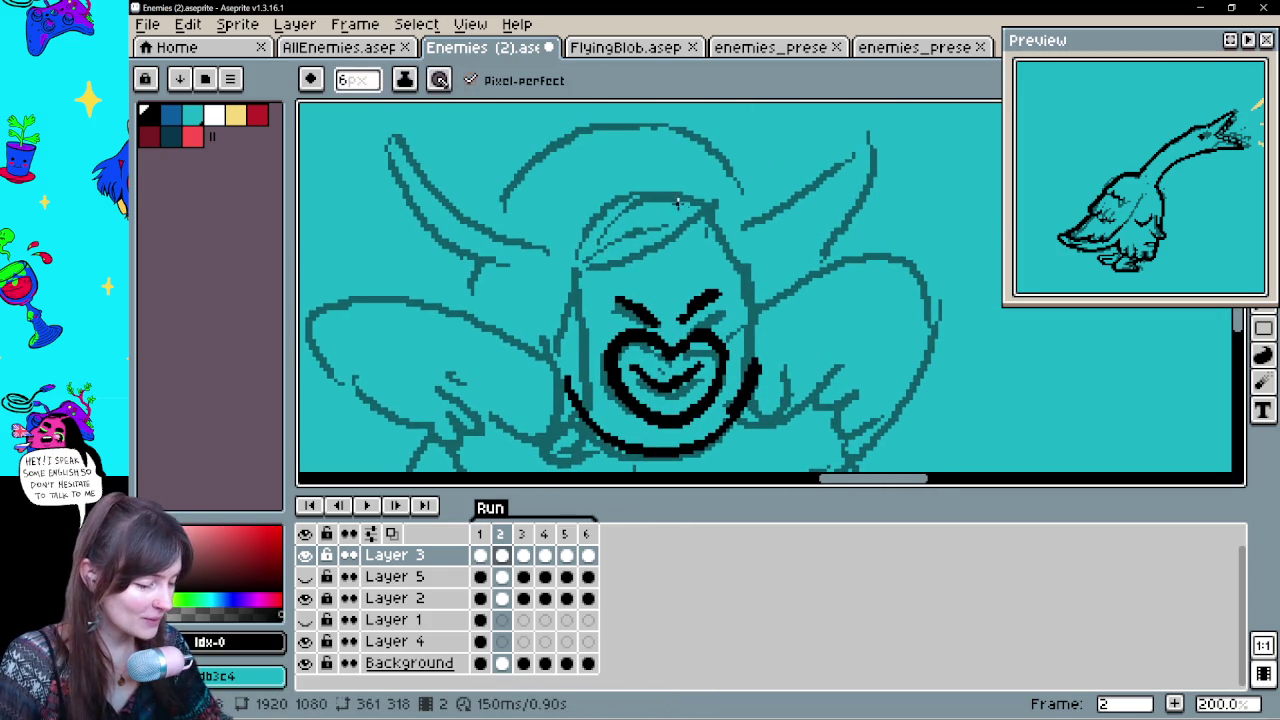
Ink the head outline's left side, top and right side, checking against frame 1
key(Left)
key(Right)
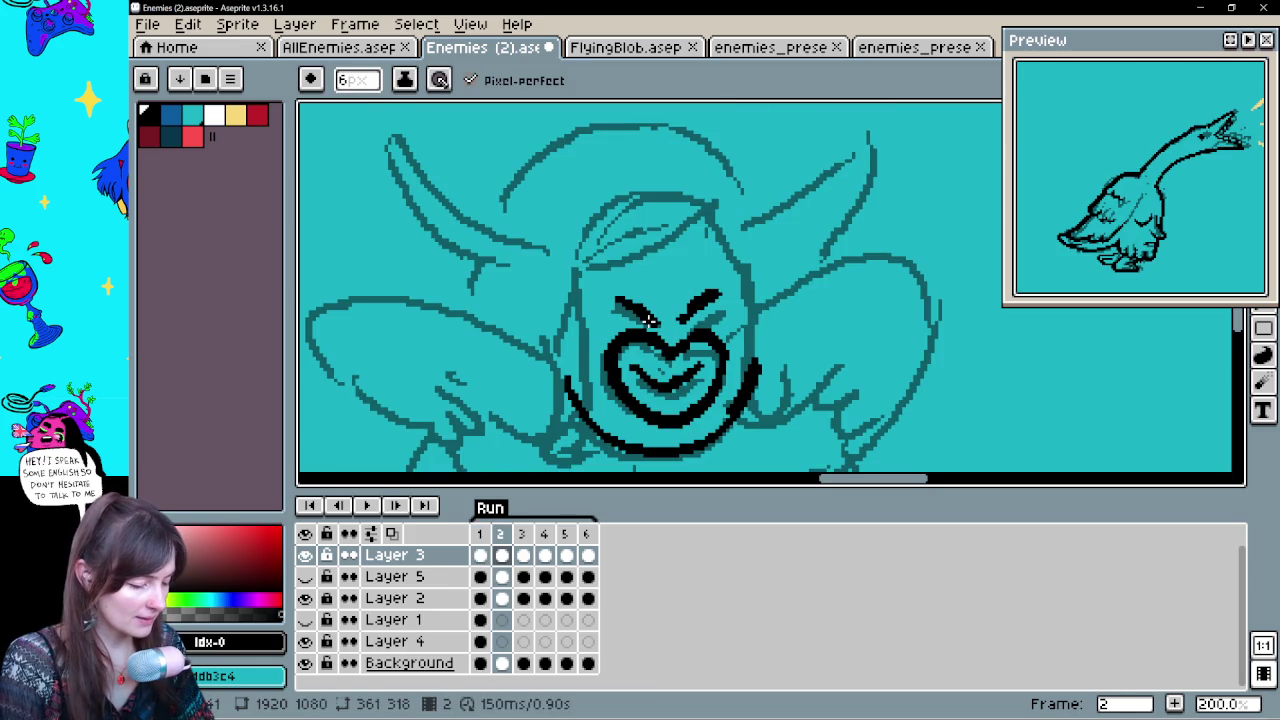
key(Left)
key(Right)
mouse_move(659, 204)
mouse_down()
mouse_move(568, 312)
mouse_move(518, 446)
mouse_up()
key(Left)
key(Right)
mouse_move(680, 198)
mouse_down()
mouse_move(700, 205)
mouse_move(745, 300)
mouse_move(780, 440)
mouse_up()
key(Left)
key(Right)
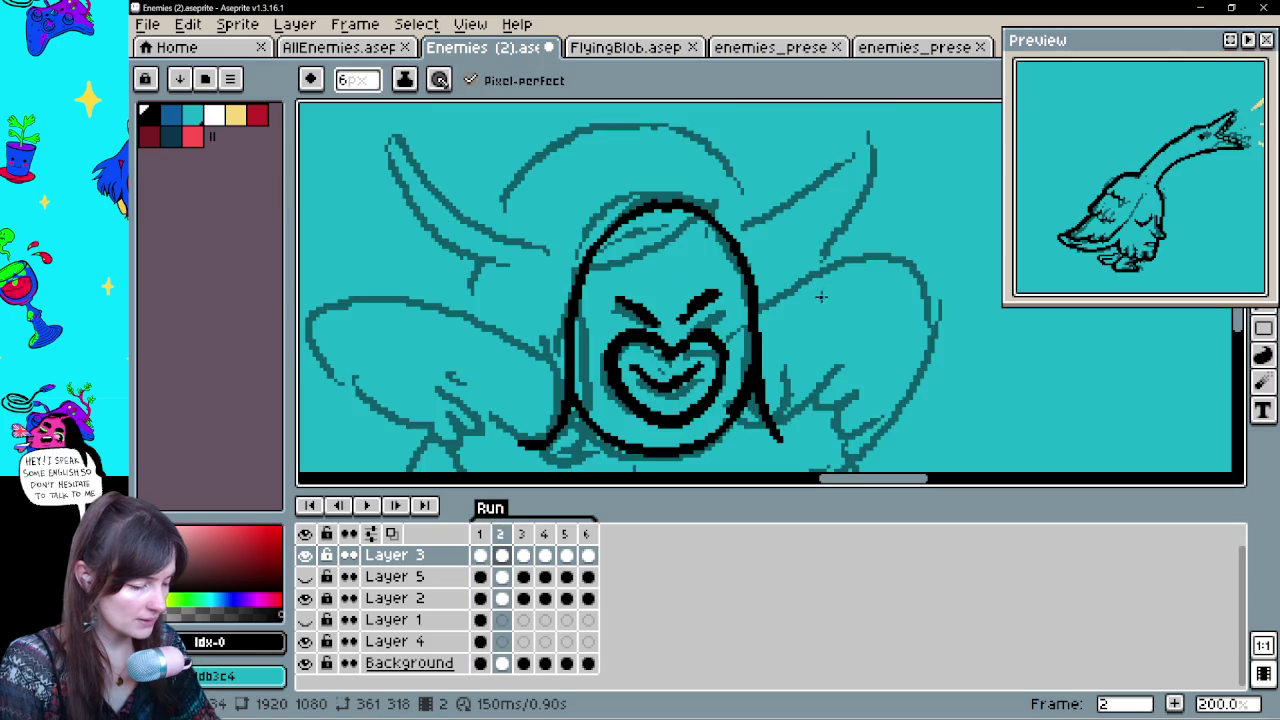
Draw the looped teardrop hair tuft above the head, undoing the final stroke
scroll(822, 309, up, 2)
key(Left)
key(Right)
mouse_move(640, 208)
mouse_down()
mouse_move(598, 180)
mouse_move(645, 185)
mouse_move(485, 288)
mouse_up()
key(Left)
key(Right)
key(Left)
key(Right)
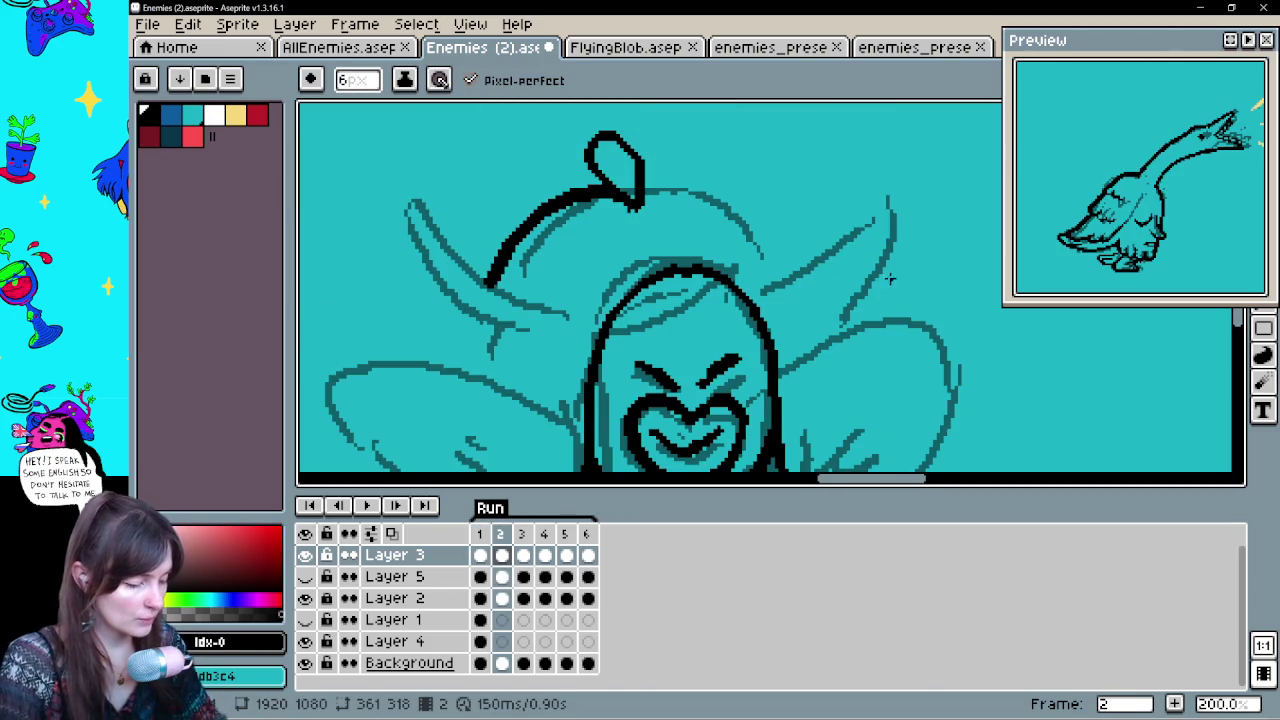
scroll(588, 118, down, 2)
key(ctrl+z)
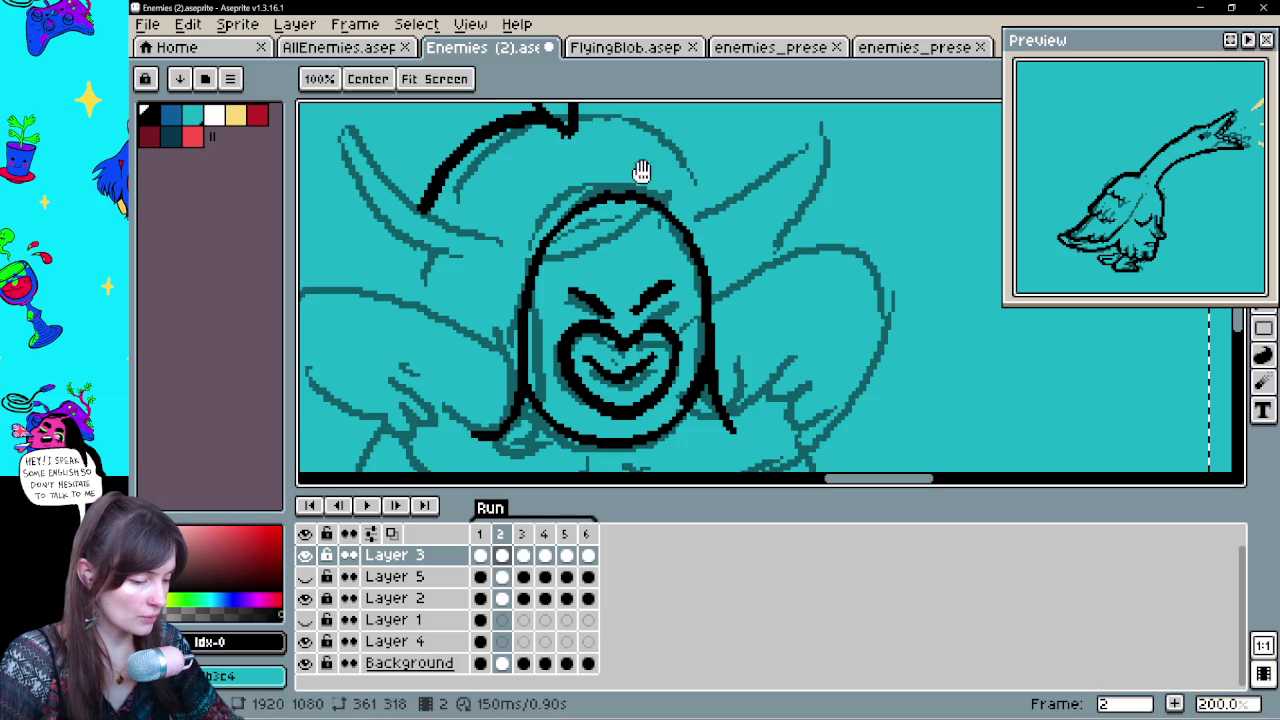
scroll(600, 168, up, 2)
key(e)
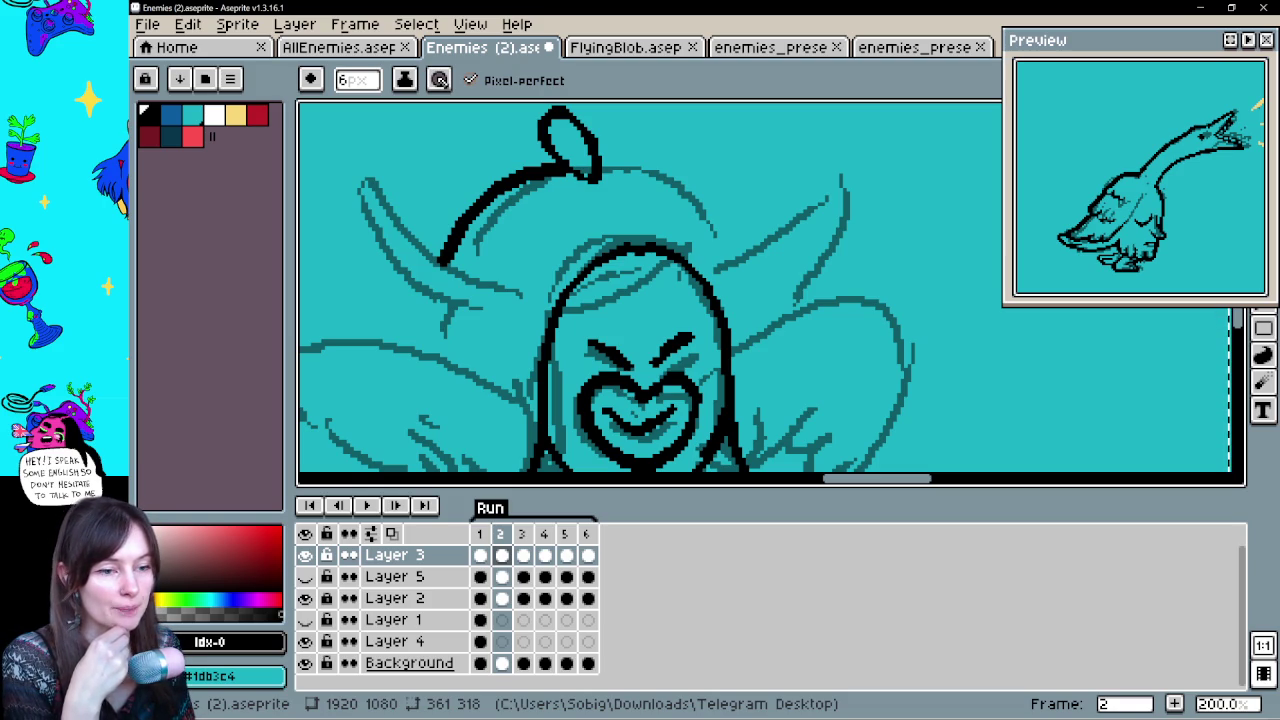
Extend the head arc from the tuft rightward down toward the right horn
drag(770, 291, 743, 309)
drag(575, 182, 676, 222)
key(ctrl+z)
drag(575, 185, 686, 210)
key(ctrl+z)
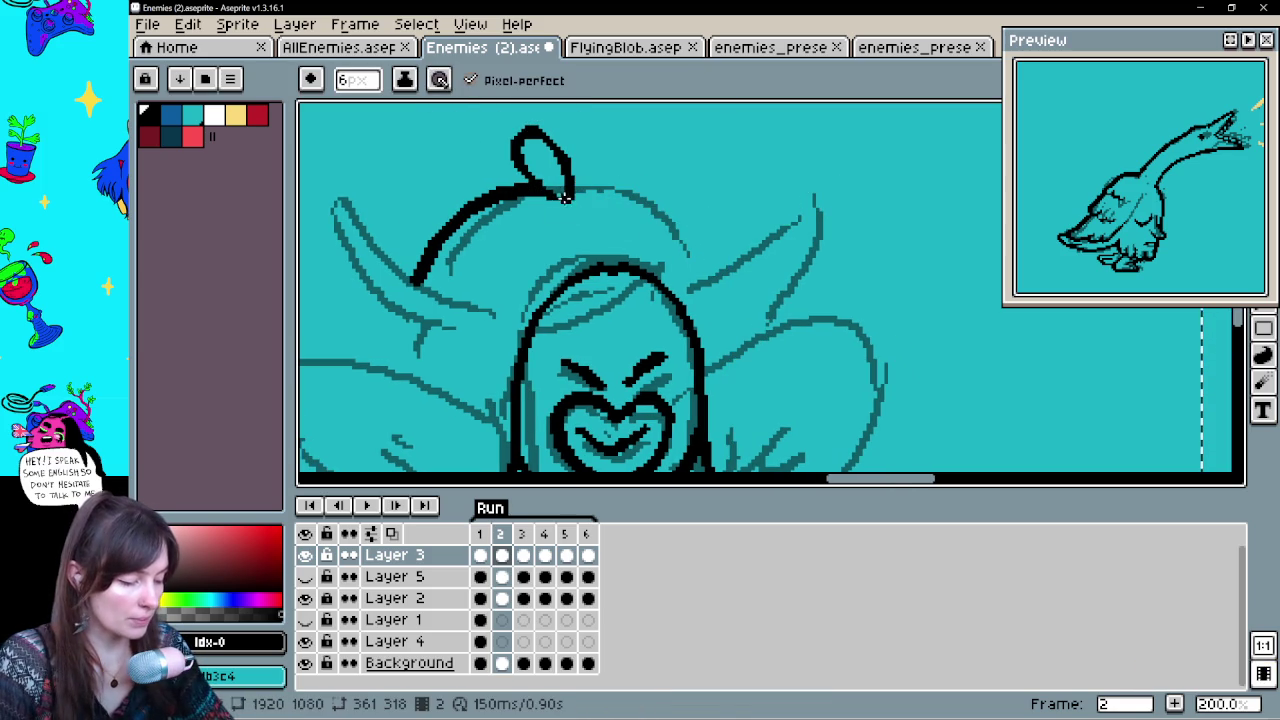
drag(571, 193, 735, 272)
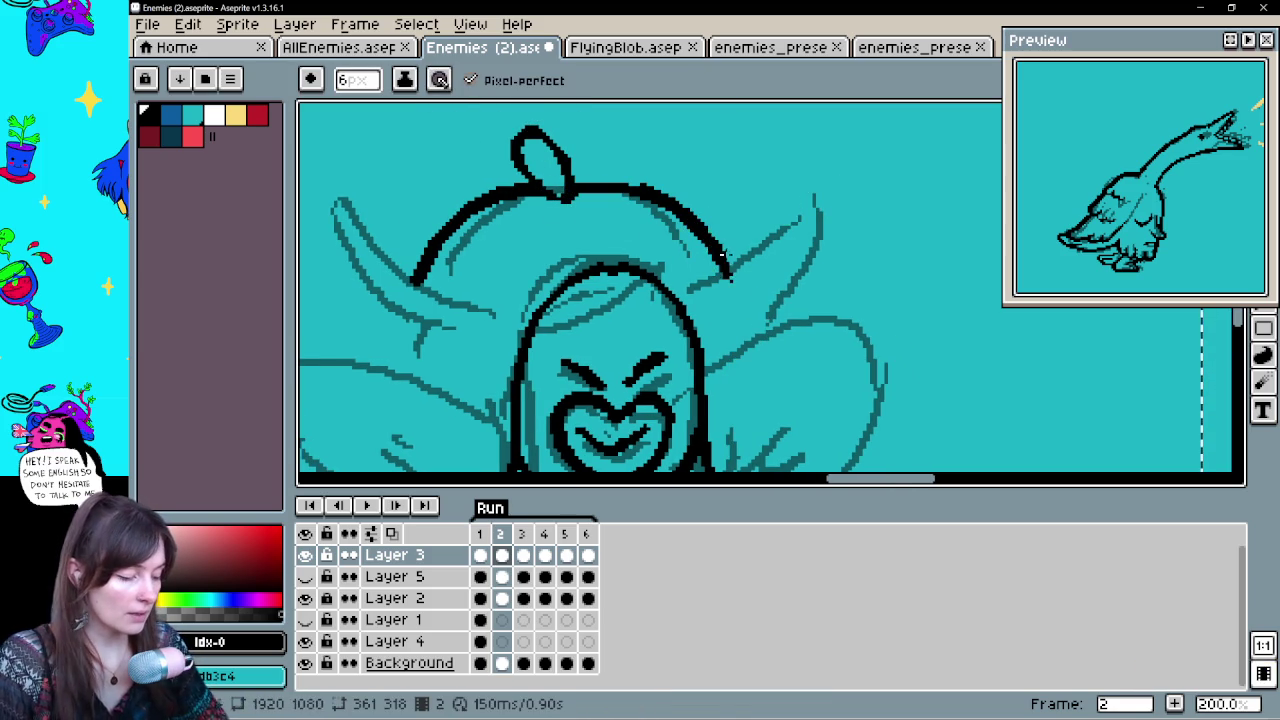
drag(758, 329, 763, 329)
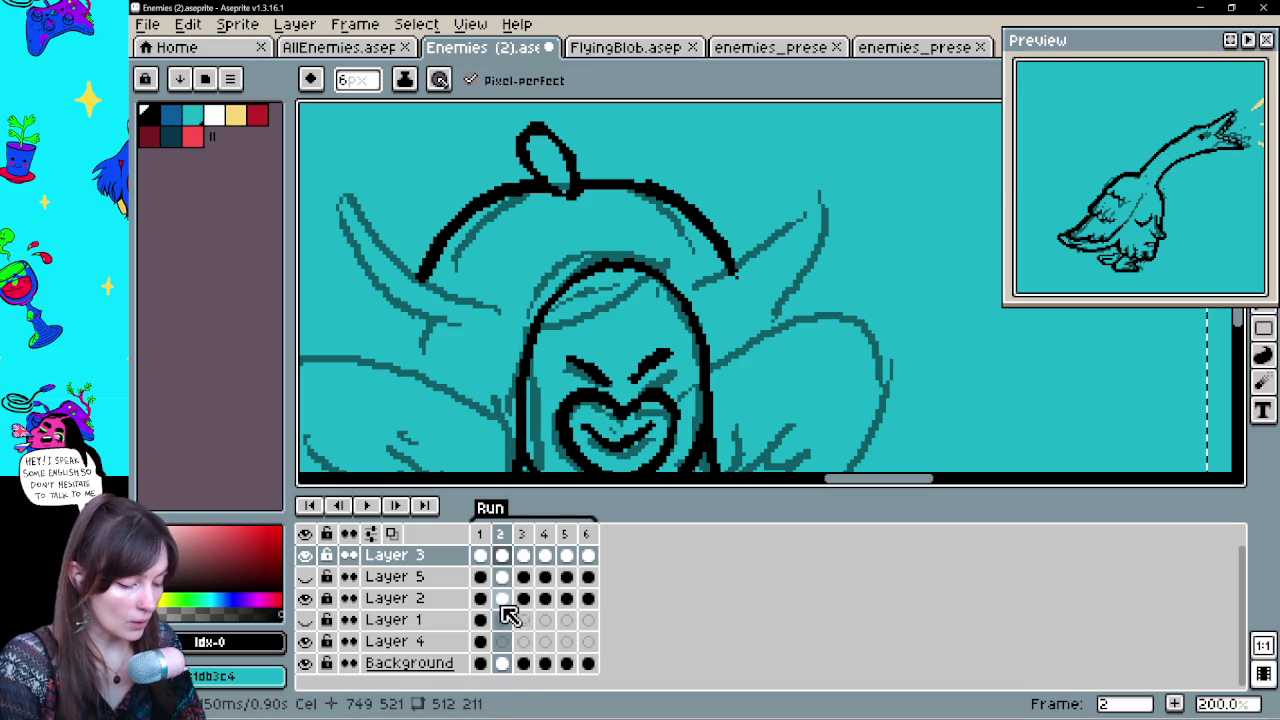
key(Left)
key(Right)
key(Left)
key(Right)
key(Left)
key(Right)
key(Left)
key(Right)
key(Left)
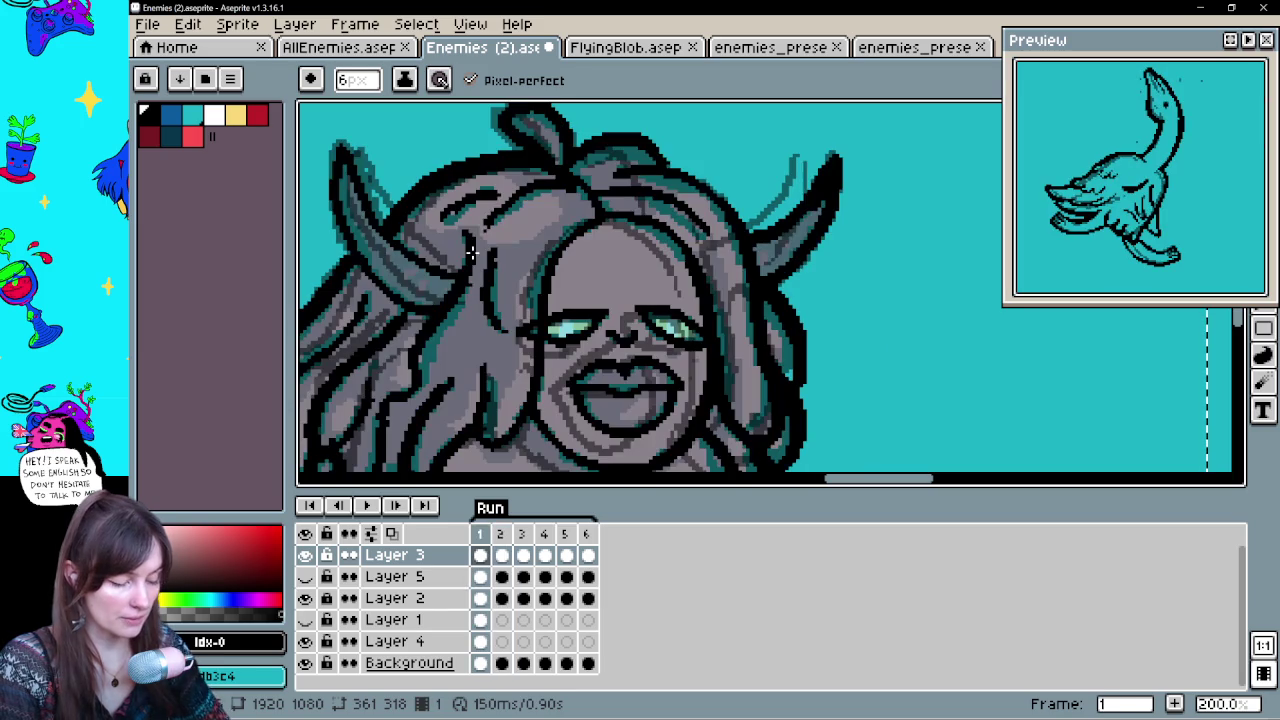
key(Right)
key(Left)
key(Right)
Redraw the top hair arc curving right and add a hair strand beneath it
drag(612, 238, 735, 274)
key(Left)
key(Right)
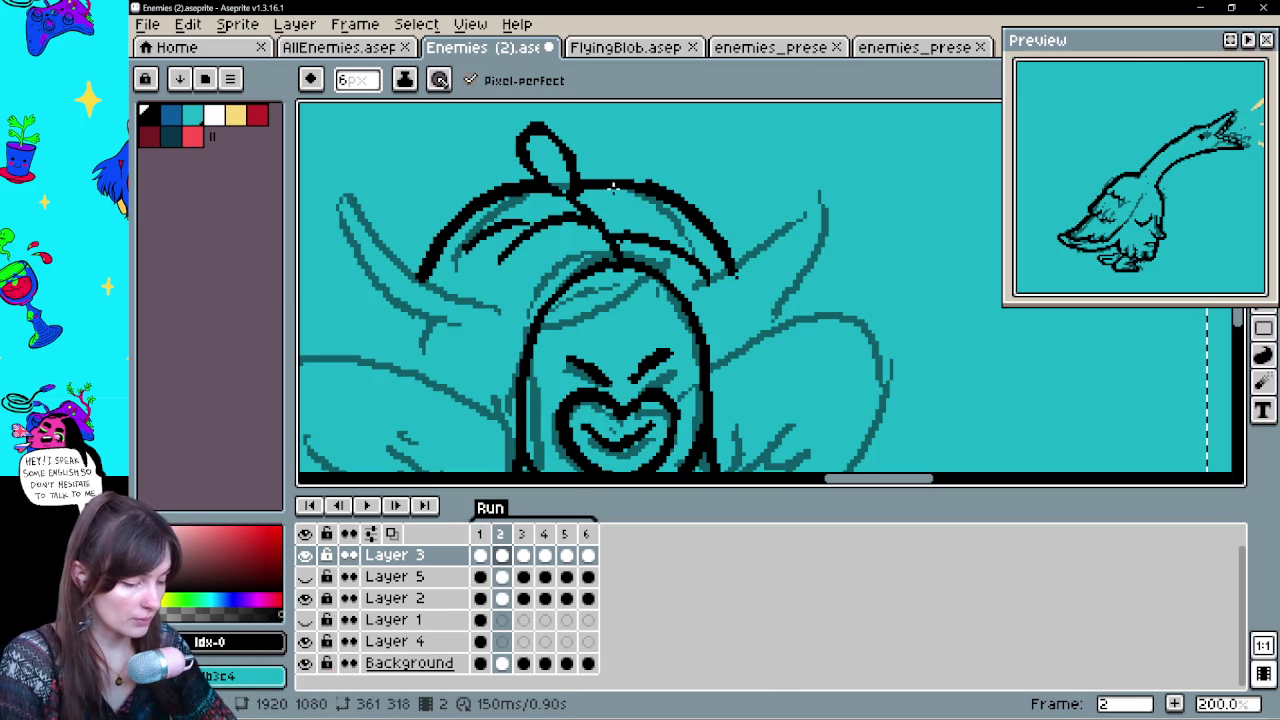
key(e)
drag(588, 186, 680, 210)
key(b)
mouse_move(594, 181)
mouse_down()
mouse_move(703, 213)
mouse_move(764, 249)
mouse_up()
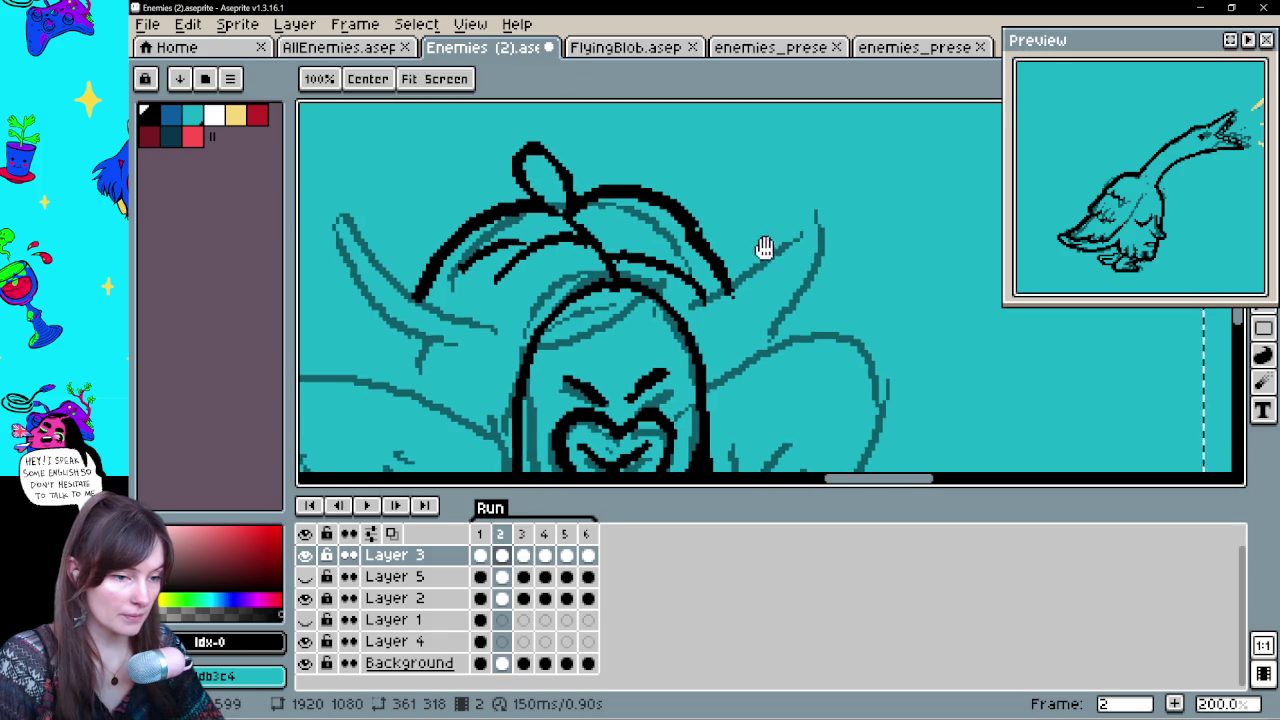
key(Left)
key(Right)
drag(612, 213, 685, 229)
key(Left)
key(Right)
key(Left)
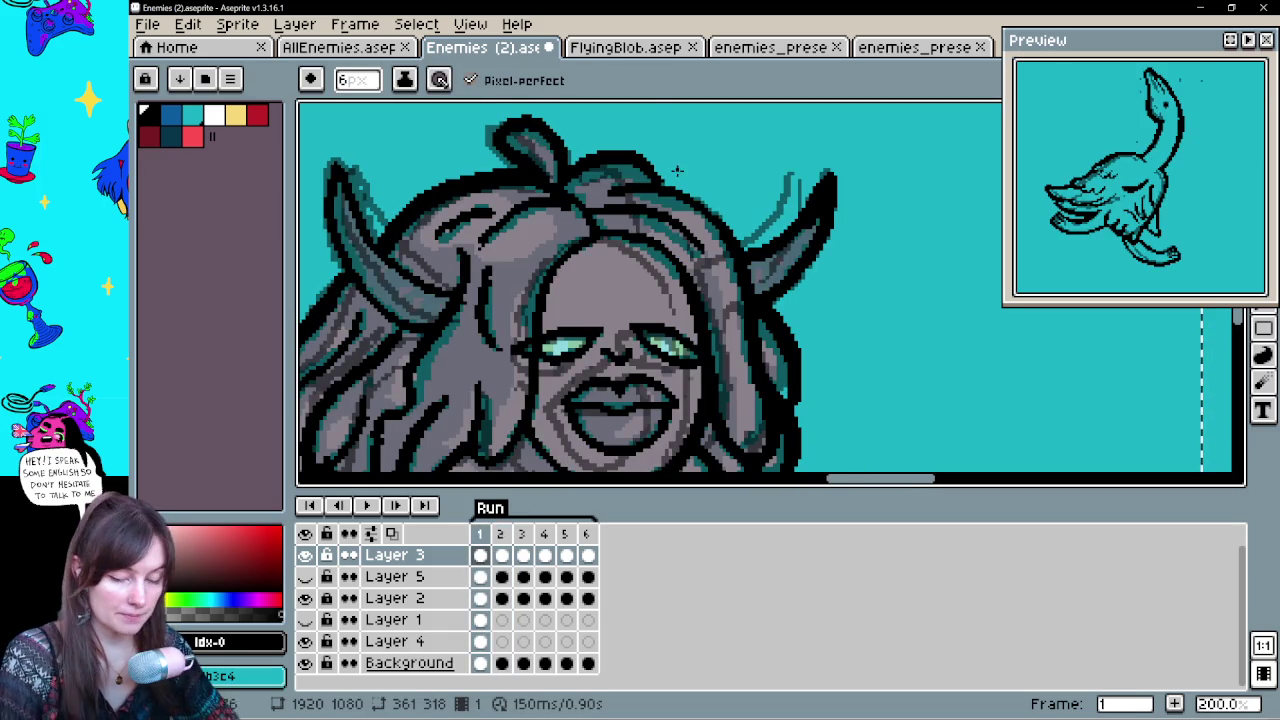
key(Right)
Trim the tip of the top hair arc and return to Layer 3's frame 2
key(b)
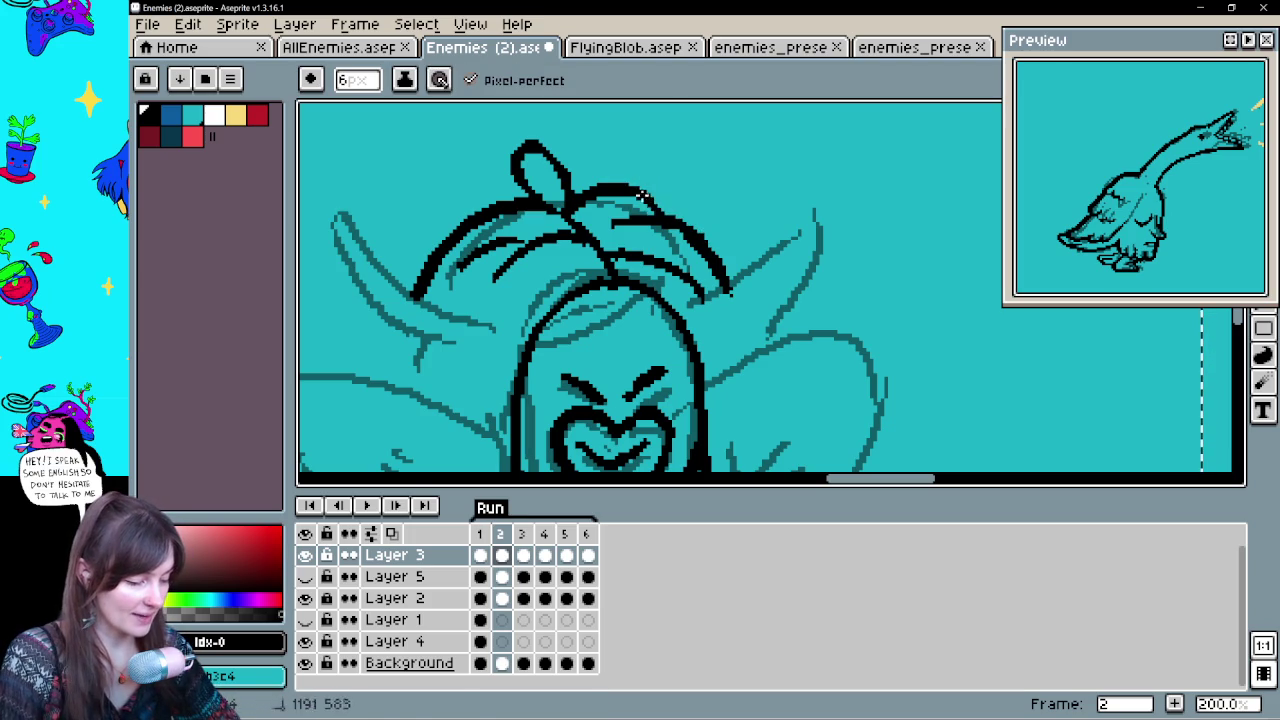
key(e)
click(734, 289)
drag(766, 314, 739, 279)
key(b)
key(Down)
key(Left)
key(Right)
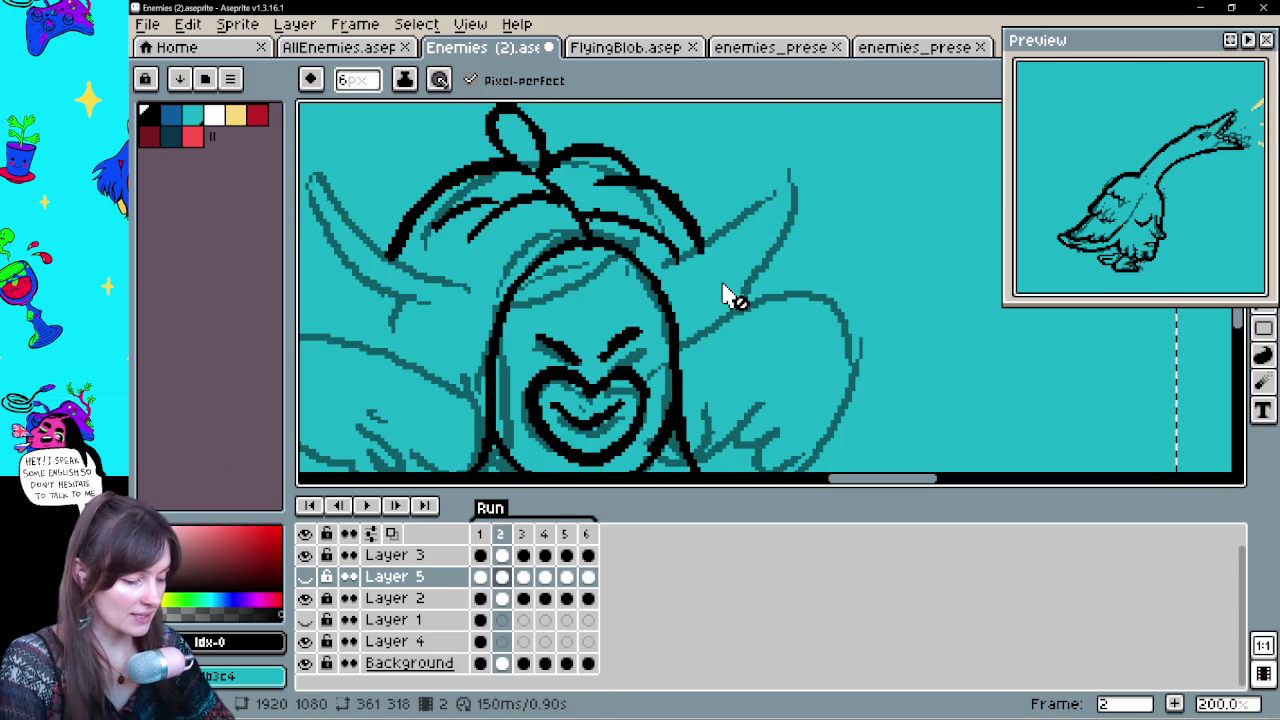
key(Left)
key(b)
key(Right)
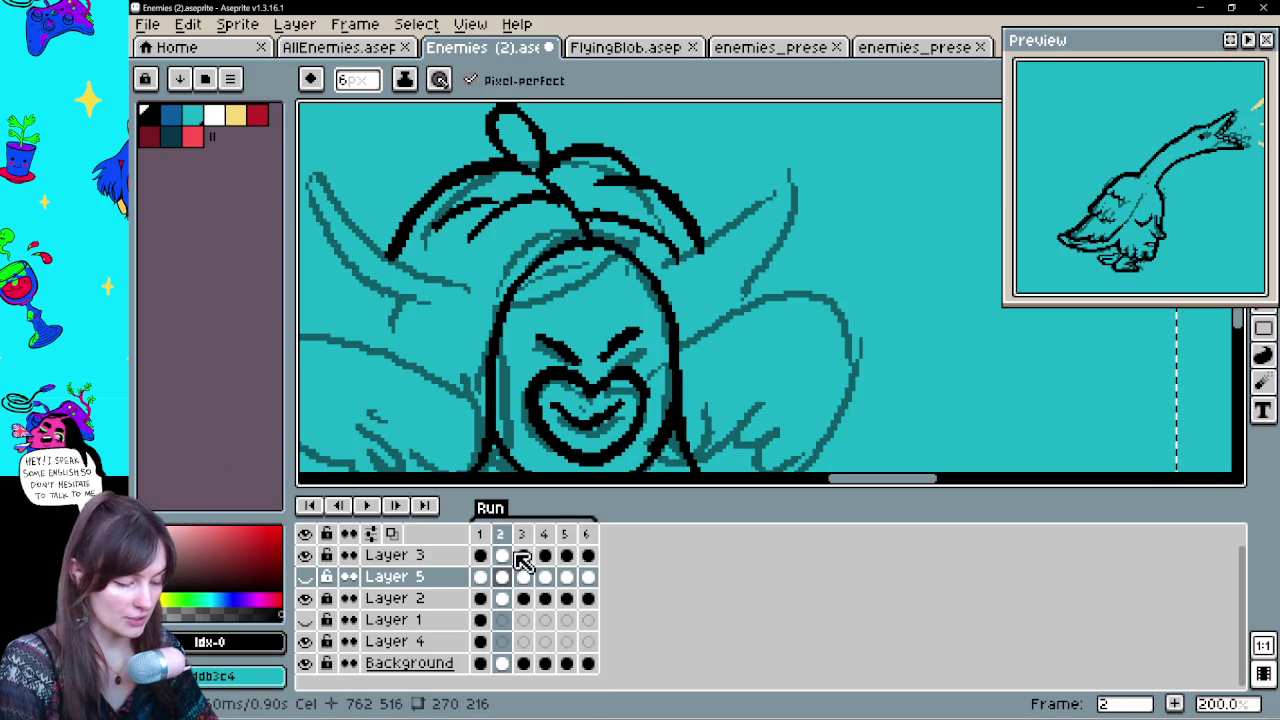
click(503, 558)
key(Left)
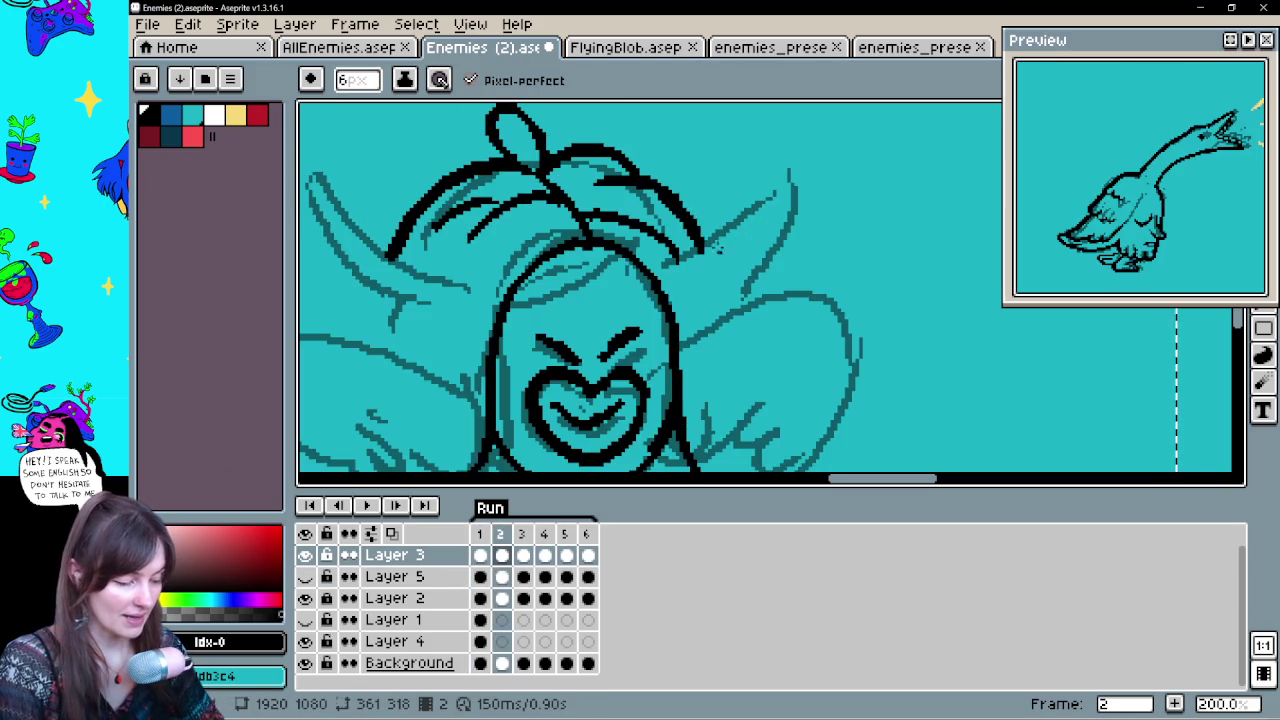
key(Right)
Ink the right side of the hair downward toward the face
drag(702, 245, 718, 305)
key(Left)
key(Right)
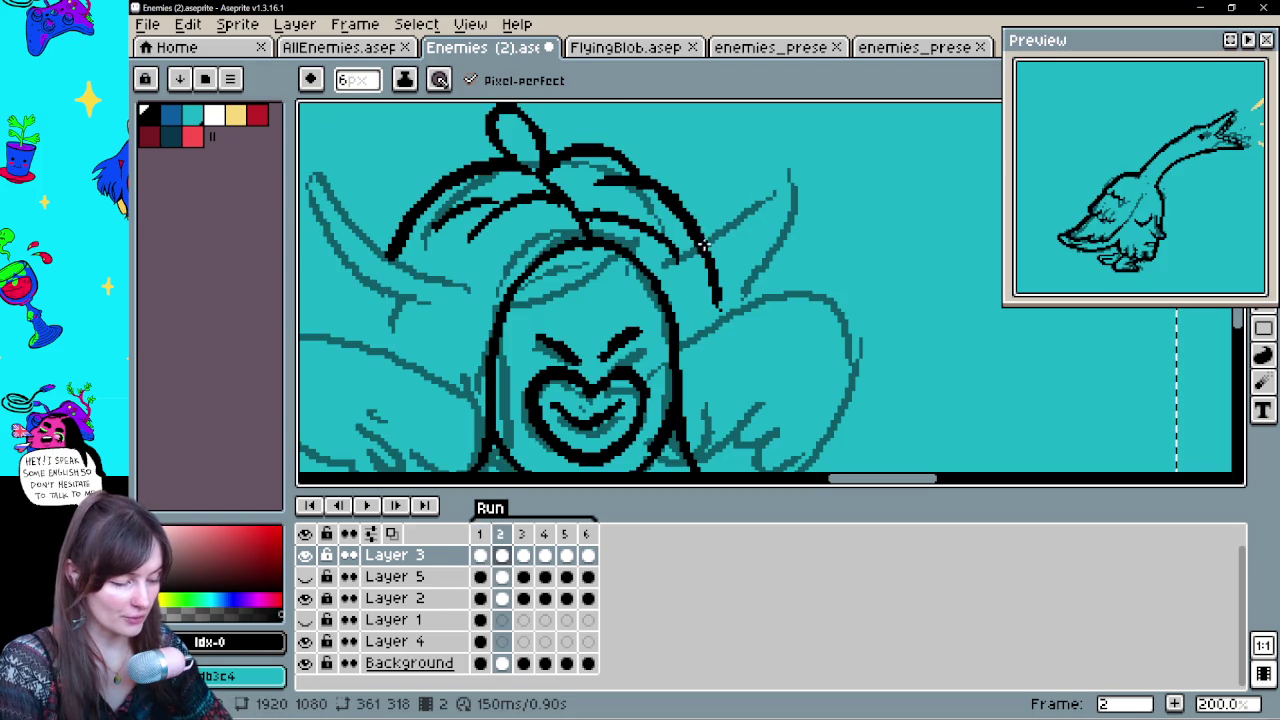
key(Left)
key(Right)
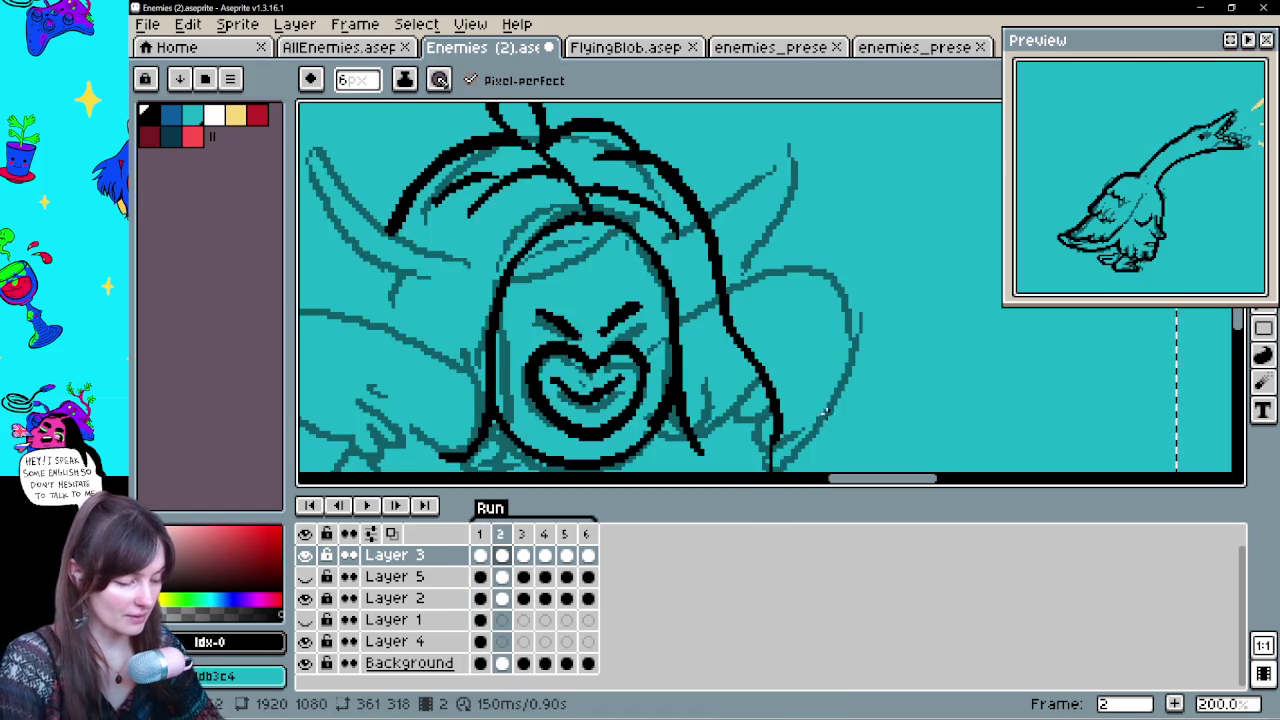
drag(750, 503, 780, 313)
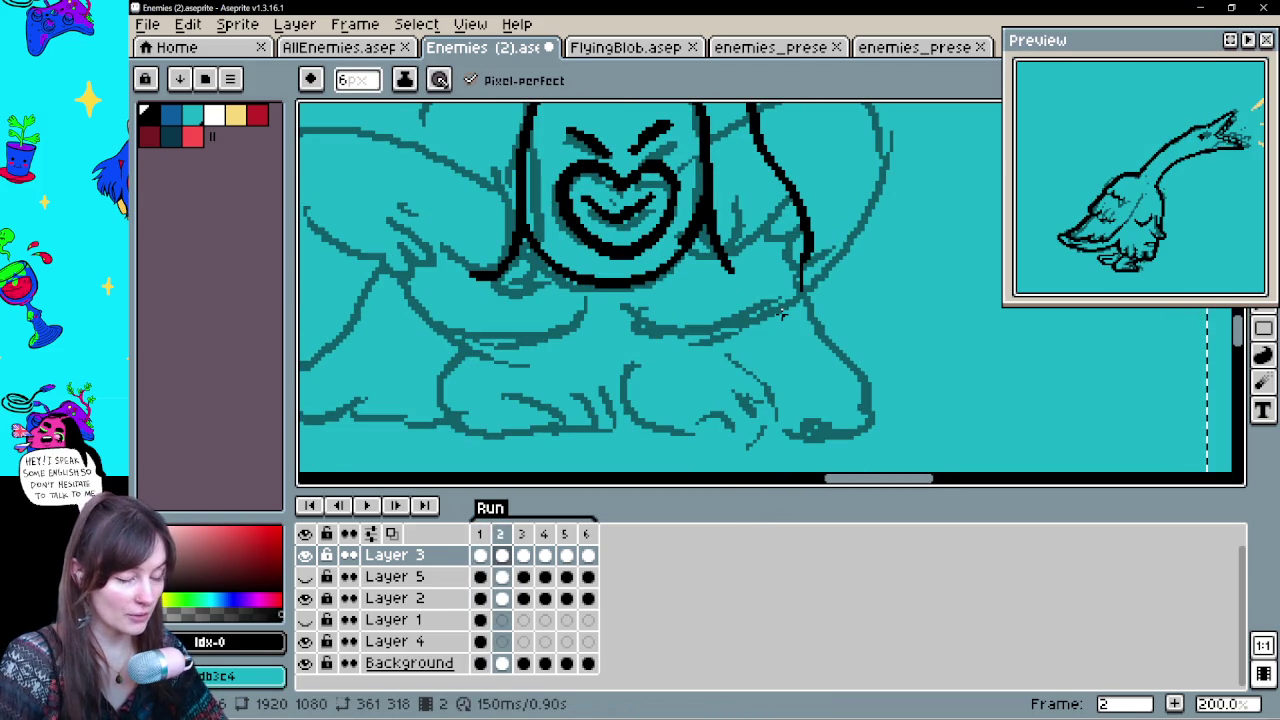
key(space)
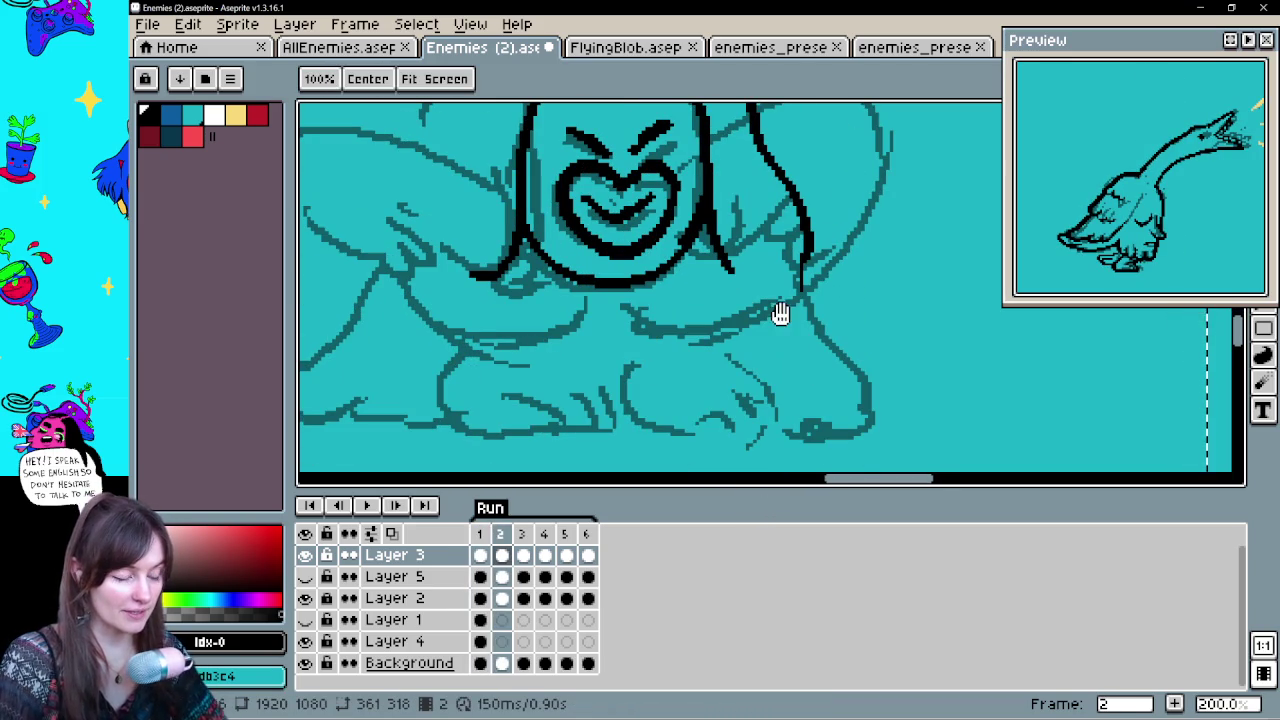
drag(780, 313, 790, 421)
key(Left)
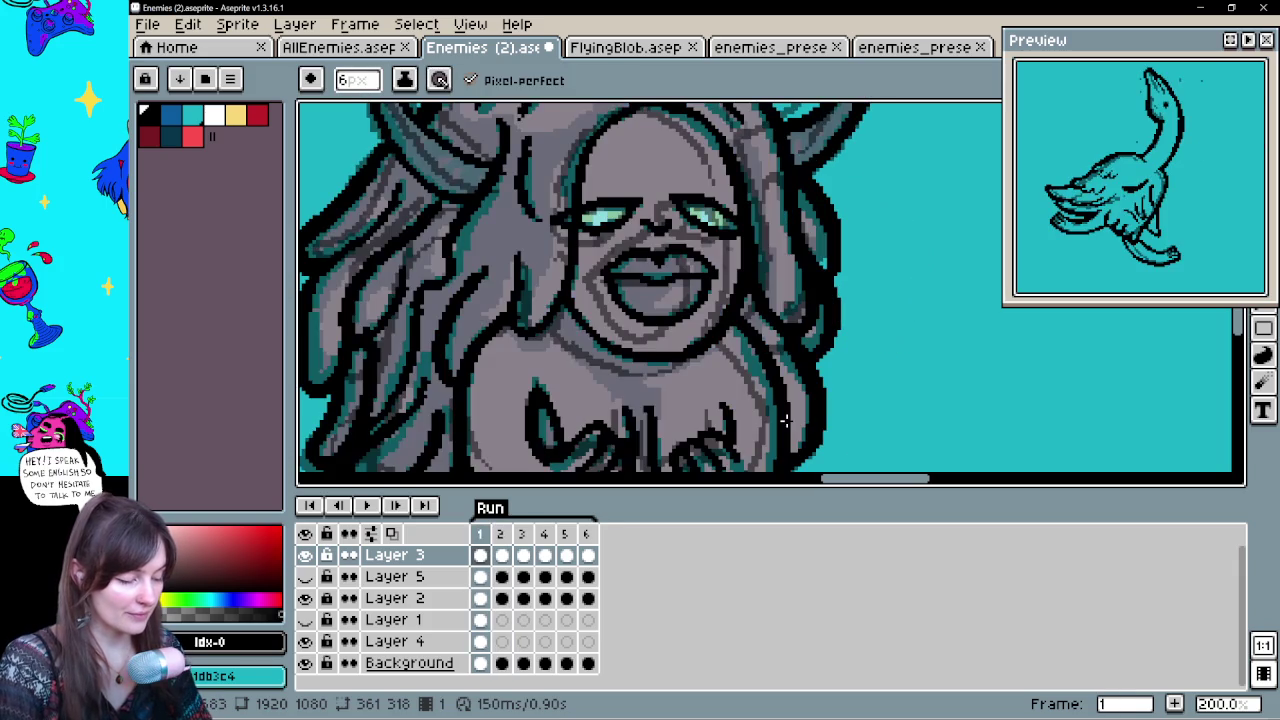
key(Right)
key(Left)
key(Right)
Ink vertical hair strands left of the face and a curved strand on its right
drag(534, 182, 528, 262)
key(Left)
key(Right)
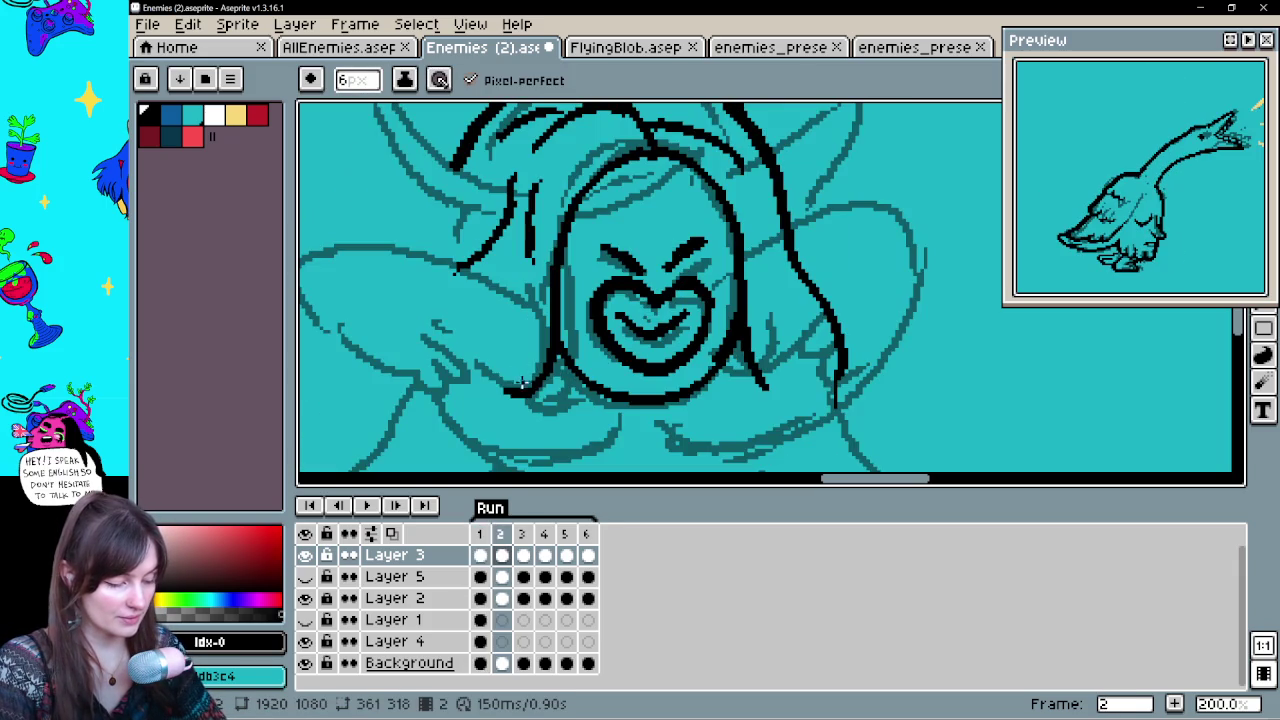
key(Left)
key(Right)
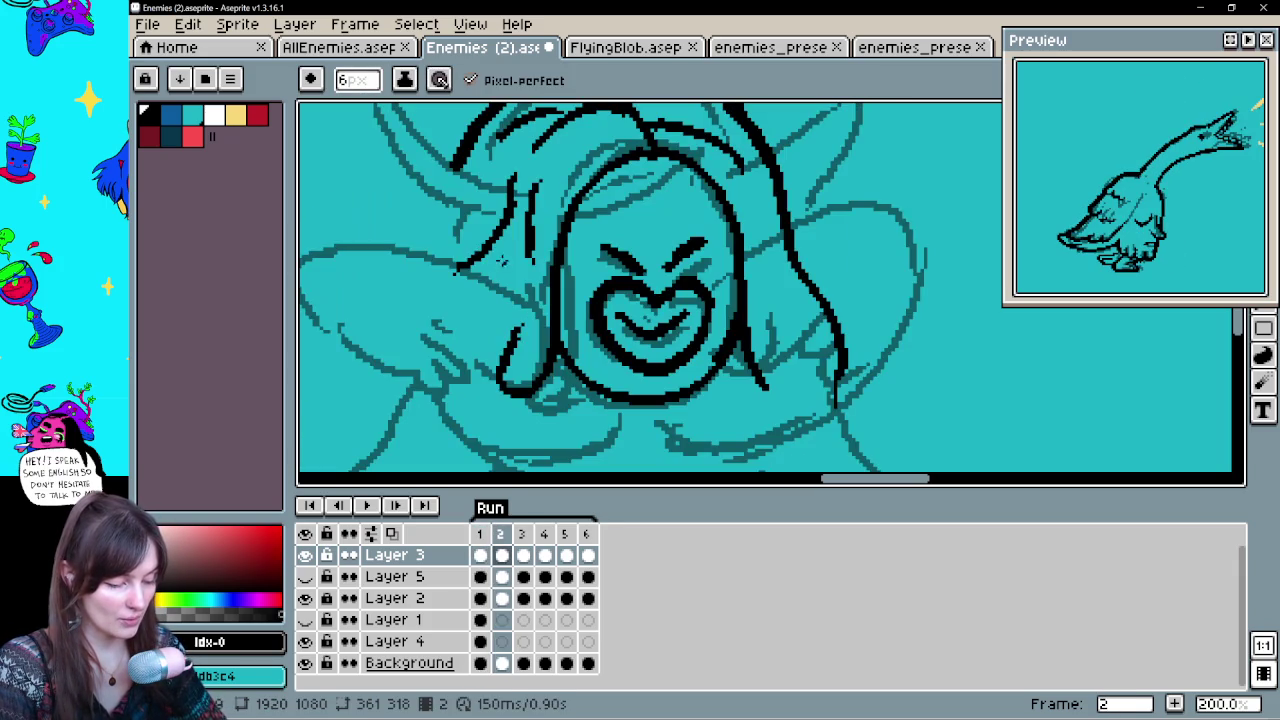
drag(521, 272, 514, 330)
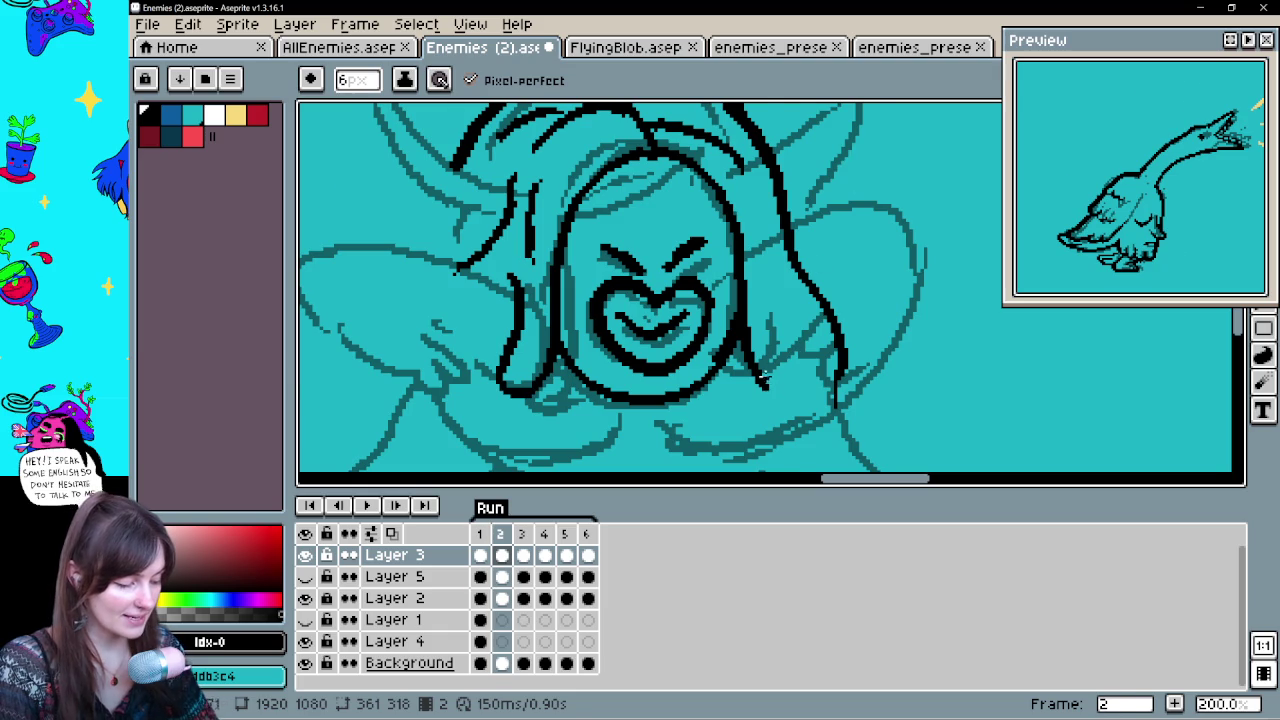
key(Left)
key(Right)
mouse_move(771, 304)
mouse_down()
mouse_move(798, 348)
mouse_move(810, 257)
mouse_up()
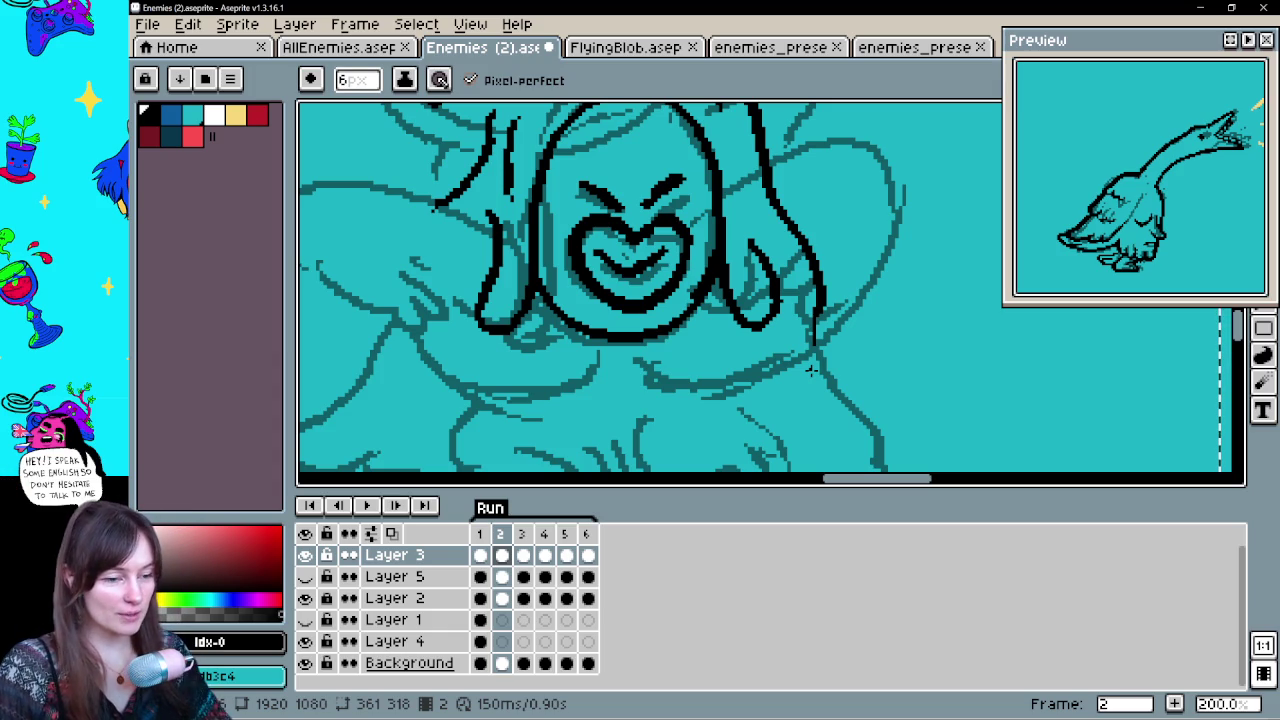
Scroll the canvas view over the frame 2 hair lineart around the face
scroll(790, 320, up, 3)
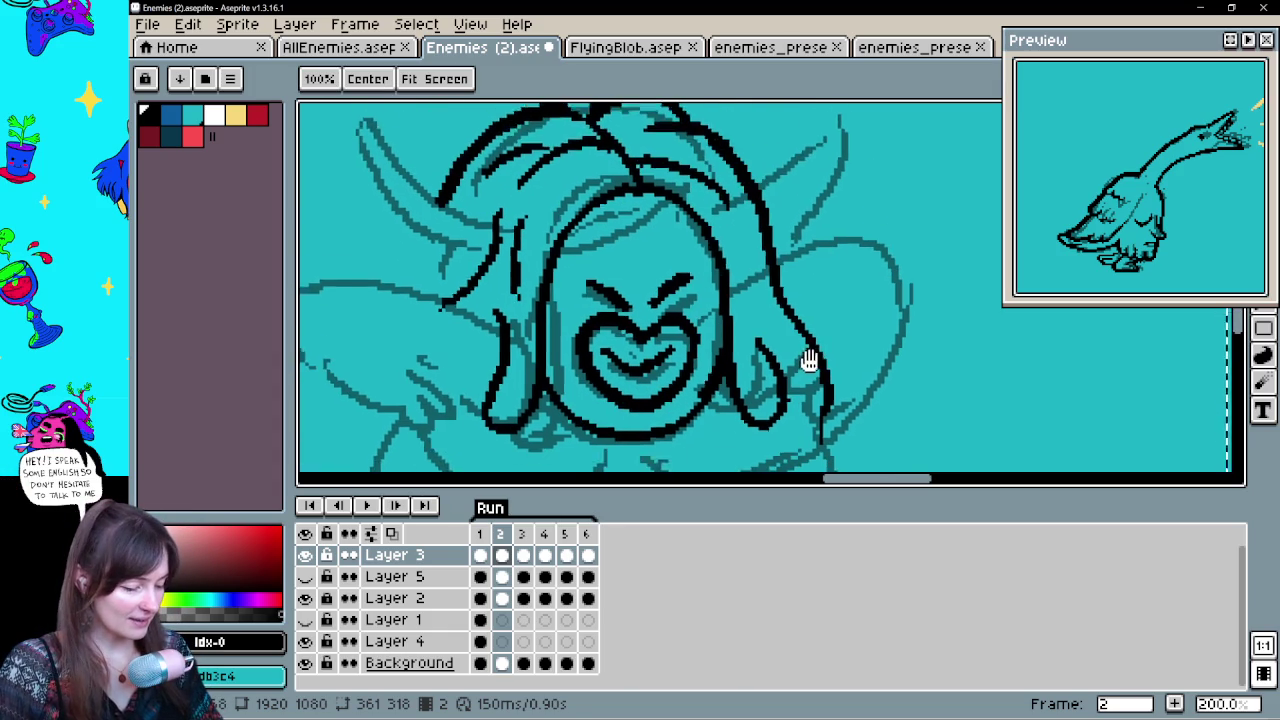
Erase the stray stroke to the right of the face
key(e)
mouse_move(786, 251)
mouse_down()
mouse_move(835, 355)
mouse_move(829, 282)
mouse_up()
drag(829, 340, 830, 392)
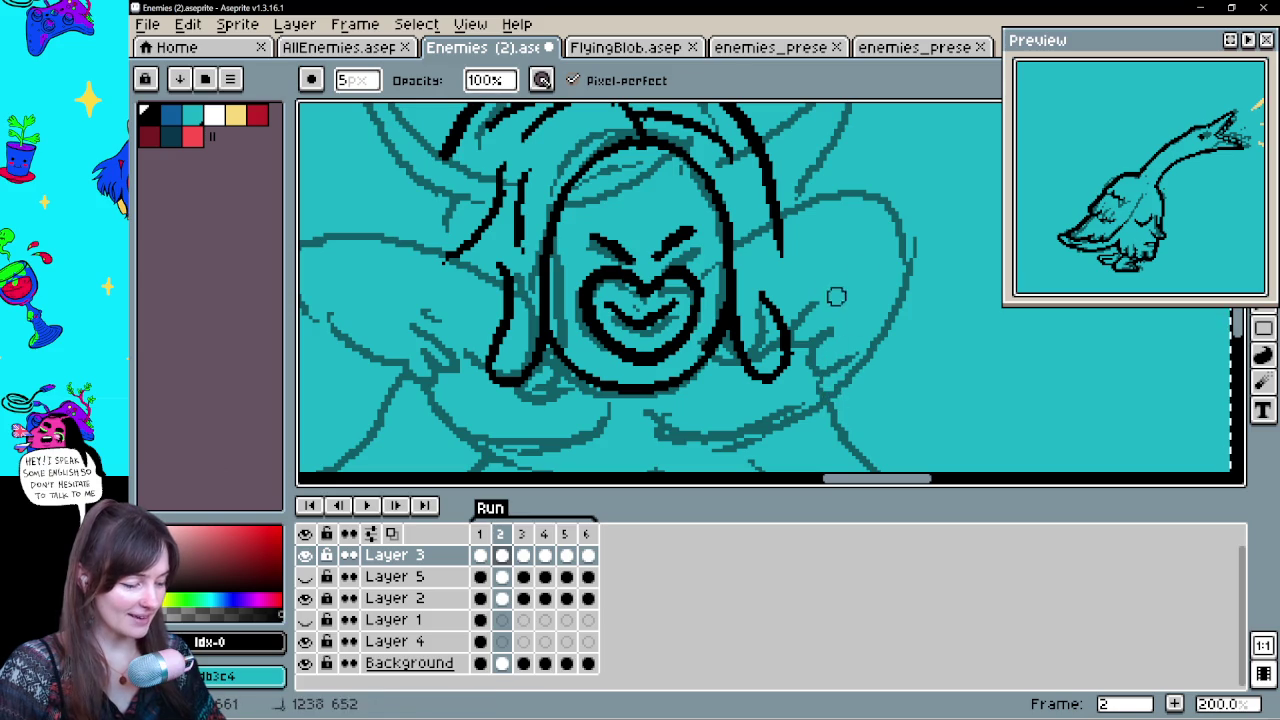
key(h)
mouse_move(827, 261)
mouse_down()
mouse_move(762, 277)
mouse_move(810, 203)
mouse_up()
key(b)
Try a curved hair stroke over the right side, then discard it
key(ctrl+z)
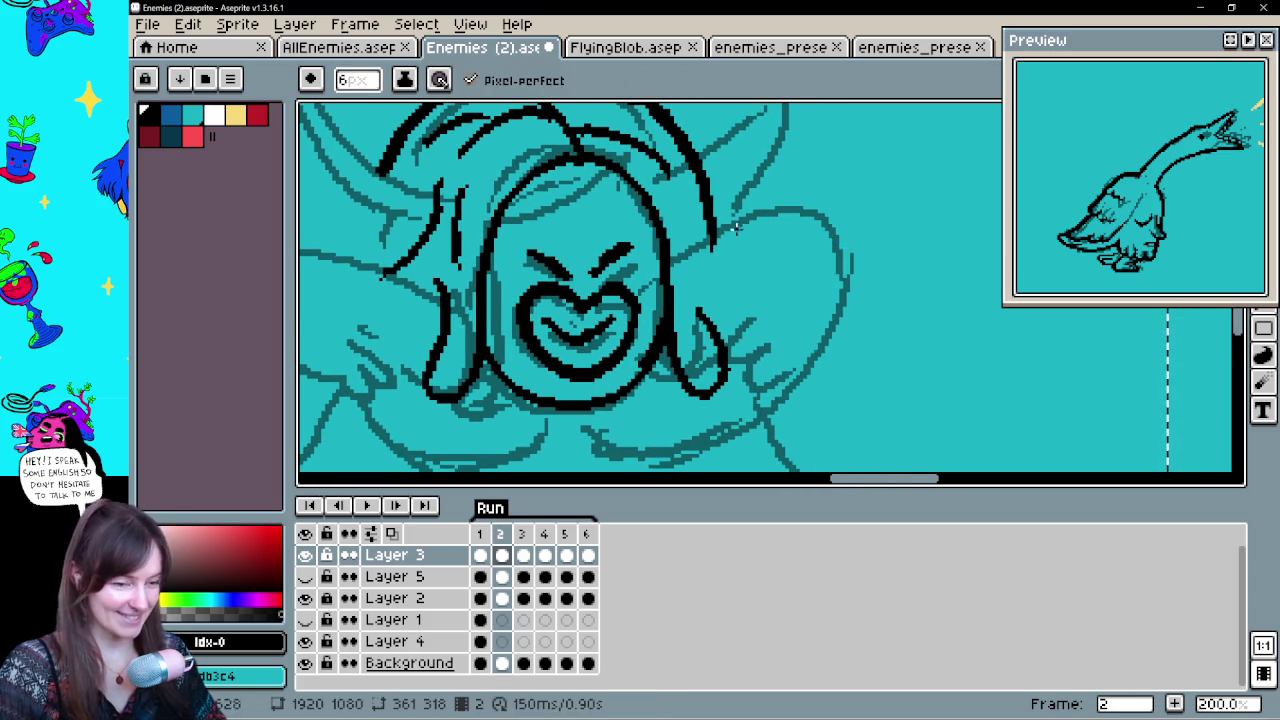
key(h)
drag(784, 293, 806, 268)
key(b)
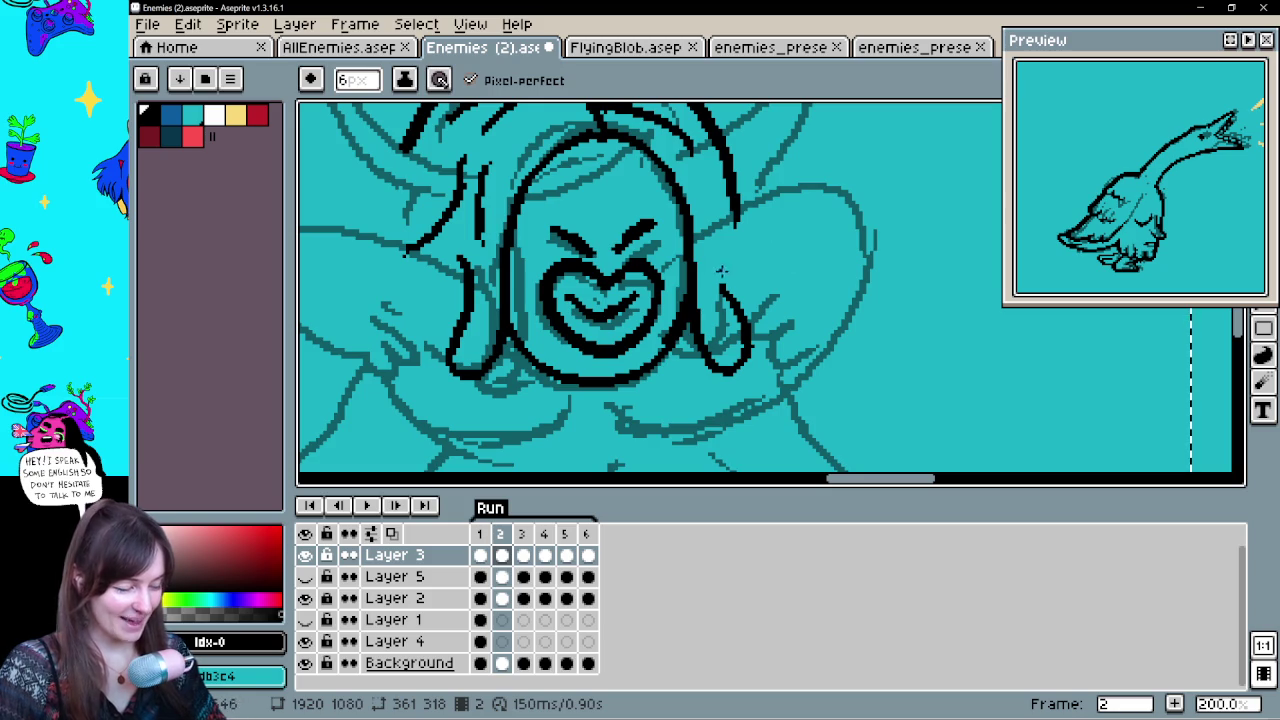
drag(720, 285, 882, 268)
key(ctrl+z)
key(ctrl+y)
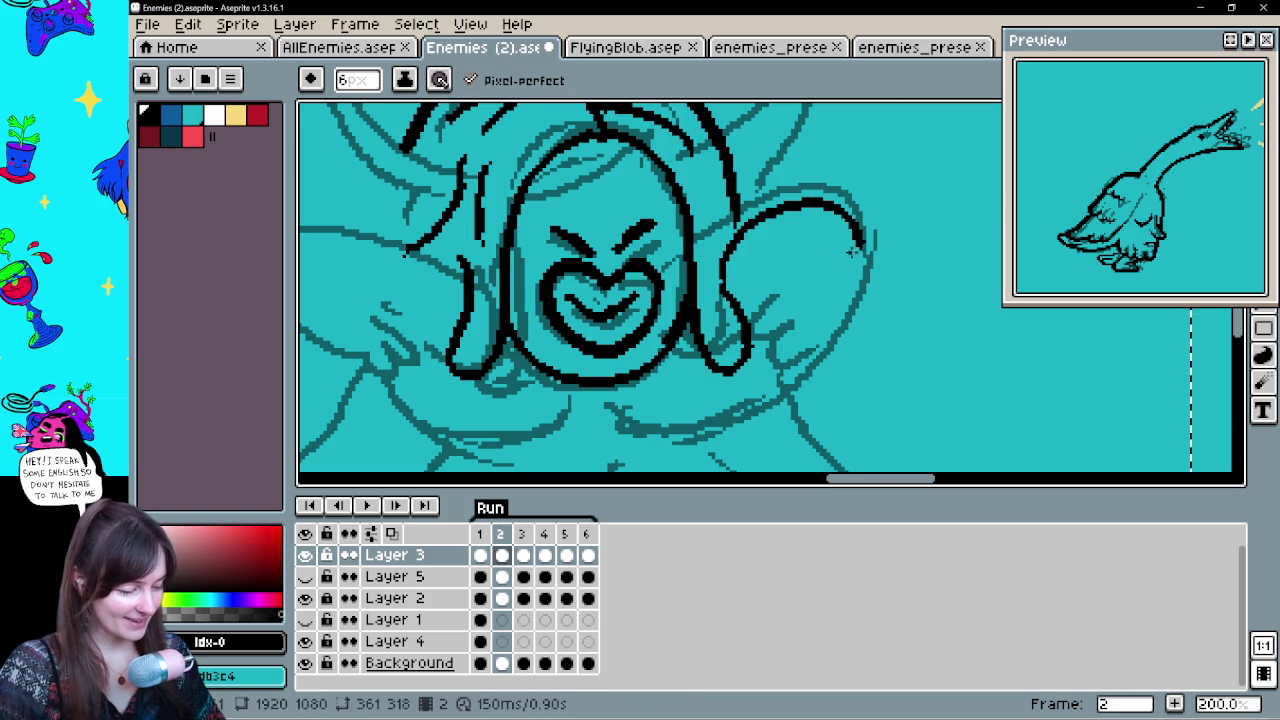
key(ctrl+z)
key(h)
drag(812, 362, 874, 334)
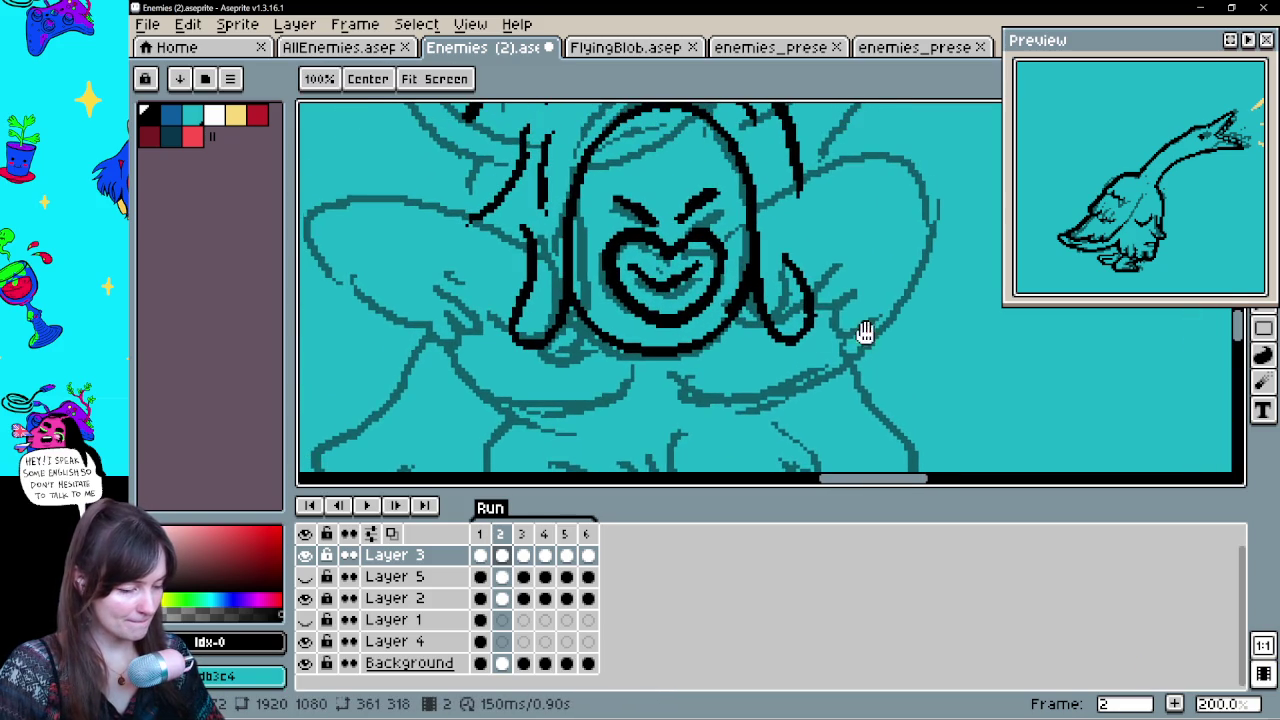
key(b)
Ink the left side shape's long outer curve and its inner curved lines
drag(523, 245, 480, 336)
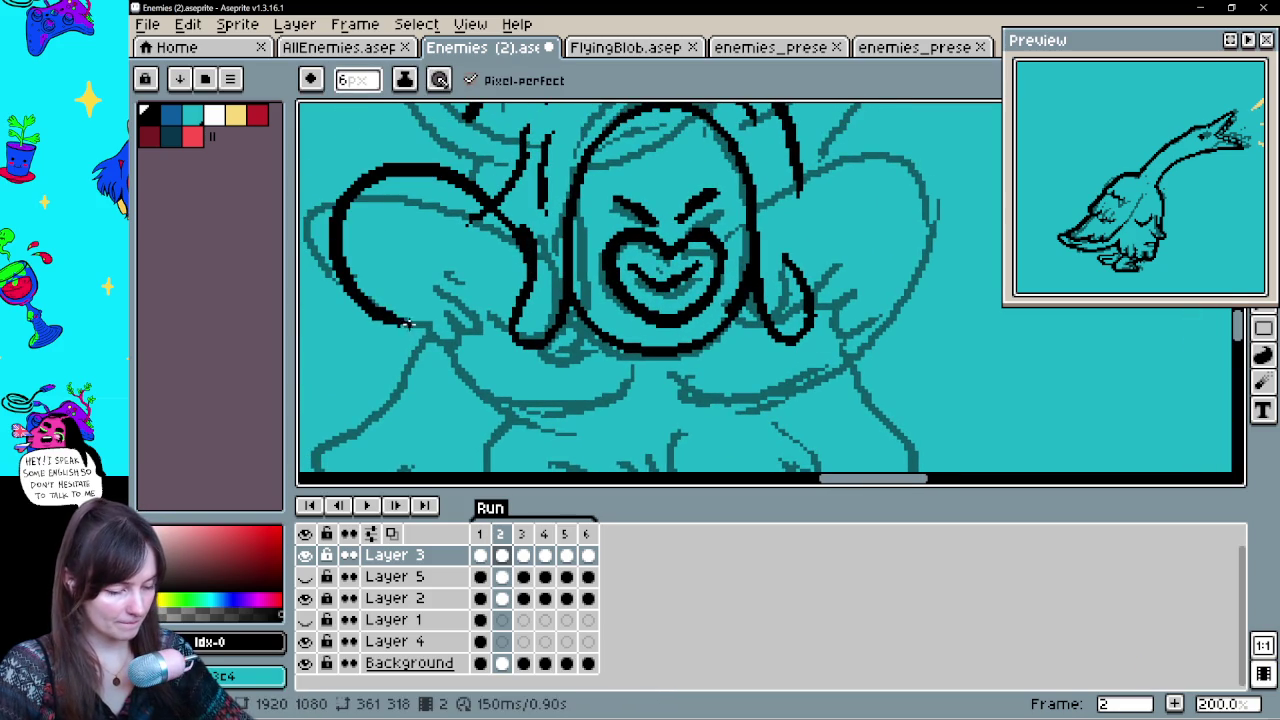
mouse_move(405, 322)
mouse_down()
mouse_move(478, 342)
mouse_move(472, 258)
mouse_up()
mouse_move(478, 325)
mouse_down()
mouse_move(505, 258)
mouse_move(508, 284)
mouse_up()
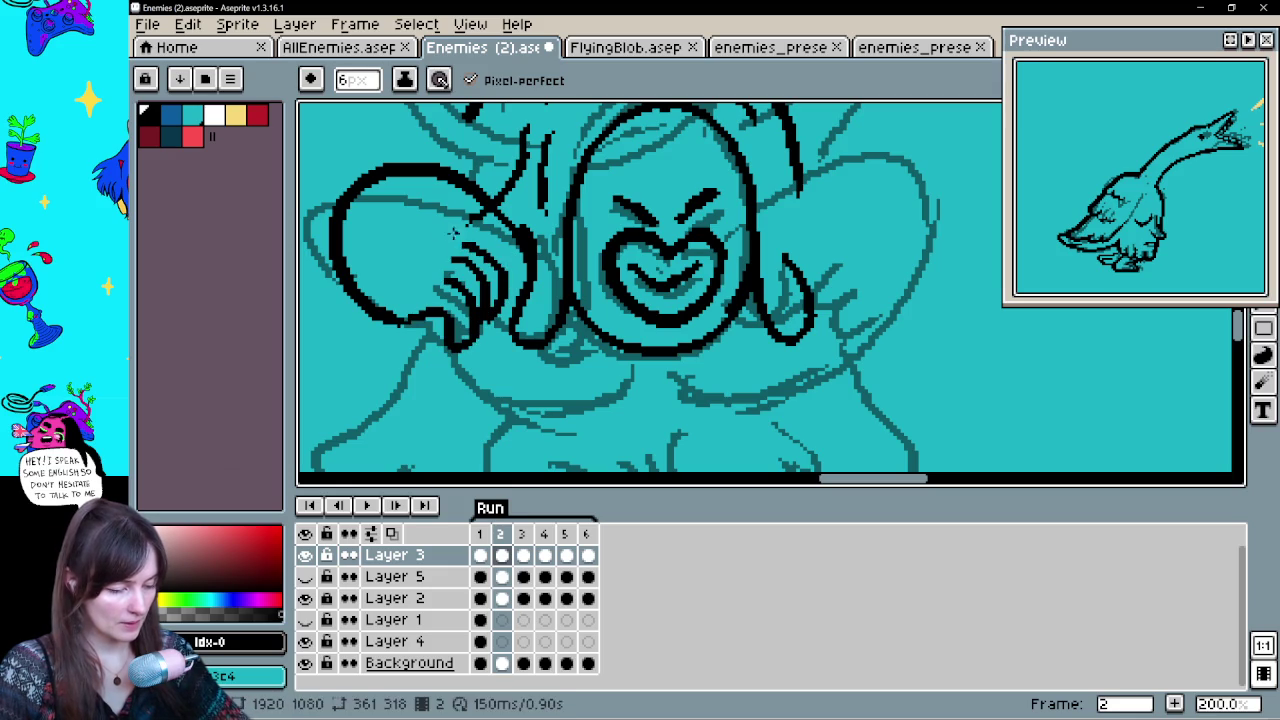
mouse_move(843, 279)
mouse_down()
mouse_move(733, 291)
mouse_move(745, 347)
mouse_up()
drag(786, 286, 891, 291)
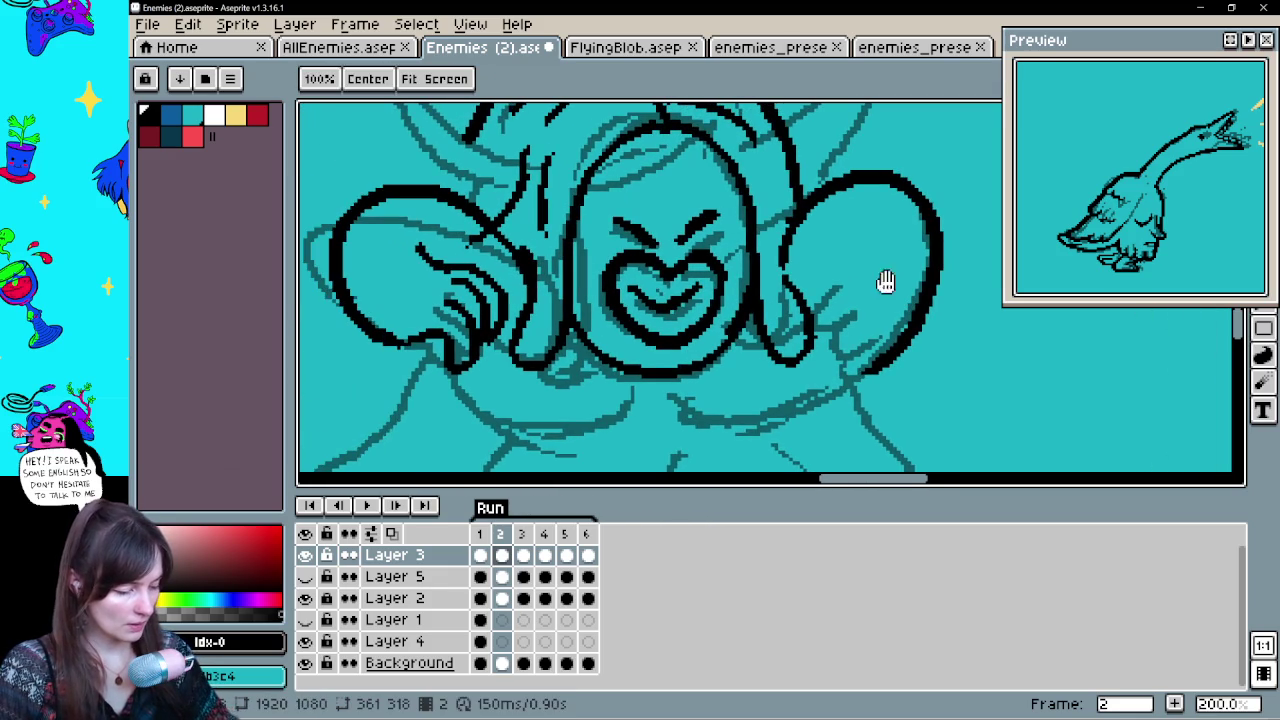
Clean up the right side shape's stray marks and redraw its outer outline
key(ctrl+z)
mouse_move(872, 216)
mouse_down()
mouse_move(815, 262)
mouse_move(812, 290)
mouse_move(872, 286)
mouse_up()
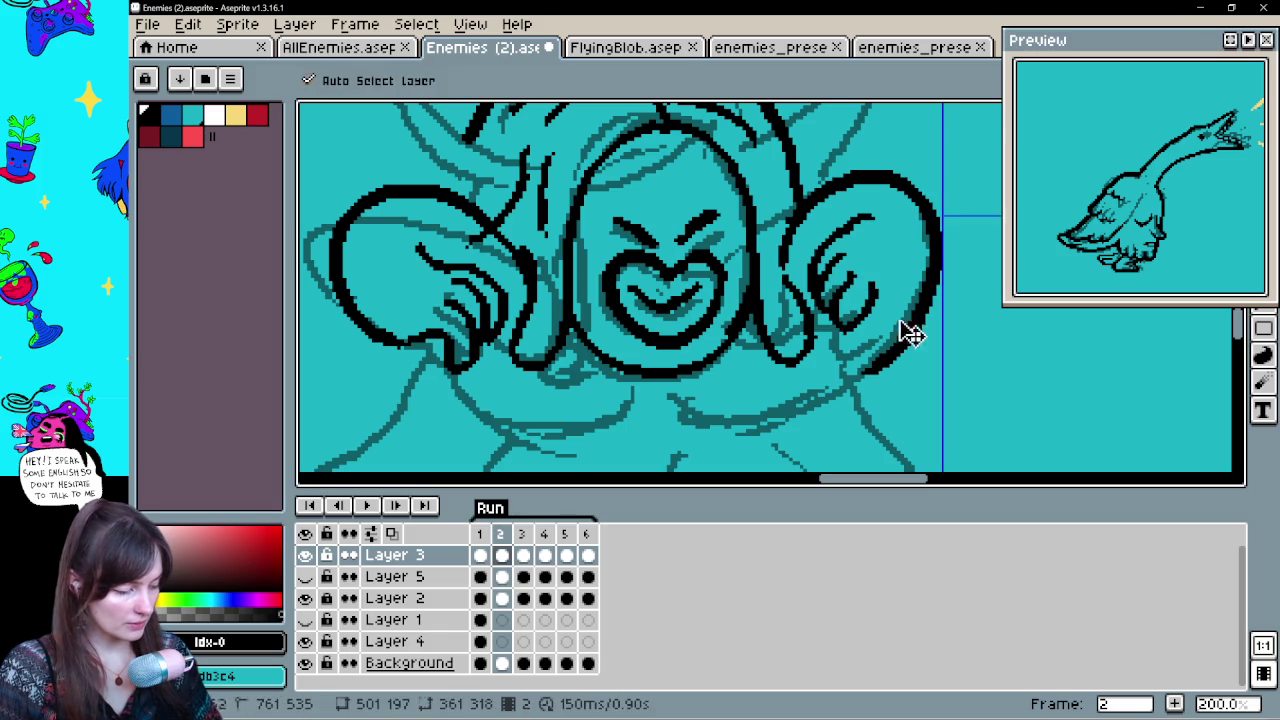
key(ctrl+z)
key(e)
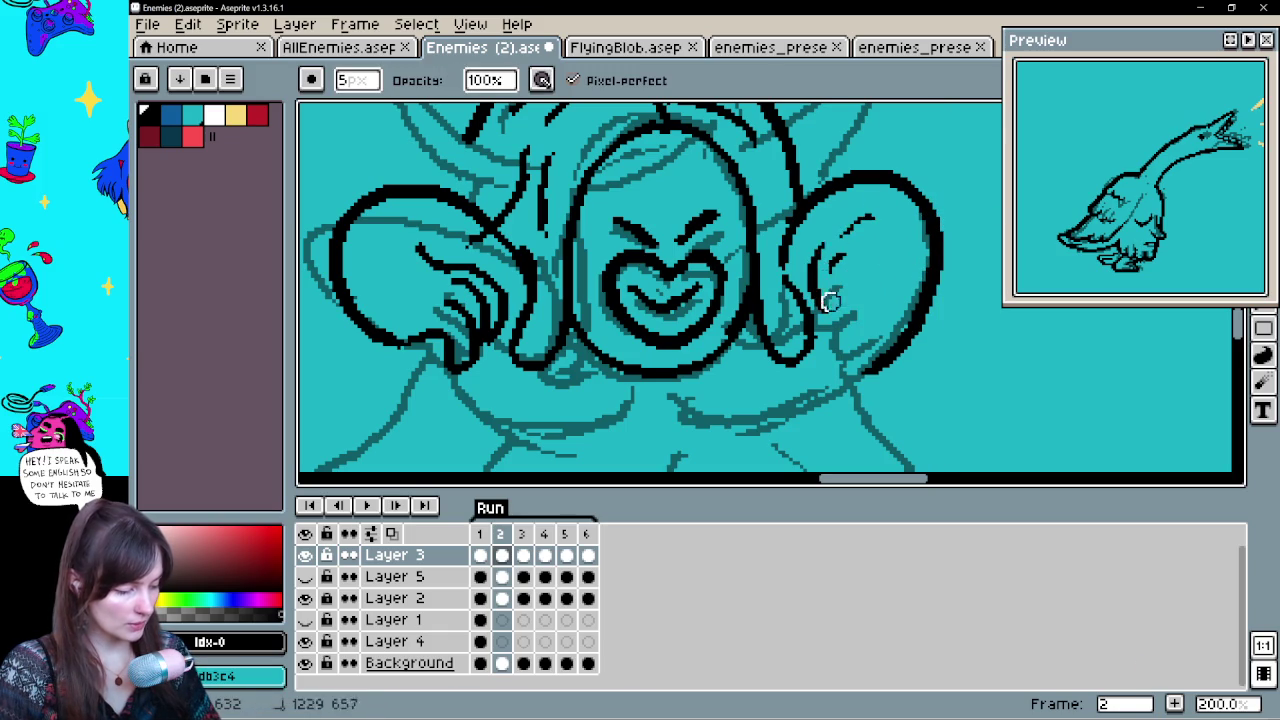
drag(855, 245, 902, 312)
mouse_move(906, 367)
mouse_down()
mouse_move(937, 237)
mouse_move(778, 203)
mouse_move(762, 304)
mouse_move(796, 318)
mouse_up()
key(b)
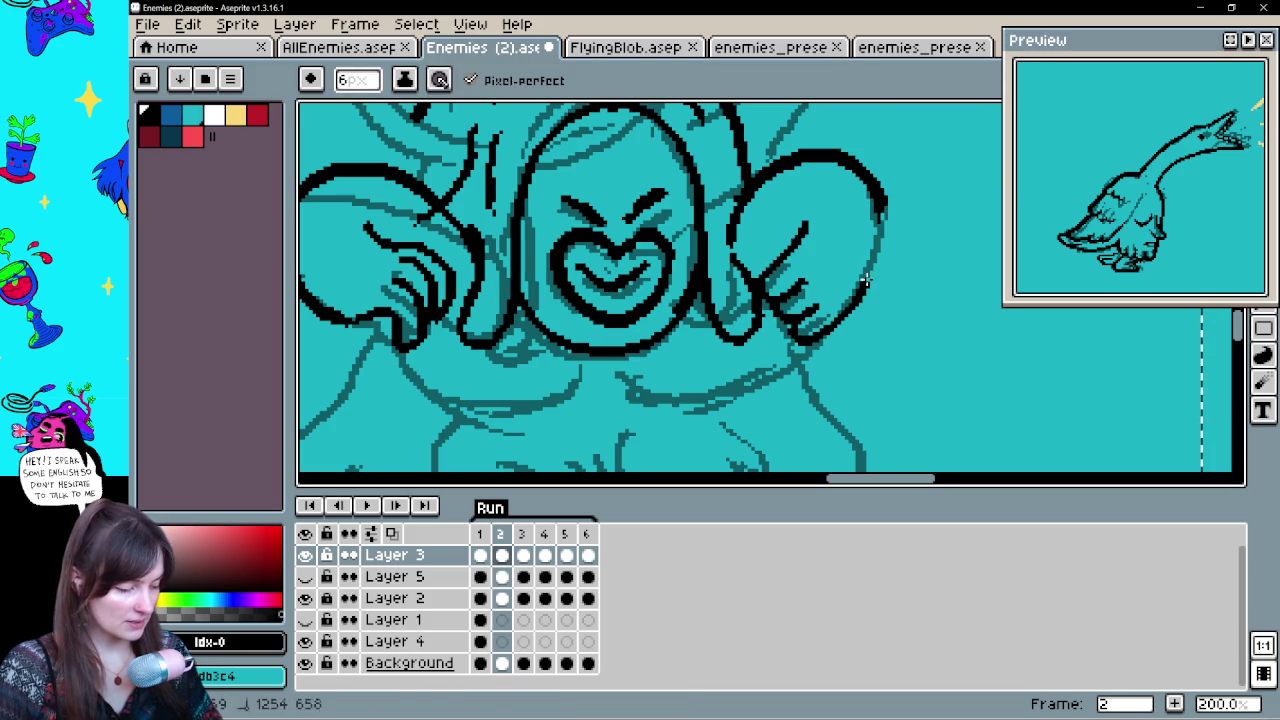
drag(858, 290, 870, 210)
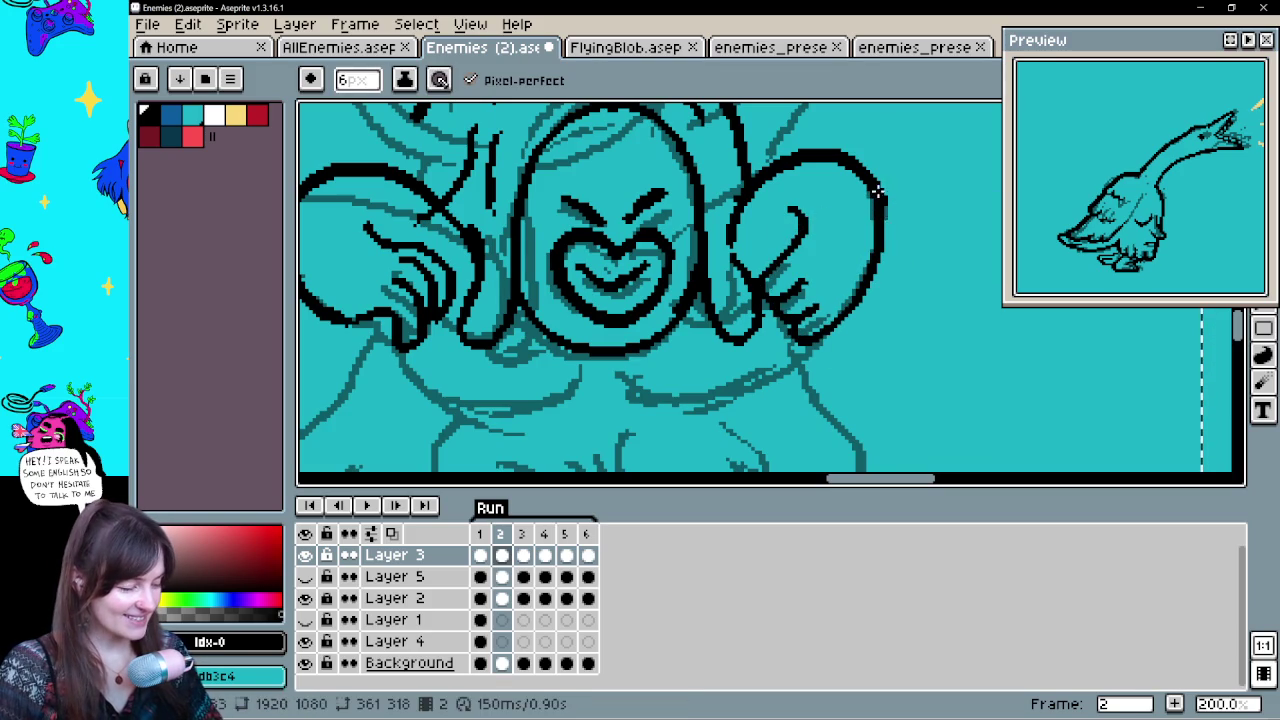
drag(826, 286, 931, 338)
key(e)
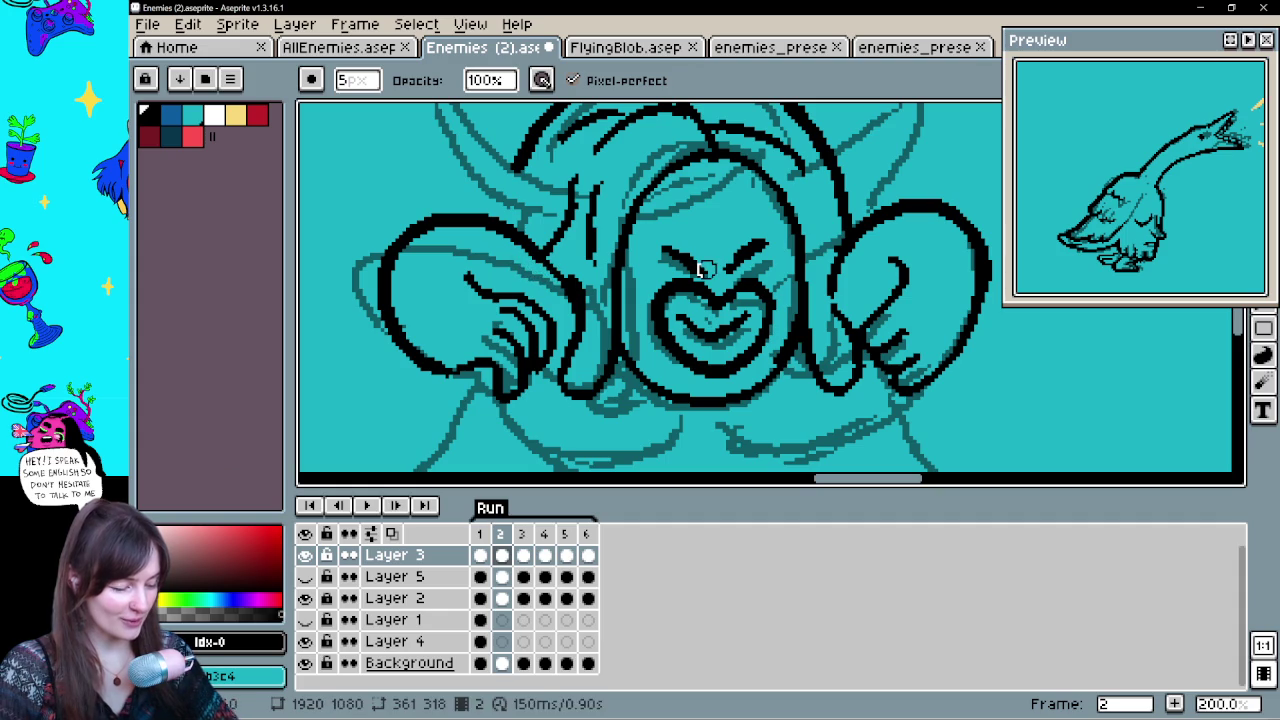
key(b)
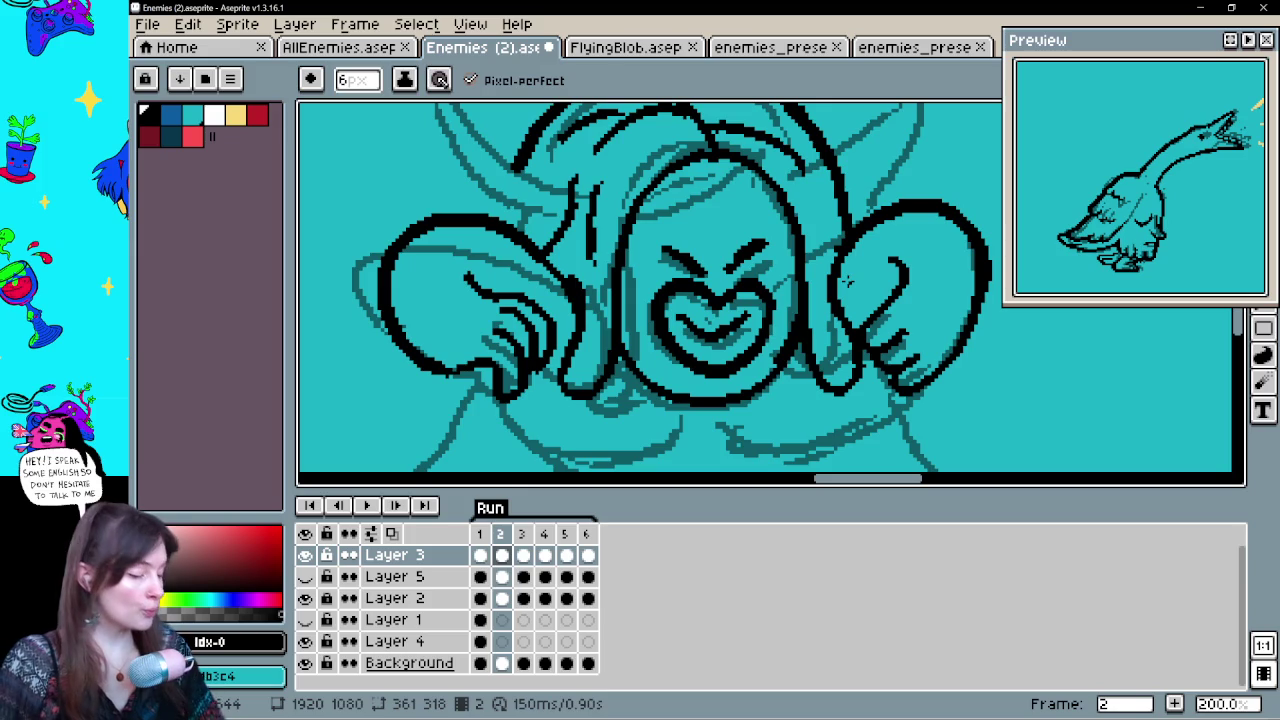
scroll(845, 282, down, 3)
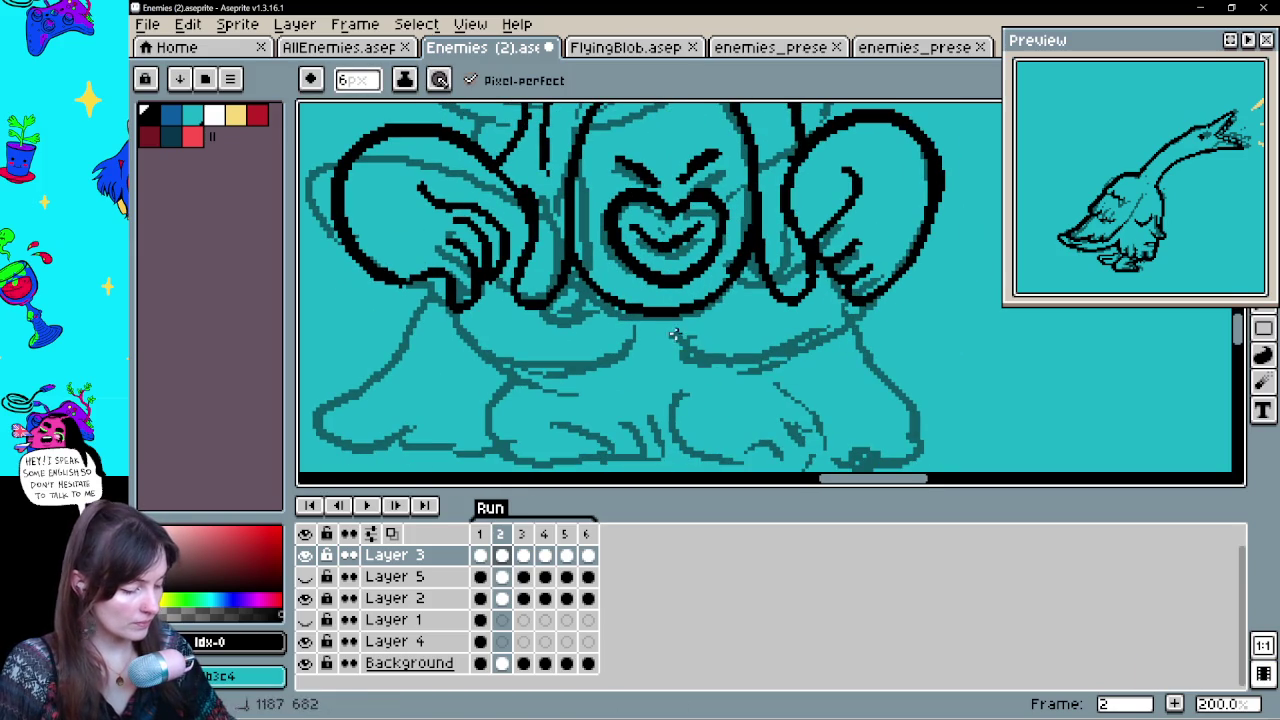
Ink the curve running from the left side shape under the face, retrying until it sits right
drag(676, 333, 856, 297)
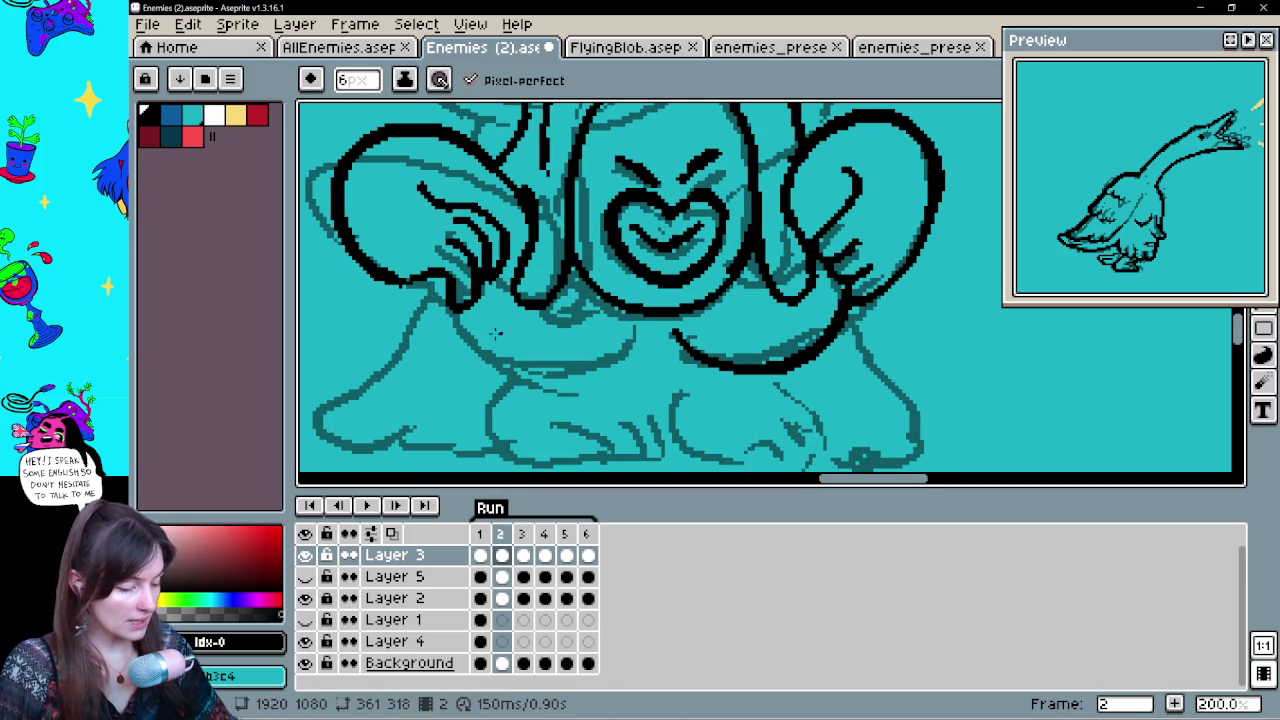
drag(437, 288, 640, 365)
key(ctrl+z)
drag(432, 282, 640, 365)
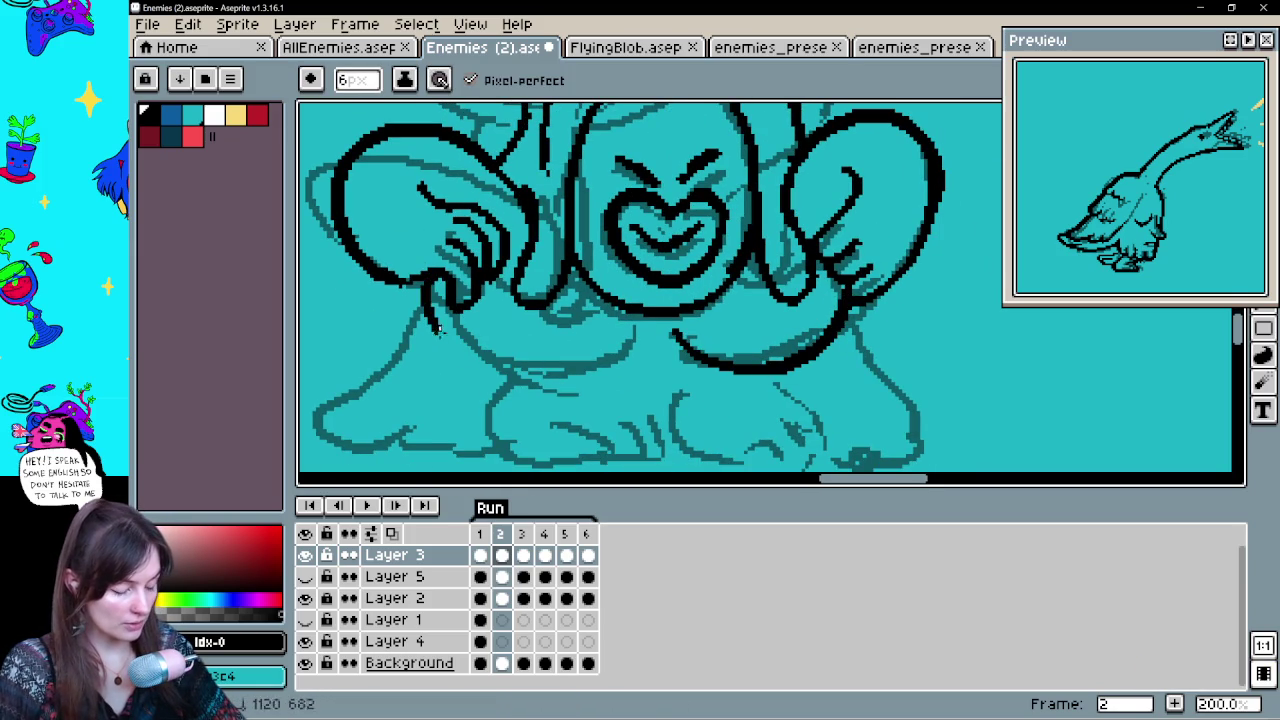
key(b)
key(ctrl+z)
drag(430, 282, 640, 370)
key(ctrl+z)
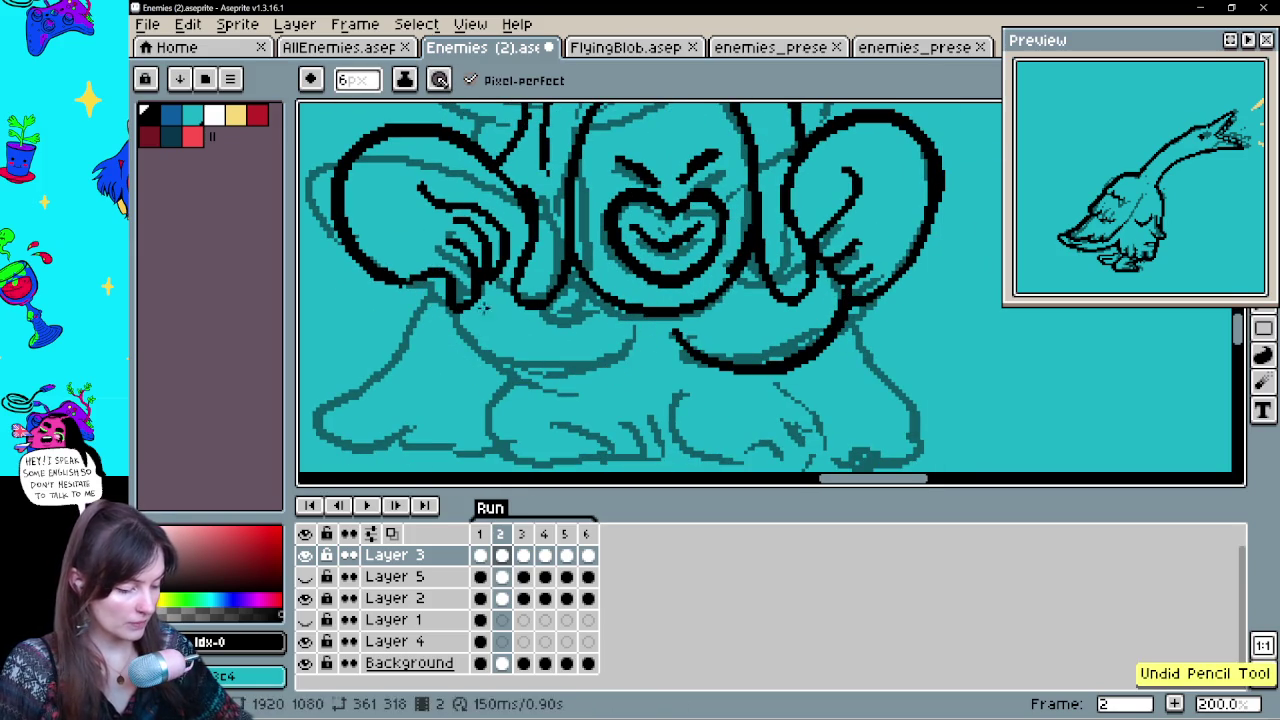
drag(425, 277, 645, 365)
key(ctrl+z)
mouse_move(425, 277)
mouse_down()
mouse_move(551, 376)
mouse_move(648, 338)
mouse_up()
key(ctrl+z)
mouse_move(428, 278)
mouse_down()
mouse_move(450, 345)
mouse_move(645, 338)
mouse_move(655, 306)
mouse_up()
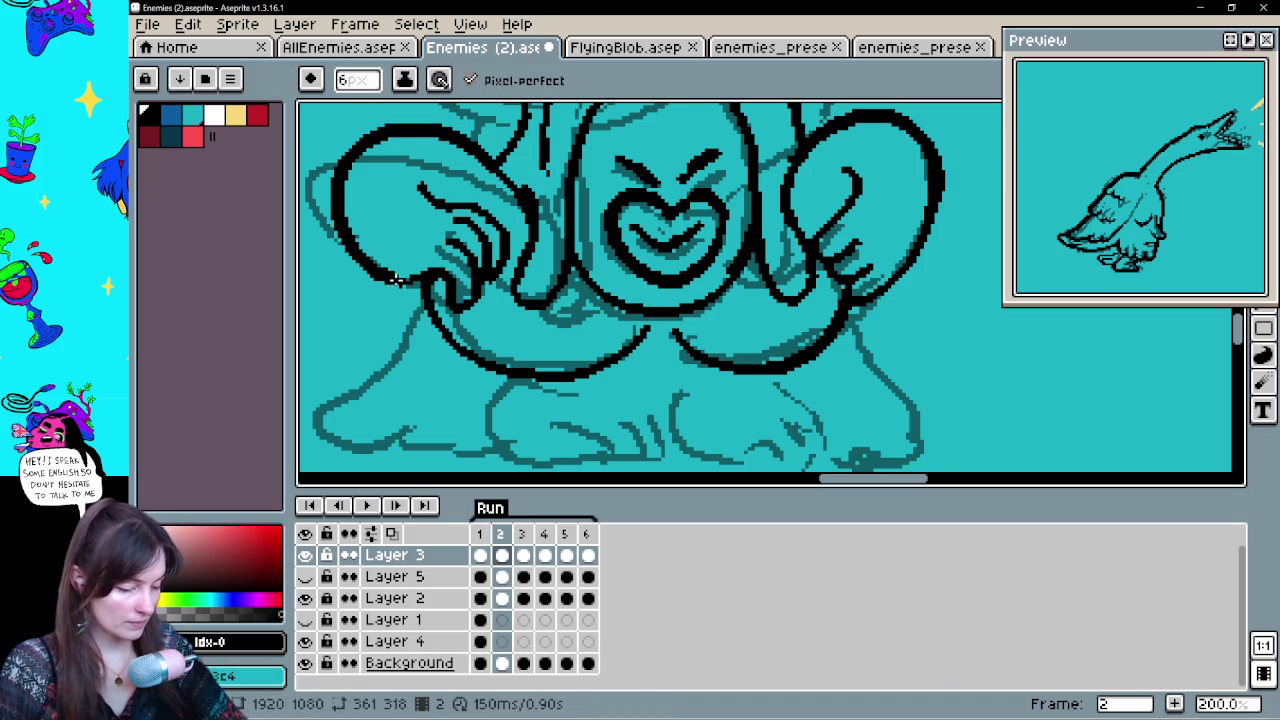
Add a thick stroke below the left shape and compare the feet with frame 1
drag(820, 326, 780, 377)
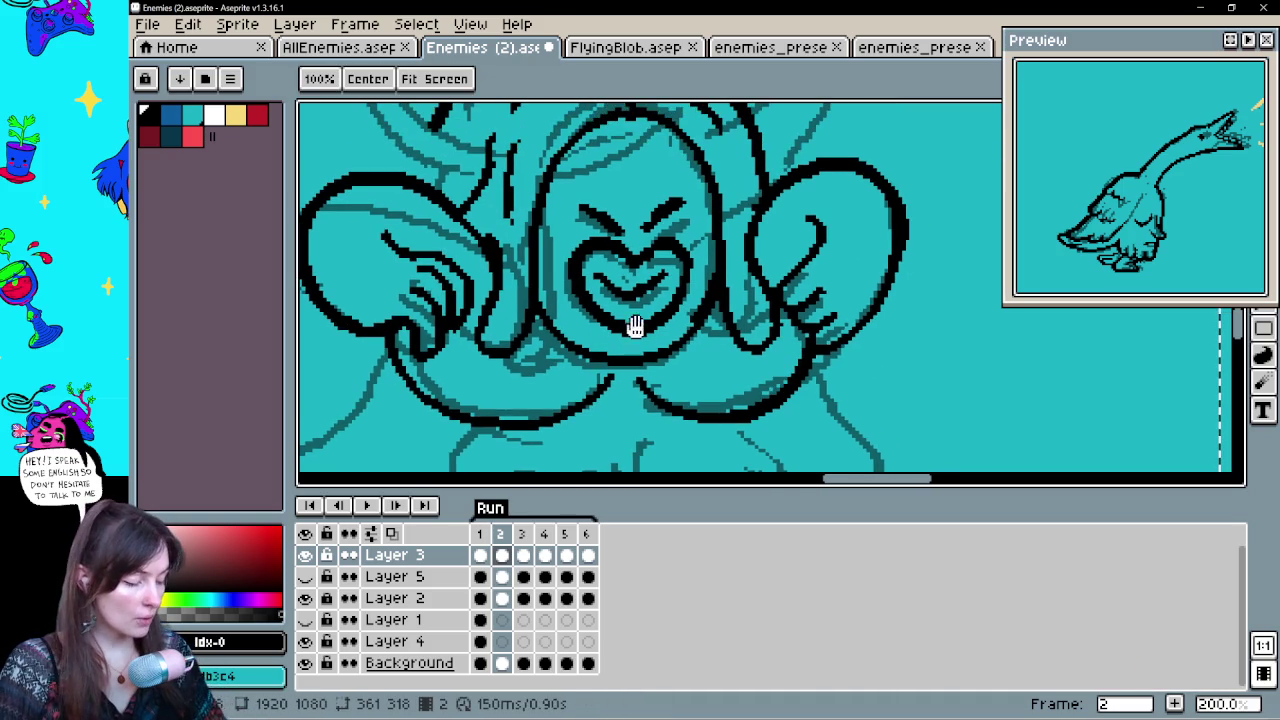
mouse_move(504, 342)
mouse_down()
mouse_move(560, 366)
mouse_move(548, 362)
mouse_up()
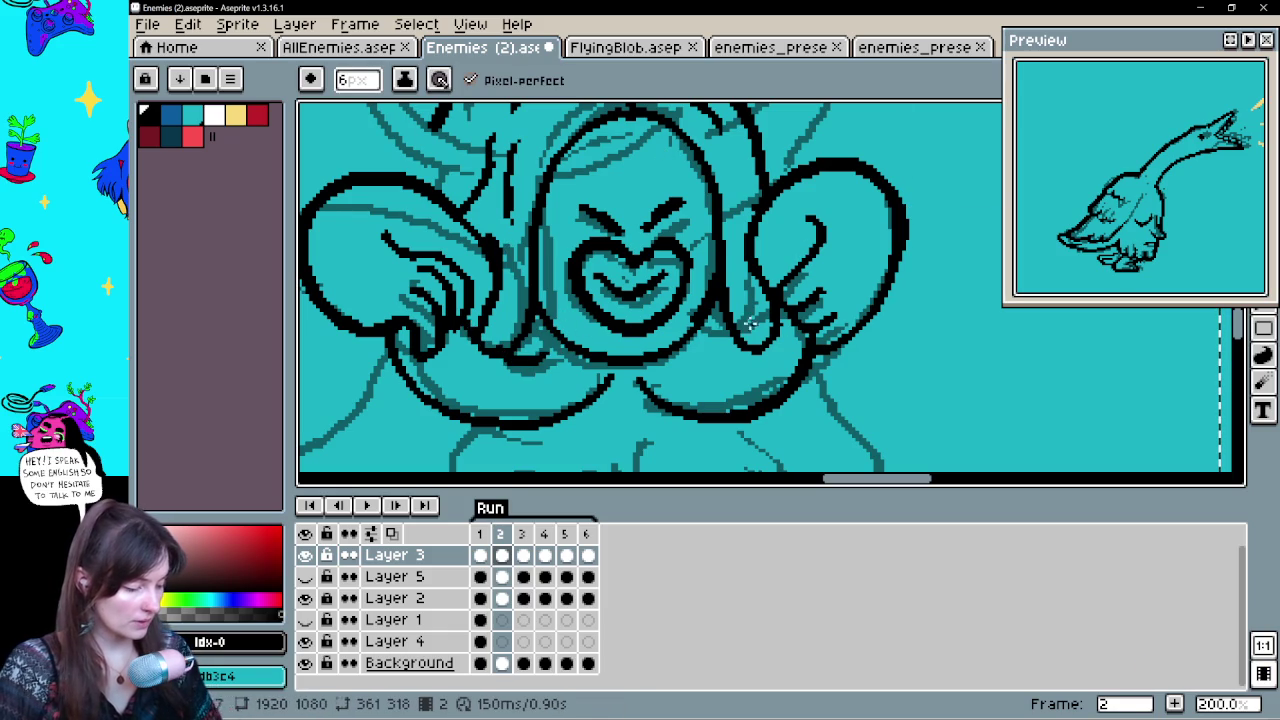
drag(853, 313, 883, 253)
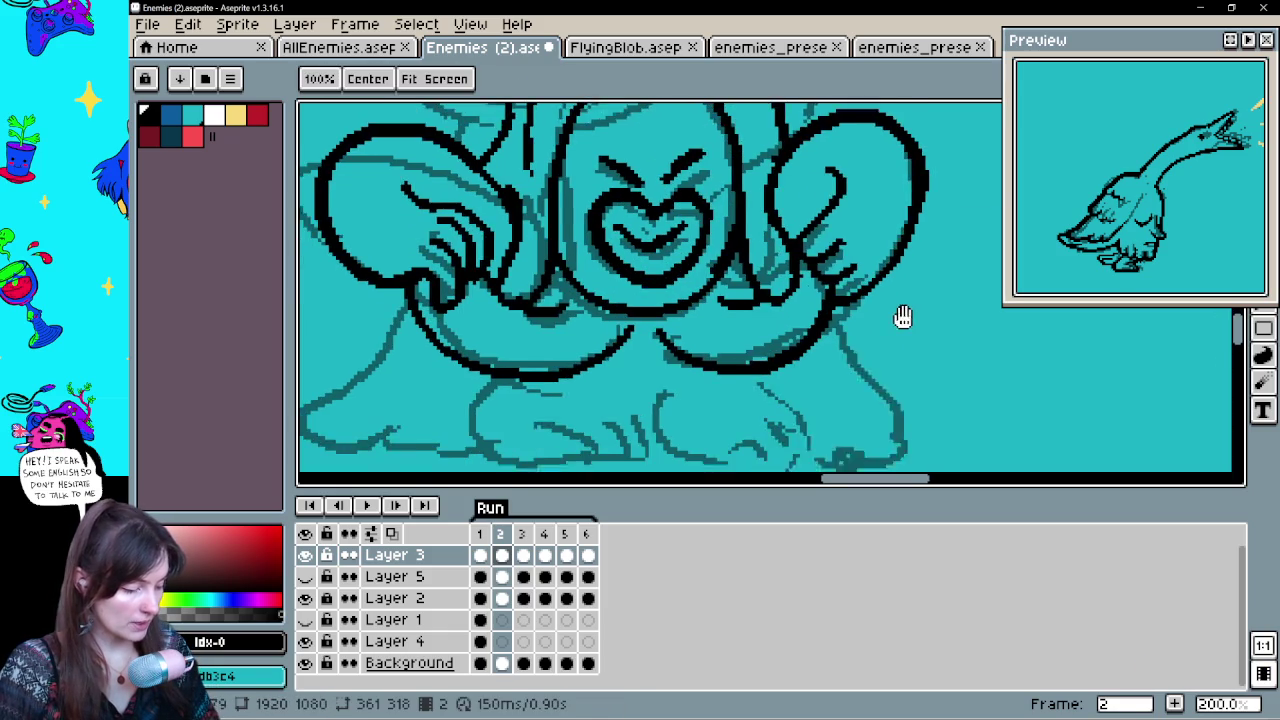
drag(795, 336, 791, 306)
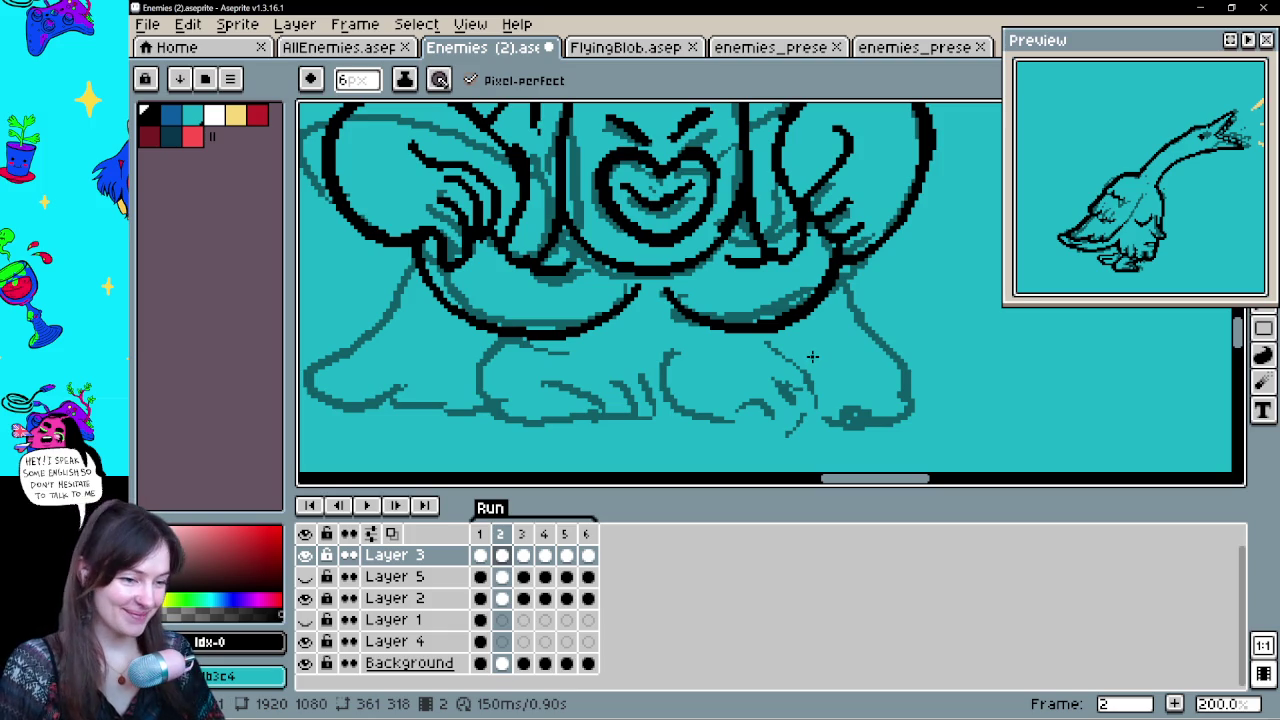
drag(808, 385, 803, 329)
mouse_move(883, 323)
mouse_down()
mouse_move(805, 376)
mouse_move(831, 366)
mouse_up()
click(480, 555)
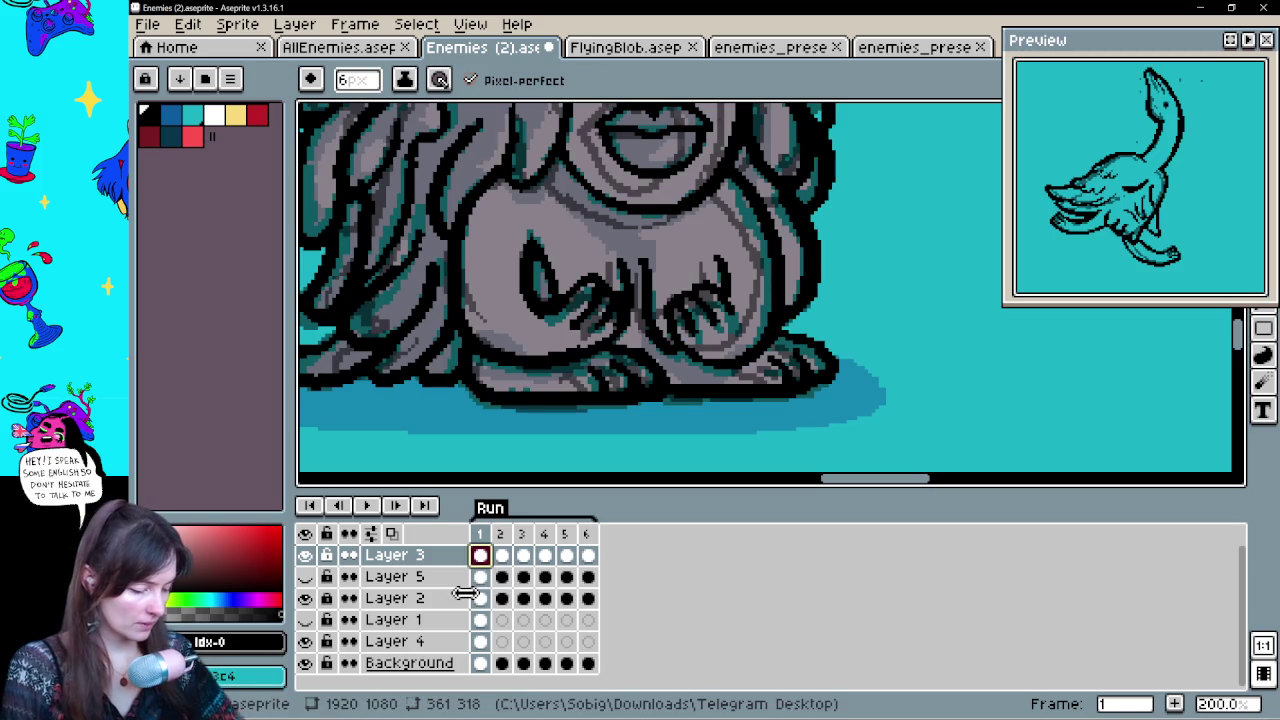
key(Right)
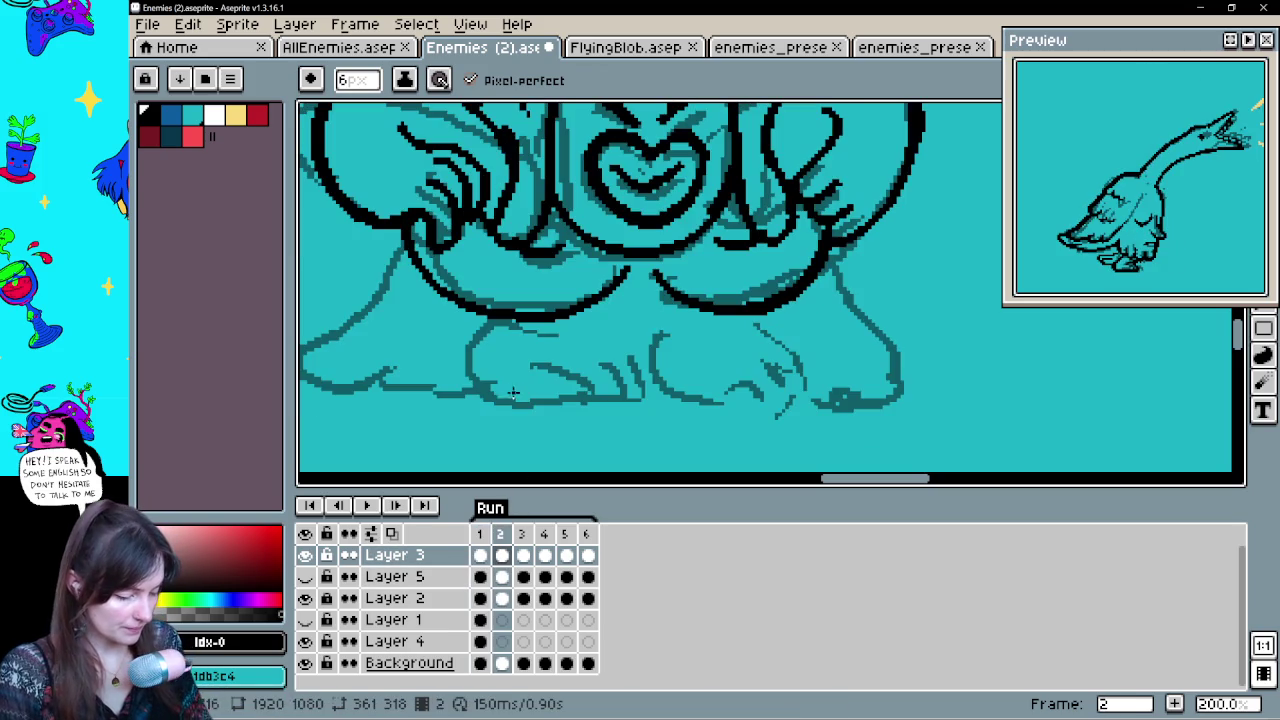
Draw a long base line under the left foot and outline the foot curving up from it
drag(502, 397, 638, 395)
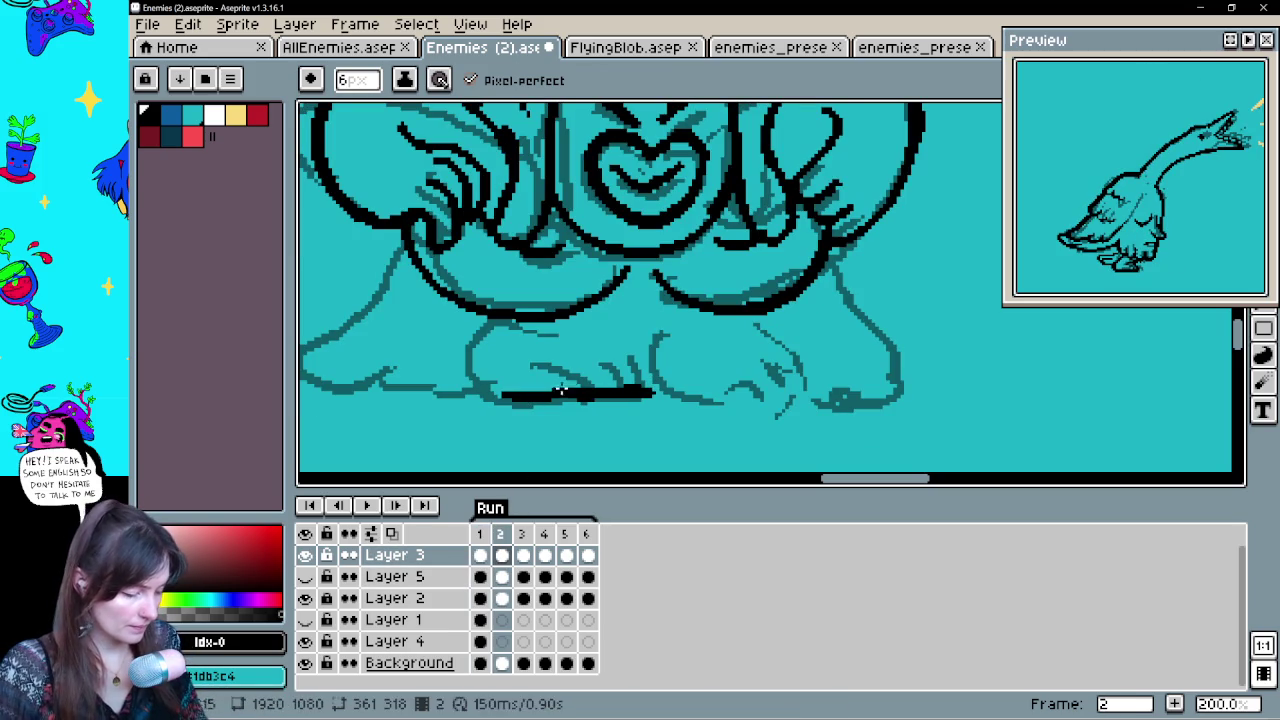
key(e)
drag(540, 392, 660, 388)
key(b)
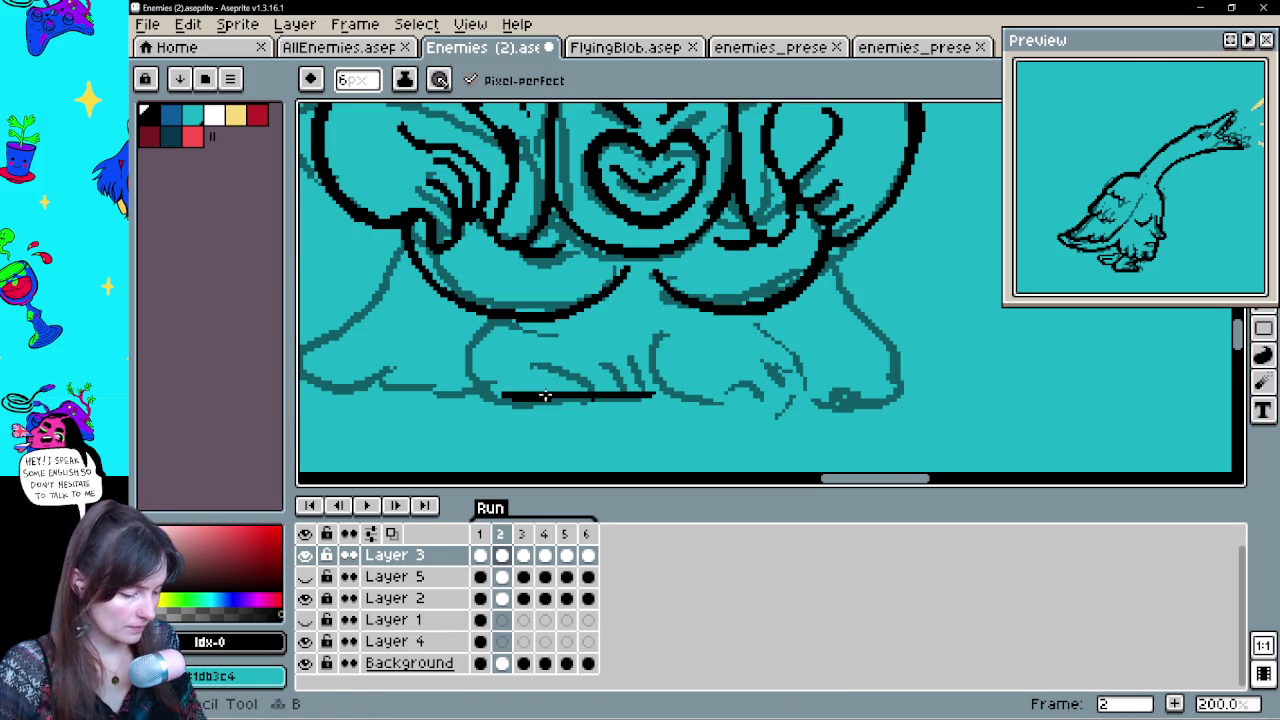
drag(556, 398, 640, 396)
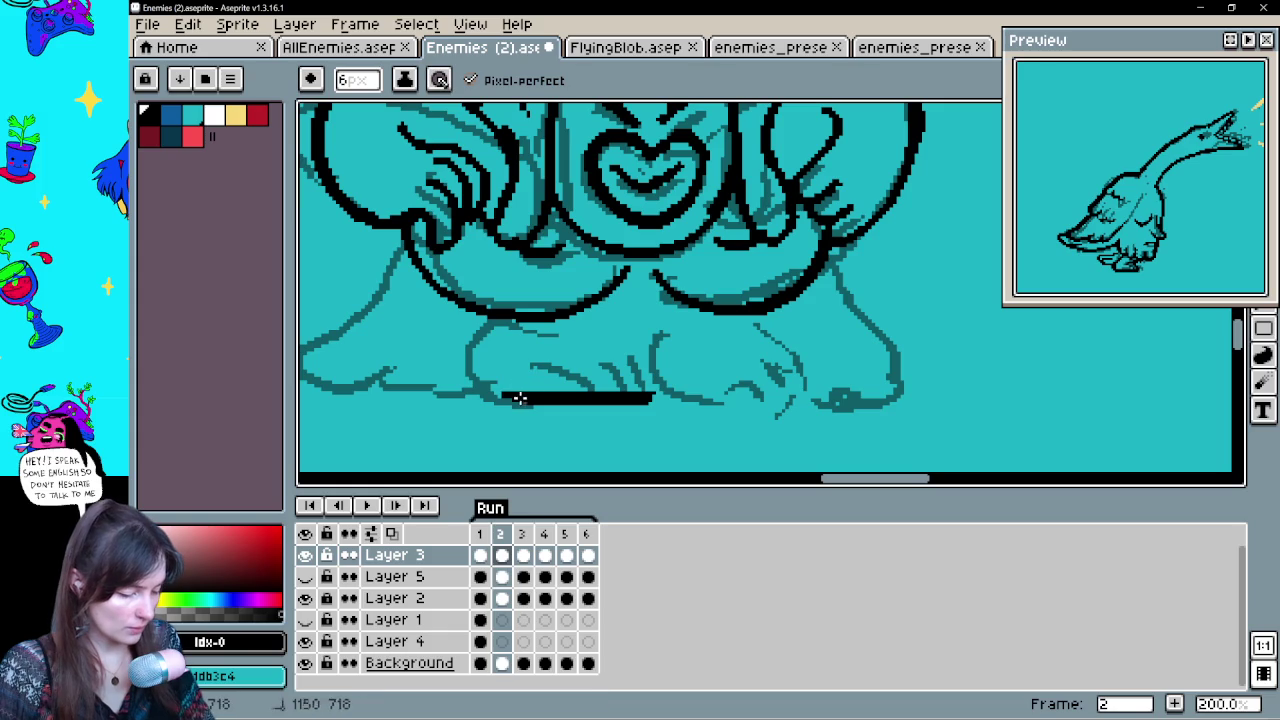
drag(518, 399, 510, 323)
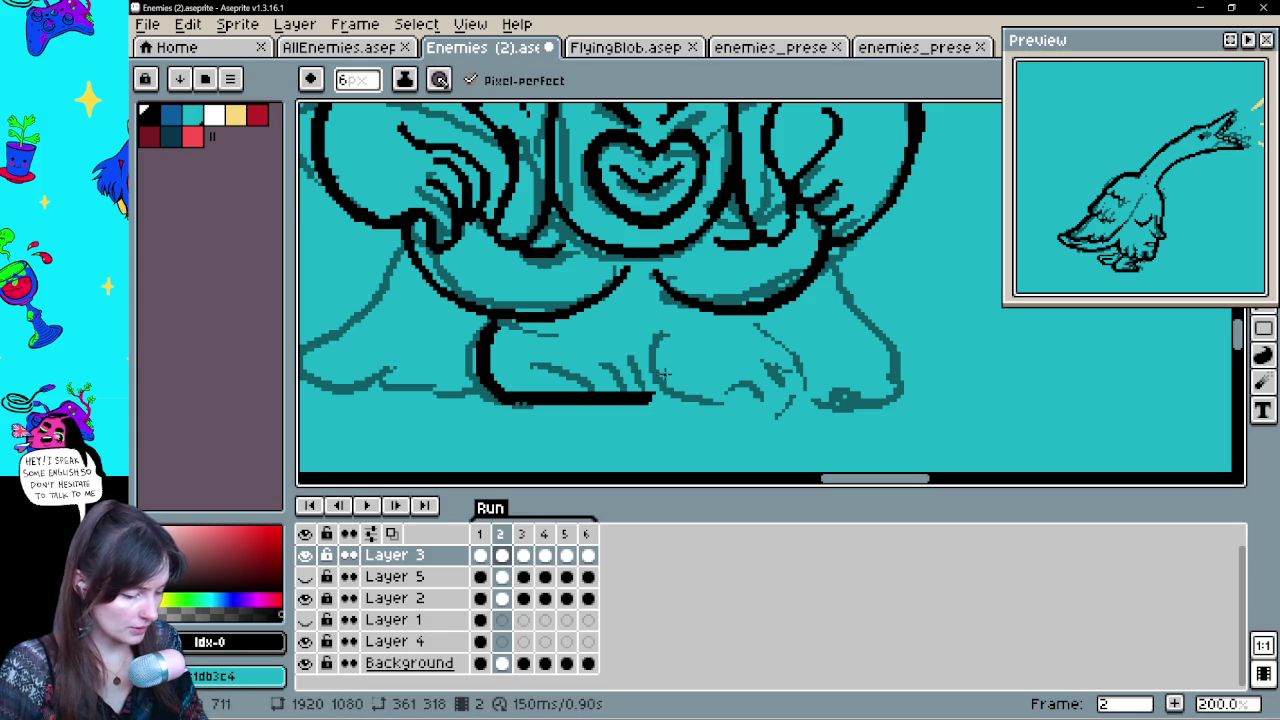
Compare the frames and extend the base line toward the right foot
key(comma)
key(period)
key(comma)
key(period)
key(comma)
key(period)
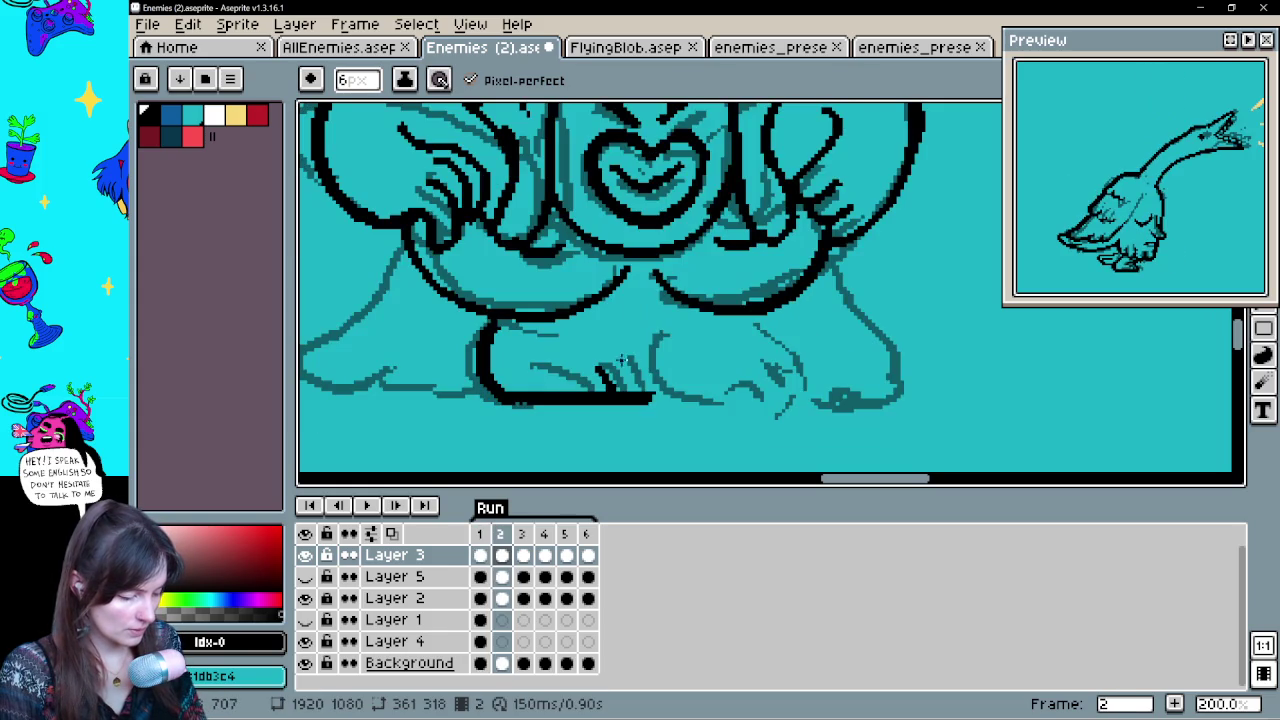
key(comma)
key(period)
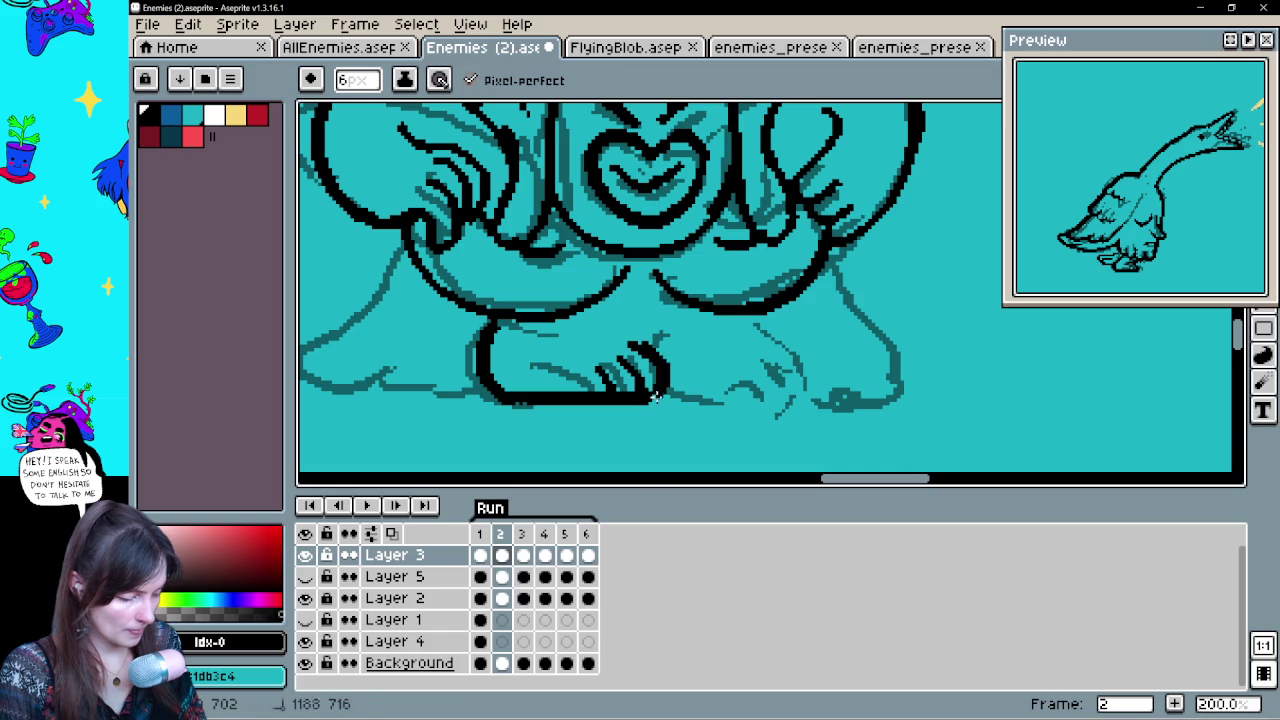
key(comma)
key(period)
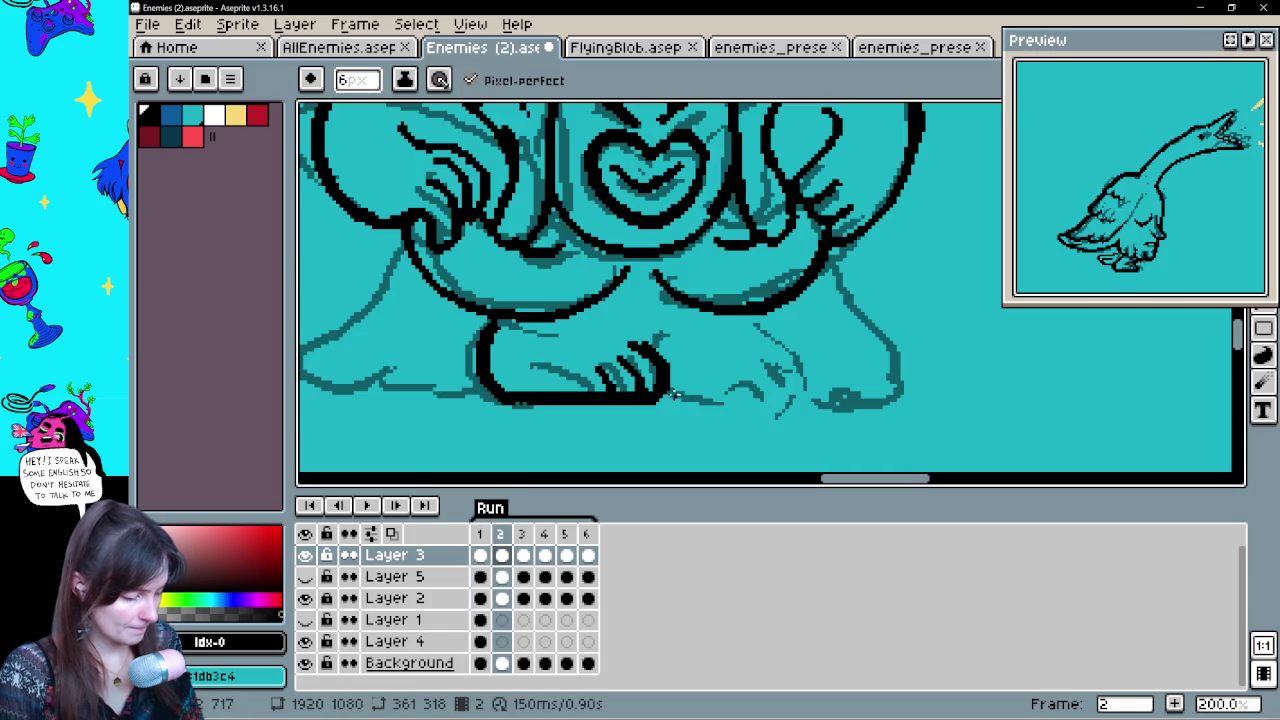
shift+click(812, 386)
Draw the claws on the right foot, checking them against frame 1
key(comma)
key(period)
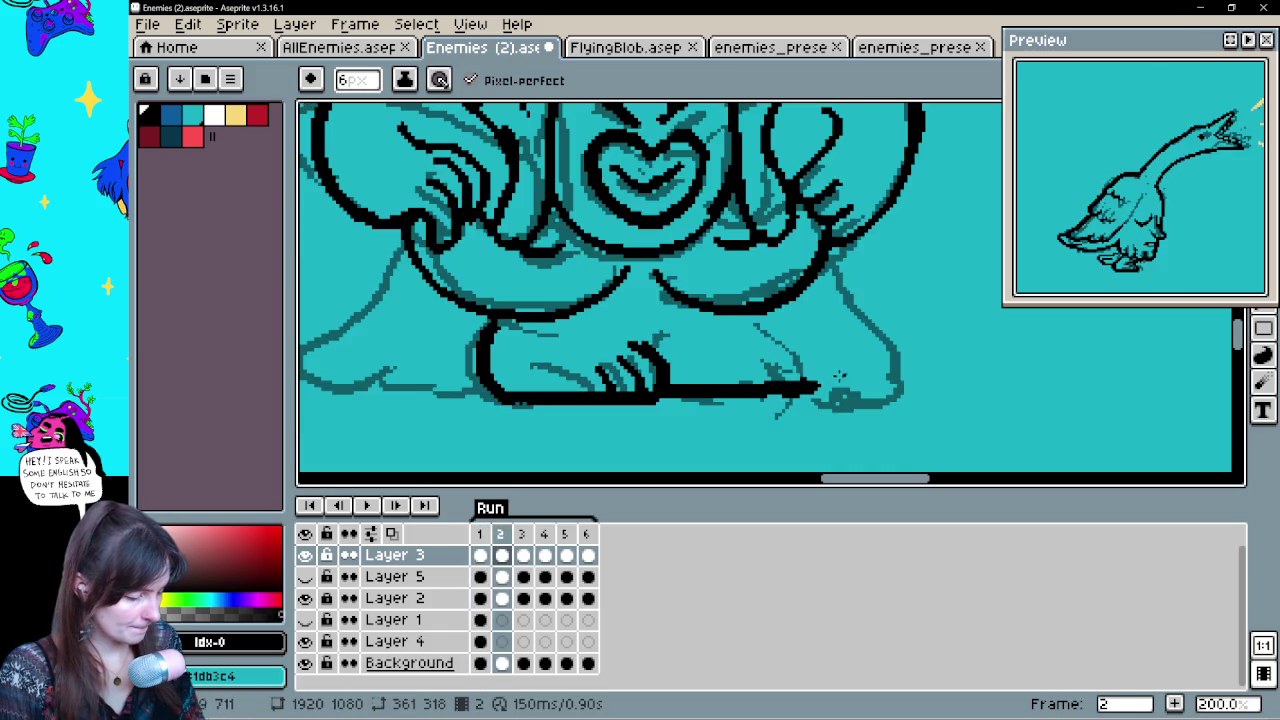
key(comma)
key(period)
drag(806, 346, 824, 386)
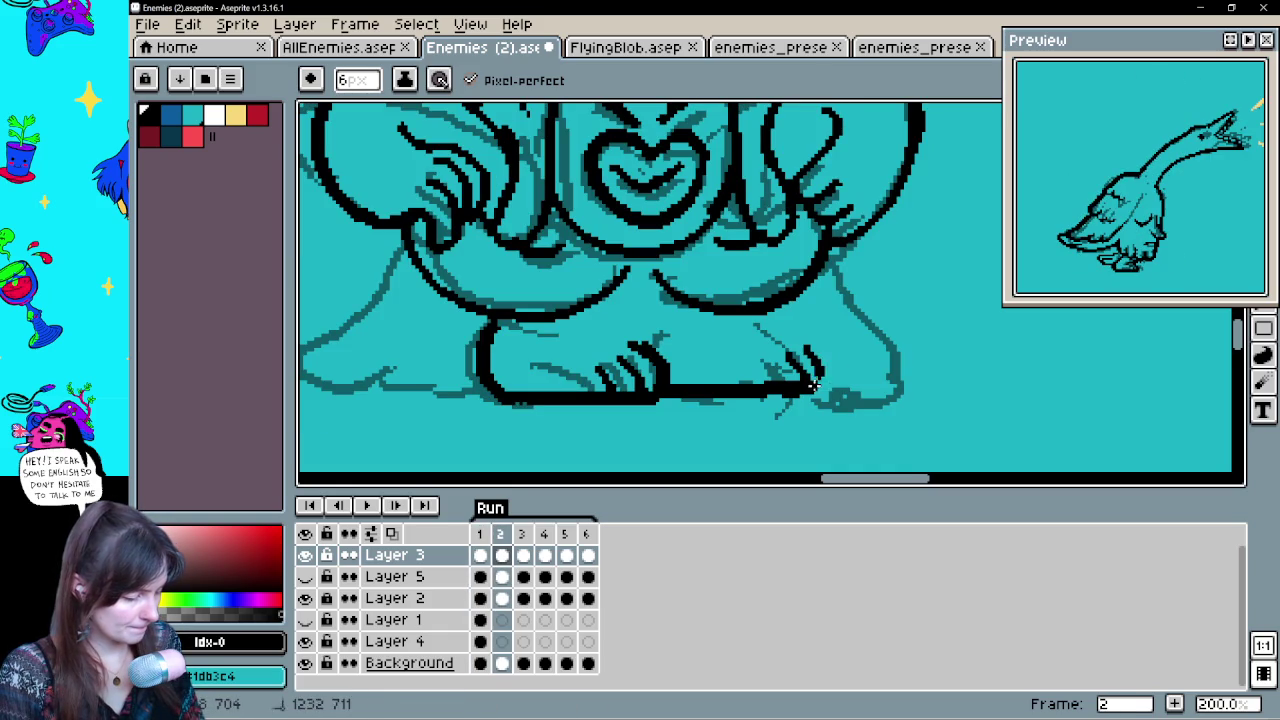
drag(798, 324, 830, 384)
key(comma)
key(period)
mouse_move(700, 300)
mouse_down()
mouse_move(705, 360)
mouse_move(660, 426)
mouse_up()
key(ctrl+z)
key(ctrl+z)
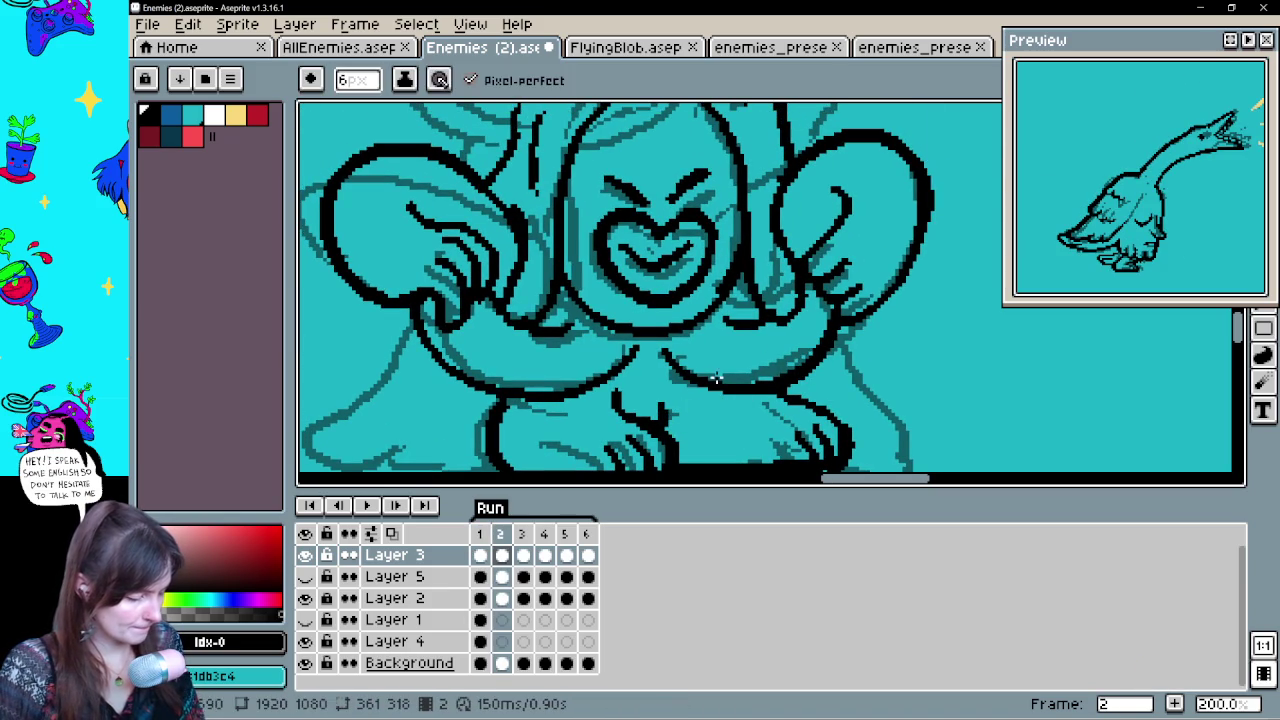
Compare frames 1 and 2, then ink the left leg outline beside the body
mouse_move(880, 415)
mouse_down()
mouse_move(883, 367)
mouse_move(726, 366)
mouse_up()
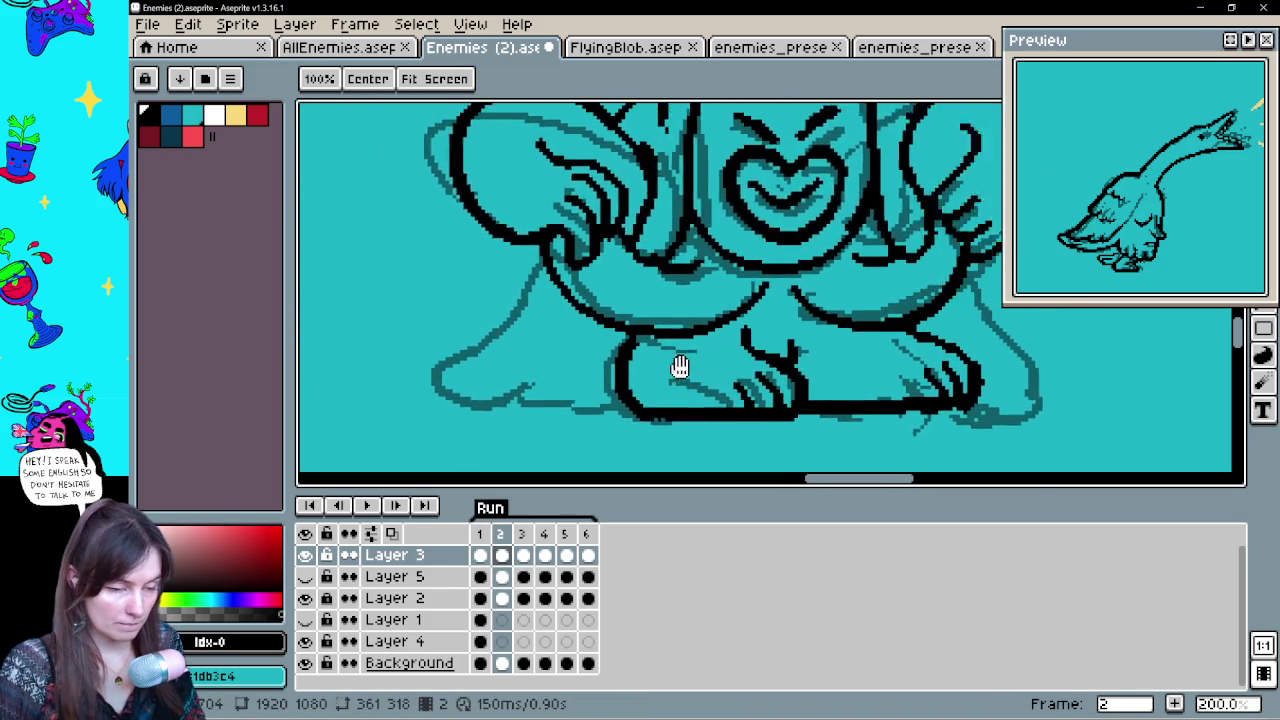
key(comma)
key(period)
key(comma)
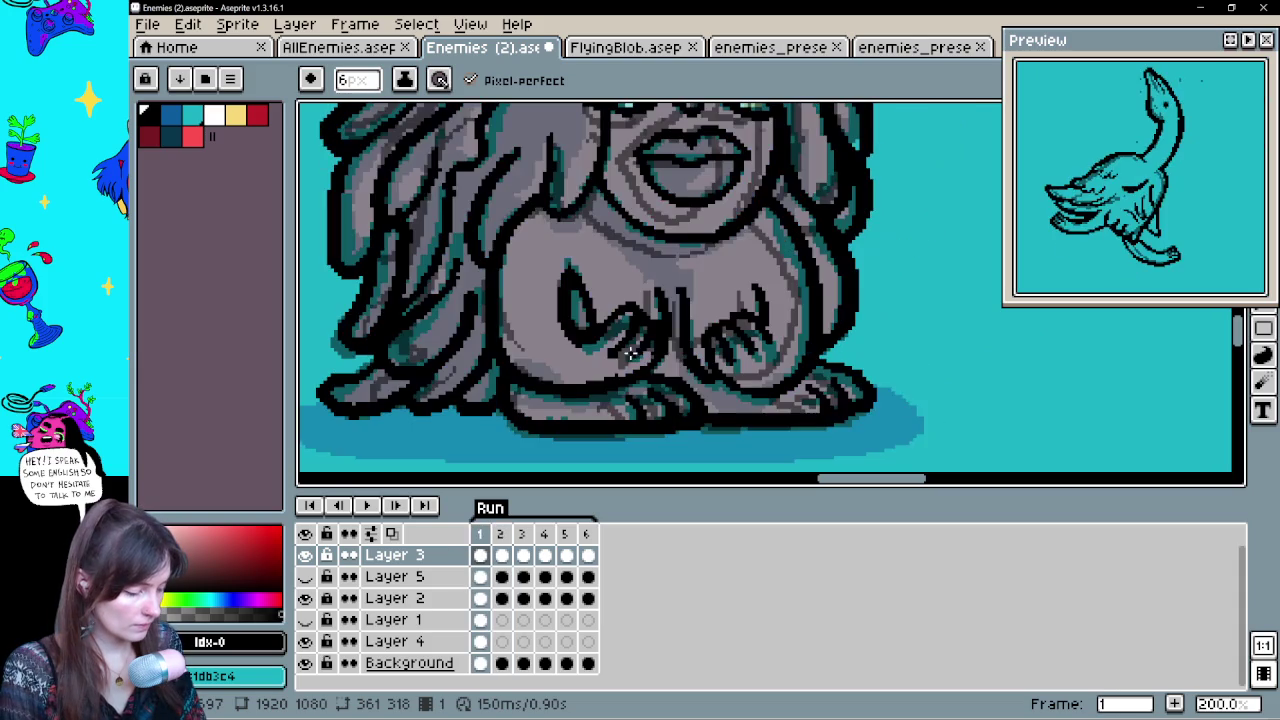
key(period)
drag(880, 400, 709, 371)
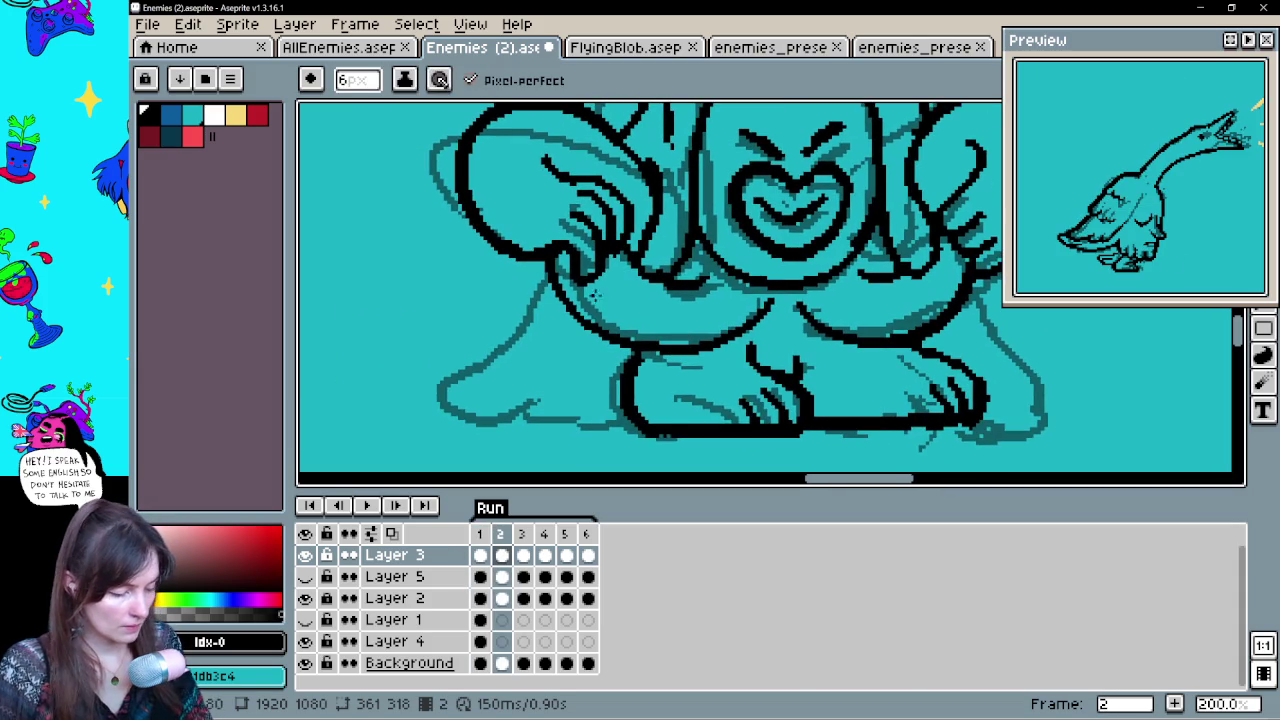
key(comma)
key(period)
key(comma)
key(period)
key(comma)
key(period)
mouse_move(558, 288)
mouse_down()
mouse_move(502, 362)
mouse_move(575, 340)
mouse_up()
Ink the lower-left curve of the leg down to the base line
key(comma)
key(period)
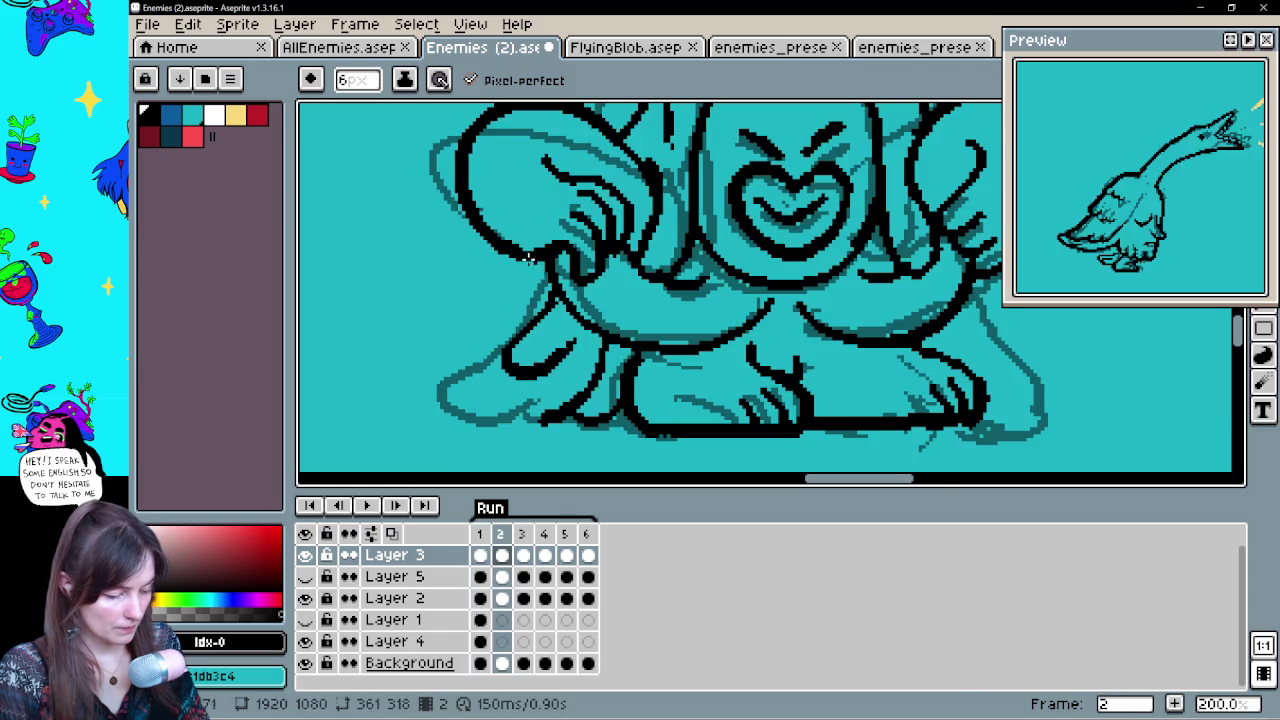
key(comma)
key(period)
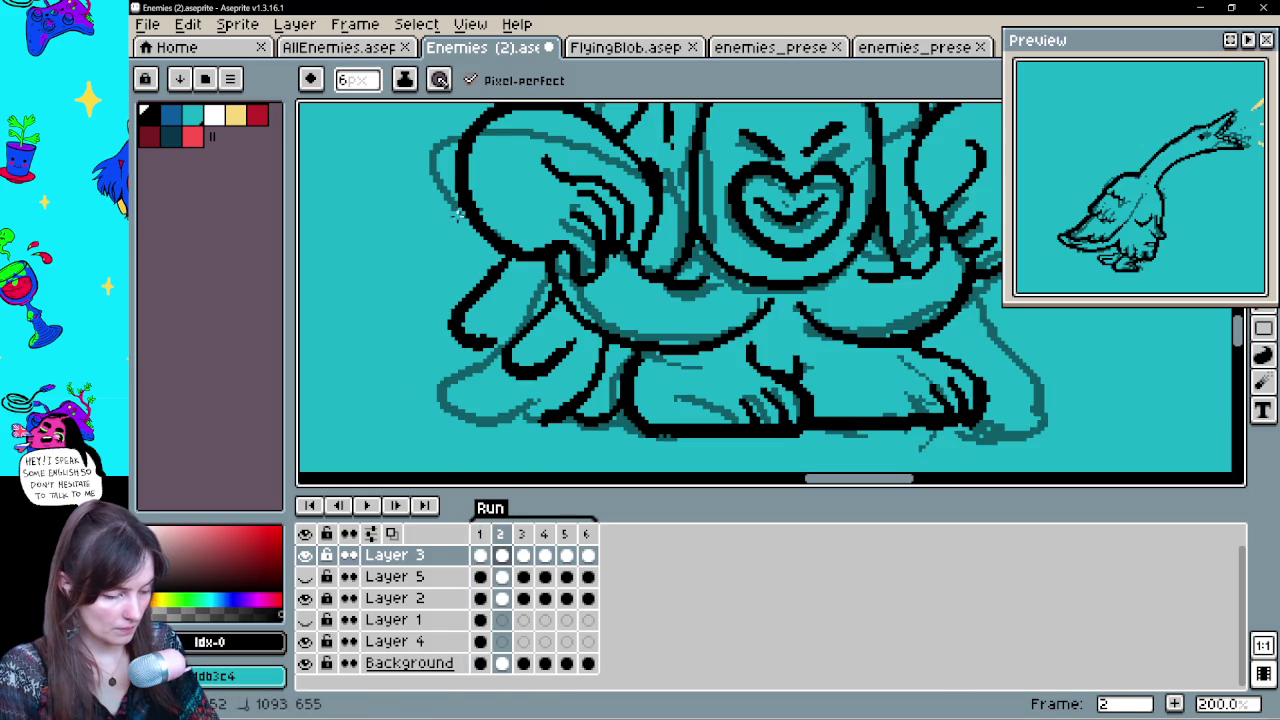
mouse_move(495, 345)
mouse_down()
mouse_move(455, 368)
mouse_move(543, 402)
mouse_up()
key(comma)
key(period)
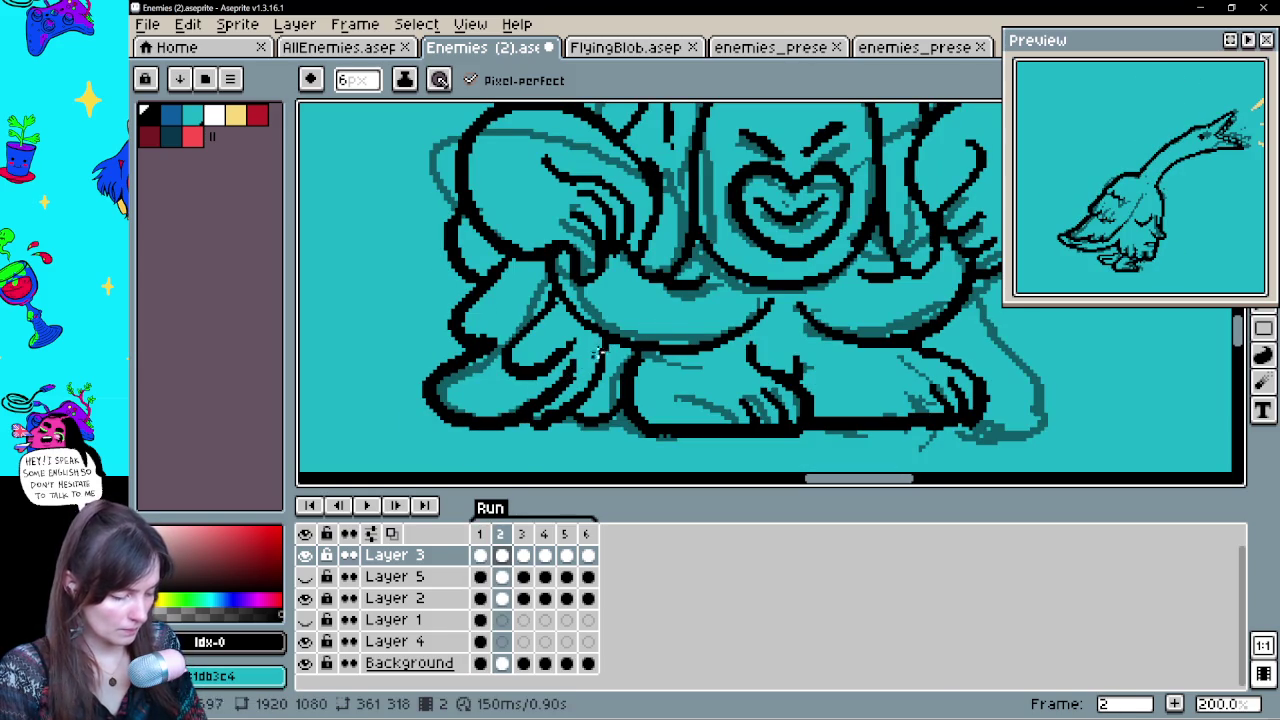
drag(708, 271, 669, 376)
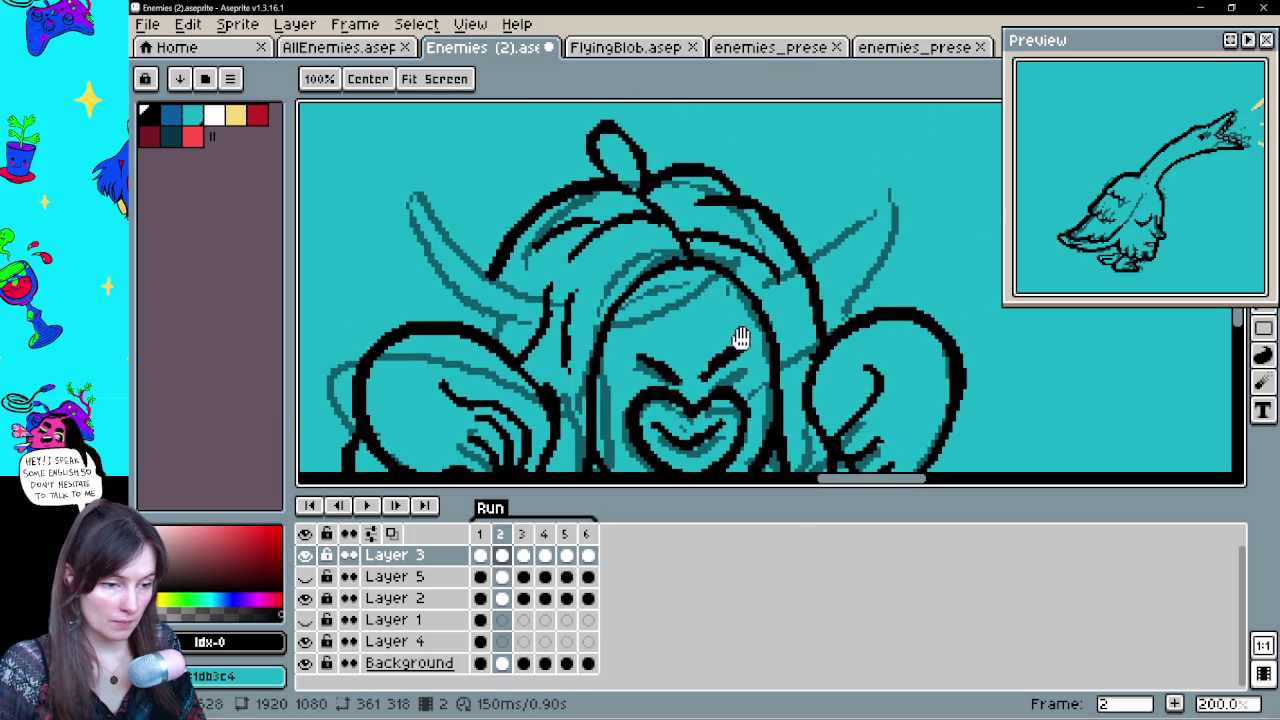
Outline the right horn in black and erase the stray stroke beside it
key(b)
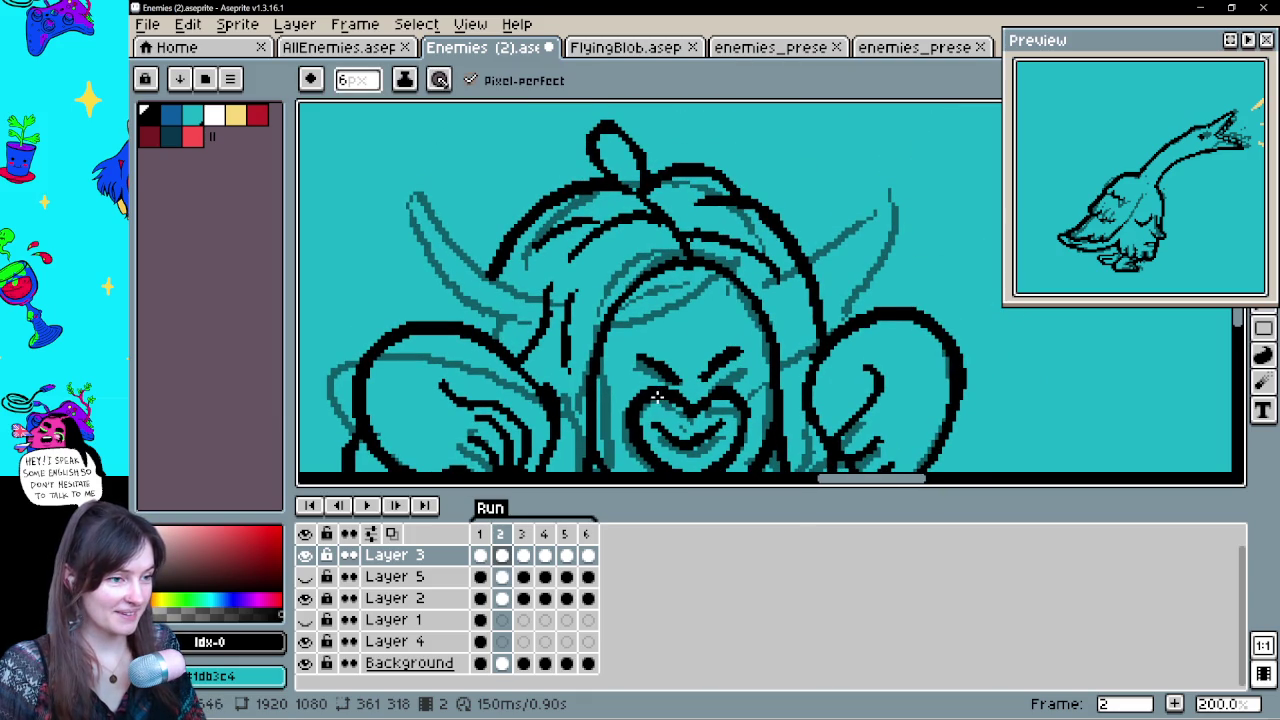
drag(728, 366, 720, 391)
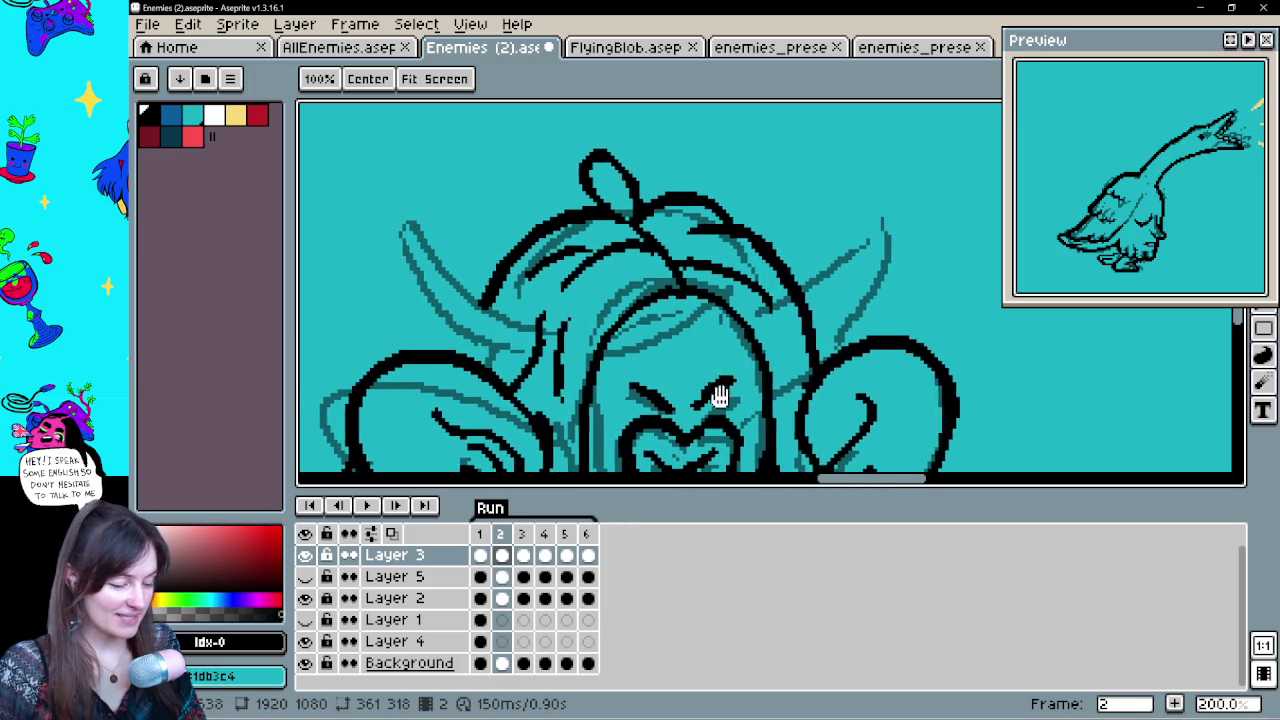
key(comma)
key(period)
key(comma)
key(period)
drag(806, 298, 884, 228)
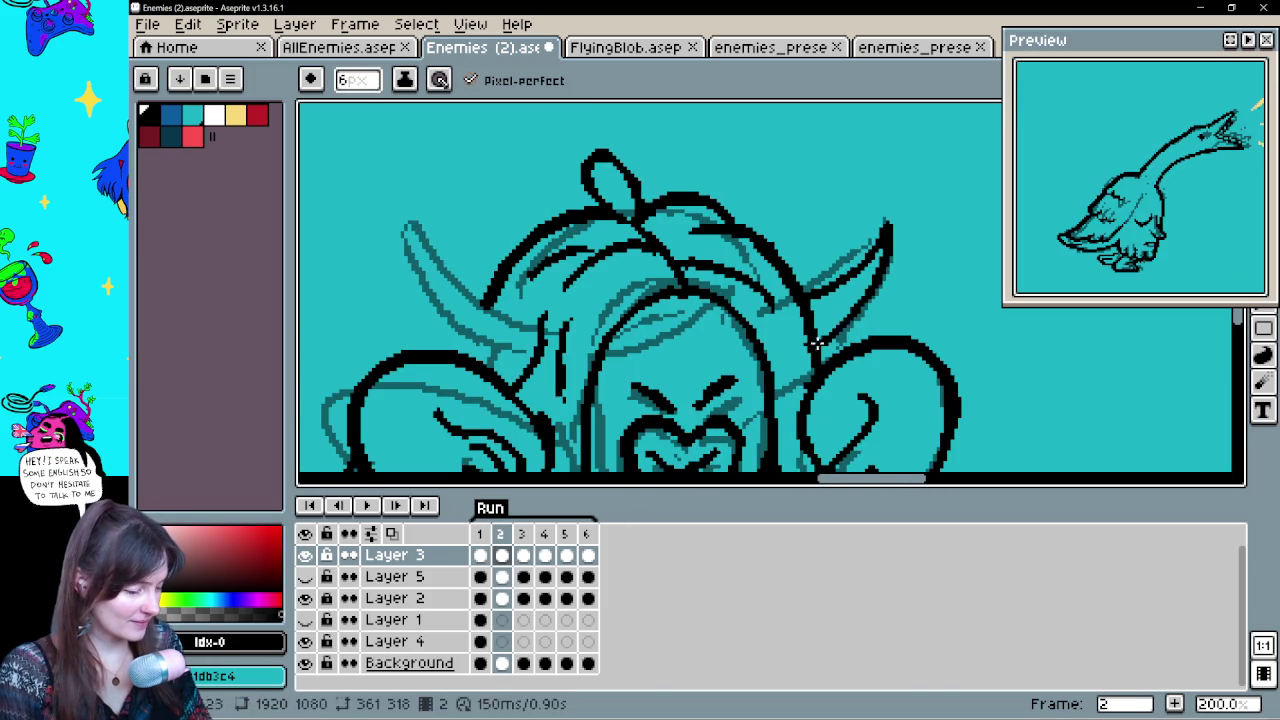
key(comma)
key(period)
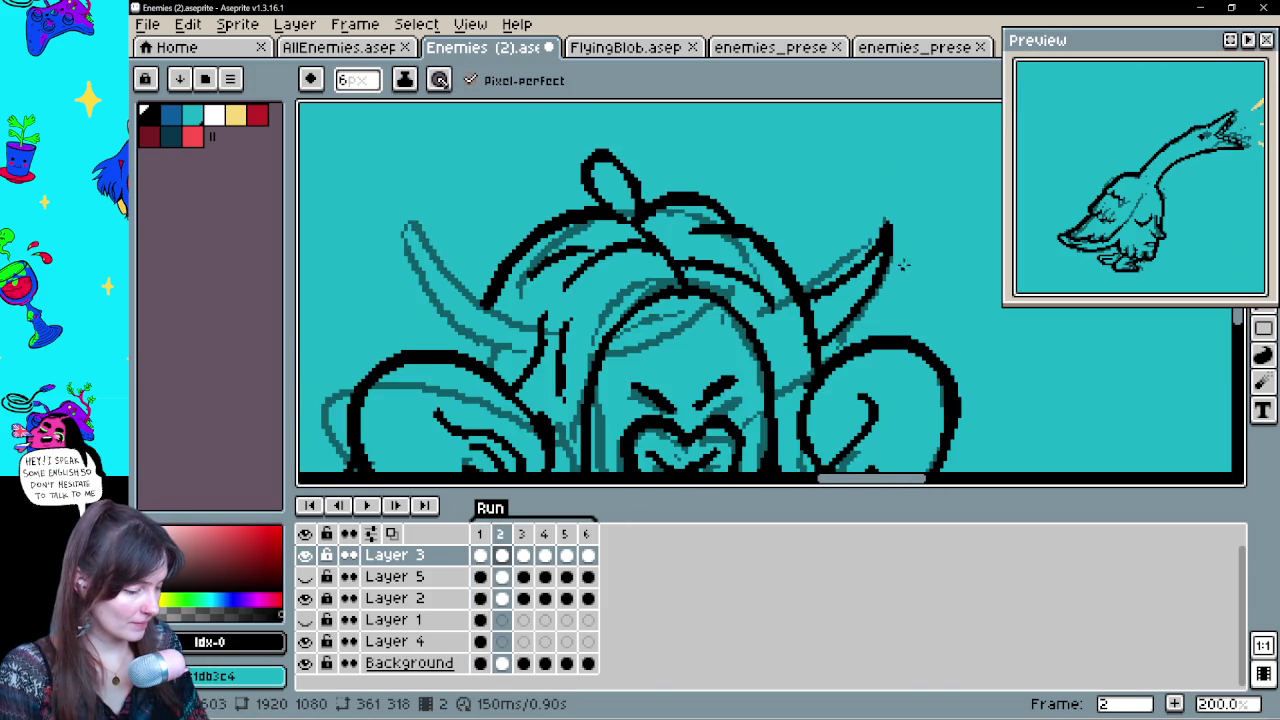
drag(808, 300, 856, 266)
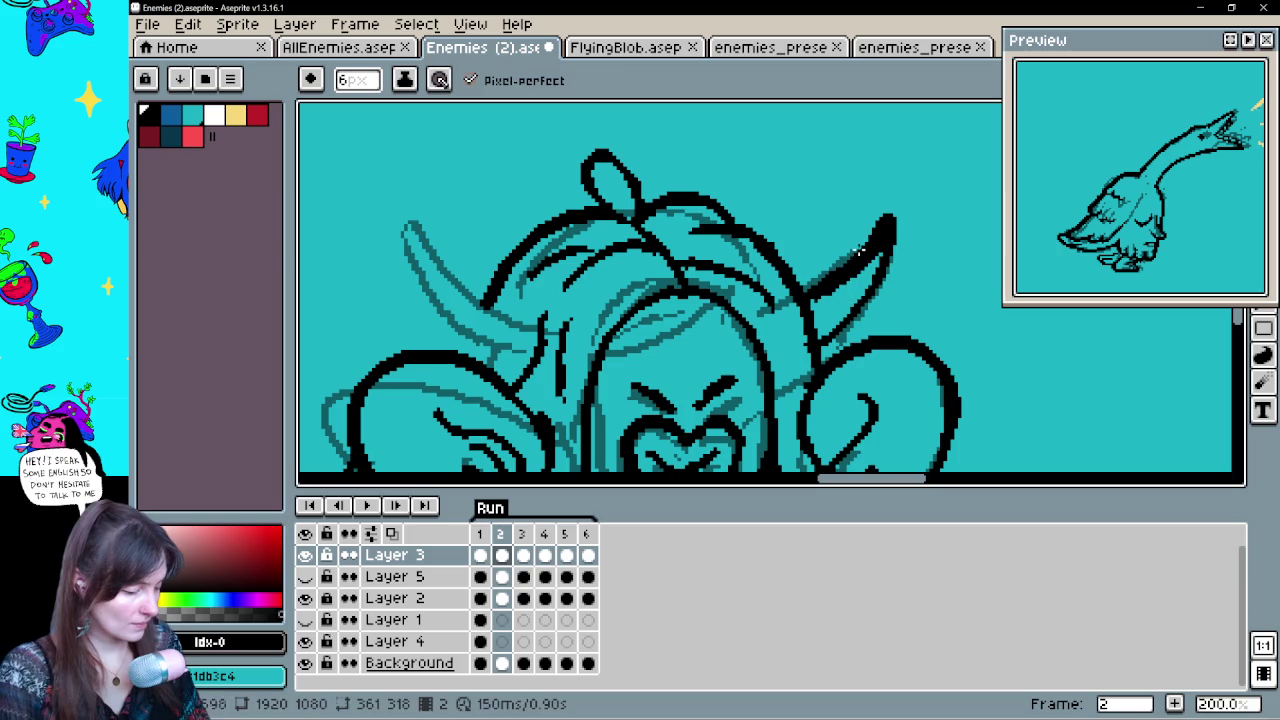
key(e)
drag(812, 302, 917, 237)
key(b)
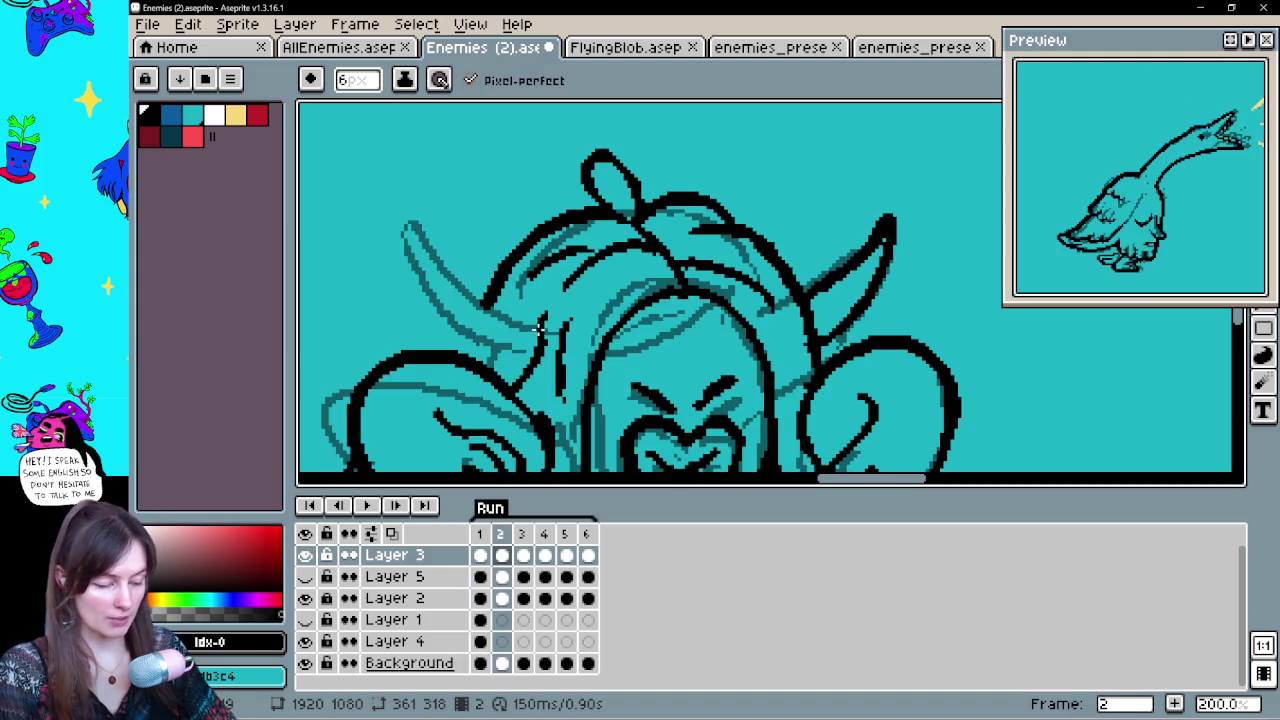
Outline the left horn up to its tip and add a short strand at its base
drag(540, 328, 500, 372)
key(ctrl+z)
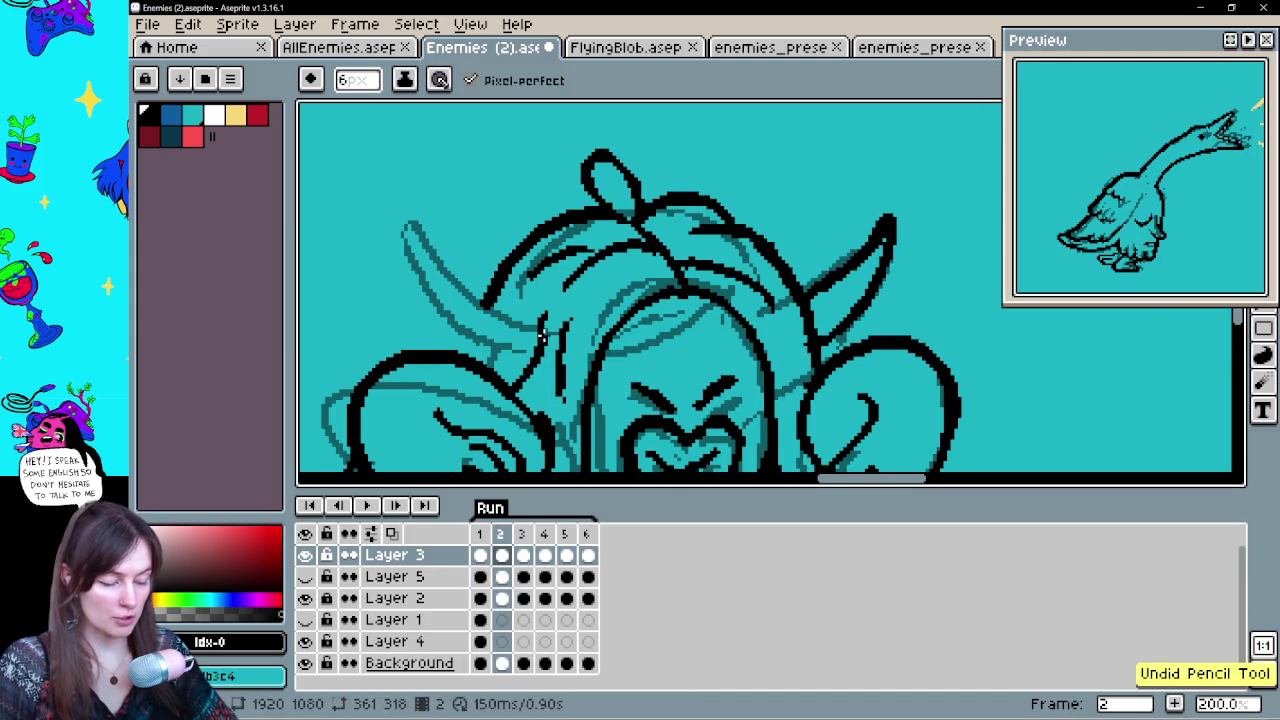
drag(541, 335, 466, 352)
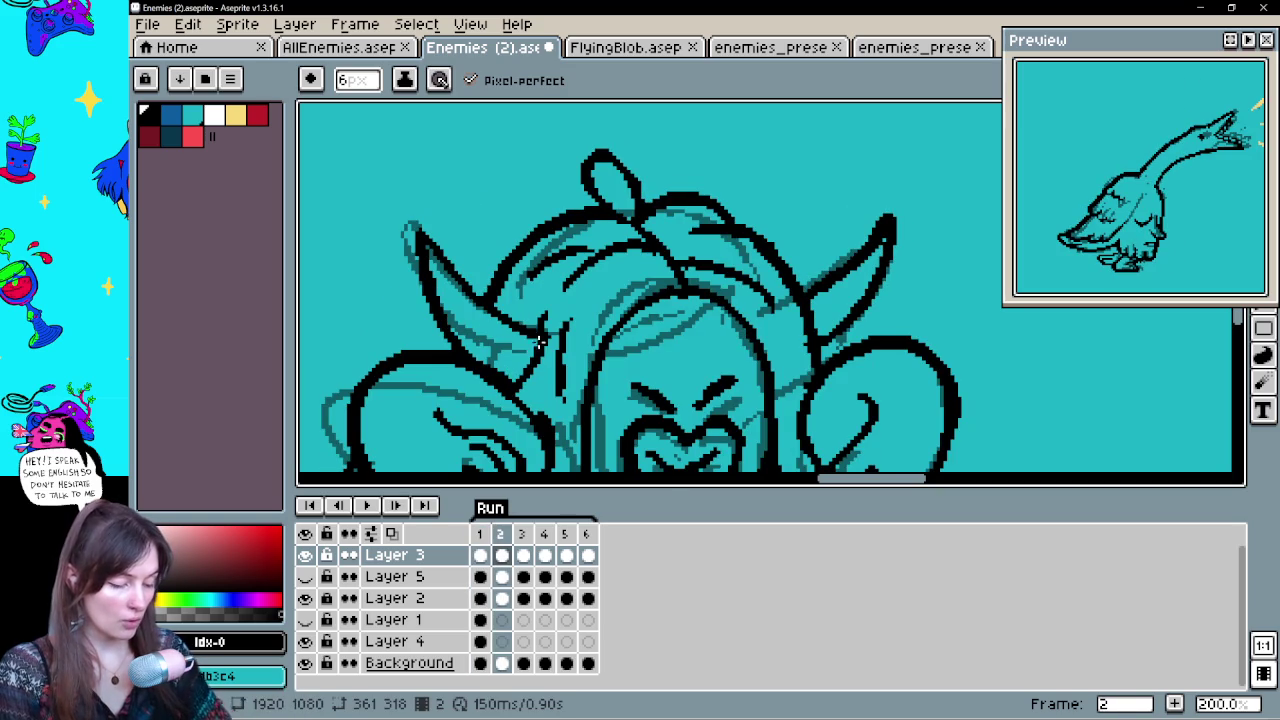
drag(545, 336, 549, 304)
key(e)
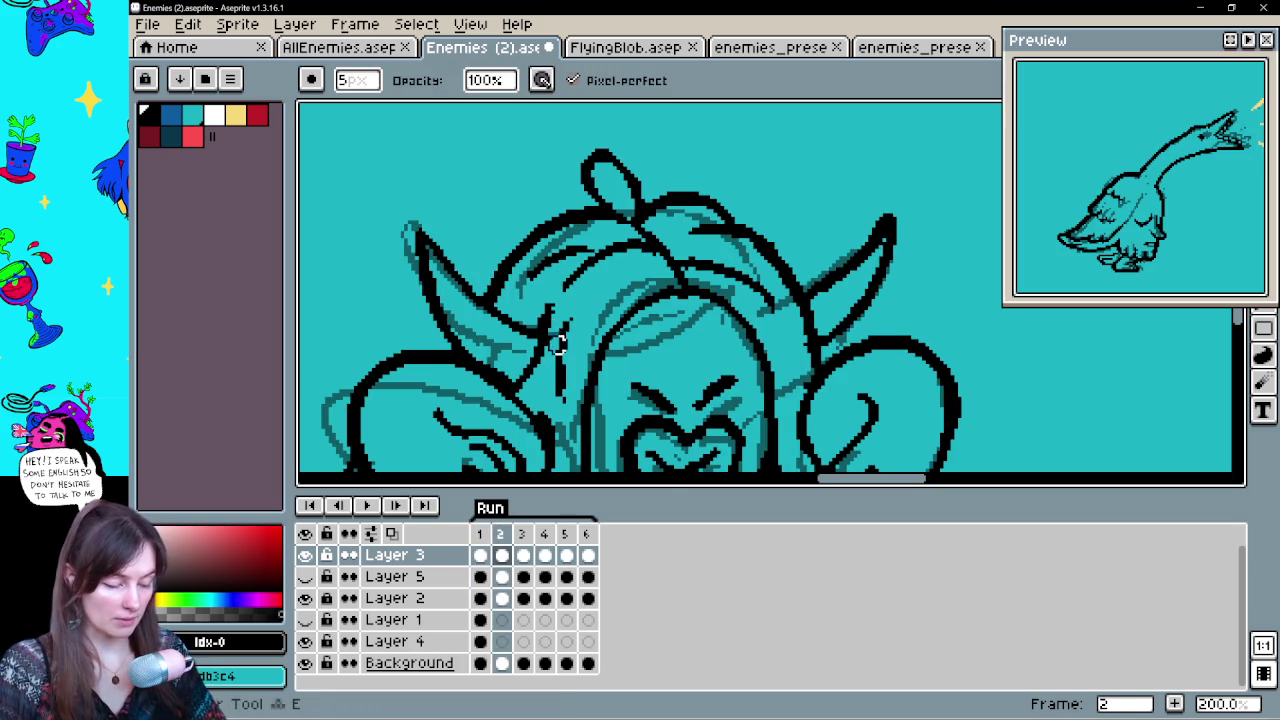
drag(632, 288, 634, 306)
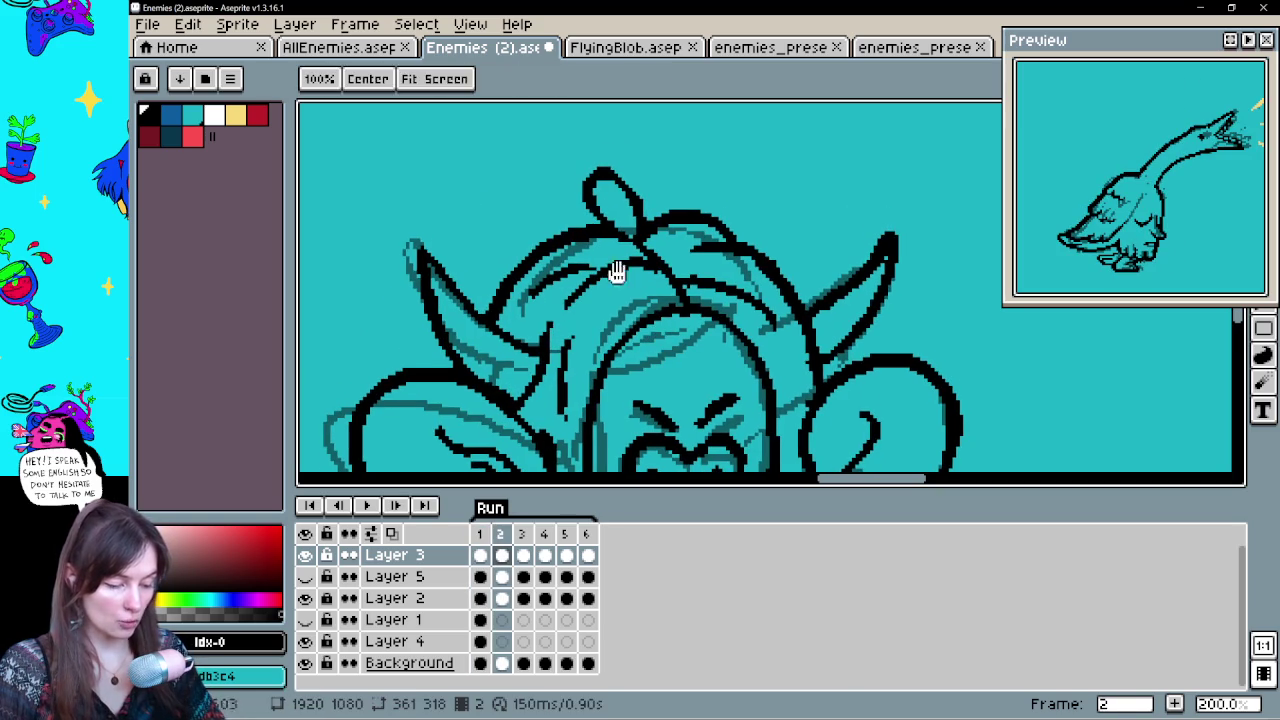
key(b)
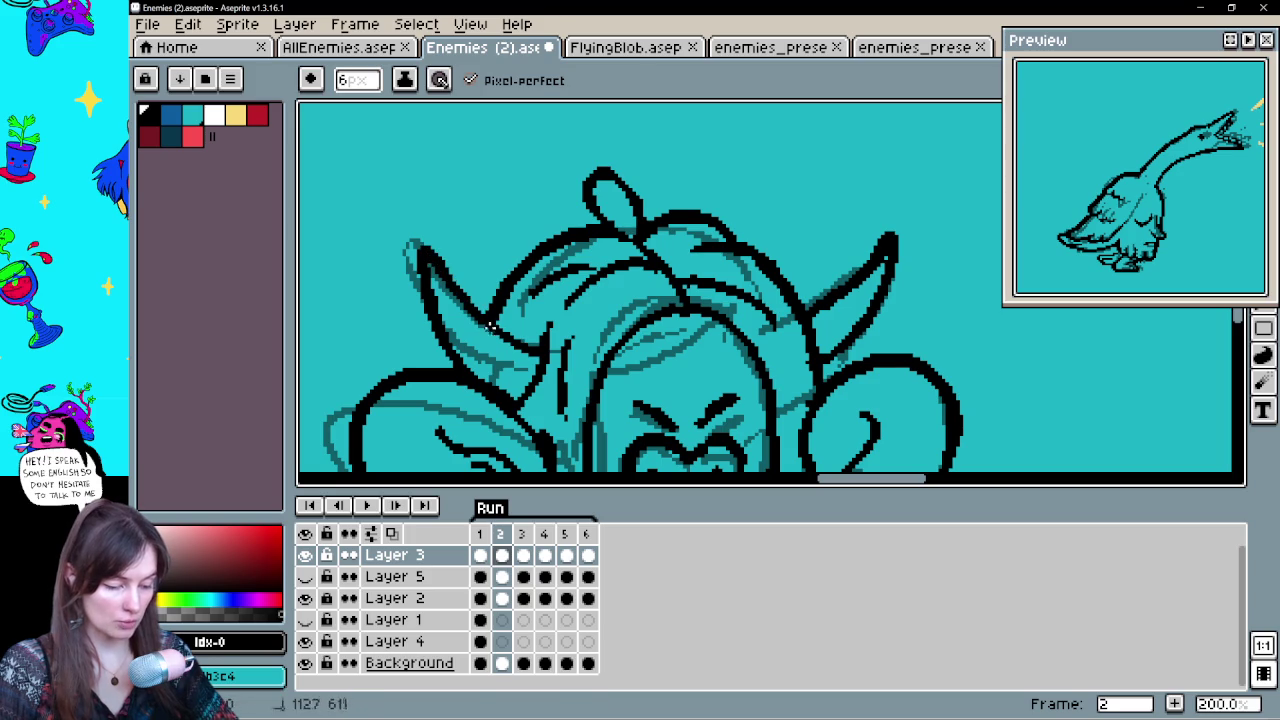
key(ctrl+z)
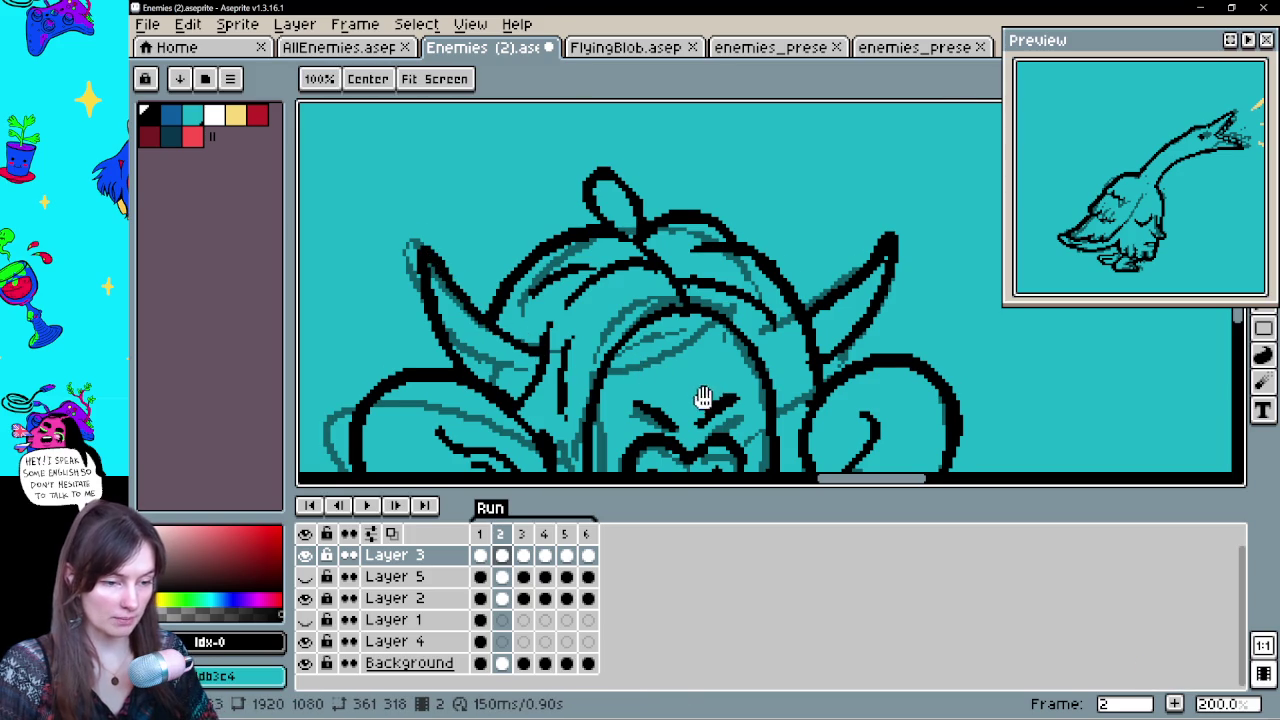
scroll(700, 370, down, 3)
scroll(666, 392, up, 2)
scroll(706, 443, down, 5)
scroll(834, 286, down, 5)
scroll(811, 303, up, 5)
key(ctrl)
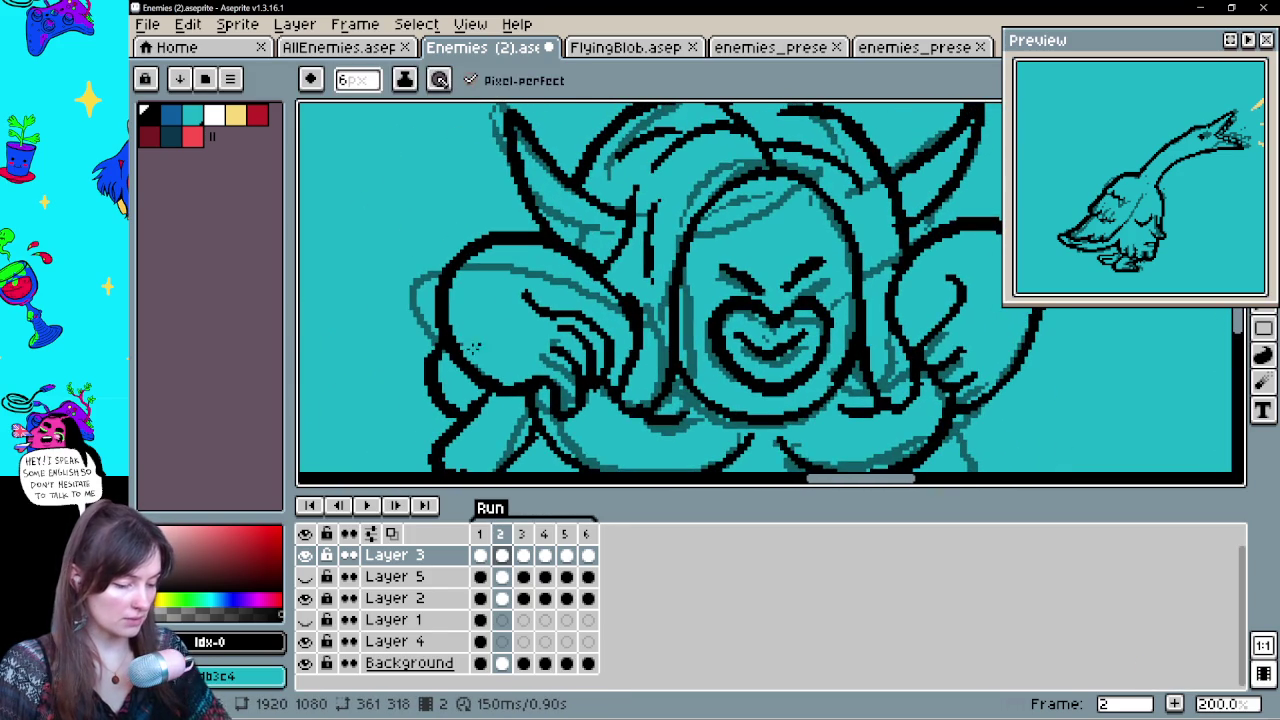
Clean up frame 2's face, horn and arm lines with the eraser, panning across the figure
key(e)
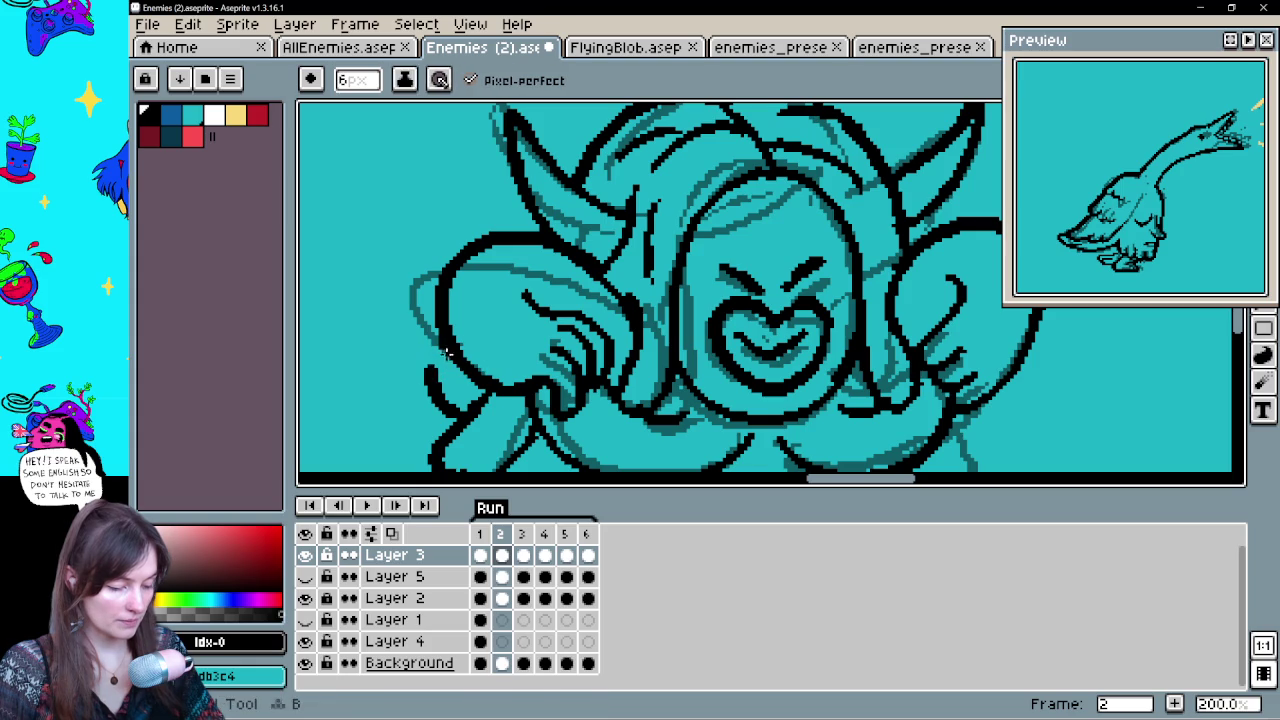
drag(767, 390, 622, 297)
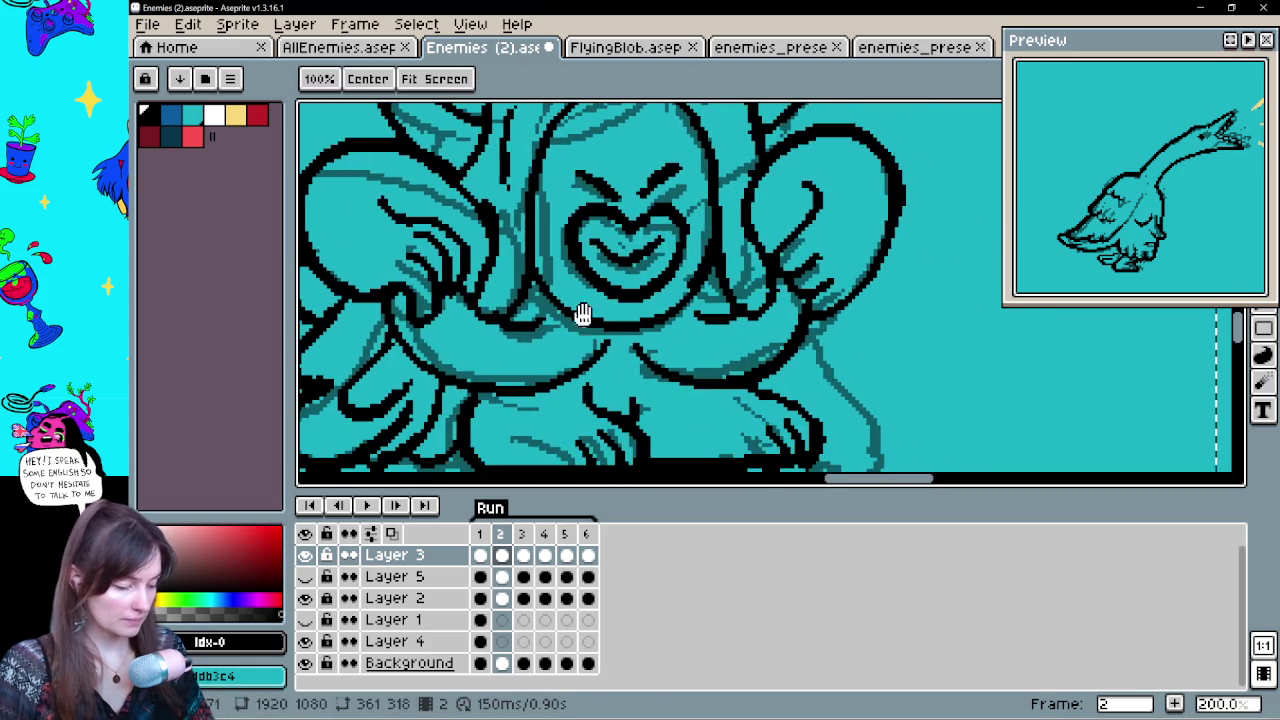
mouse_move(551, 338)
mouse_down()
mouse_move(732, 320)
mouse_move(672, 375)
mouse_up()
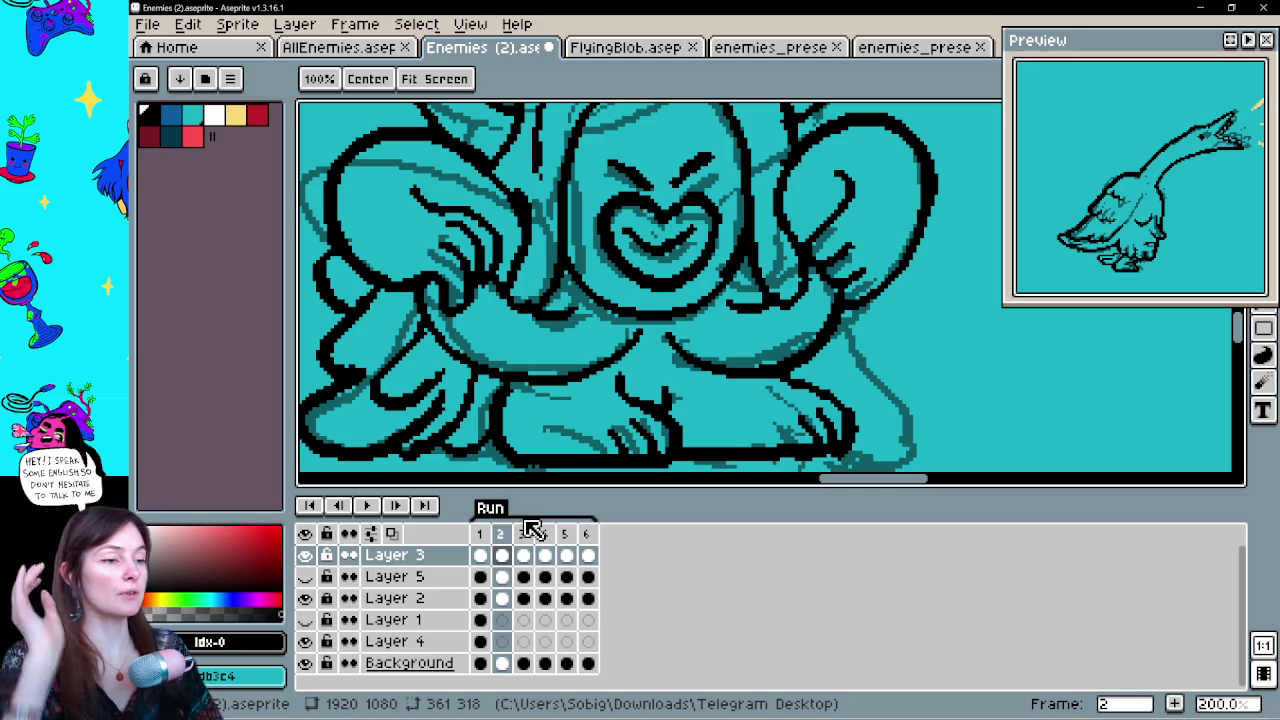
mouse_move(866, 231)
mouse_down()
mouse_move(830, 368)
mouse_move(838, 463)
mouse_up()
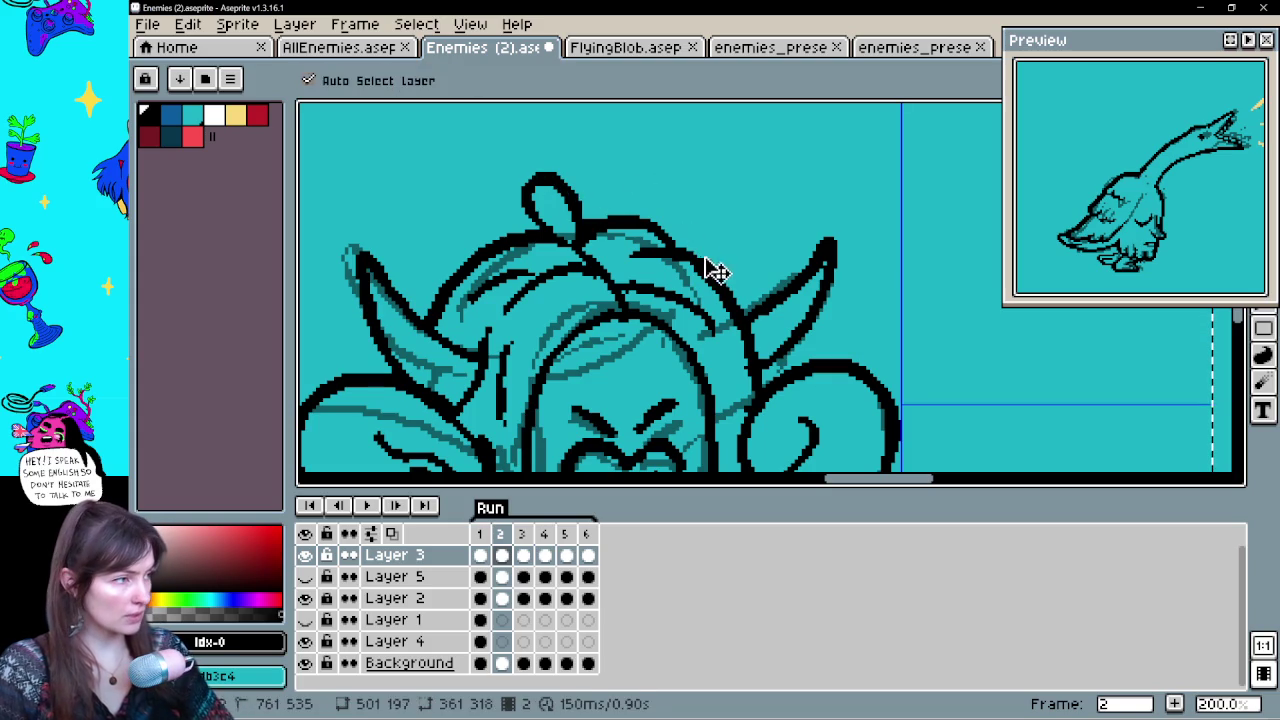
key(space)
mouse_move(779, 349)
mouse_down()
mouse_move(865, 253)
mouse_move(886, 349)
mouse_up()
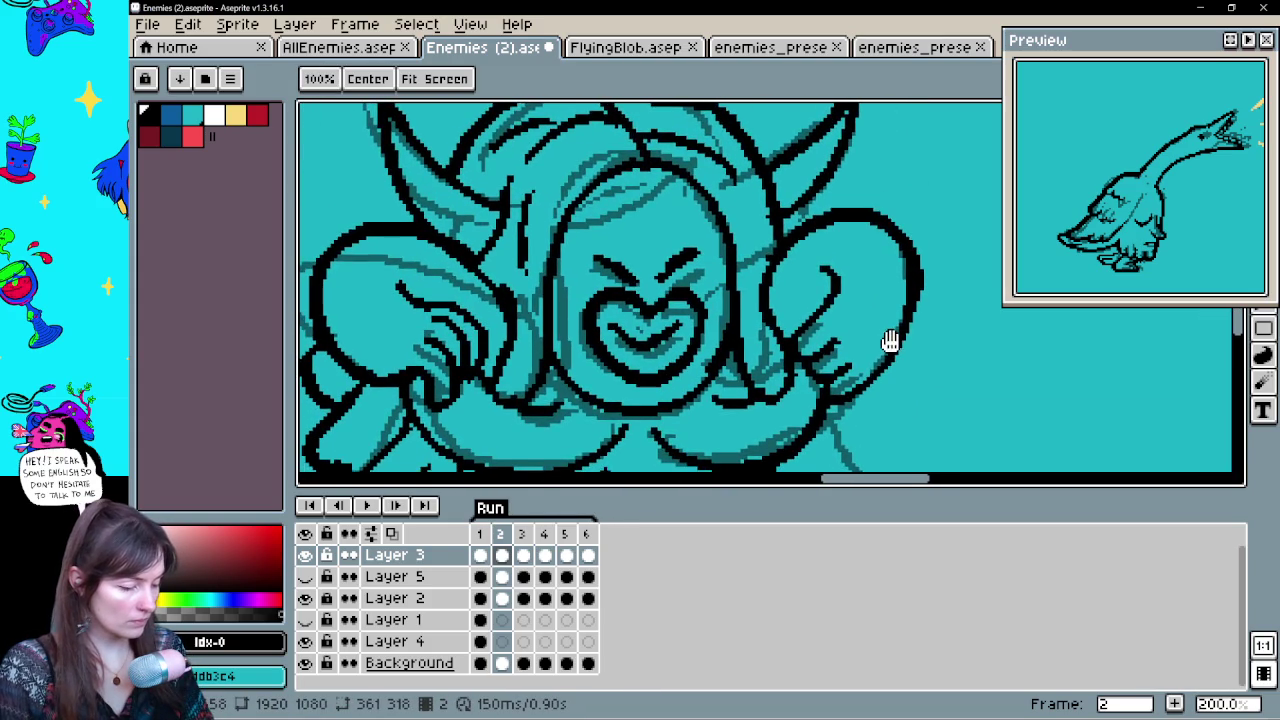
Compare frame 2 with its neighbour, refine the lower body and feet, then advance to frame 3
key(Left)
key(Right)
key(Left)
key(Right)
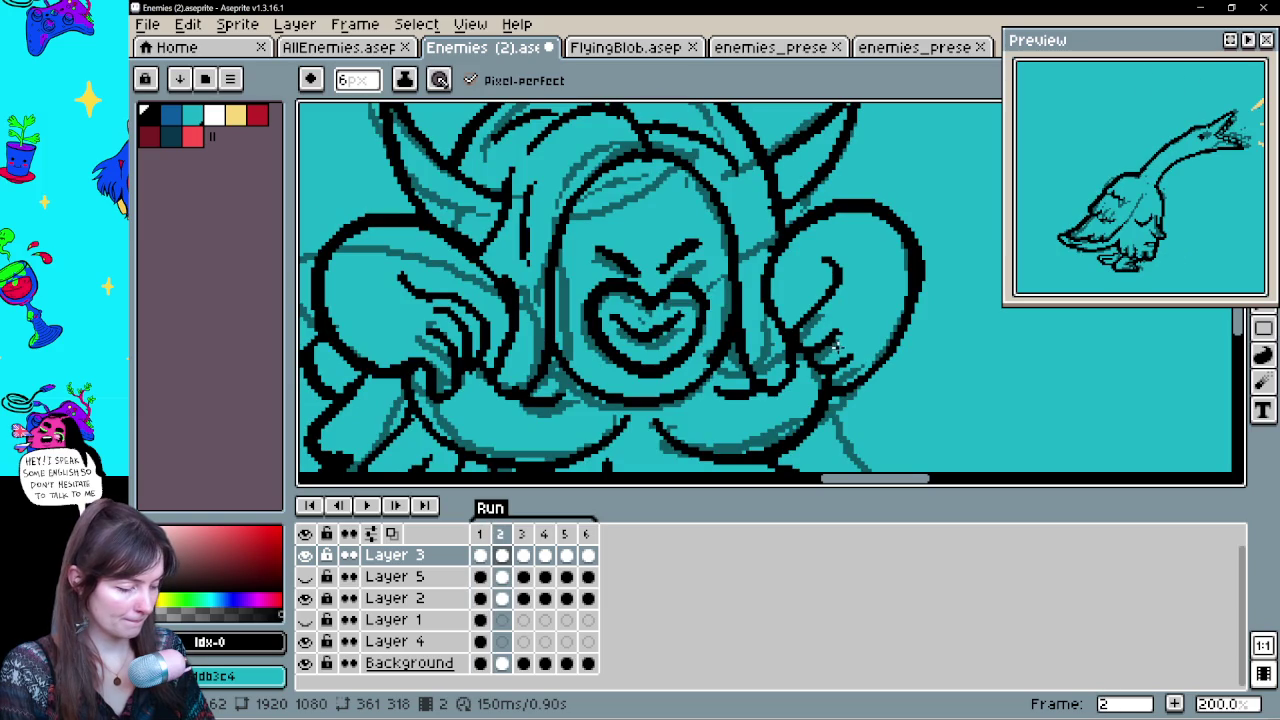
drag(823, 391, 866, 318)
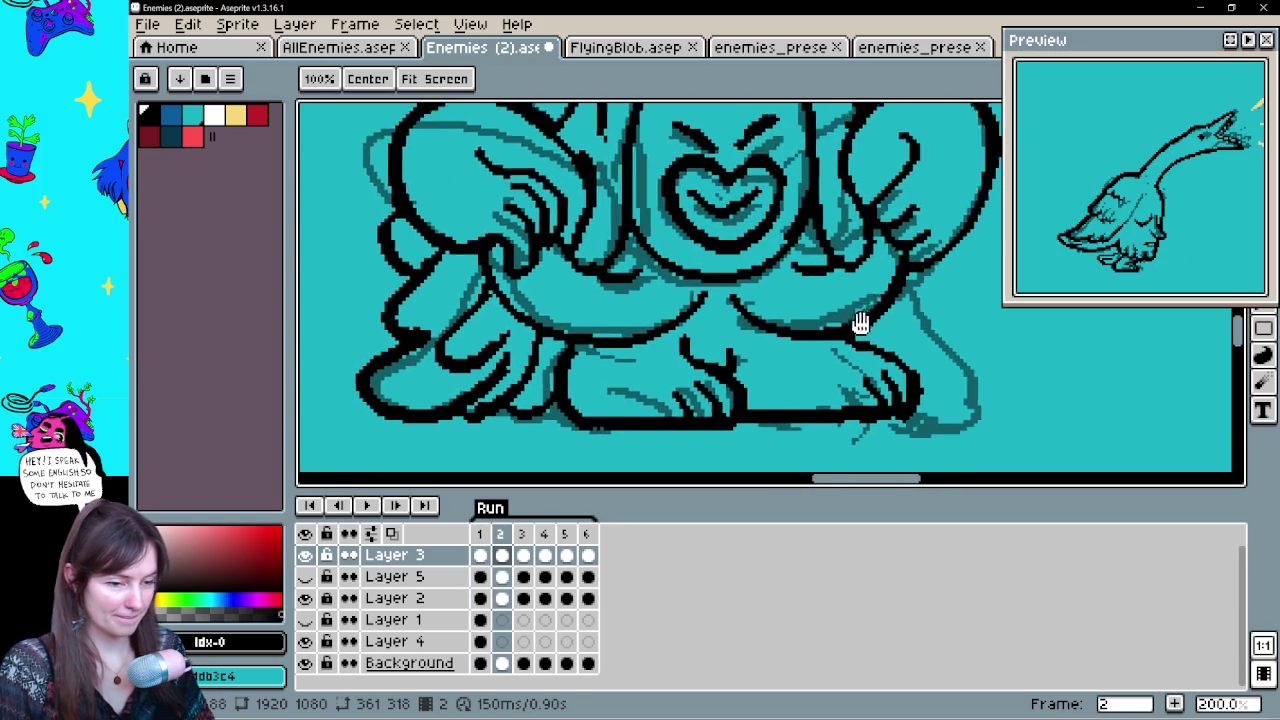
key(Left)
key(Right)
key(Right)
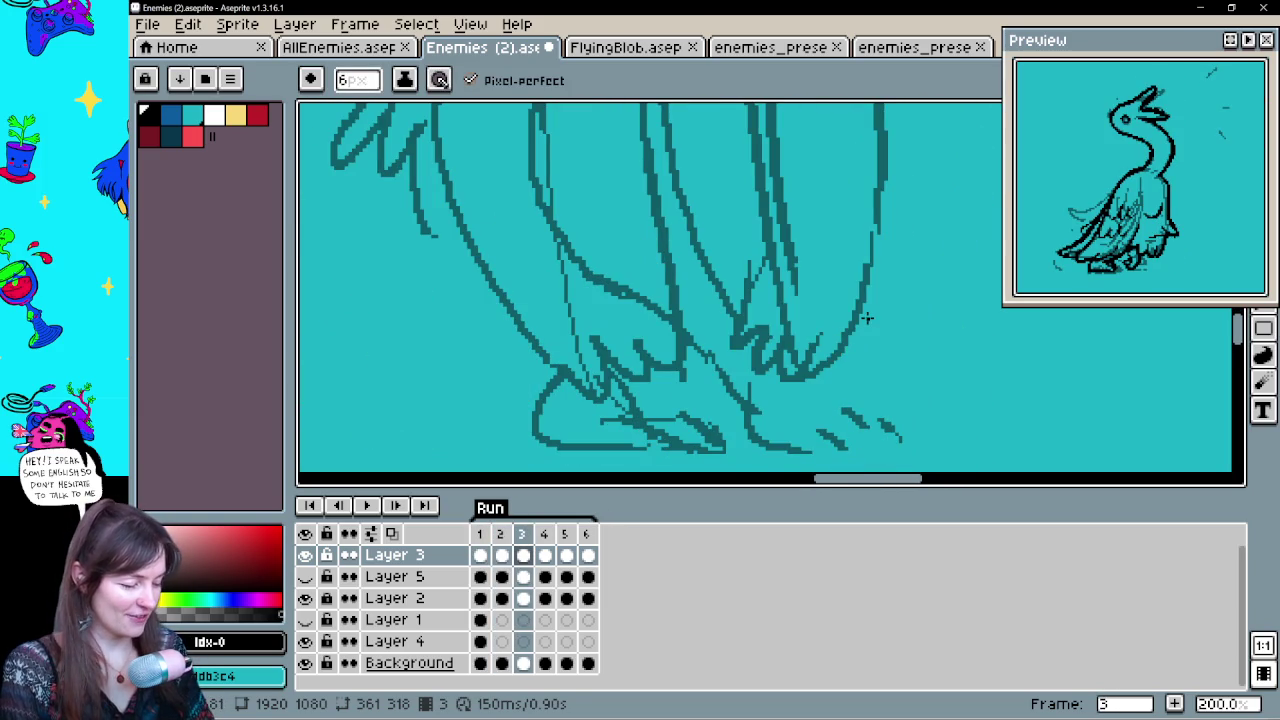
Frame frame 3's standing sketch and flip against frame 2 to compare the poses
drag(866, 318, 843, 451)
mouse_move(770, 280)
mouse_down()
mouse_move(766, 371)
mouse_move(789, 417)
mouse_move(809, 223)
mouse_move(805, 361)
mouse_move(760, 423)
mouse_up()
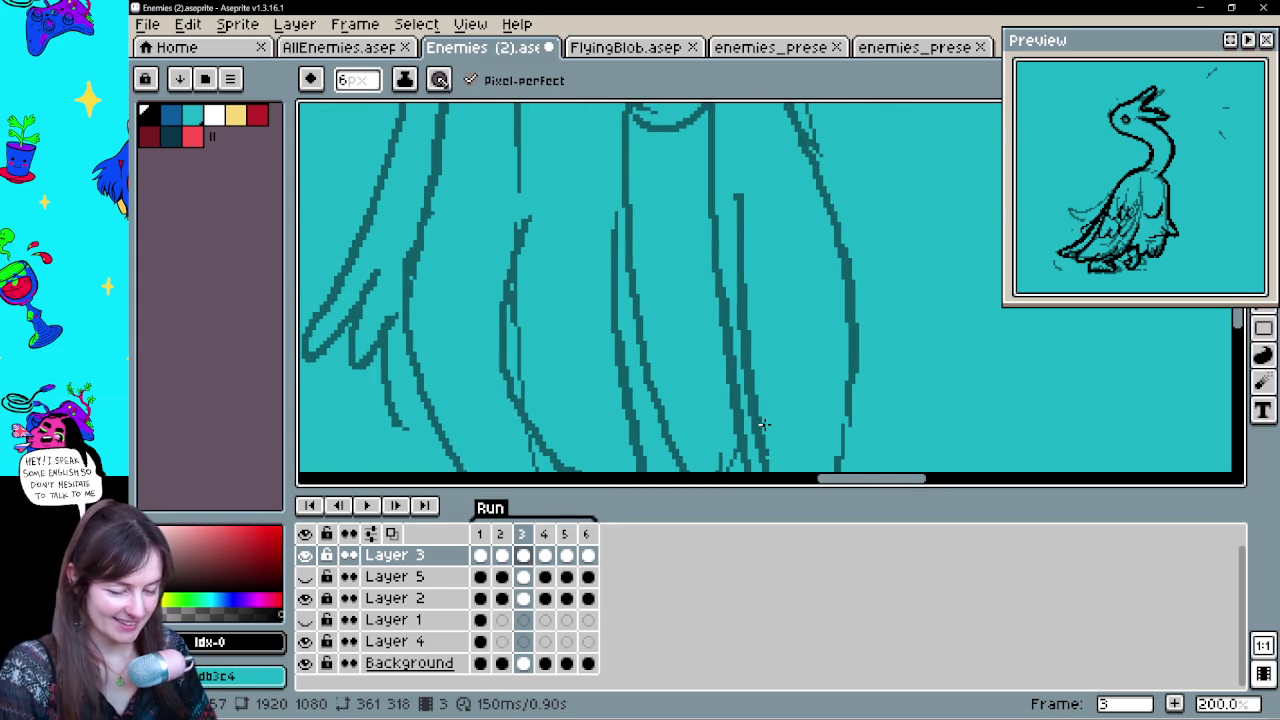
key(Left)
key(Right)
key(Left)
key(Right)
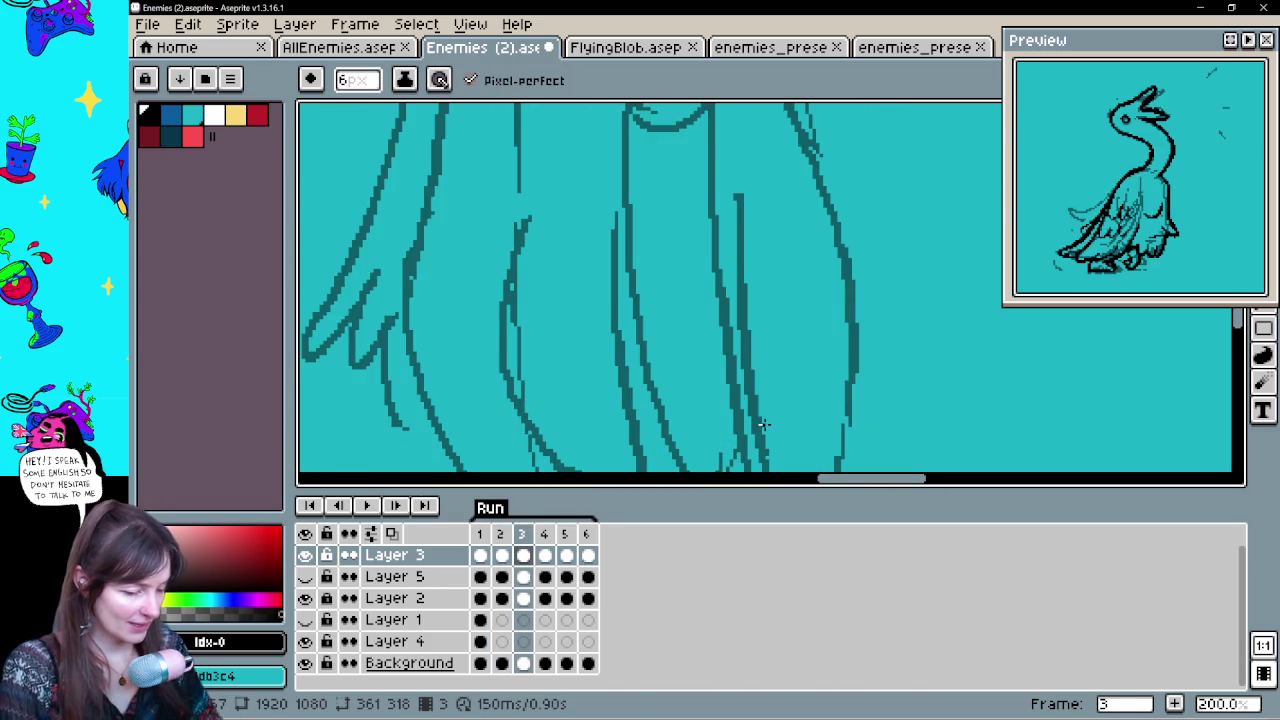
scroll(766, 432, down, 1)
drag(859, 414, 808, 243)
key(Left)
key(Right)
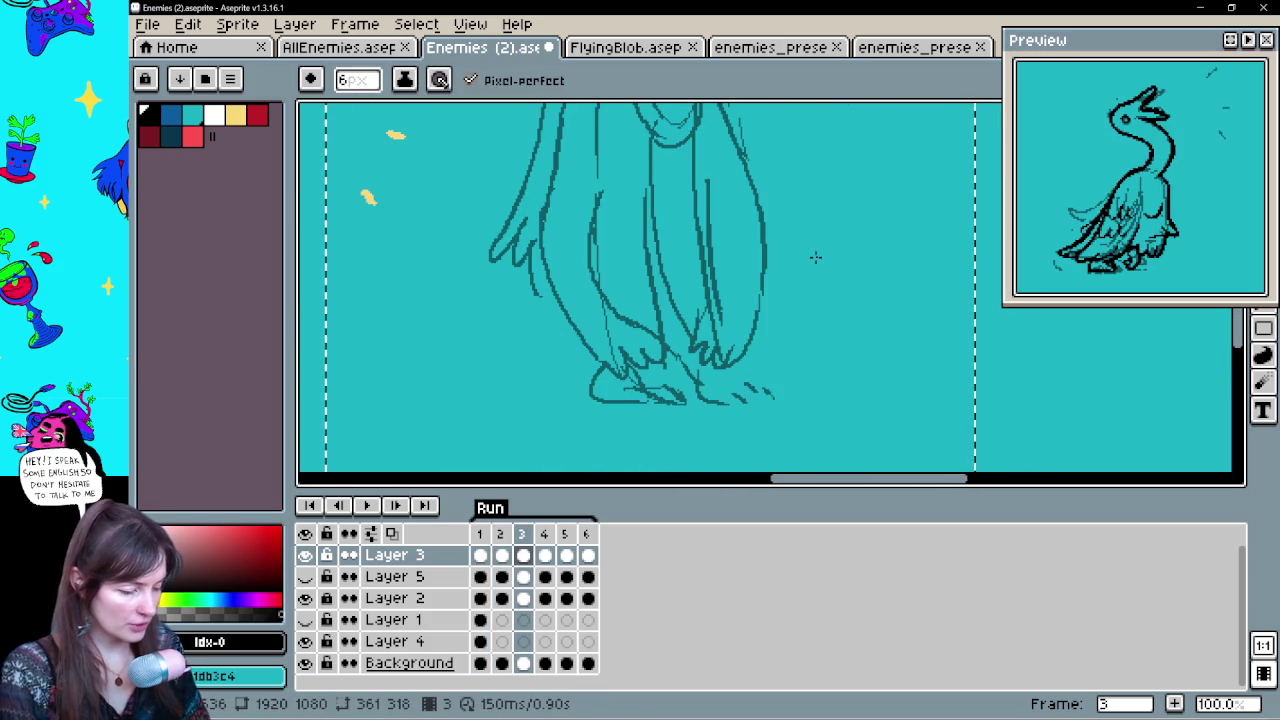
Zoom into frame 3's lower body and recheck it against frame 2
scroll(815, 258, down, 2)
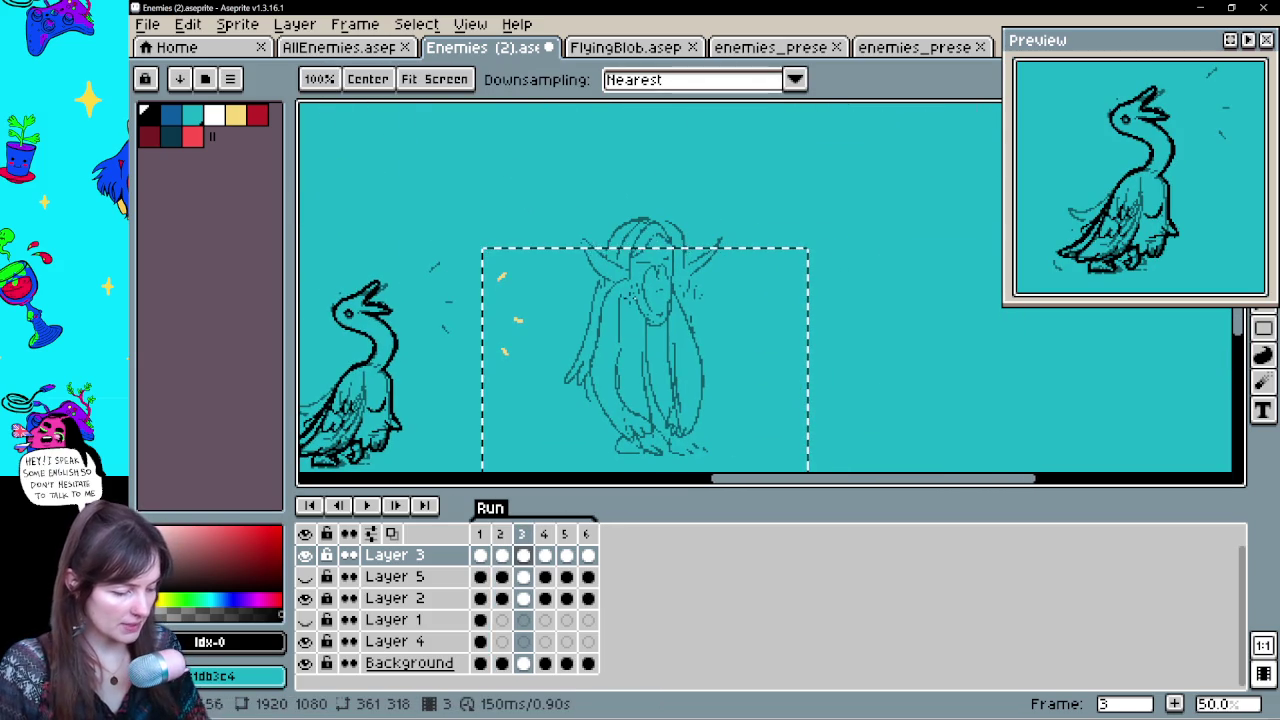
scroll(684, 352, up, 2)
mouse_move(684, 349)
mouse_down()
mouse_move(749, 271)
mouse_move(766, 283)
mouse_up()
key(Left)
key(Right)
key(Left)
key(Right)
key(Left)
key(Right)
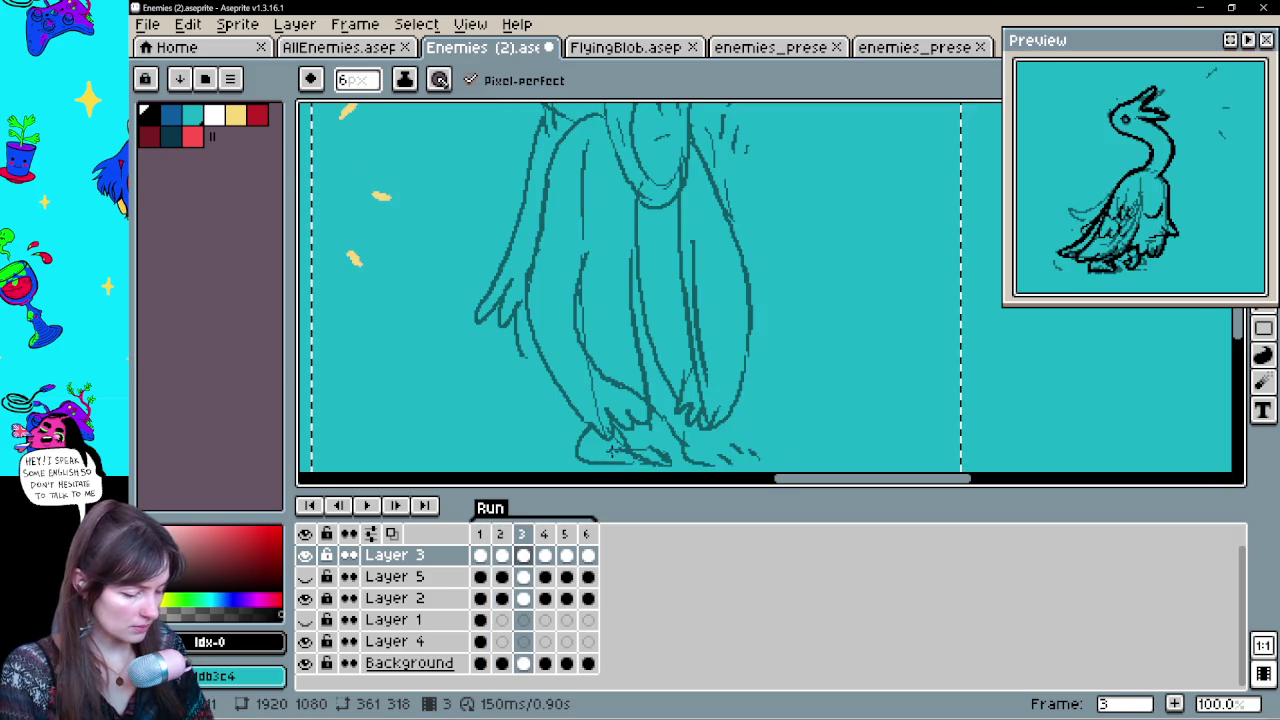
Lay the first black stroke at frame 3's feet, then step back to frame 1
drag(766, 420, 786, 380)
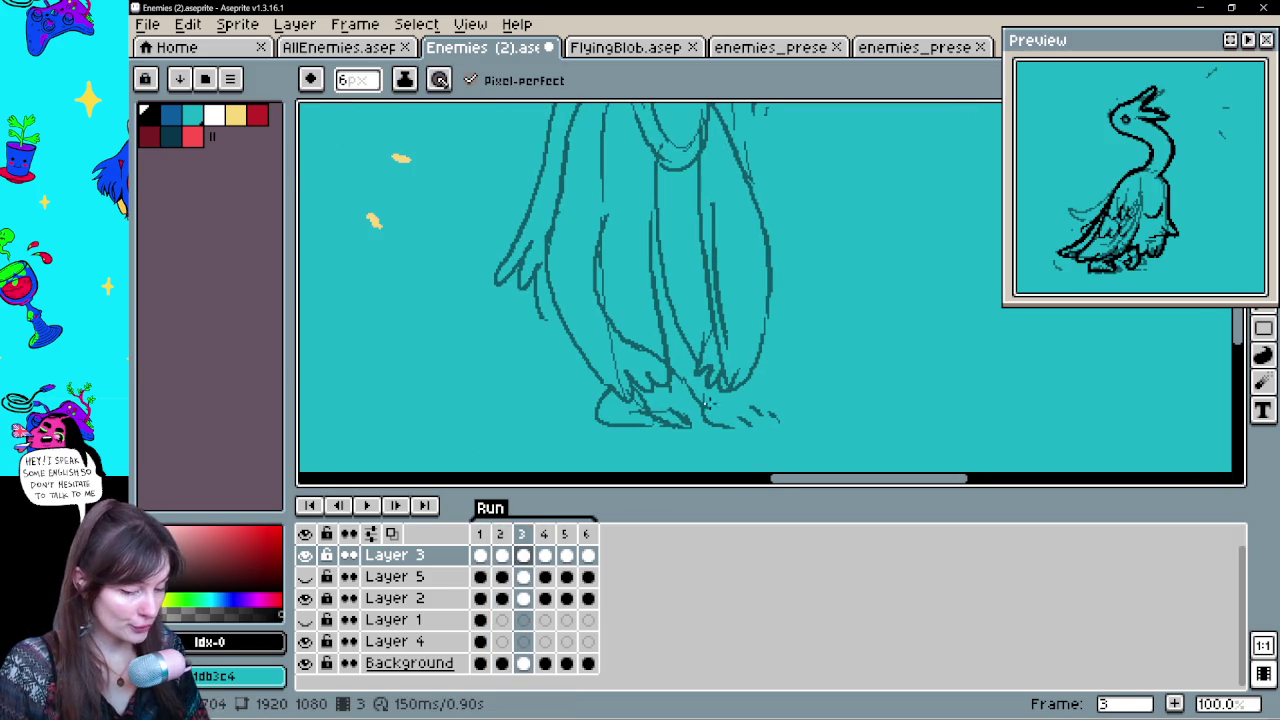
key(Left)
key(Right)
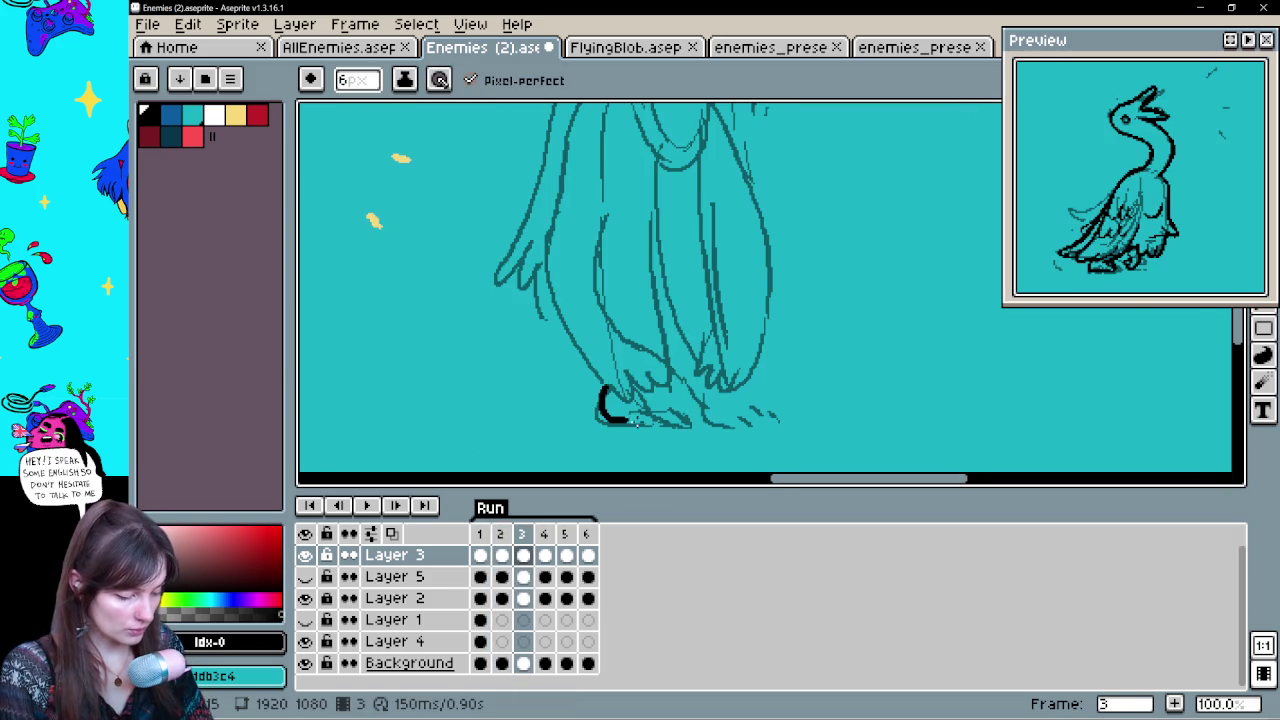
key(Left)
key(Left)
key(Right)
key(Left)
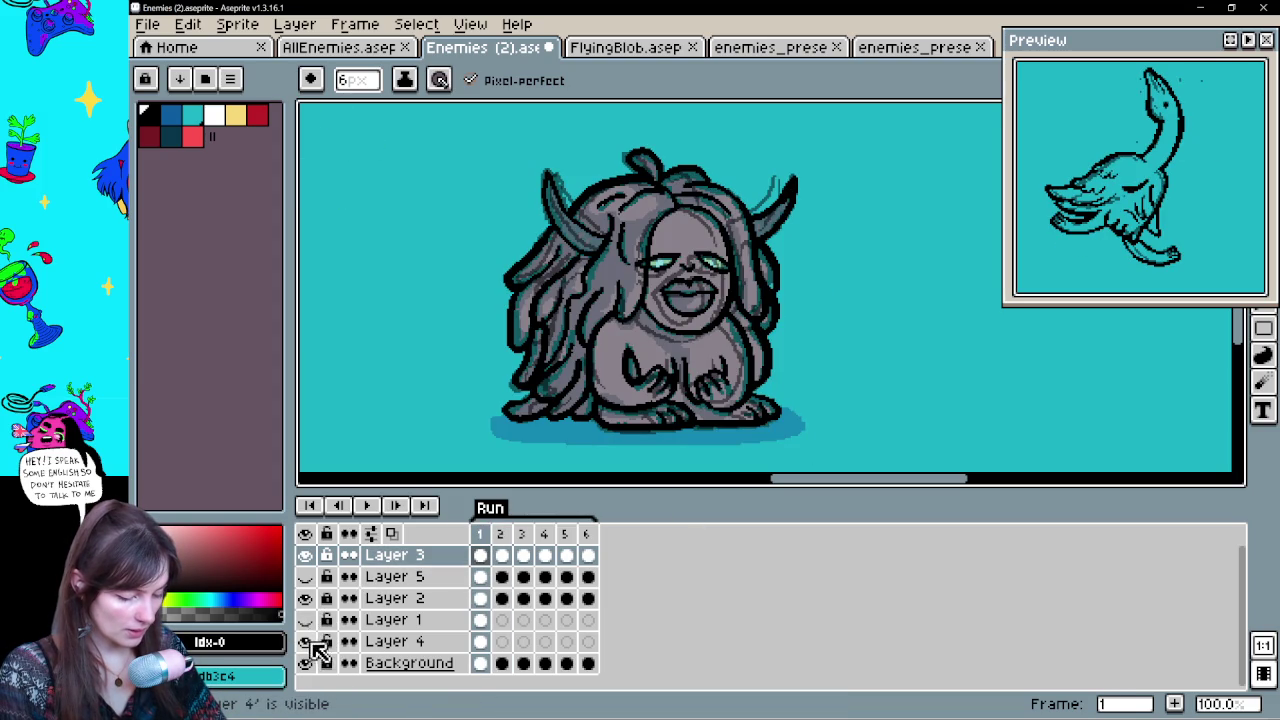
Hide Layer 4's grey shading, leaving Layer 2's sketch visible, and play the animation
click(307, 600)
click(307, 598)
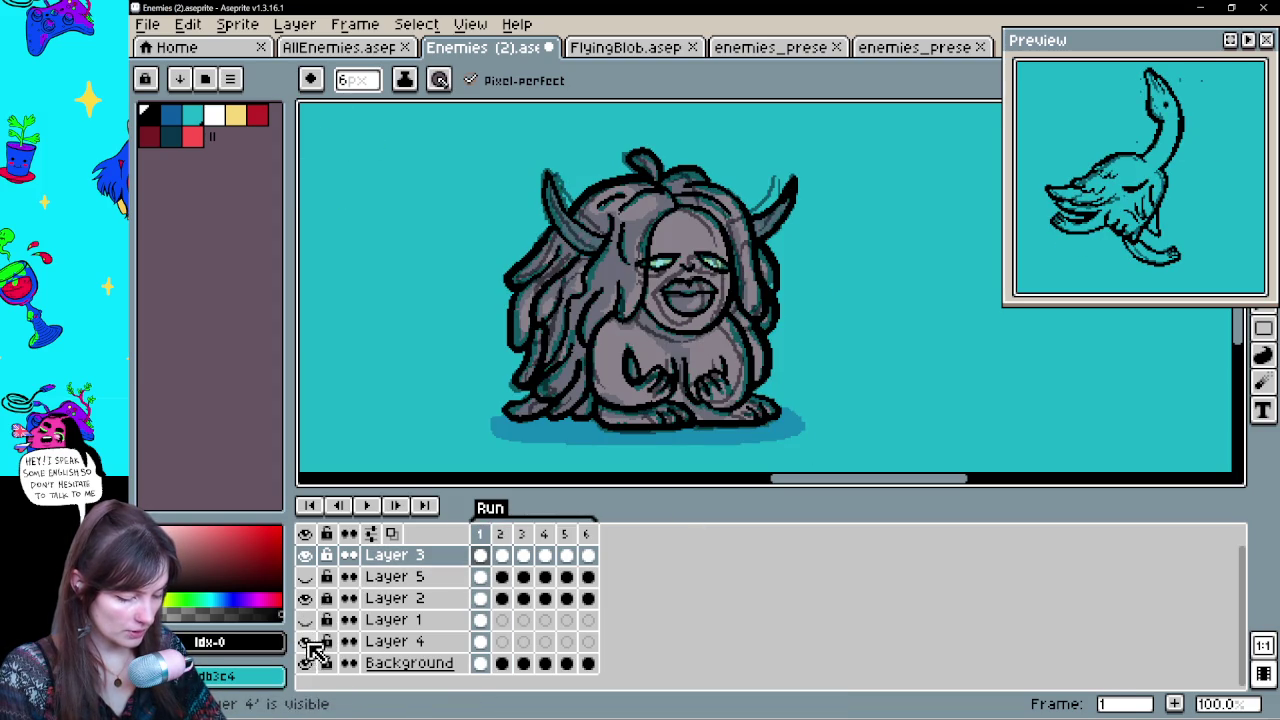
click(307, 641)
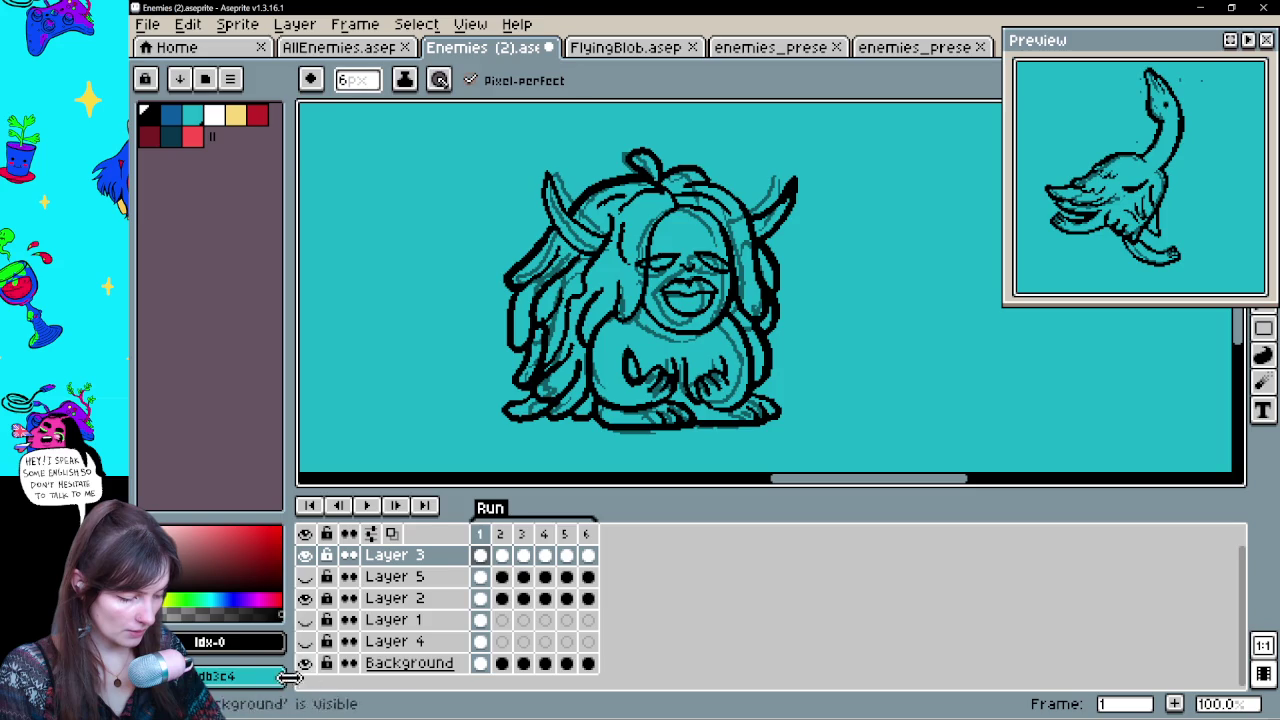
key(Return)
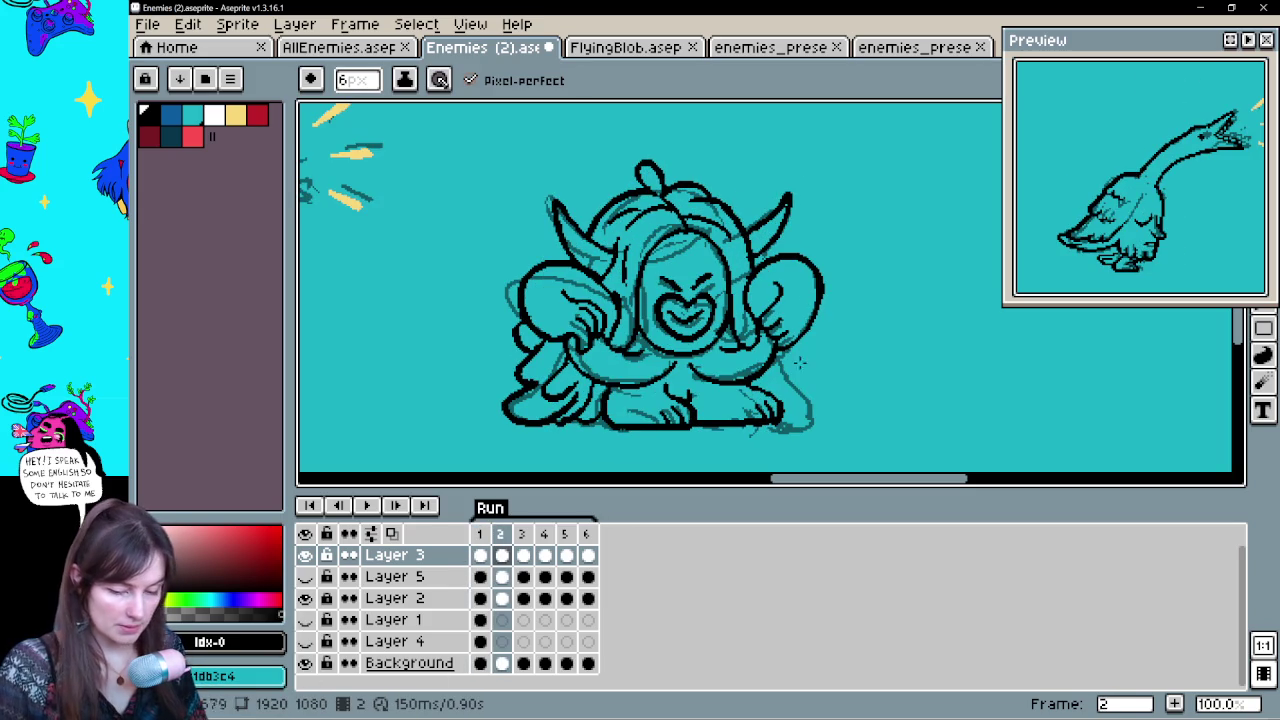
key(w)
key(b)
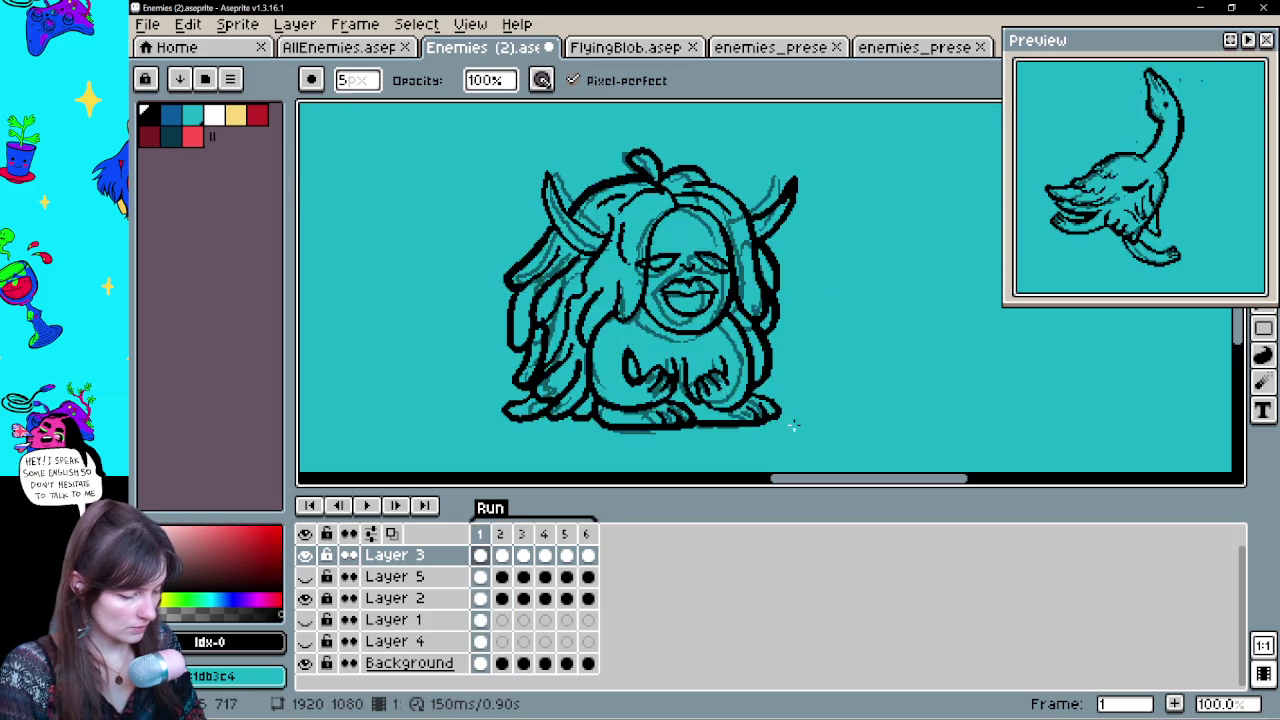
Lasso the strokes under frame 2's hands, shift them into place, and deselect
drag(800, 420, 686, 381)
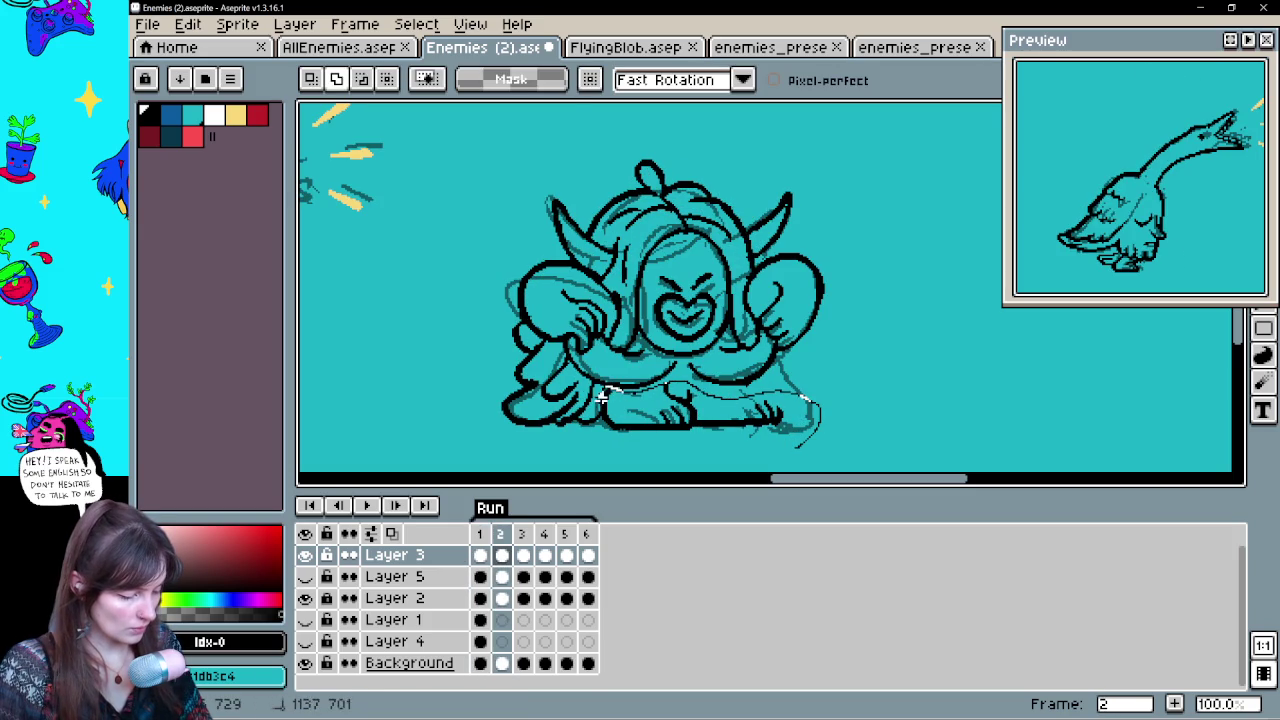
drag(623, 445, 749, 428)
click(745, 428)
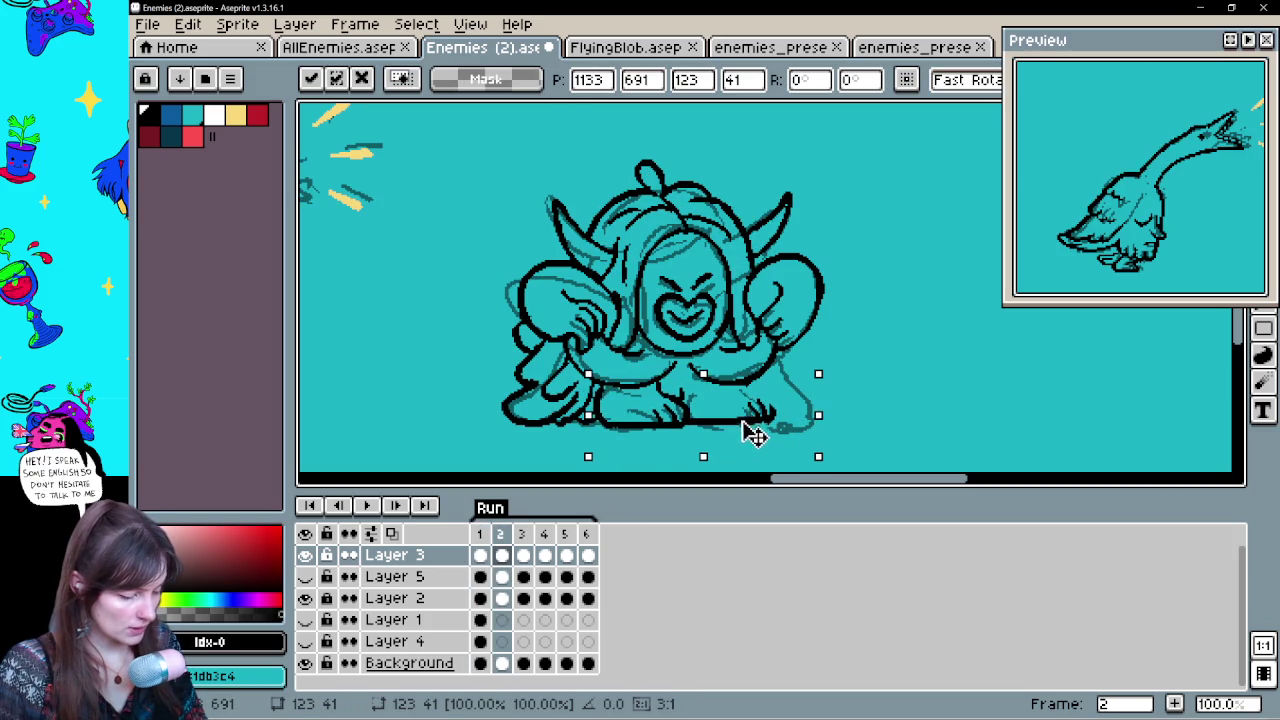
drag(797, 424, 791, 404)
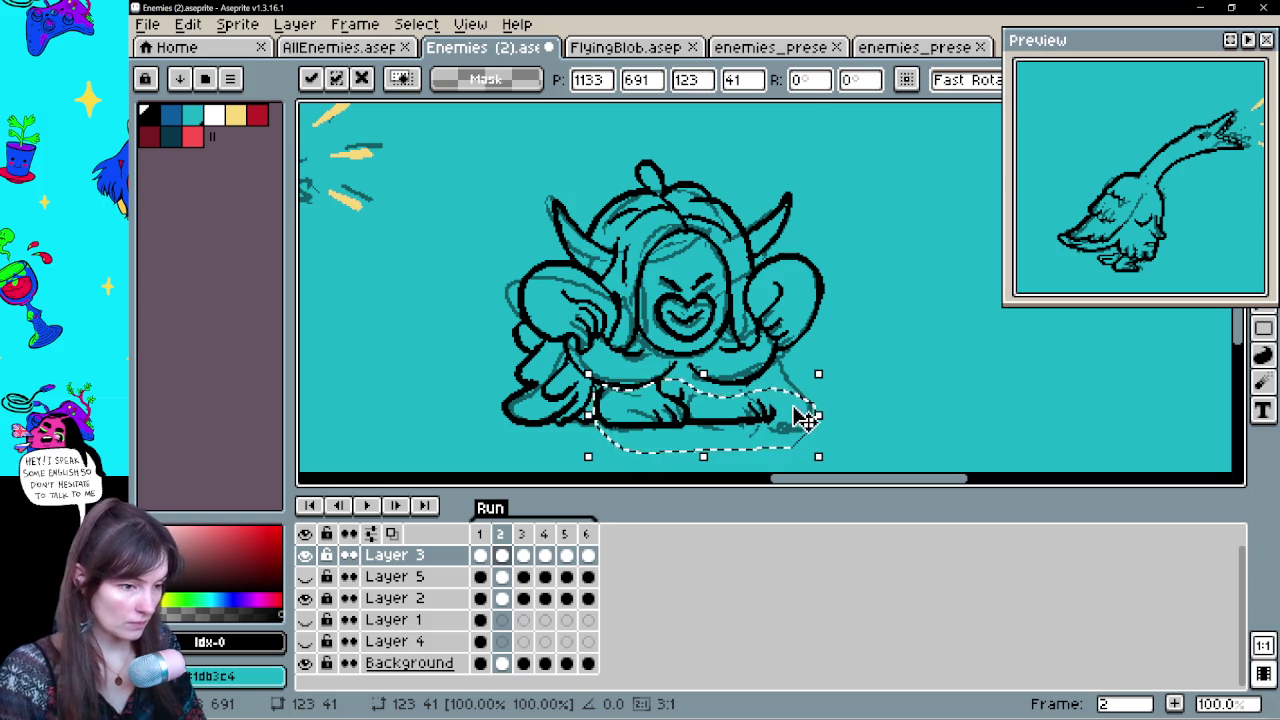
key(Return)
key(Return)
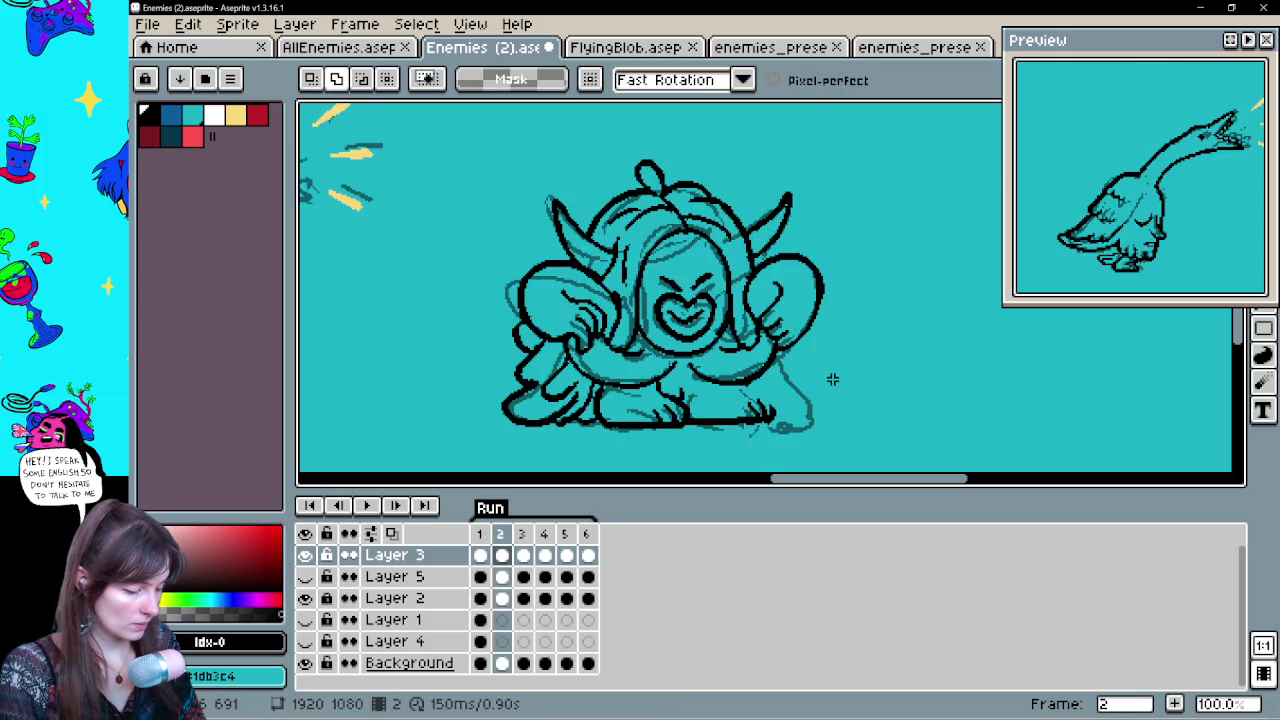
key(Return)
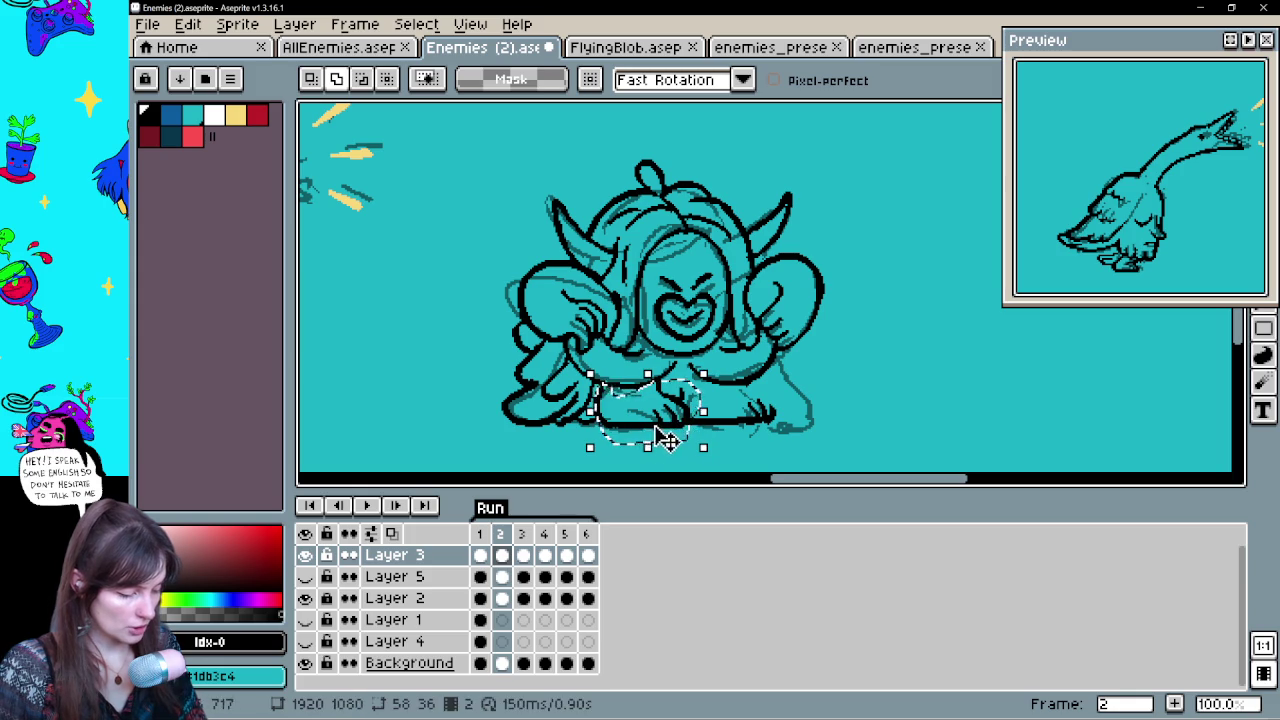
drag(688, 425, 665, 437)
key(ctrl+d)
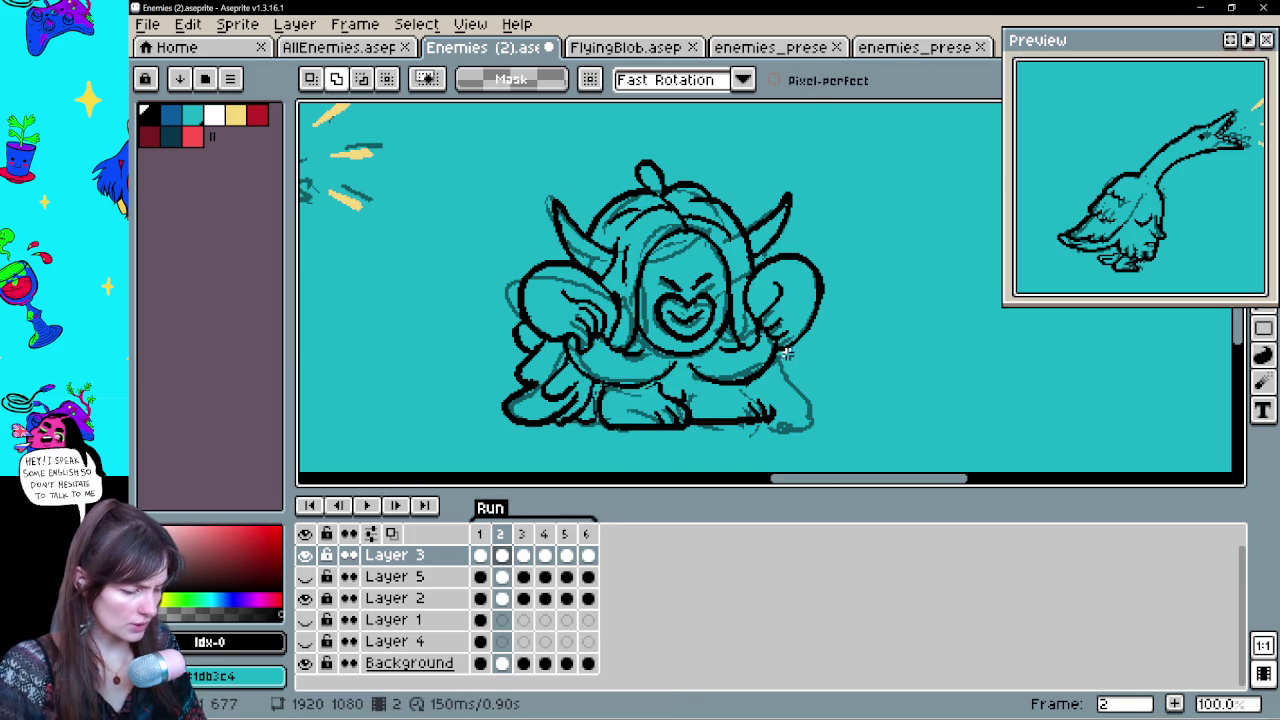
Flip back and forth between frames 1 and 2 to compare the poses
key(Left)
key(Right)
key(Left)
key(Right)
key(Left)
key(Right)
key(Left)
key(Right)
key(Left)
key(Right)
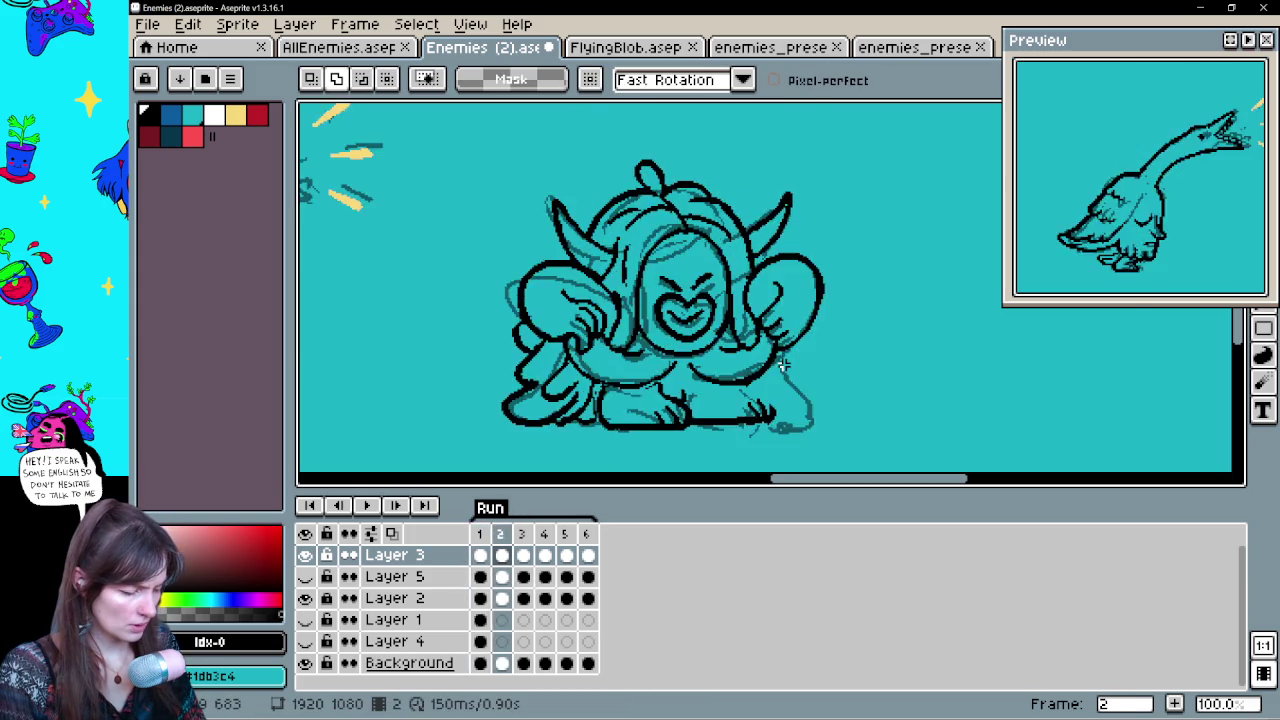
Ink the right hand on frame 2 with Pencil and Eraser, checking it against frame 1
key(b)
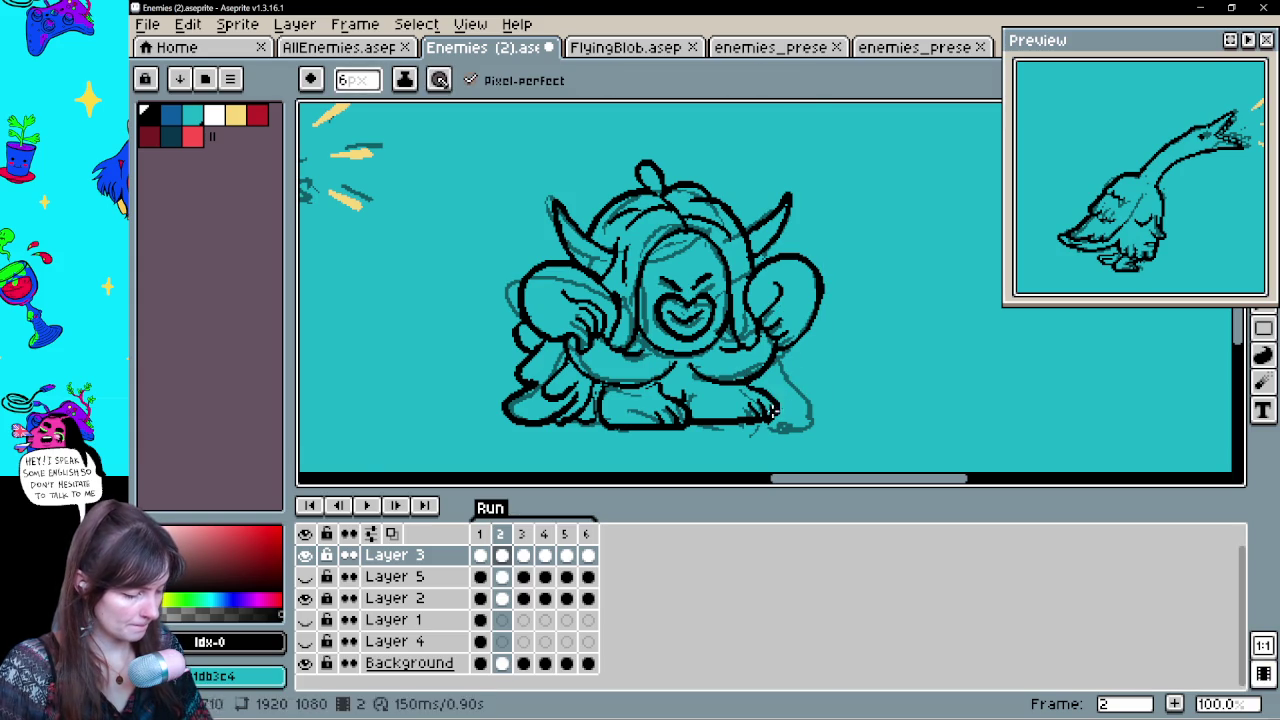
key(e)
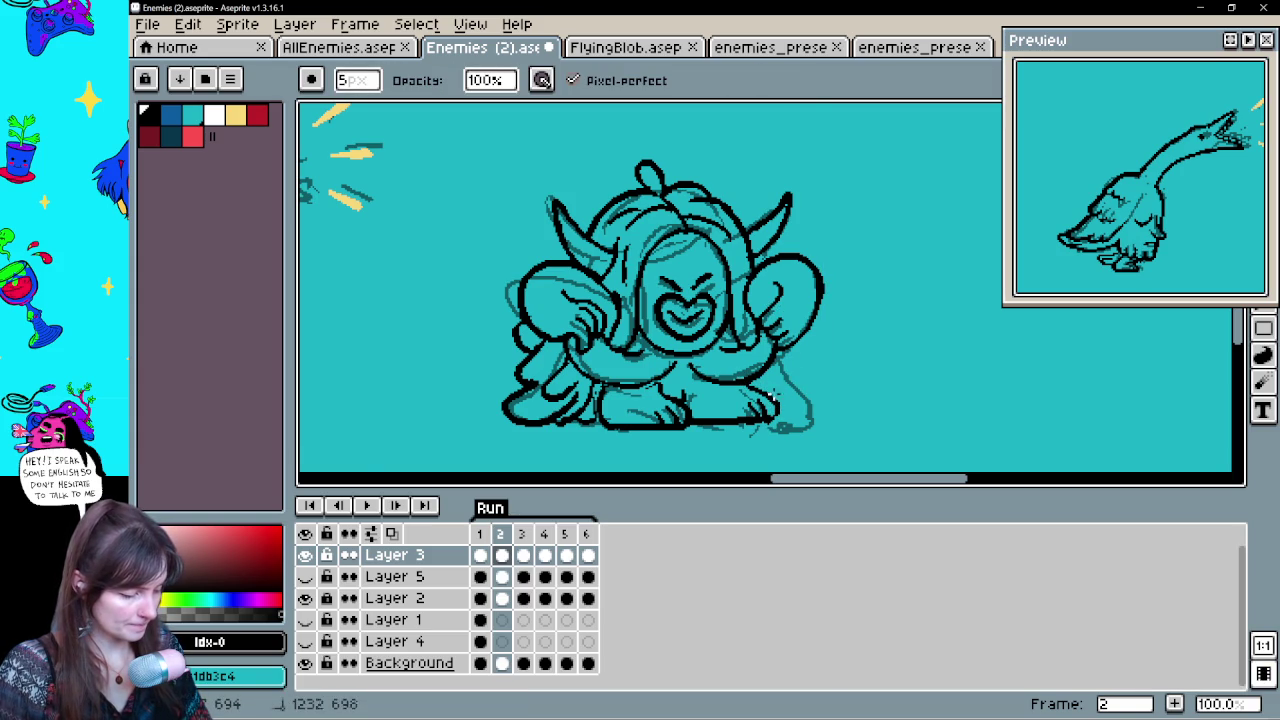
key(b)
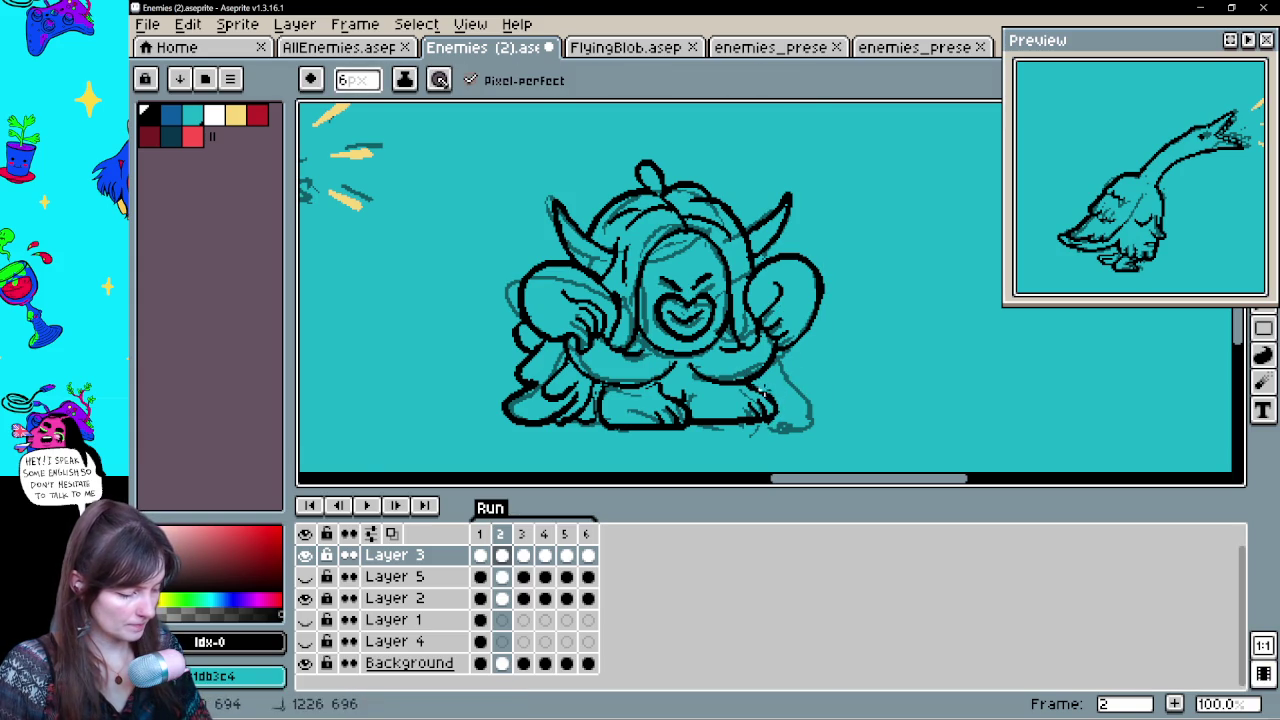
key(e)
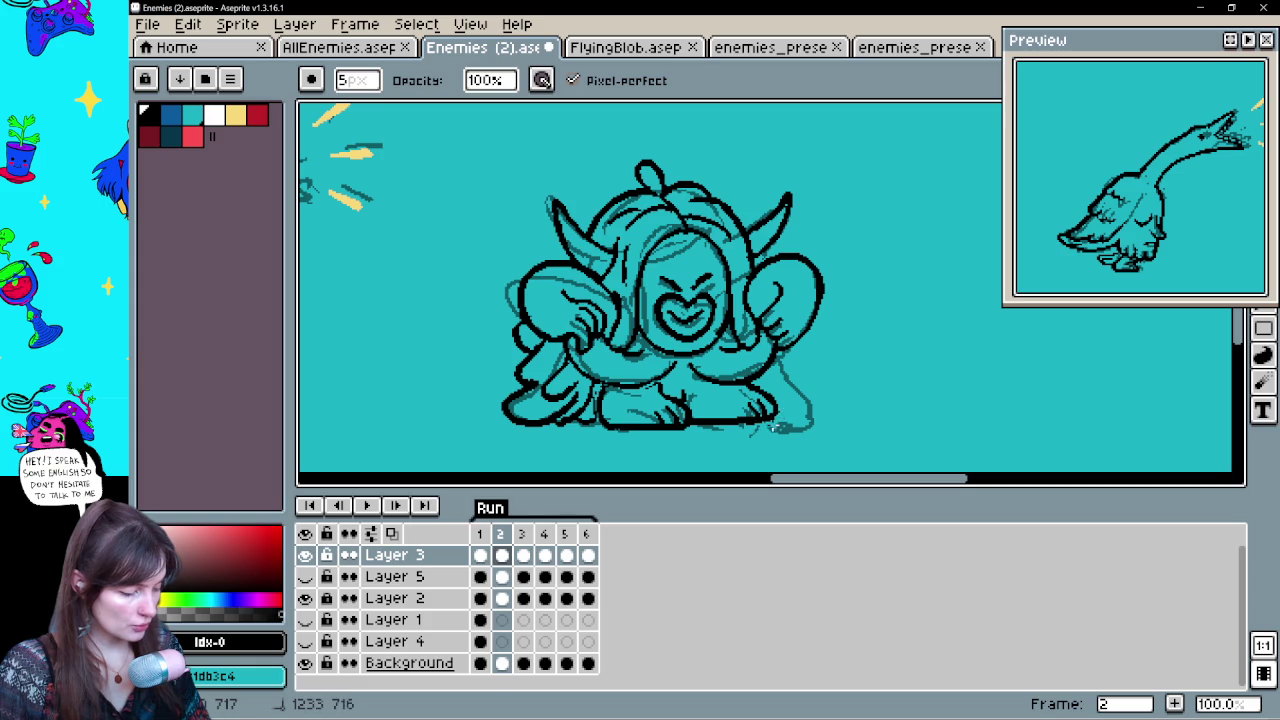
drag(752, 428, 760, 446)
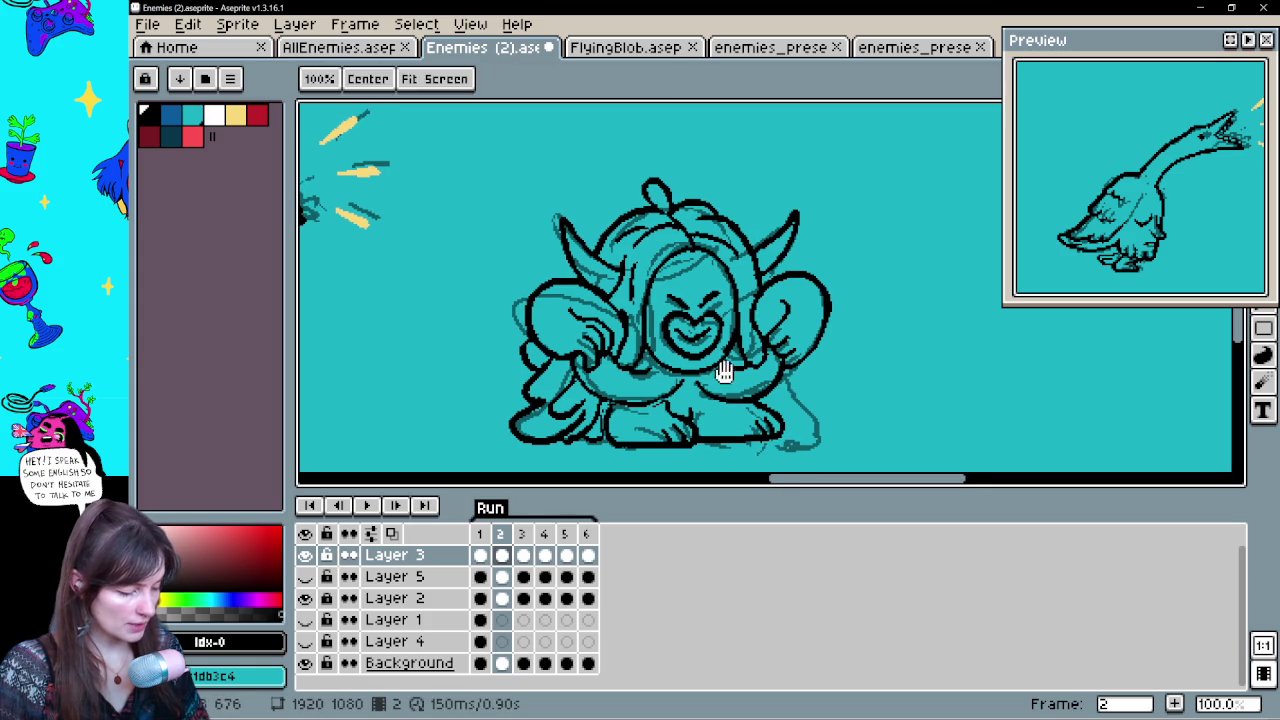
key(b)
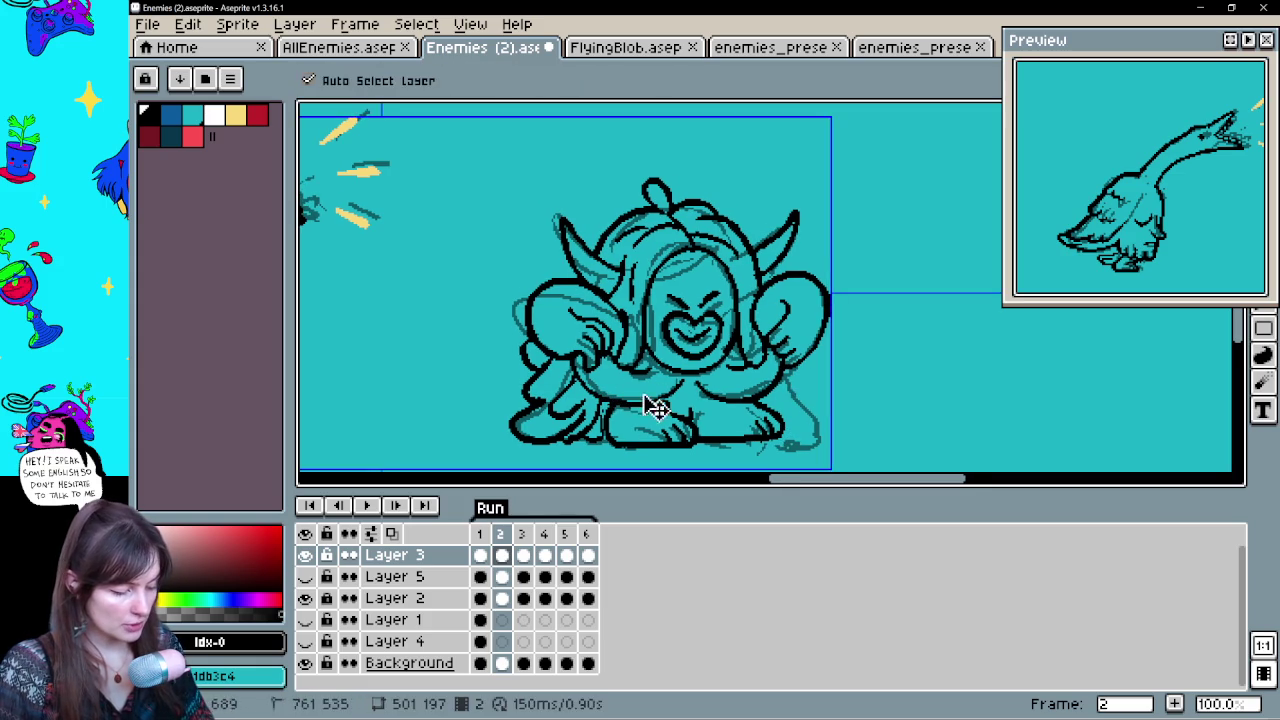
key(e)
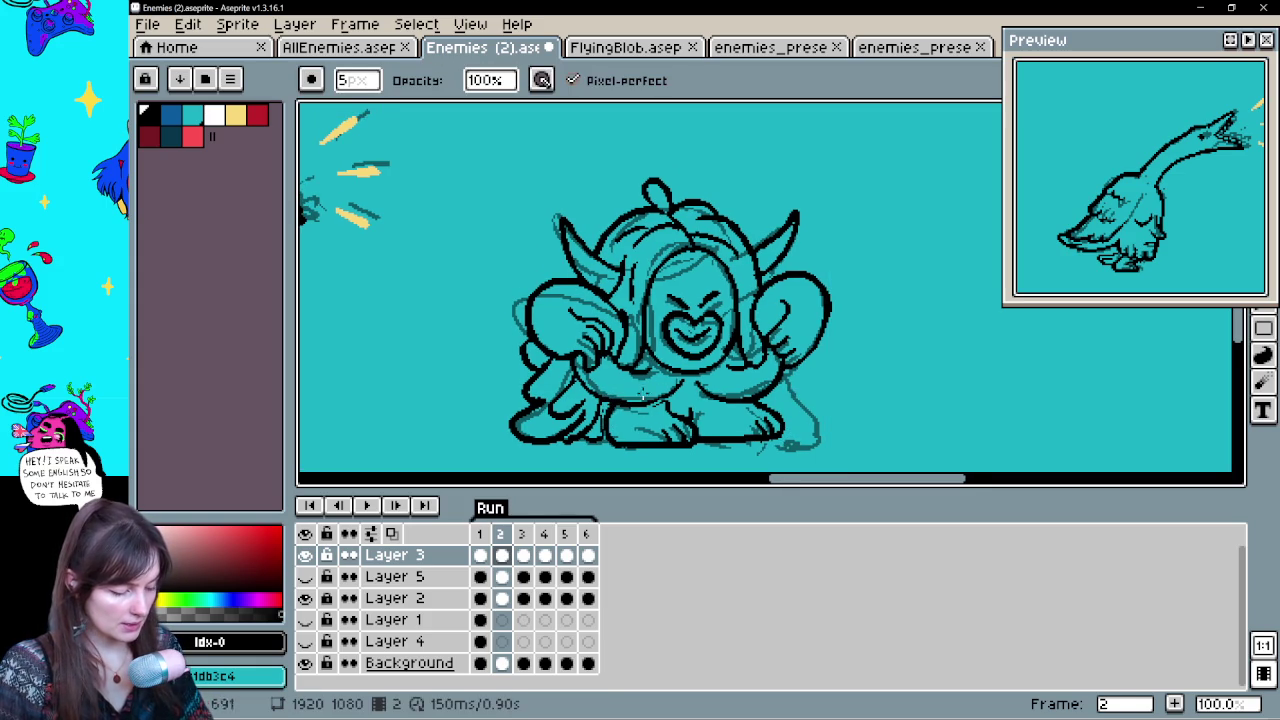
key(comma)
key(period)
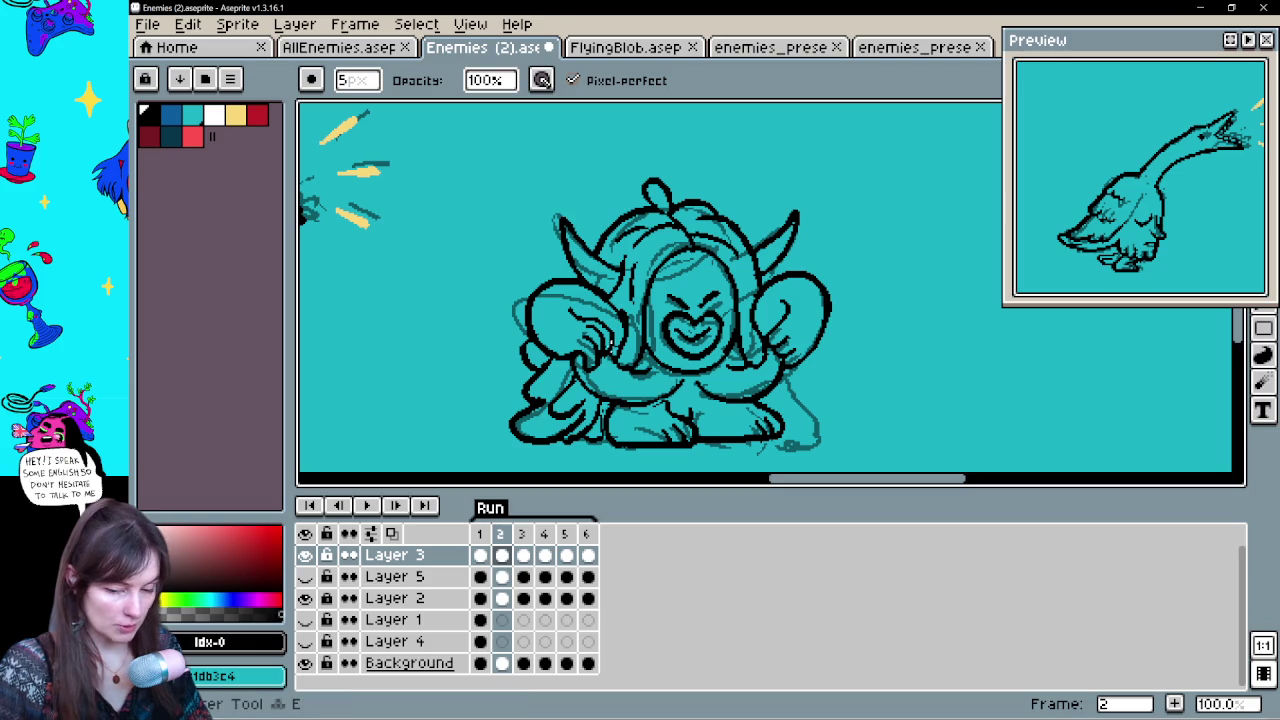
Ink and clean up the lower paws on frame 2, comparing with frame 1
key(b)
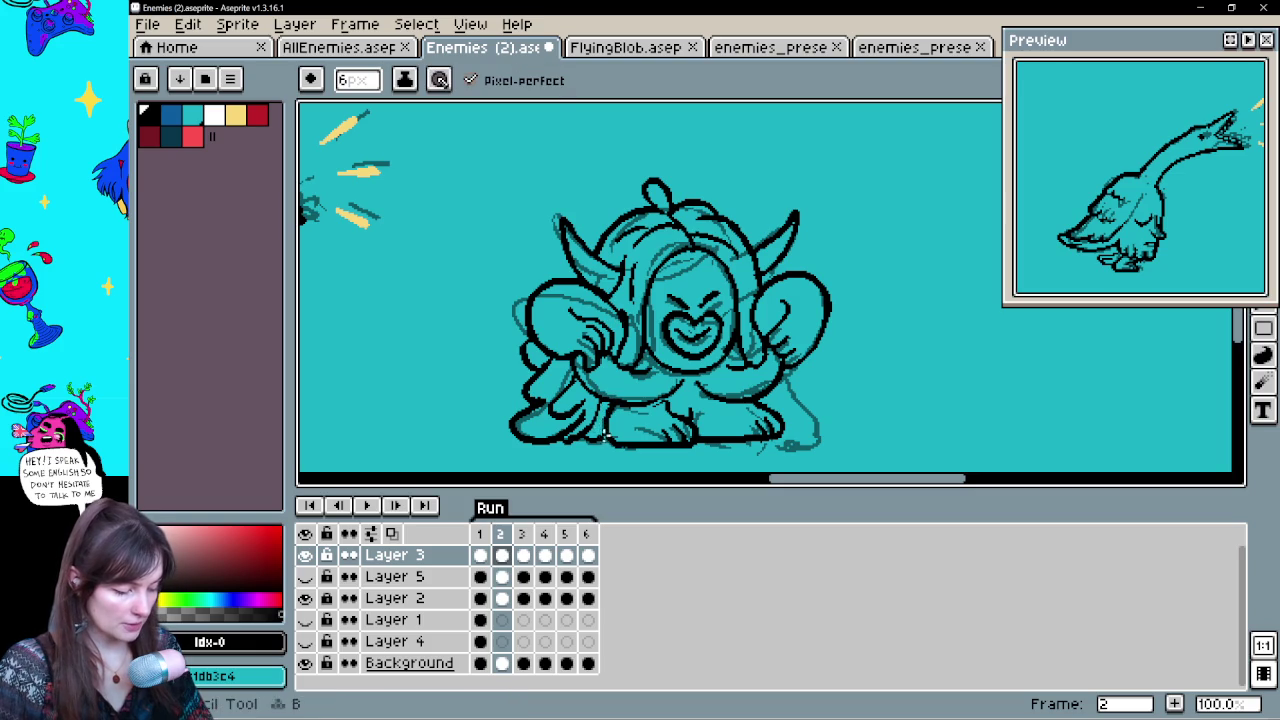
key(h)
drag(870, 345, 840, 345)
key(e)
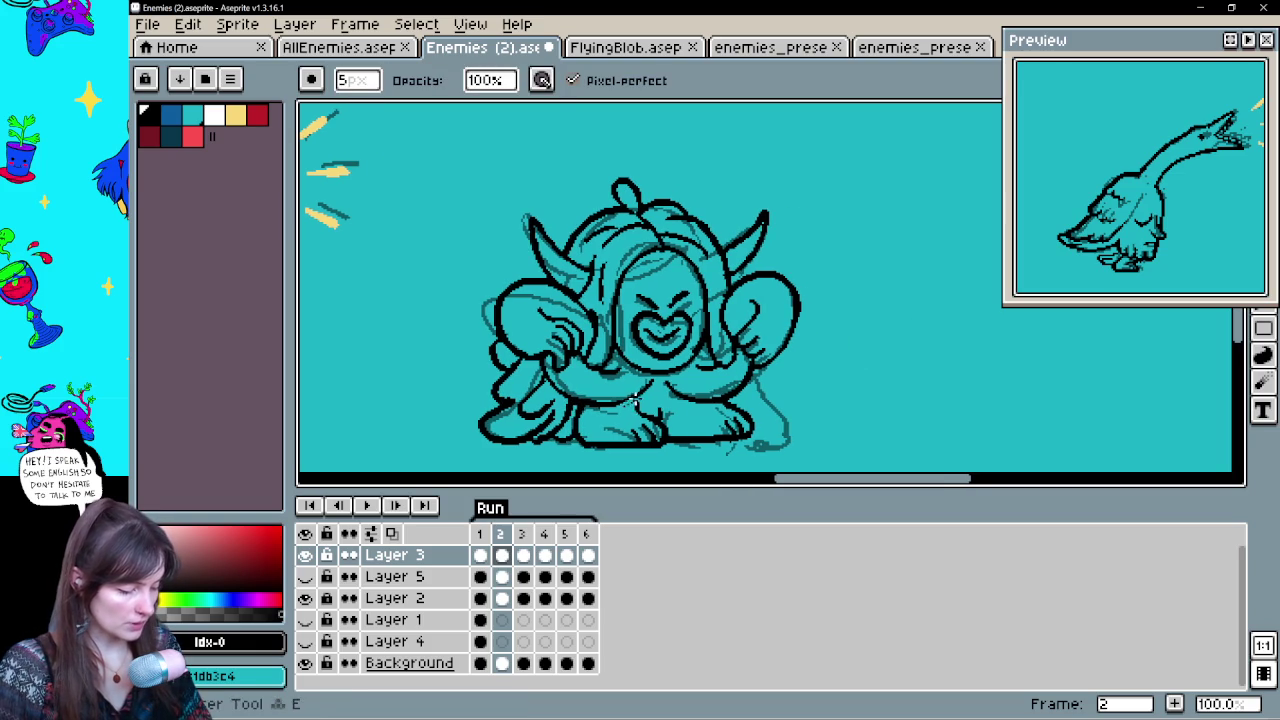
key(b)
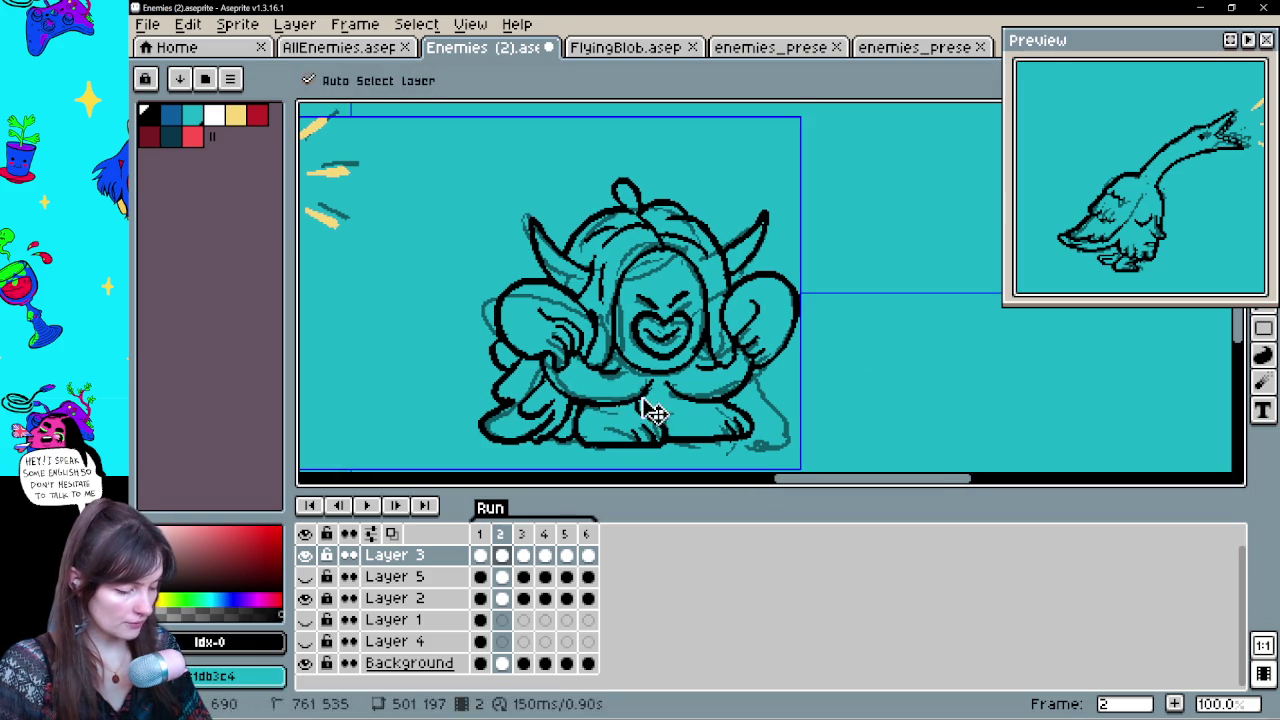
key(e)
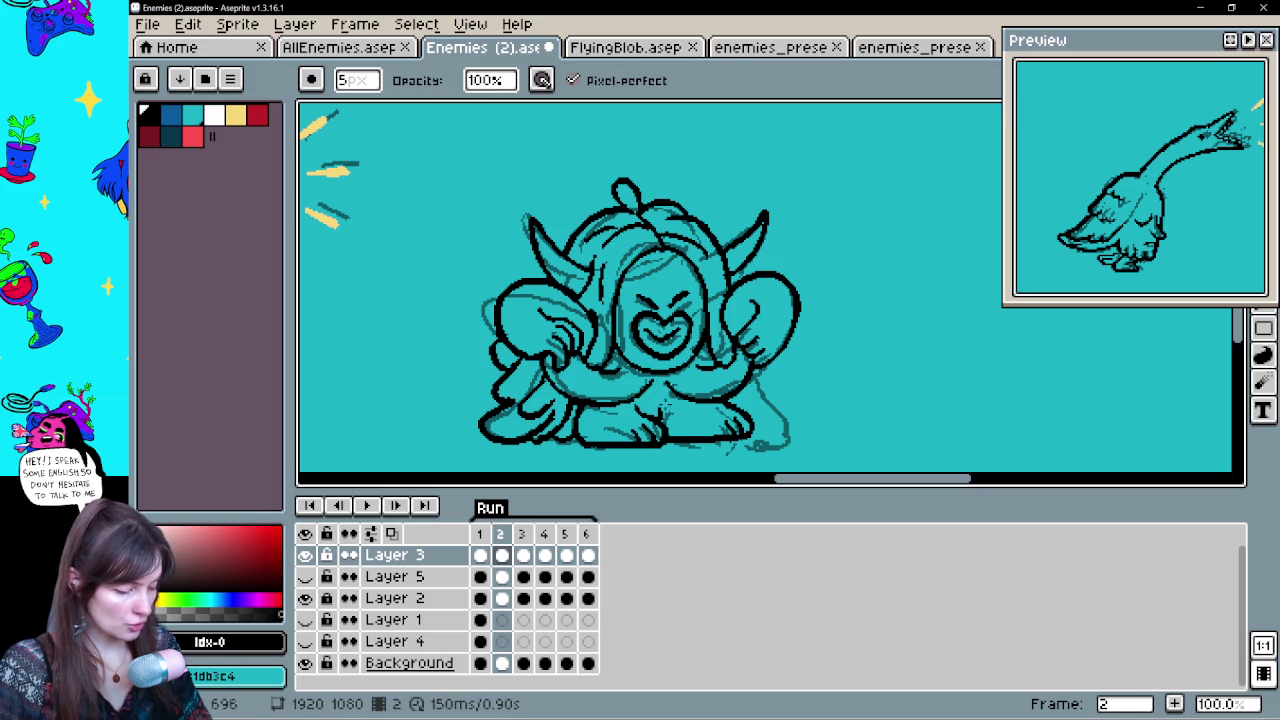
key(Left)
key(Right)
key(Left)
key(Right)
key(b)
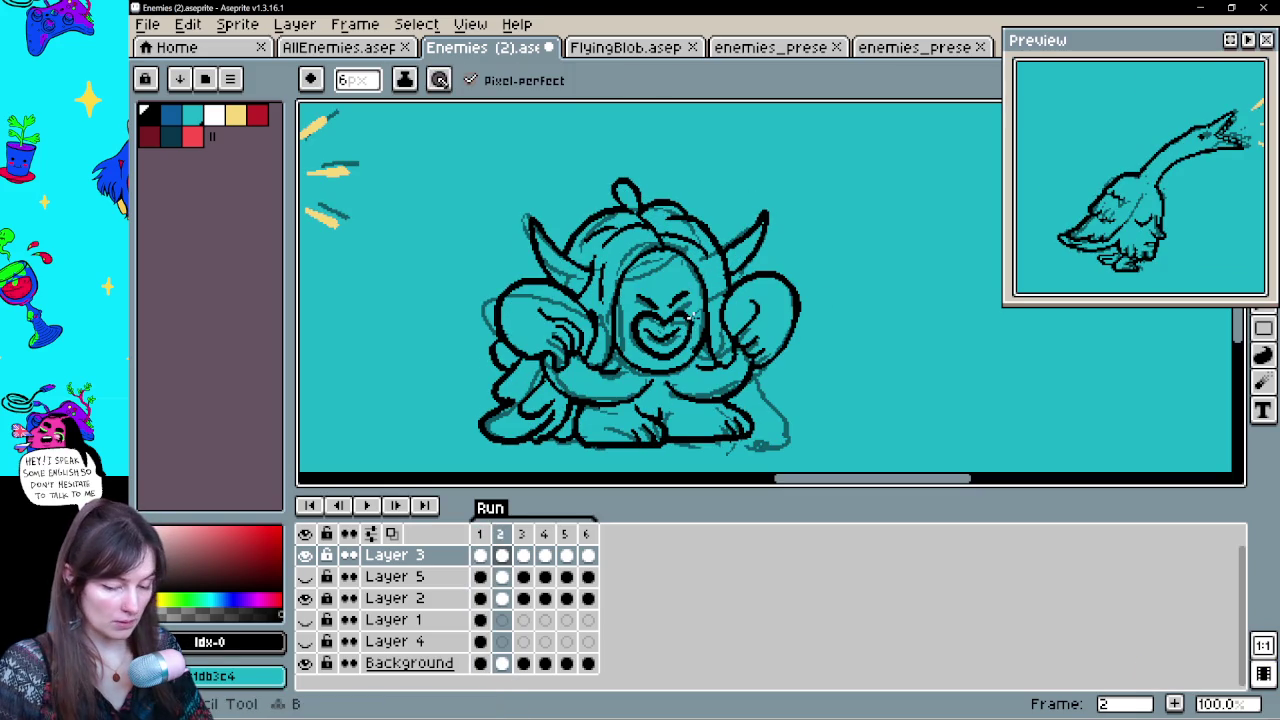
Try a curved stroke along frame 2's right hand, undoing the unwanted attempts
key(Left)
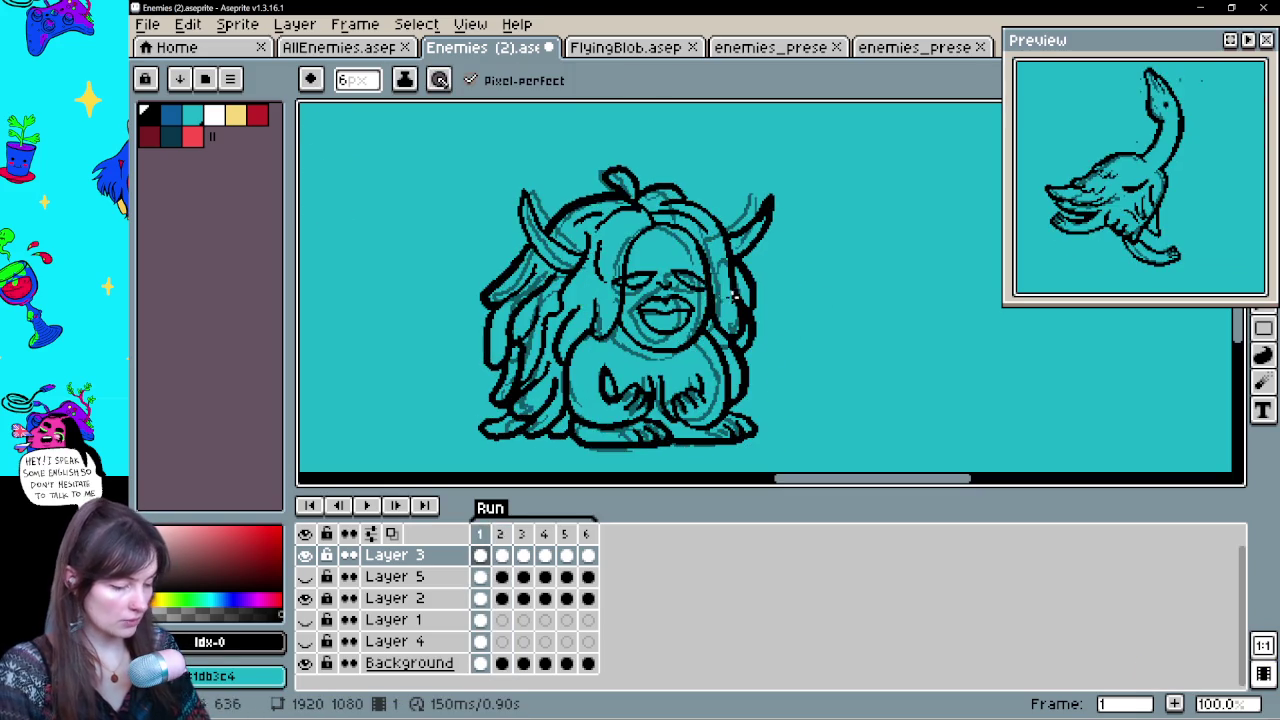
key(Right)
key(Left)
key(Right)
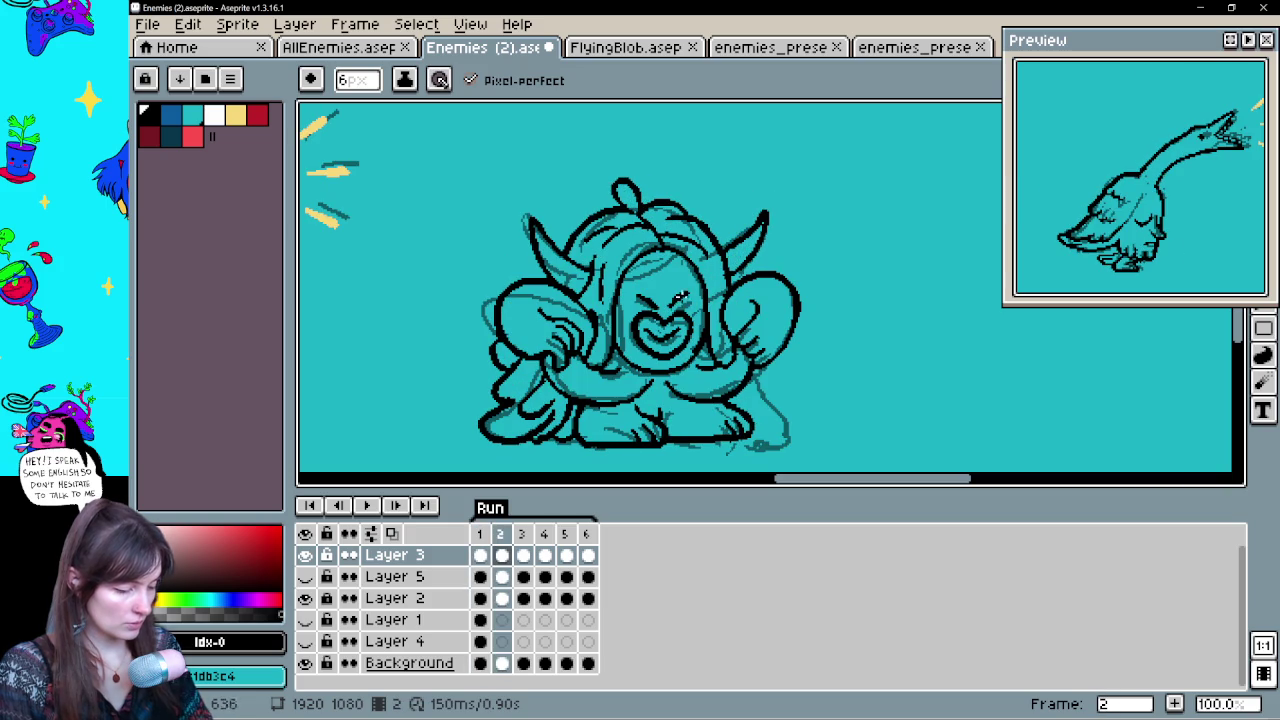
key(e)
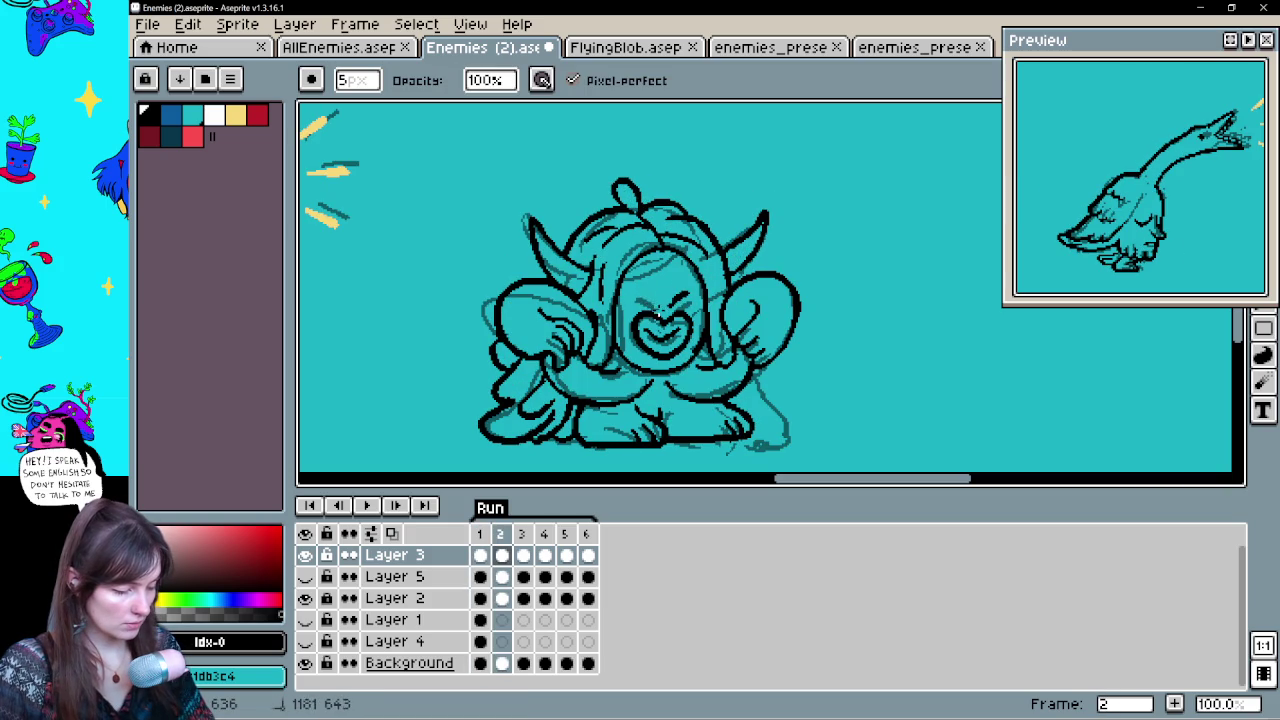
key(b)
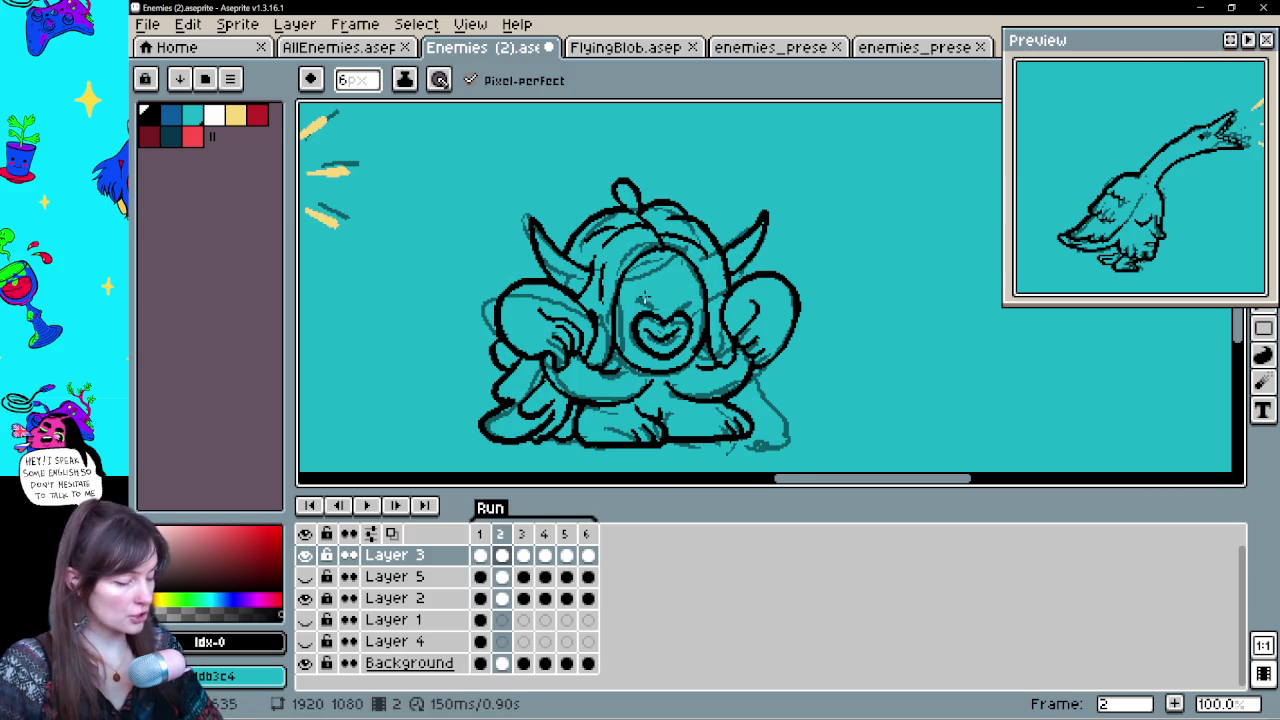
key(ctrl+z)
key(ctrl+z)
drag(742, 346, 764, 305)
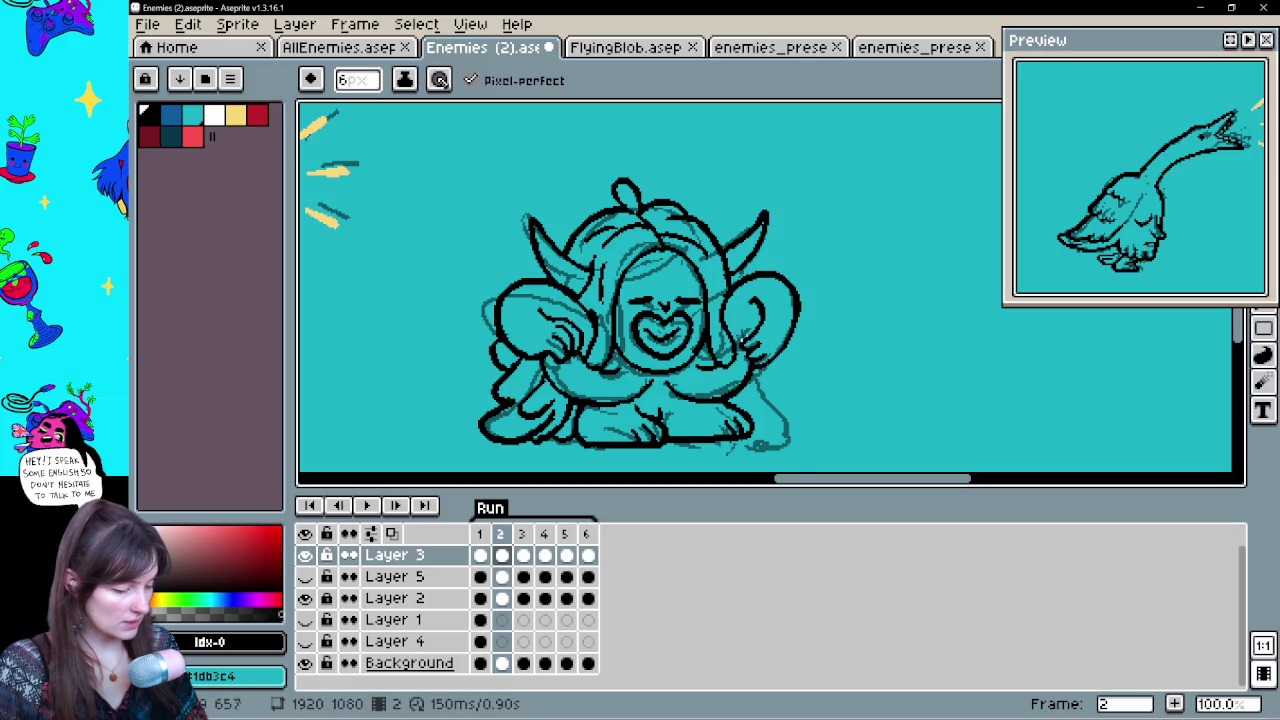
key(ctrl+z)
key(e)
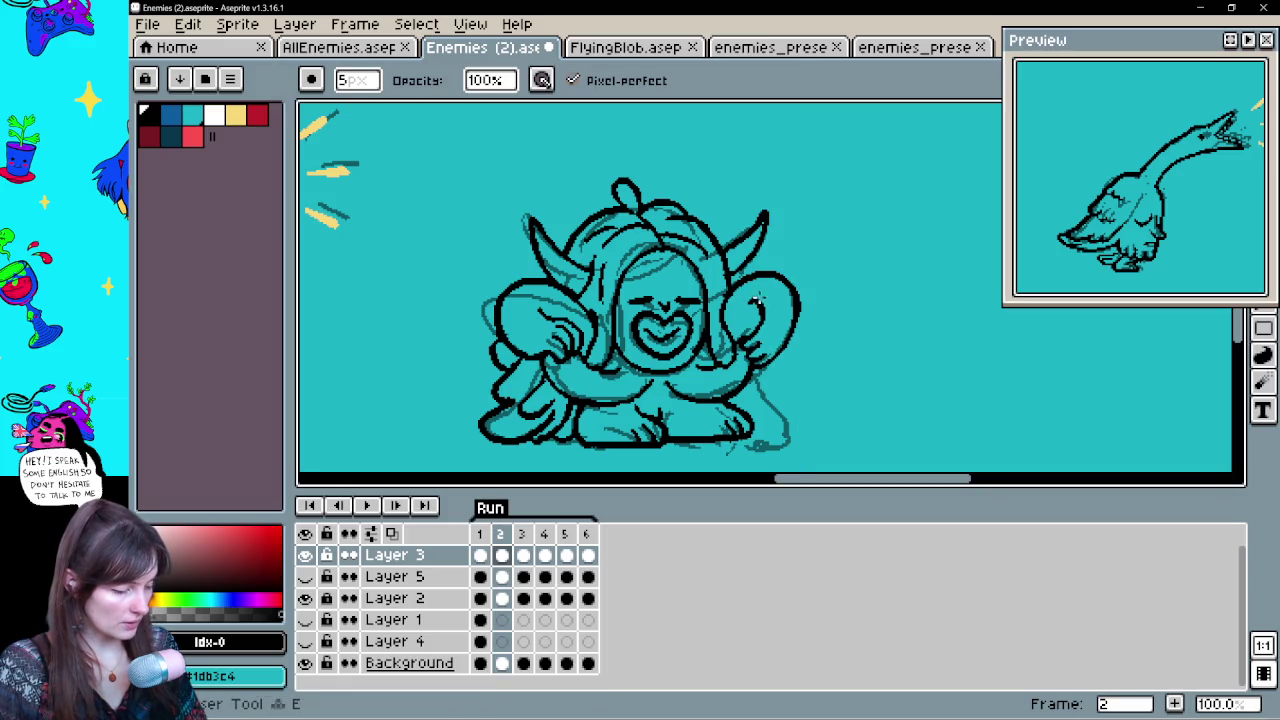
Compare frames 1 and 2 and play the animation to check the motion
key(b)
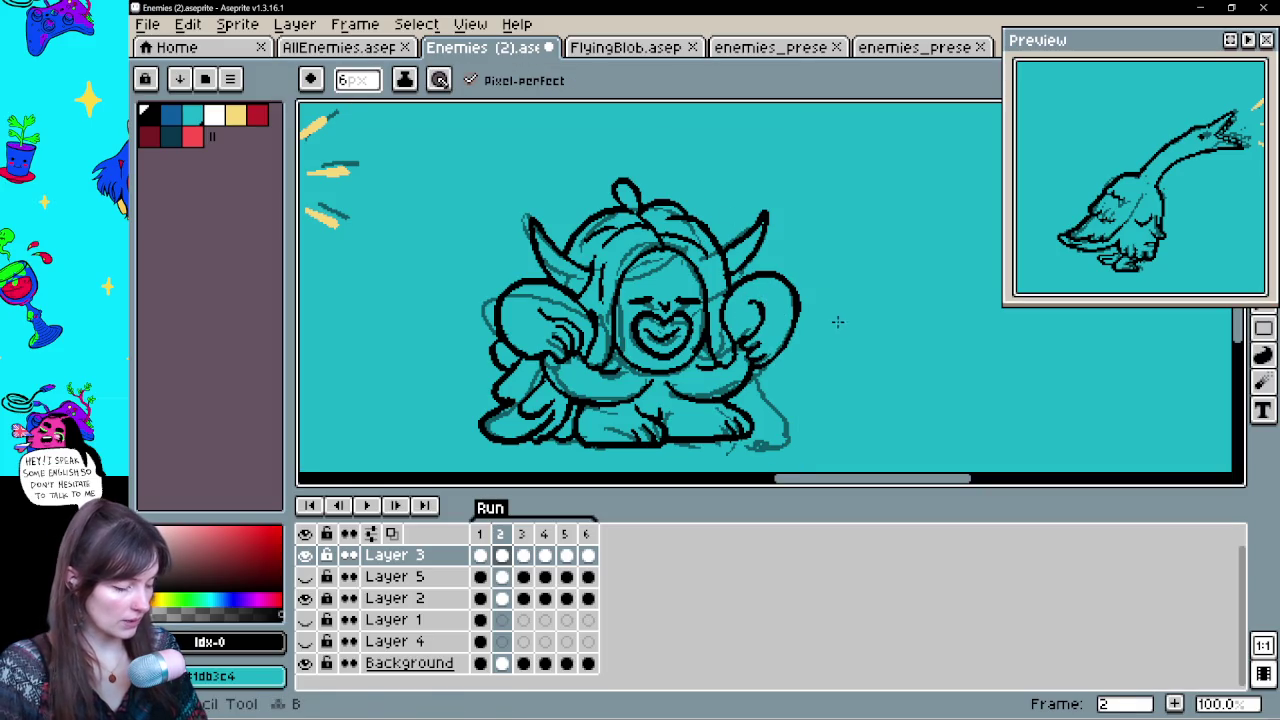
key(comma)
key(period)
key(comma)
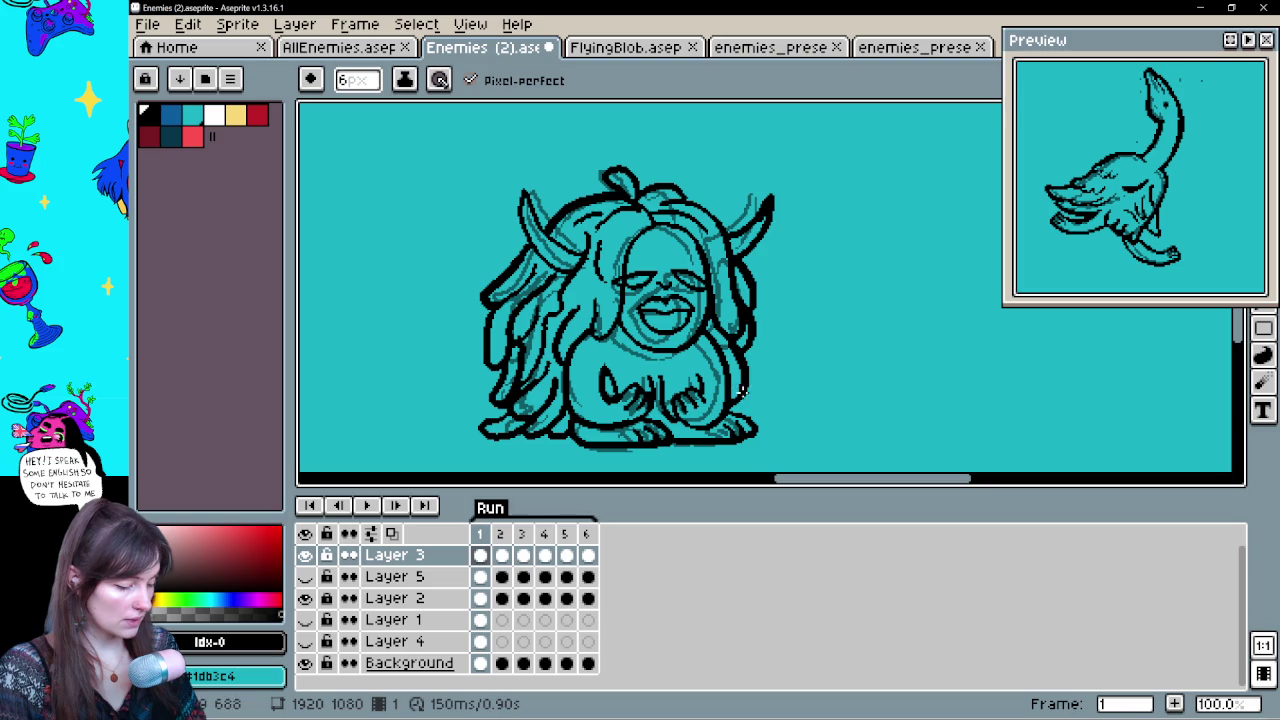
key(e)
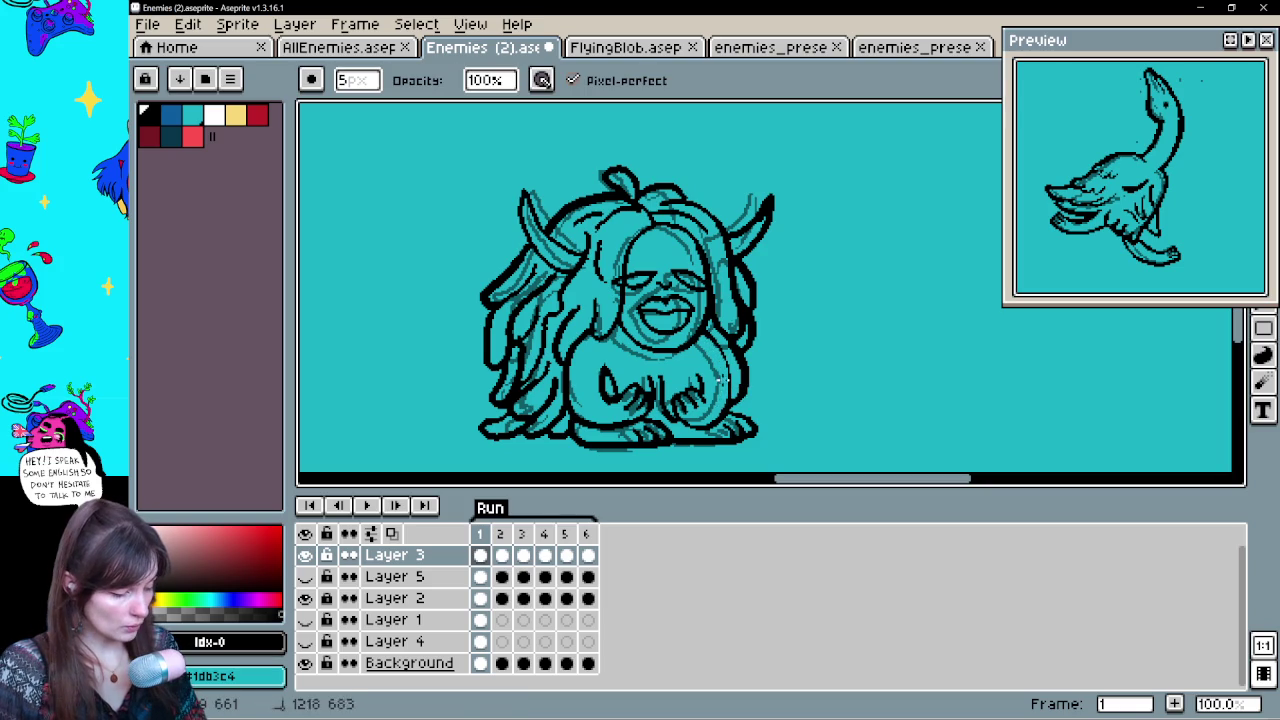
key(b)
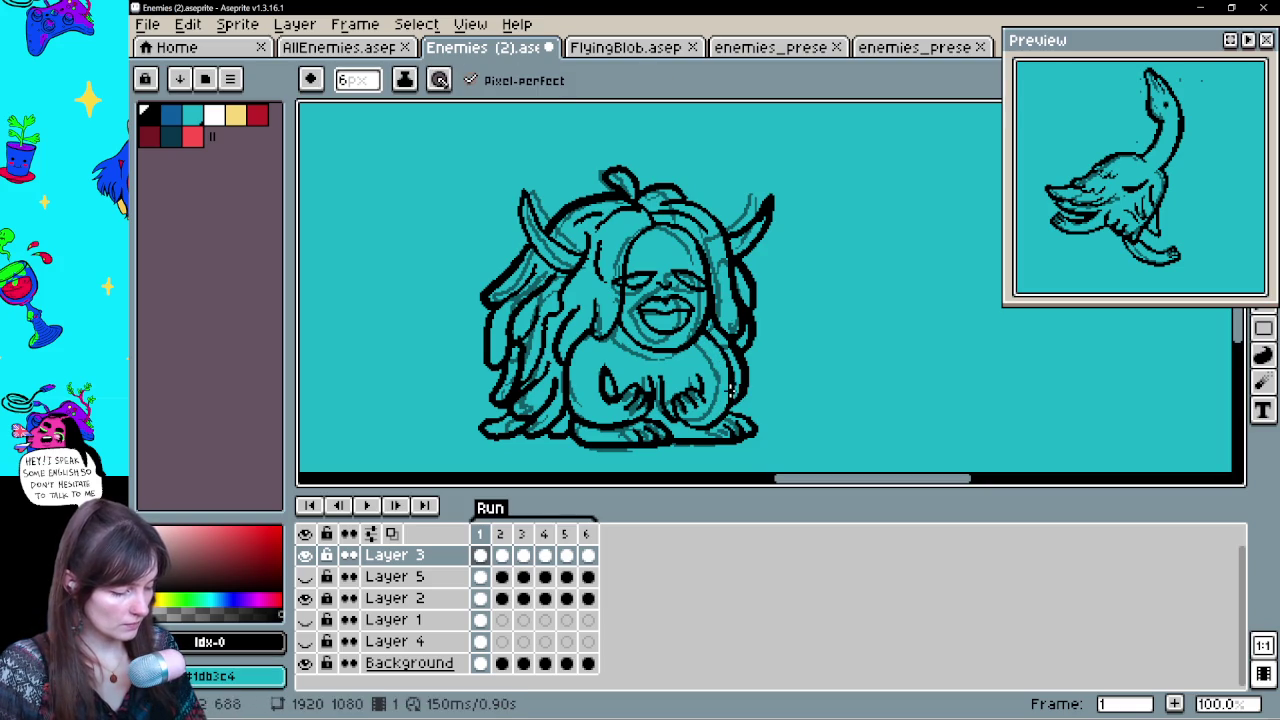
key(Return)
key(Return)
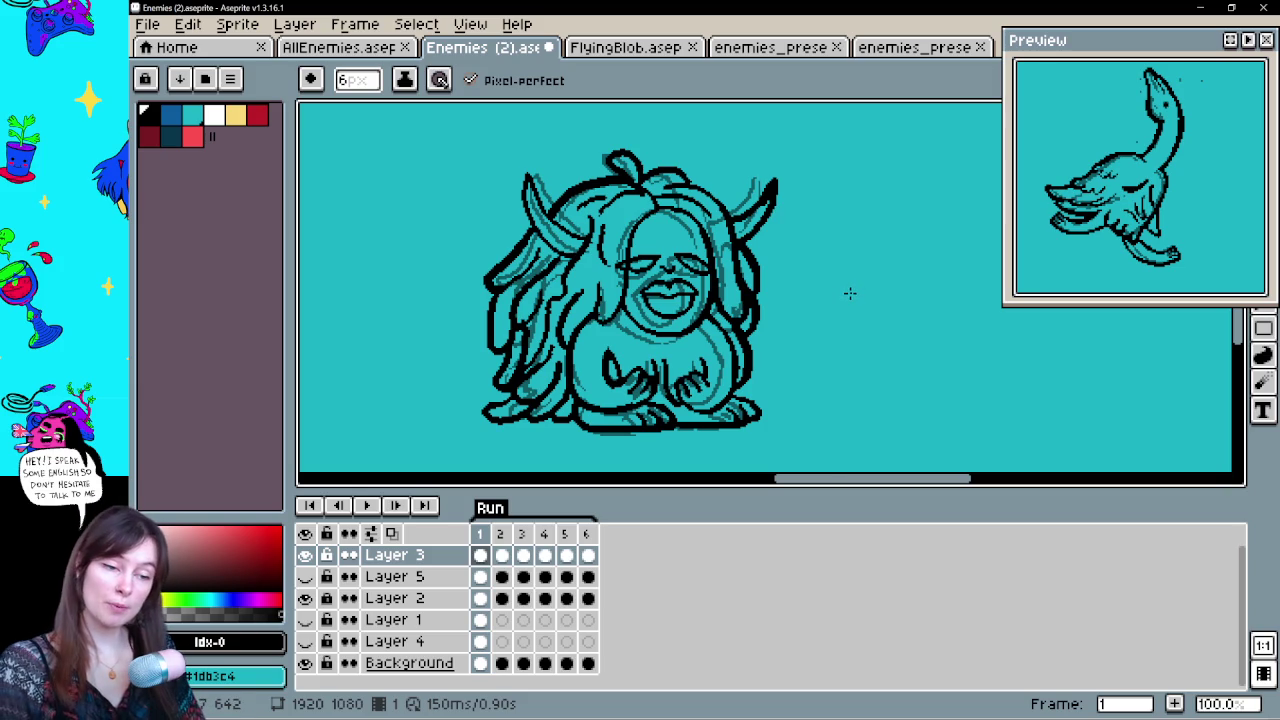
key(Return)
key(Return)
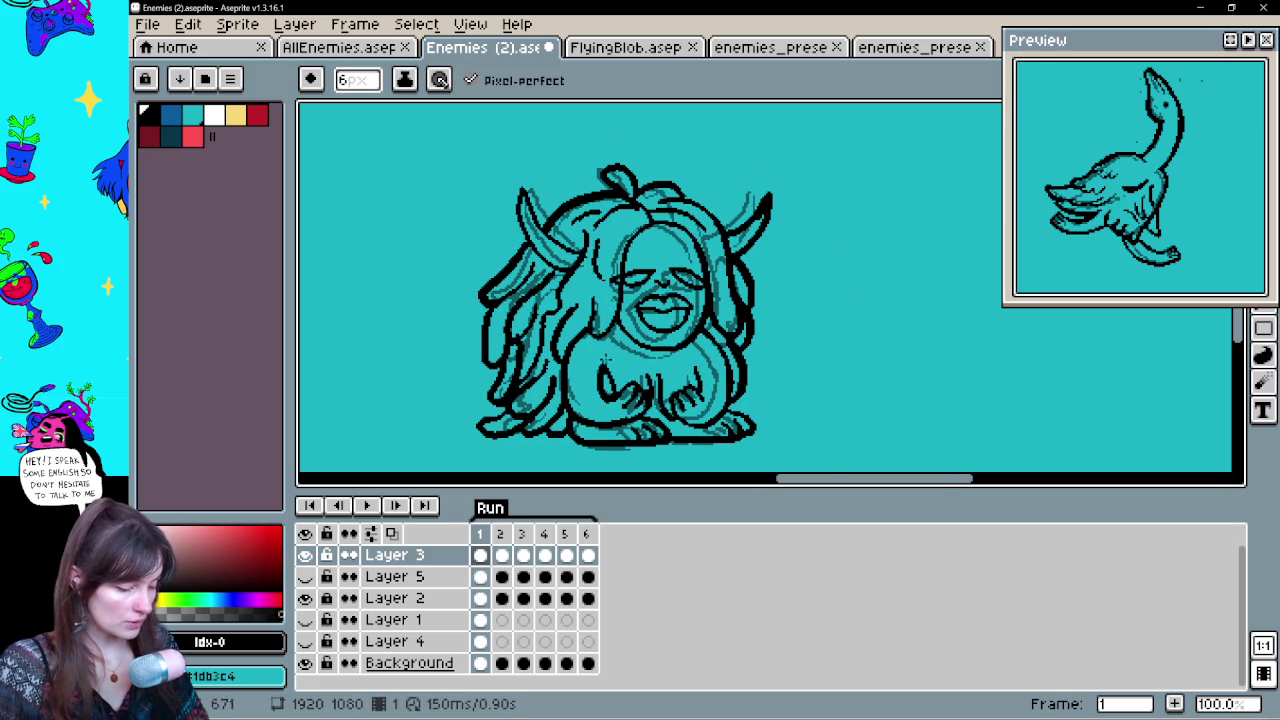
key(Return)
key(Return)
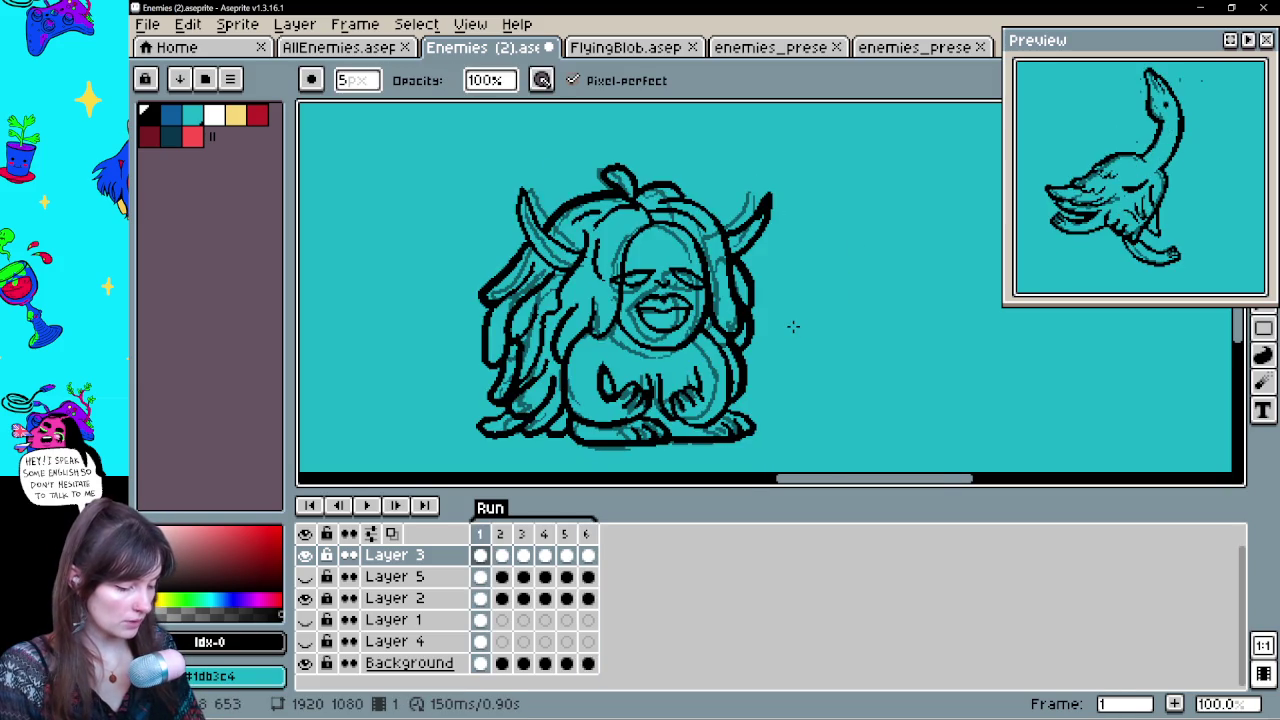
key(Return)
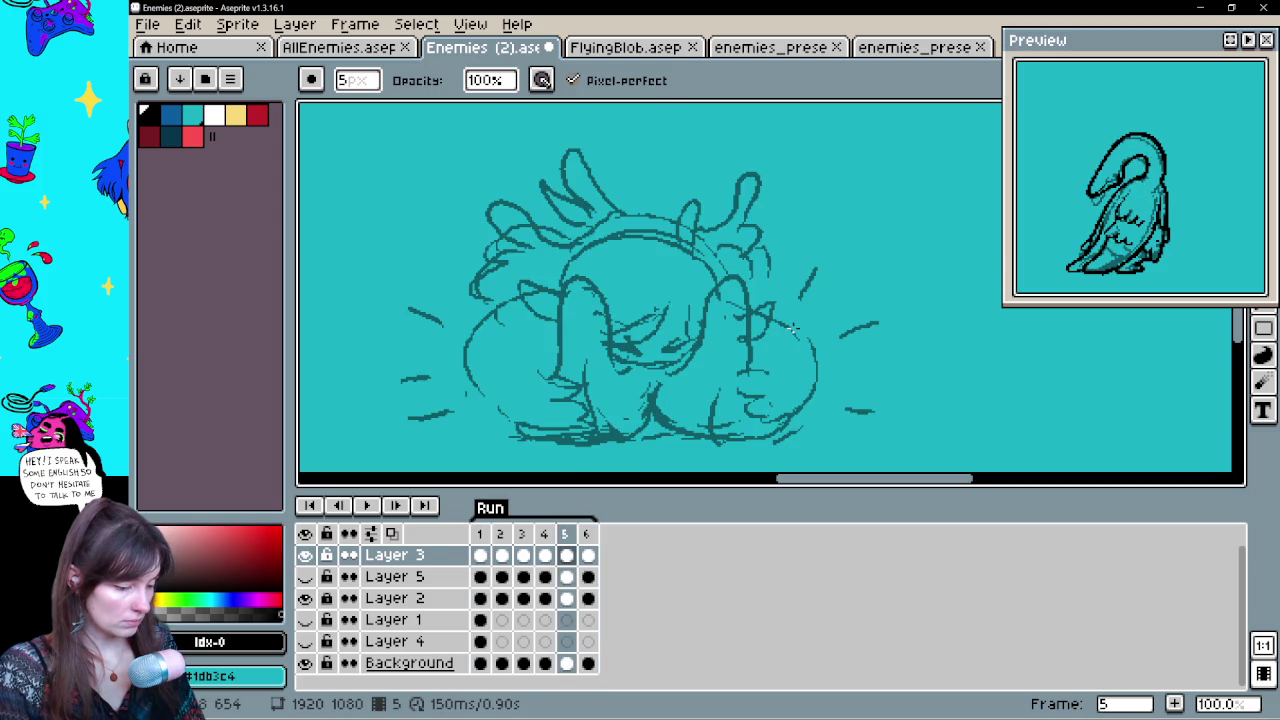
key(Left)
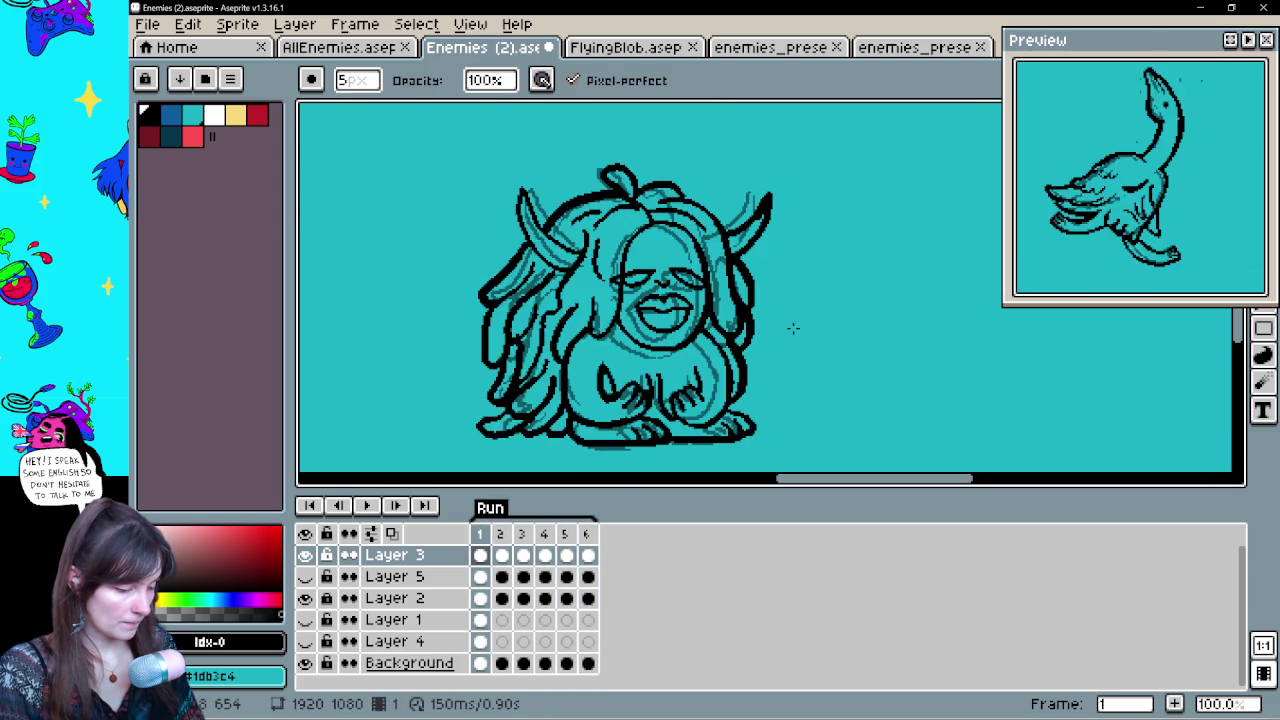
Touch up frame 2's lines with eraser and pencil, comparing against frame 1
key(e)
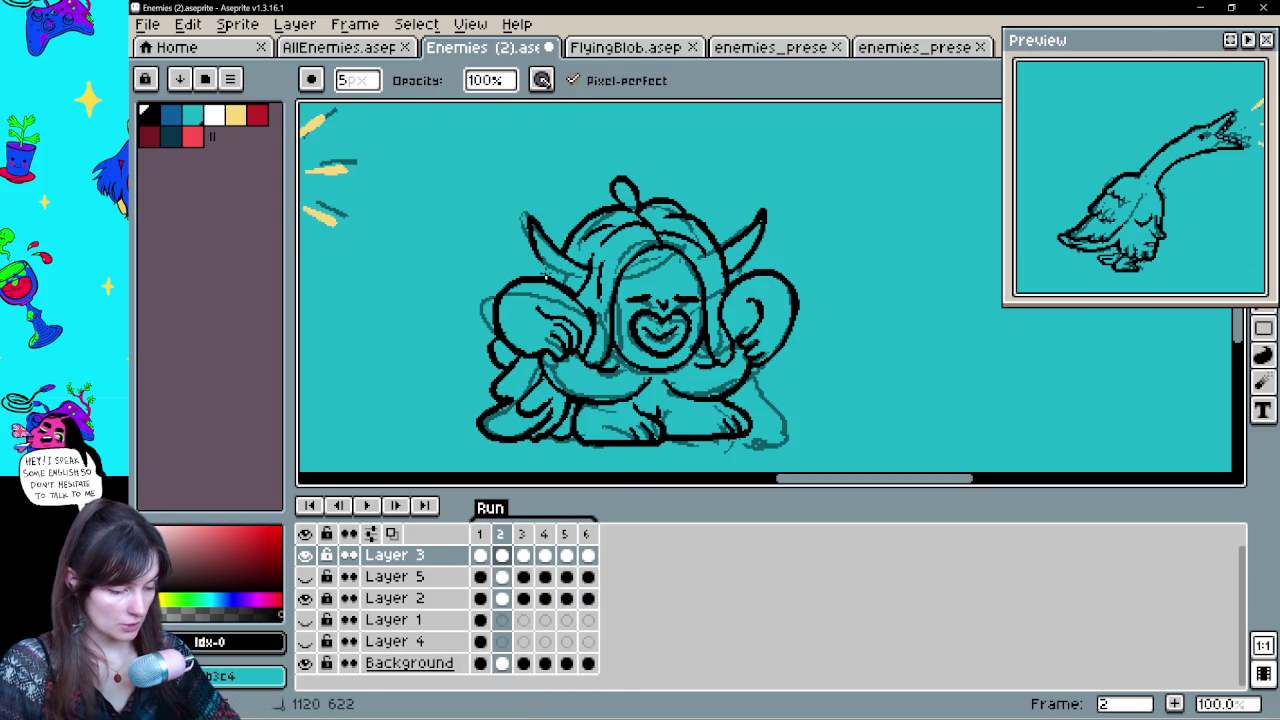
key(v)
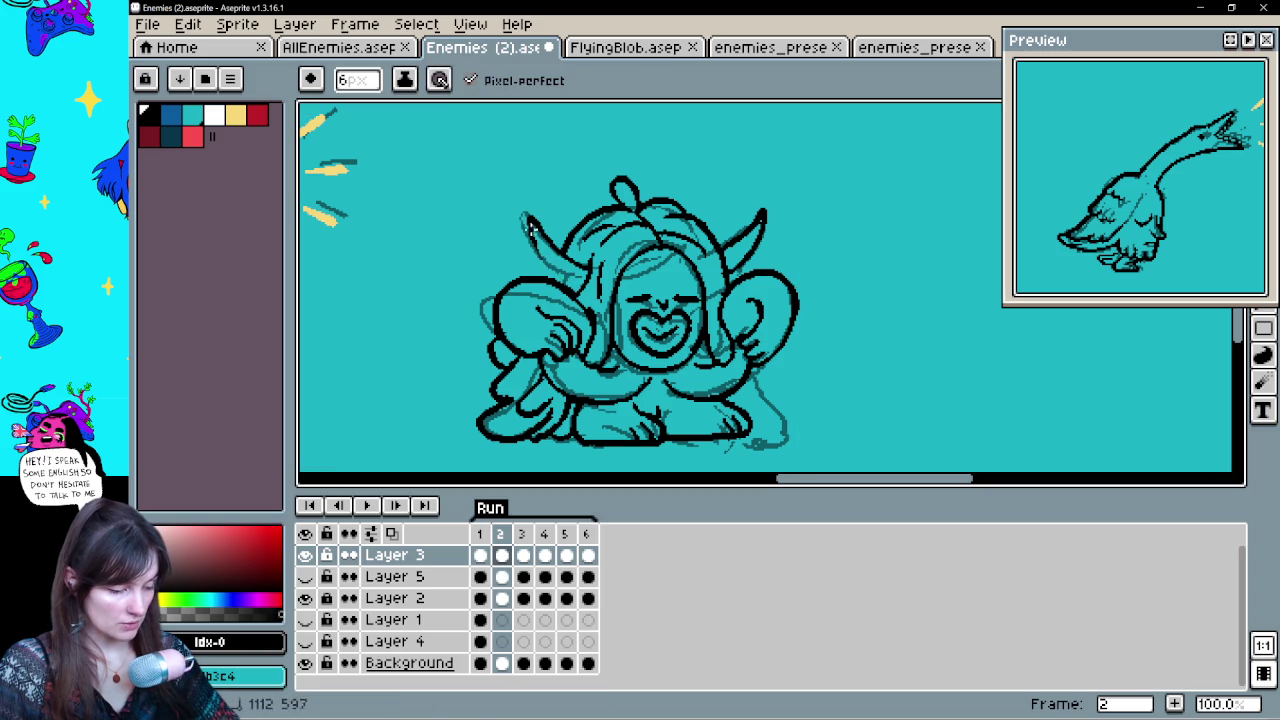
key(b)
key(v)
key(b)
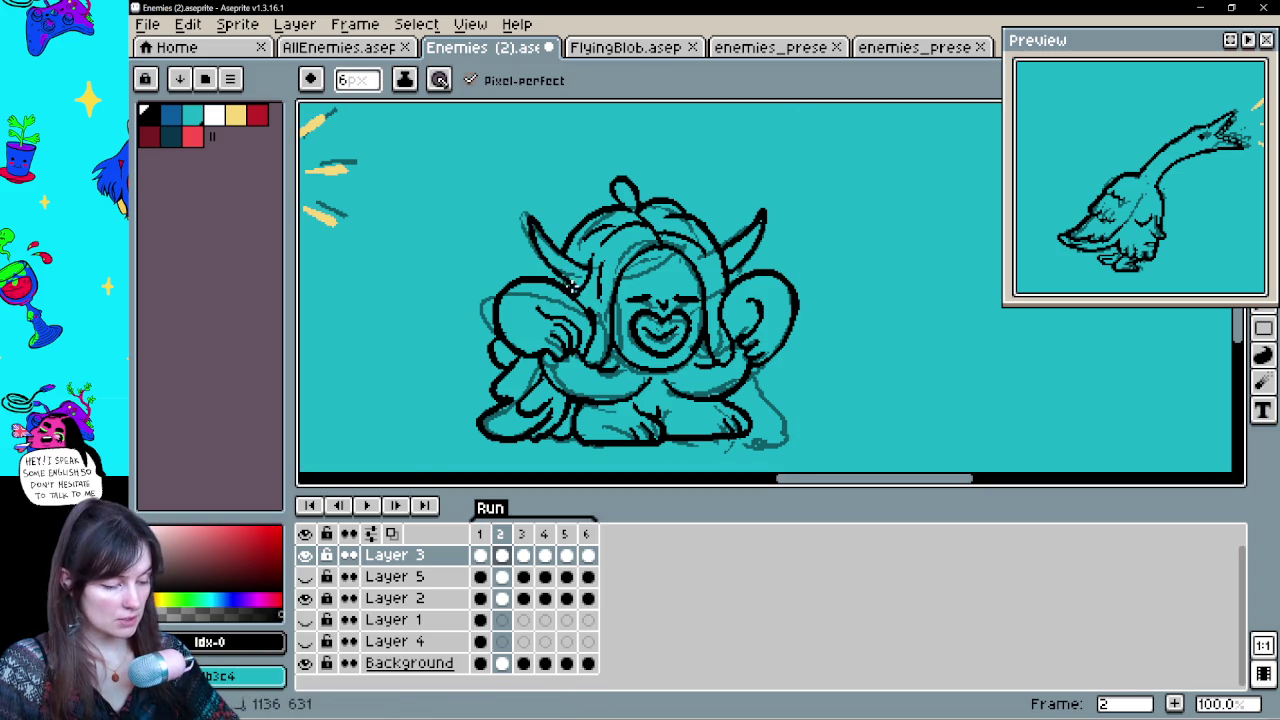
key(Left)
key(Right)
key(Left)
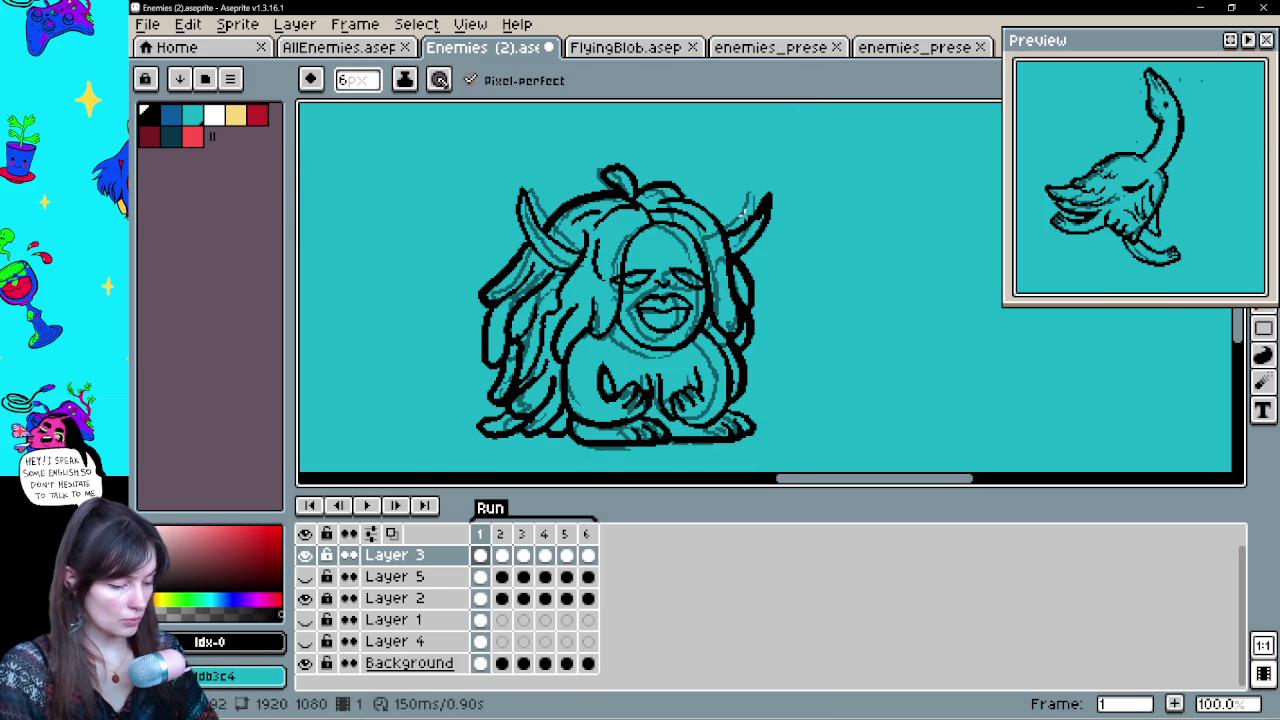
key(Right)
key(e)
key(e)
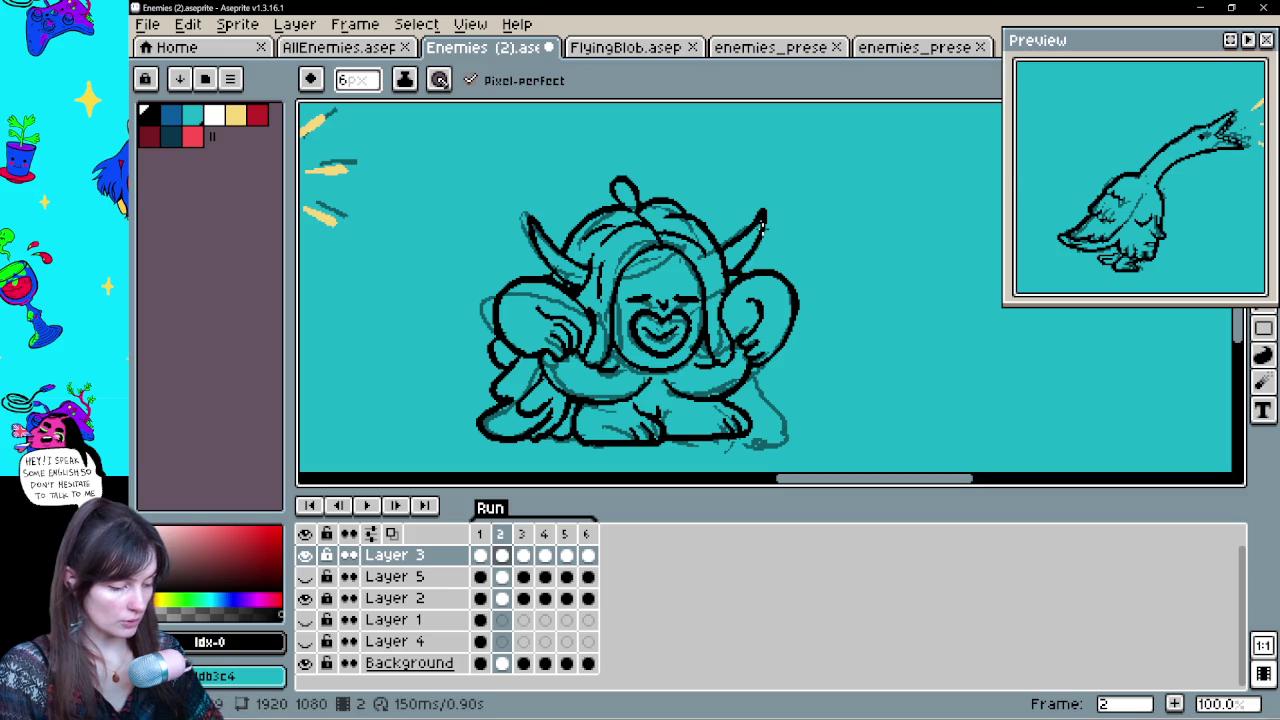
Advance to frame 3 and ink the bottom edge of its left foot in black
key(Left)
key(Right)
key(Left)
key(Right)
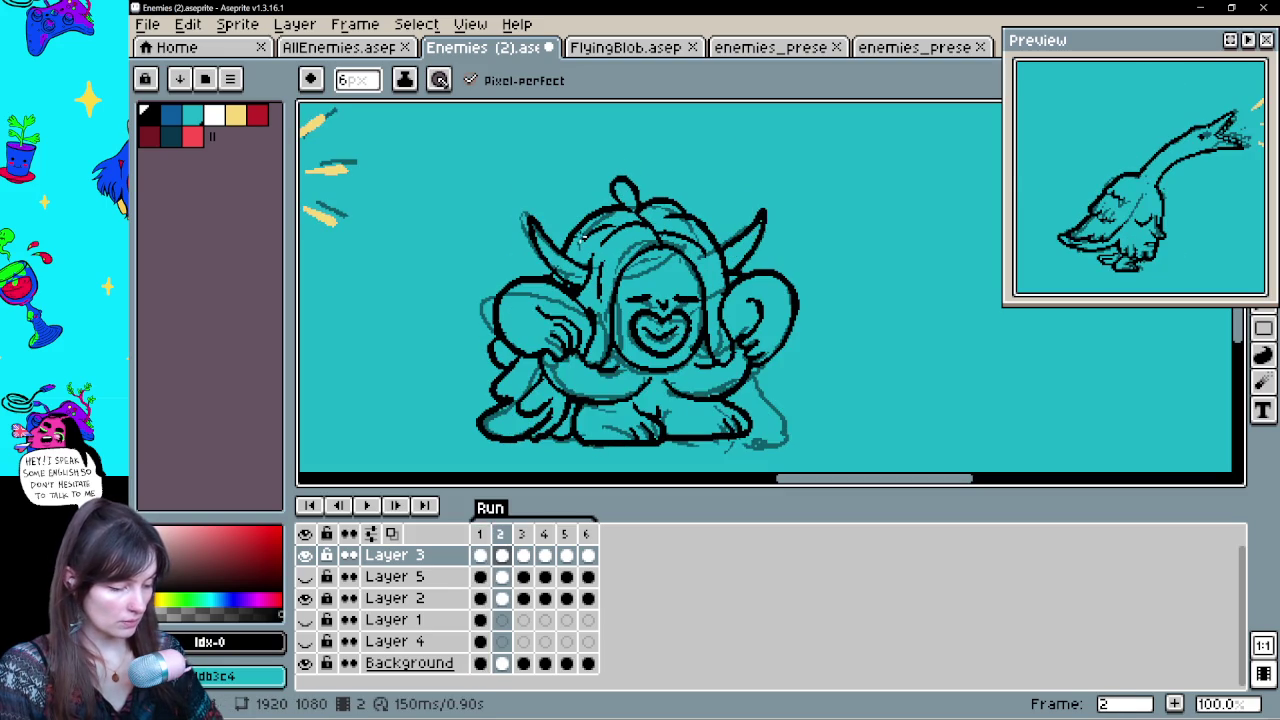
key(Right)
key(Left)
key(Right)
drag(590, 436, 662, 432)
Compare frame 3 with frame 2 and ink the right foot's toes in black
key(Left)
key(Right)
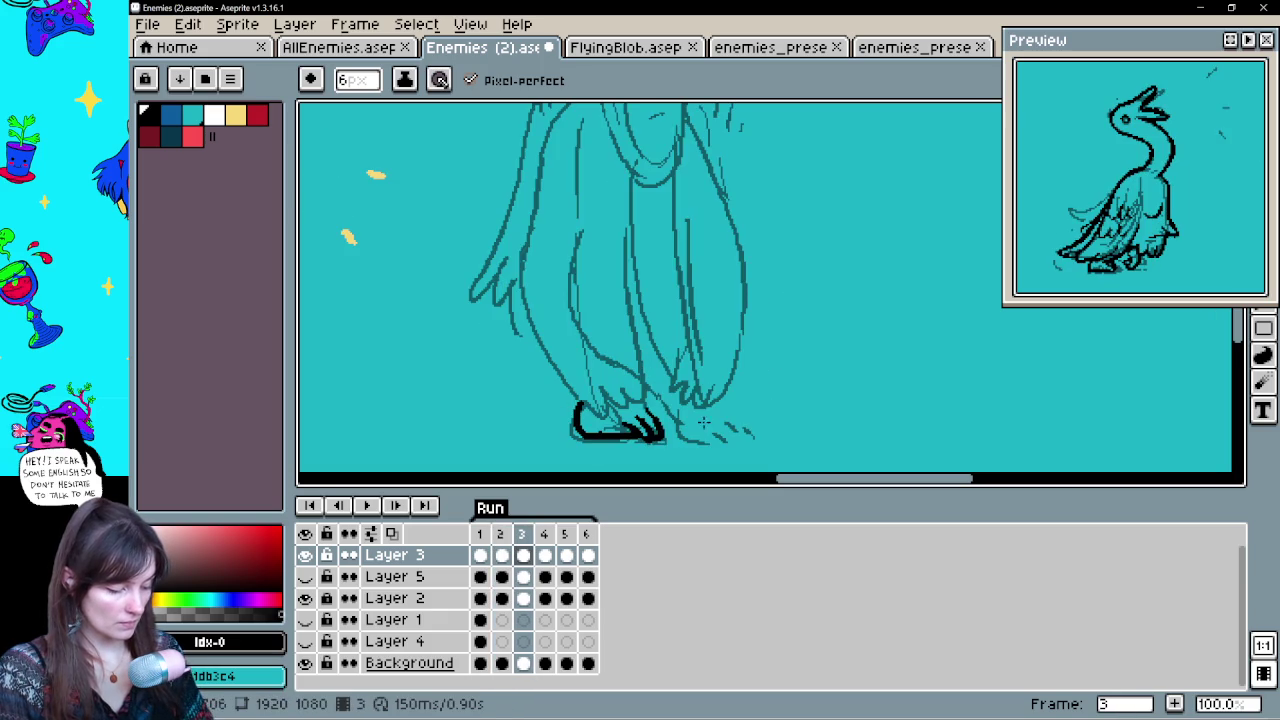
key(Left)
key(Right)
key(Left)
key(Right)
drag(694, 438, 752, 438)
Check frame 2, then bring frame 3's head into view
key(Left)
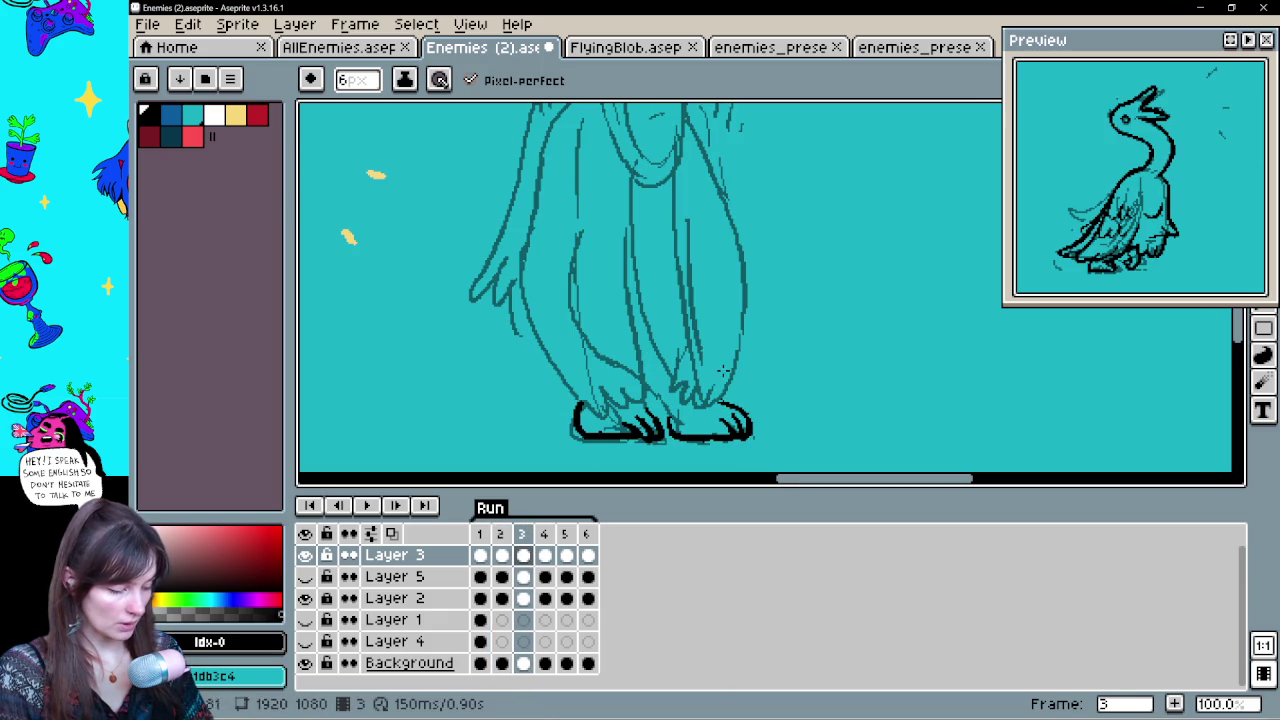
key(space)
drag(789, 229, 791, 337)
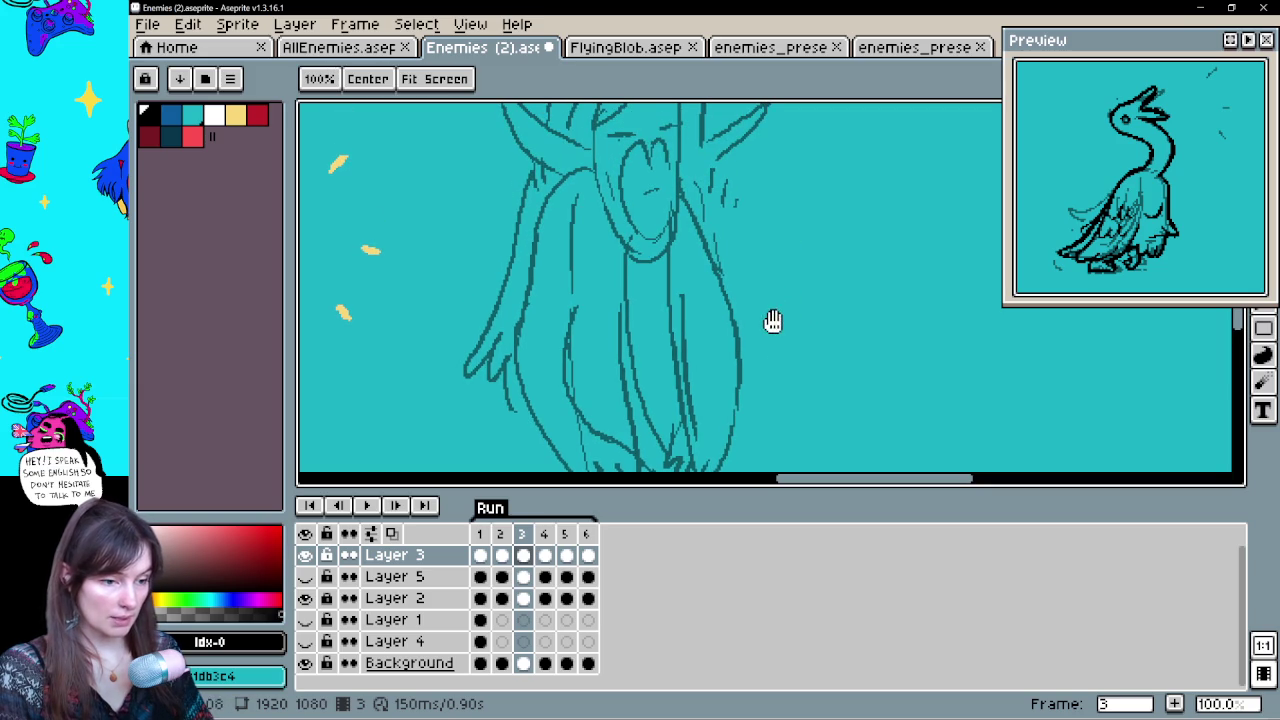
mouse_move(776, 309)
mouse_down()
mouse_move(791, 300)
mouse_move(743, 346)
mouse_move(754, 260)
mouse_move(745, 277)
mouse_up()
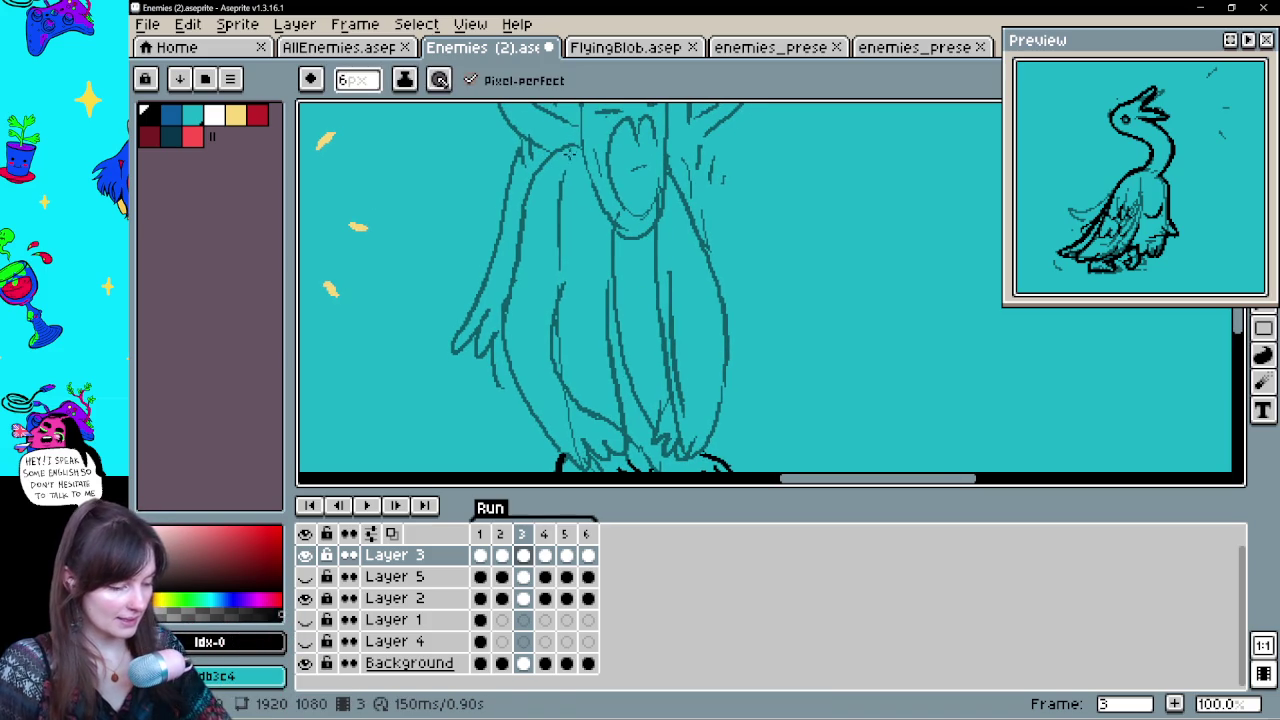
Ink long black vertical strands along the left and right sides of frame 3's body
drag(562, 150, 557, 343)
key(v)
key(ctrl+z)
drag(578, 144, 596, 452)
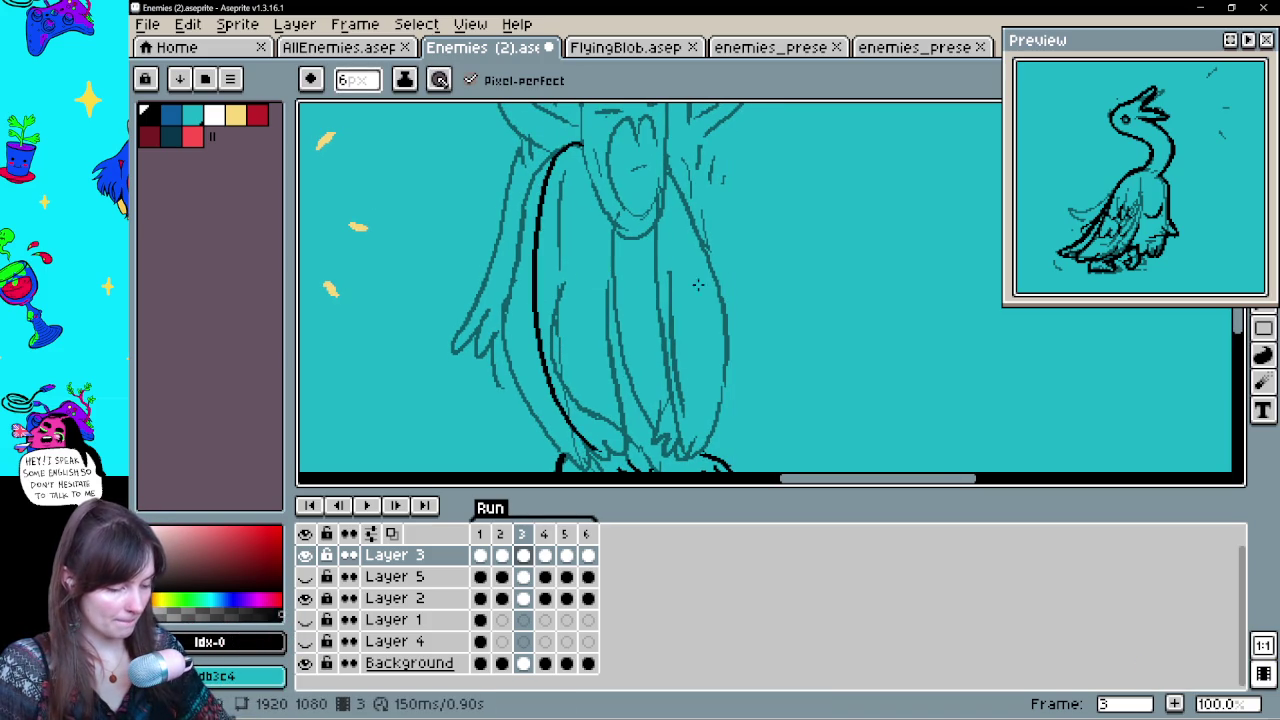
drag(665, 152, 700, 420)
drag(743, 350, 743, 290)
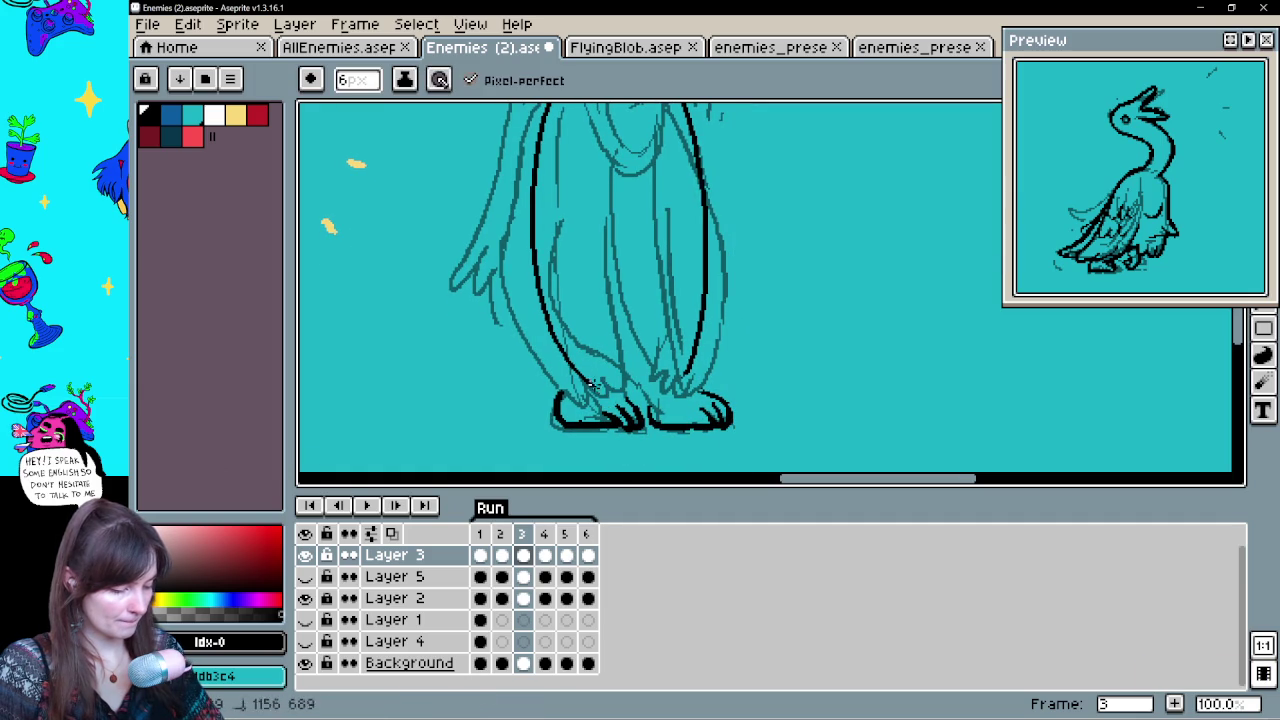
drag(615, 372, 578, 142)
drag(671, 170, 664, 410)
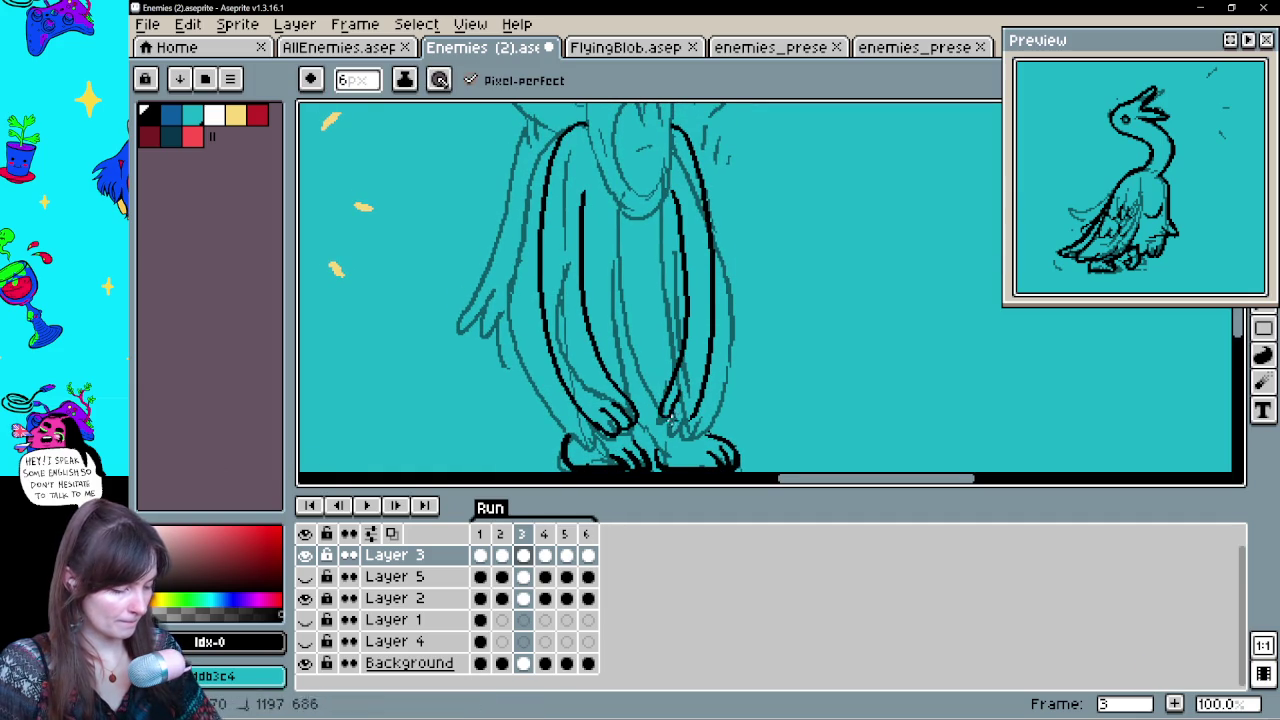
drag(723, 323, 686, 286)
drag(595, 195, 618, 355)
Undo the inner leg strokes and redraw the line along the left leg
key(ctrl+z)
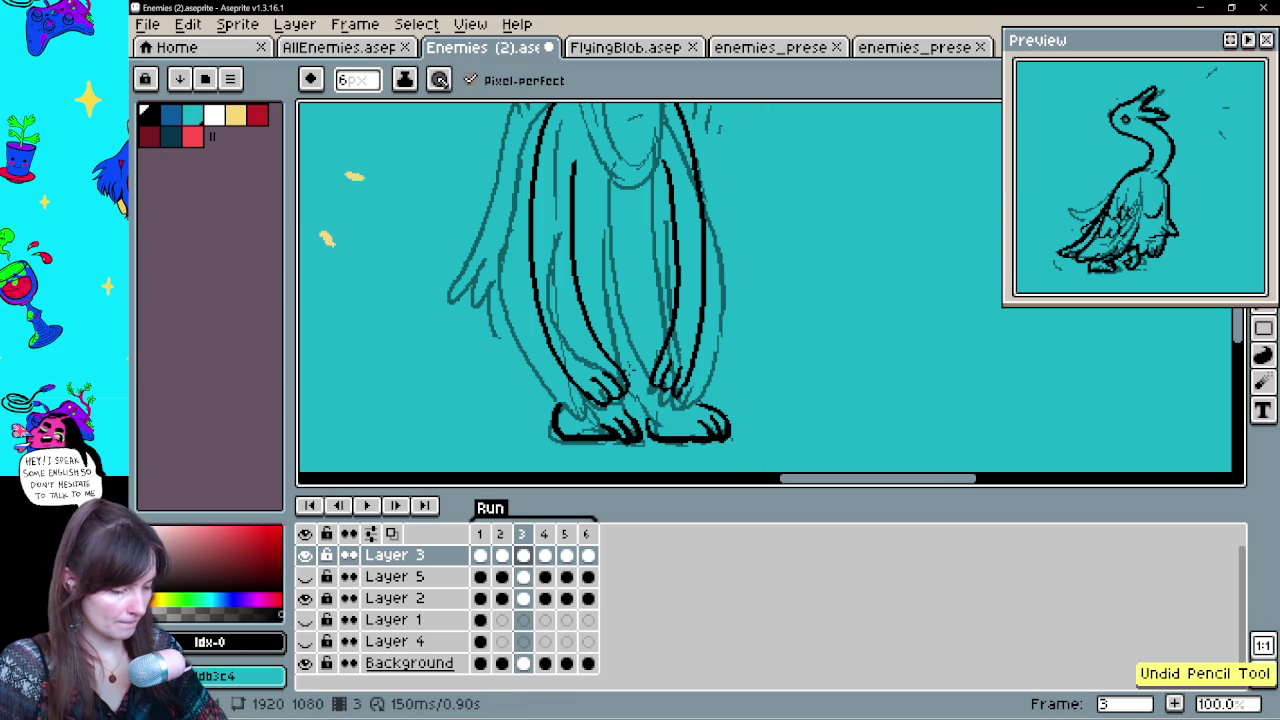
key(v)
key(ctrl+z)
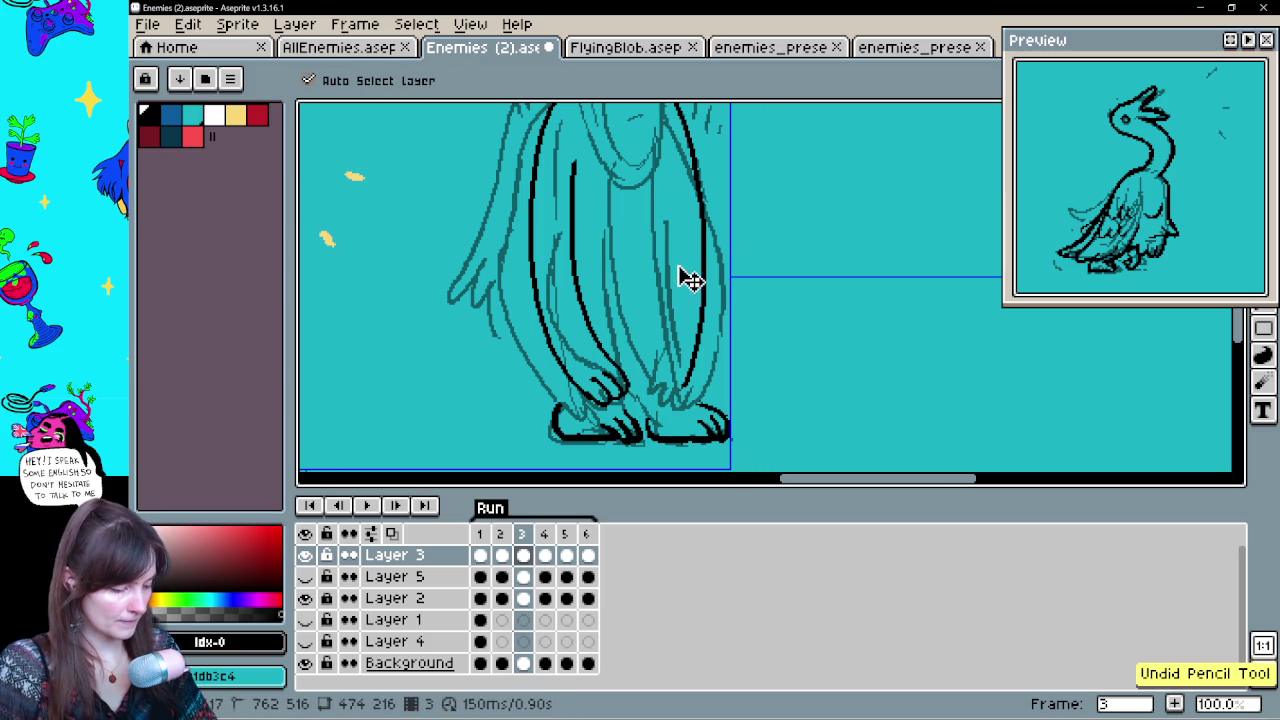
key(ctrl+z)
key(ctrl+z)
key(ctrl+z)
drag(687, 260, 683, 285)
key(b)
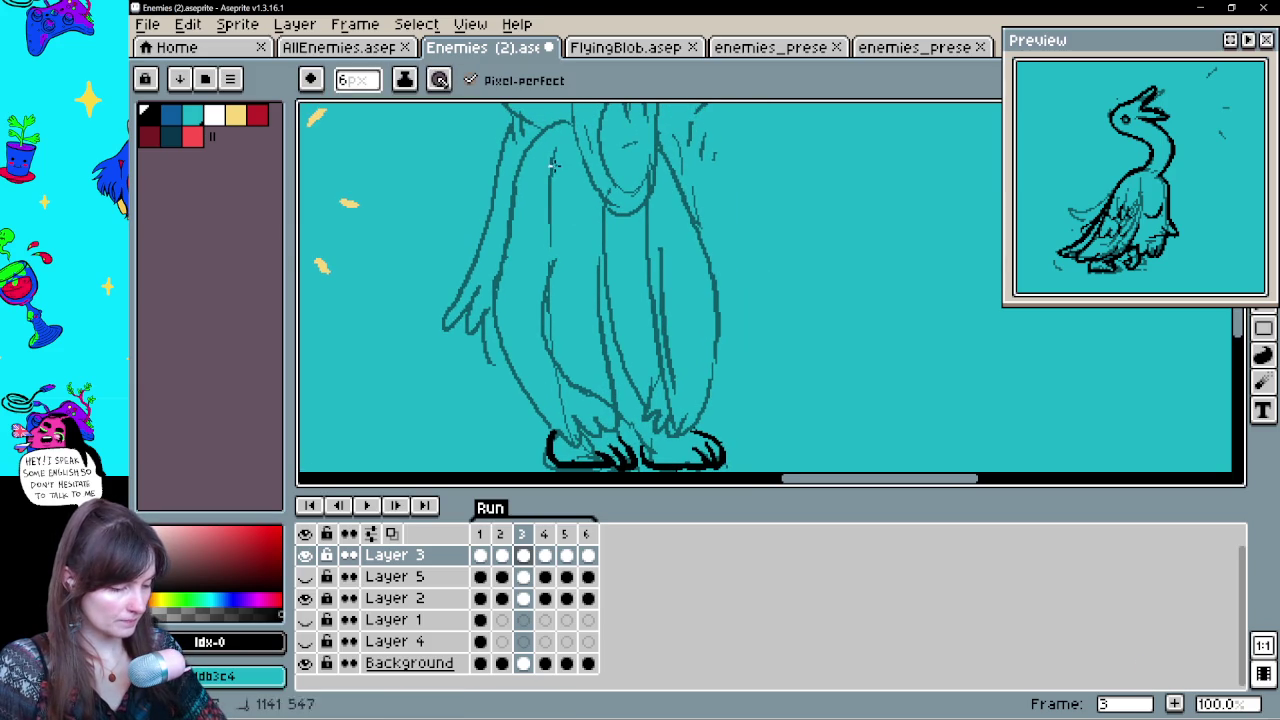
drag(553, 162, 578, 408)
mouse_move(572, 120)
mouse_down()
mouse_move(525, 212)
mouse_move(606, 266)
mouse_up()
key(ctrl+z)
Ink long vertical strands down the left, middle and right of the legs
drag(590, 200, 612, 405)
drag(616, 212, 655, 425)
drag(652, 200, 678, 408)
drag(658, 120, 703, 372)
drag(564, 348, 568, 314)
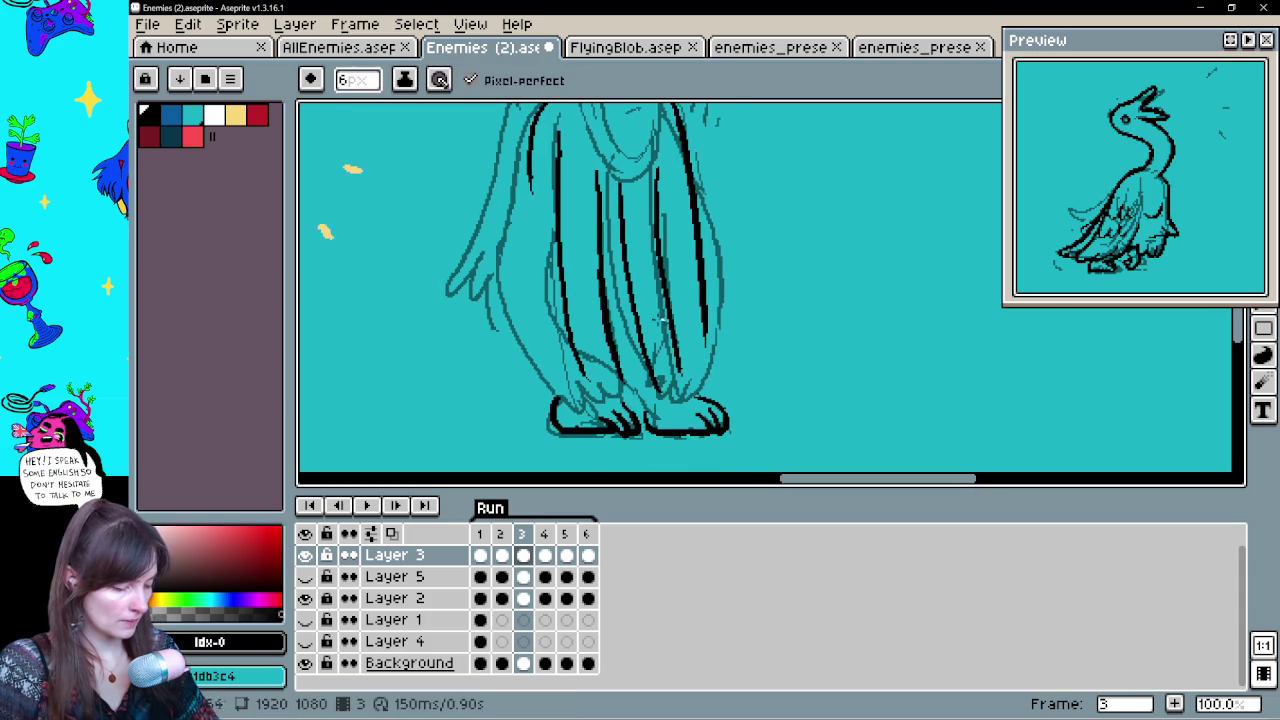
mouse_move(530, 188)
mouse_down()
mouse_move(586, 376)
mouse_move(618, 388)
mouse_move(692, 360)
mouse_move(702, 318)
mouse_up()
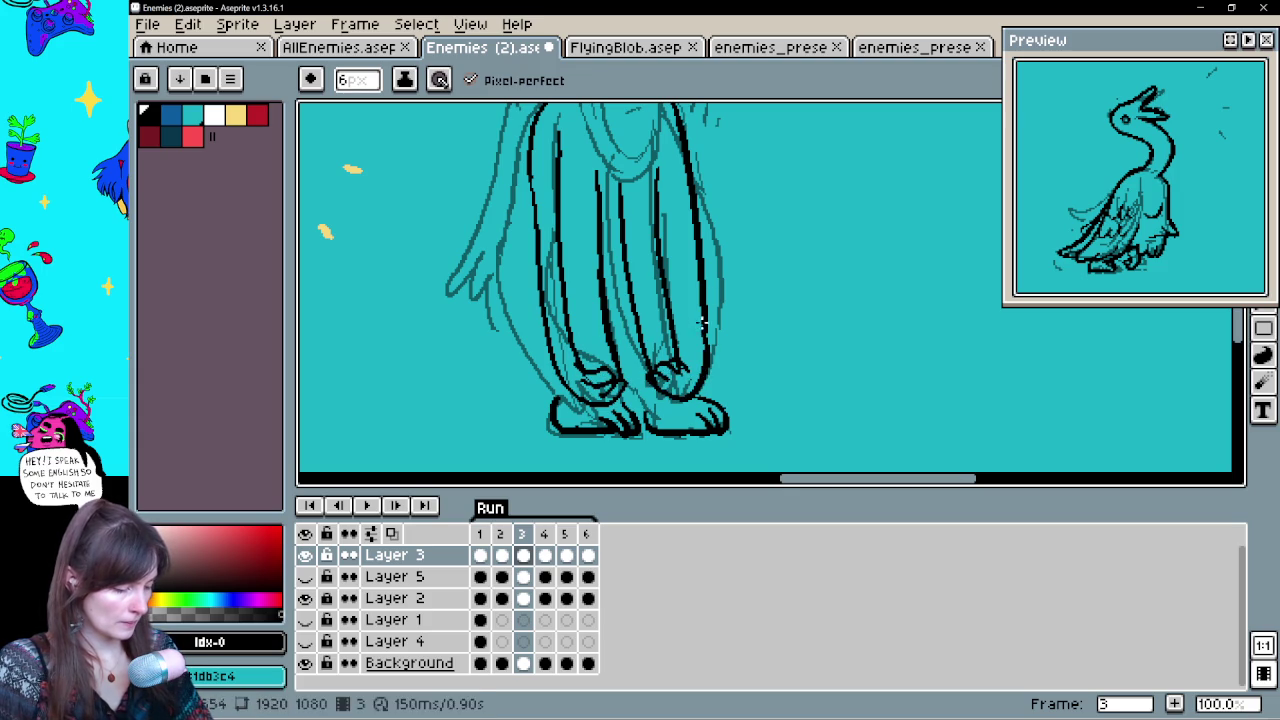
Erase the stray pixels at the bottom of the left leg
key(e)
drag(576, 390, 600, 372)
drag(711, 323, 691, 429)
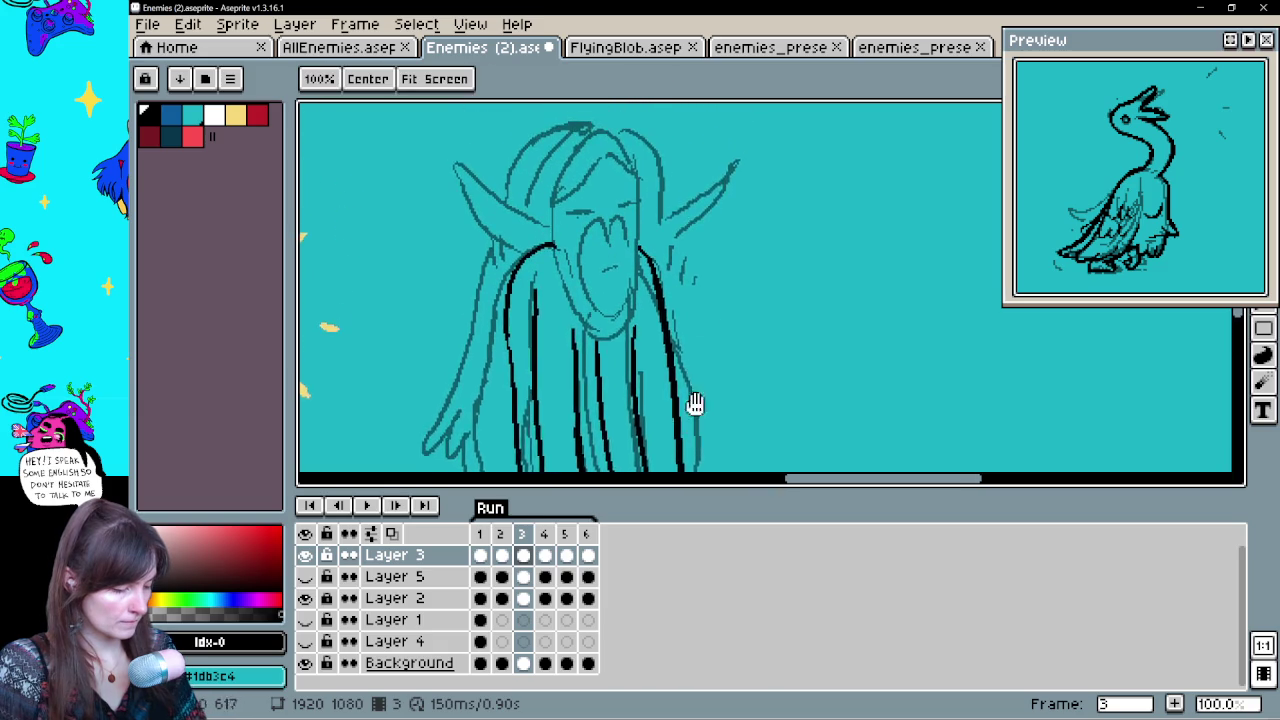
Ink the U-shaped face outline and a small mark inside the face, retrying with undo
key(b)
drag(705, 363, 705, 338)
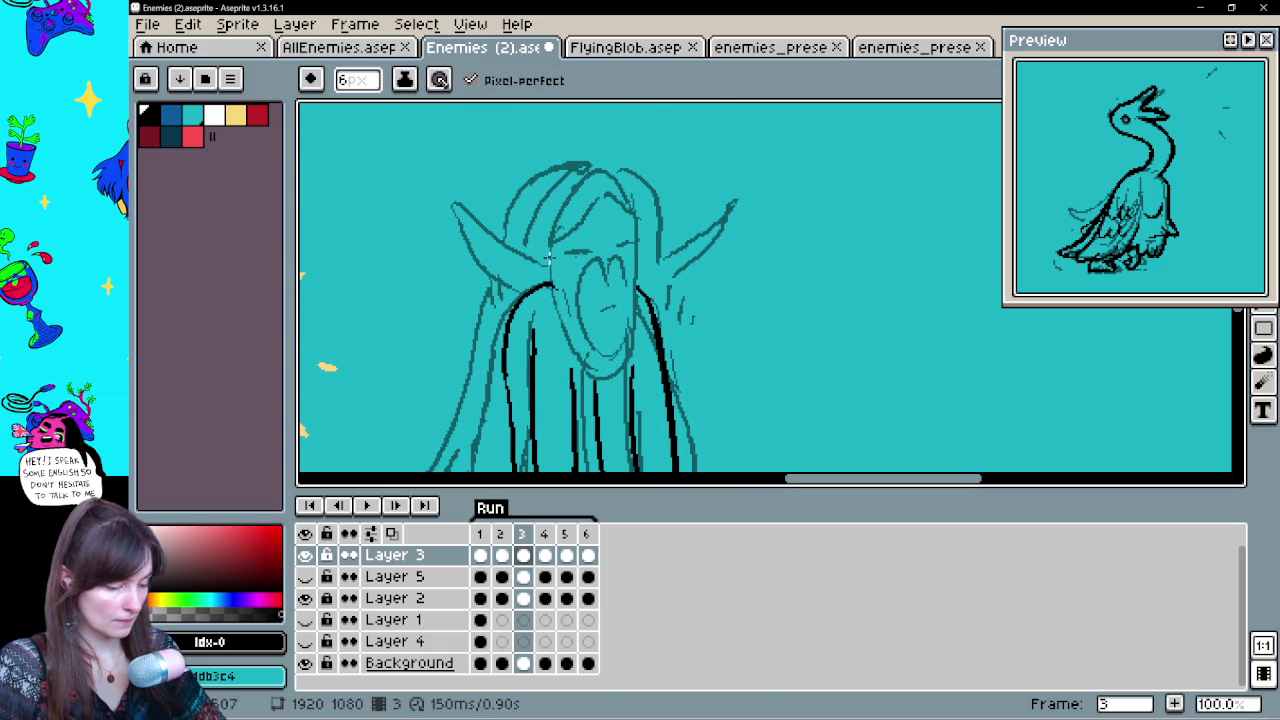
drag(553, 262, 632, 280)
key(ctrl+z)
drag(553, 264, 645, 229)
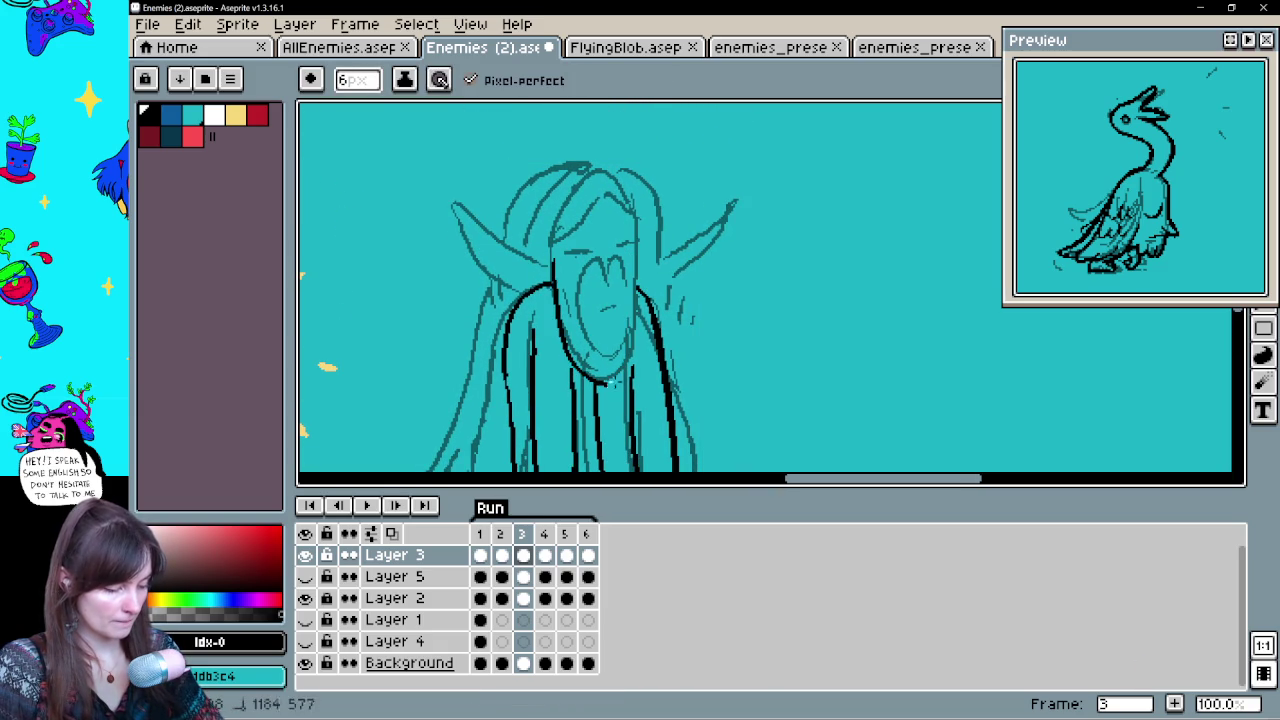
mouse_move(612, 352)
mouse_down()
mouse_move(604, 268)
mouse_move(584, 322)
mouse_up()
key(ctrl+z)
key(ctrl+z)
mouse_move(600, 274)
mouse_down()
mouse_move(590, 318)
mouse_move(608, 322)
mouse_up()
key(ctrl+z)
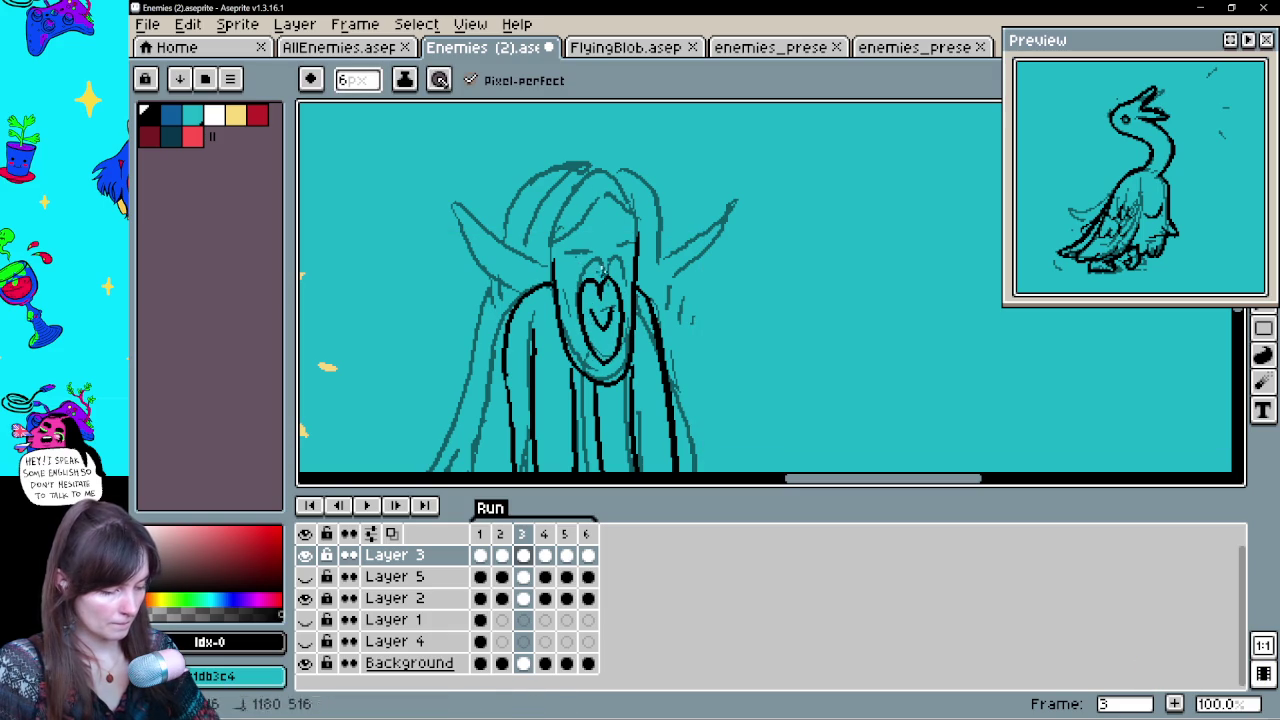
key(ctrl+z)
drag(596, 256, 602, 268)
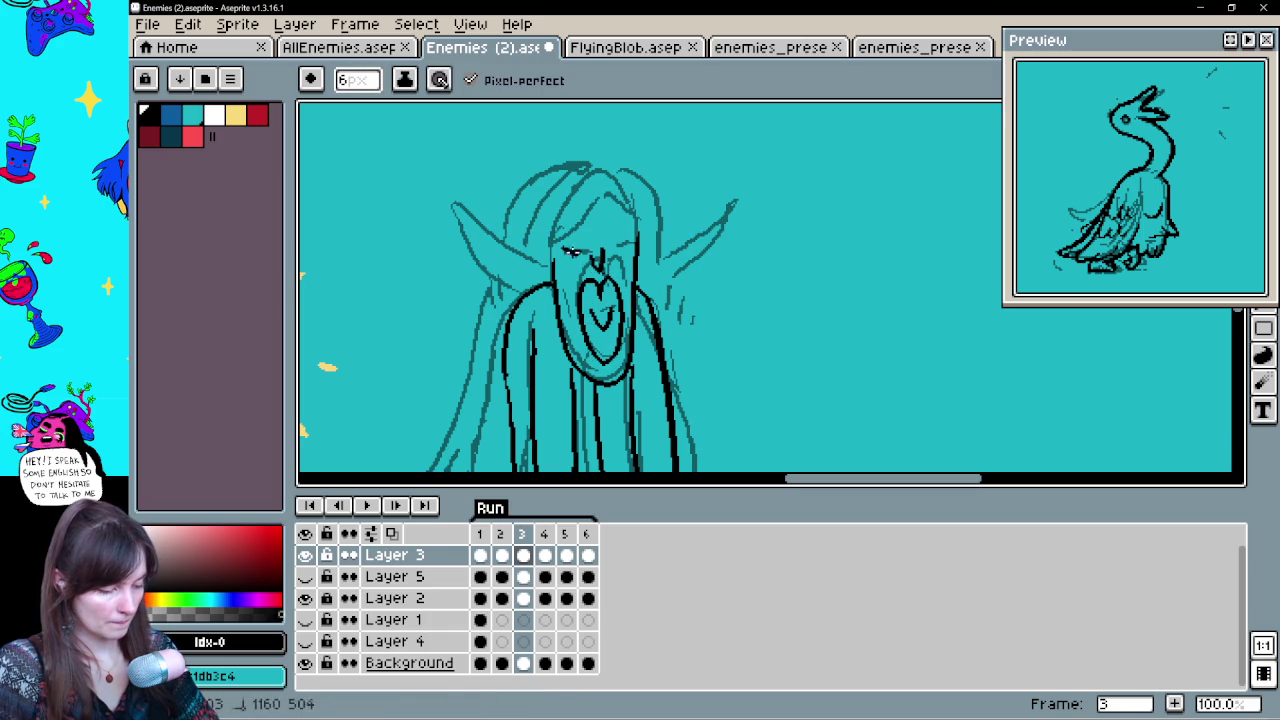
Outline the head from the left over the top, retrying the arc several times
key(ctrl+z)
drag(552, 250, 600, 185)
key(ctrl+z)
drag(552, 252, 648, 210)
key(ctrl+z)
drag(552, 262, 634, 240)
key(ctrl+z)
drag(552, 262, 636, 242)
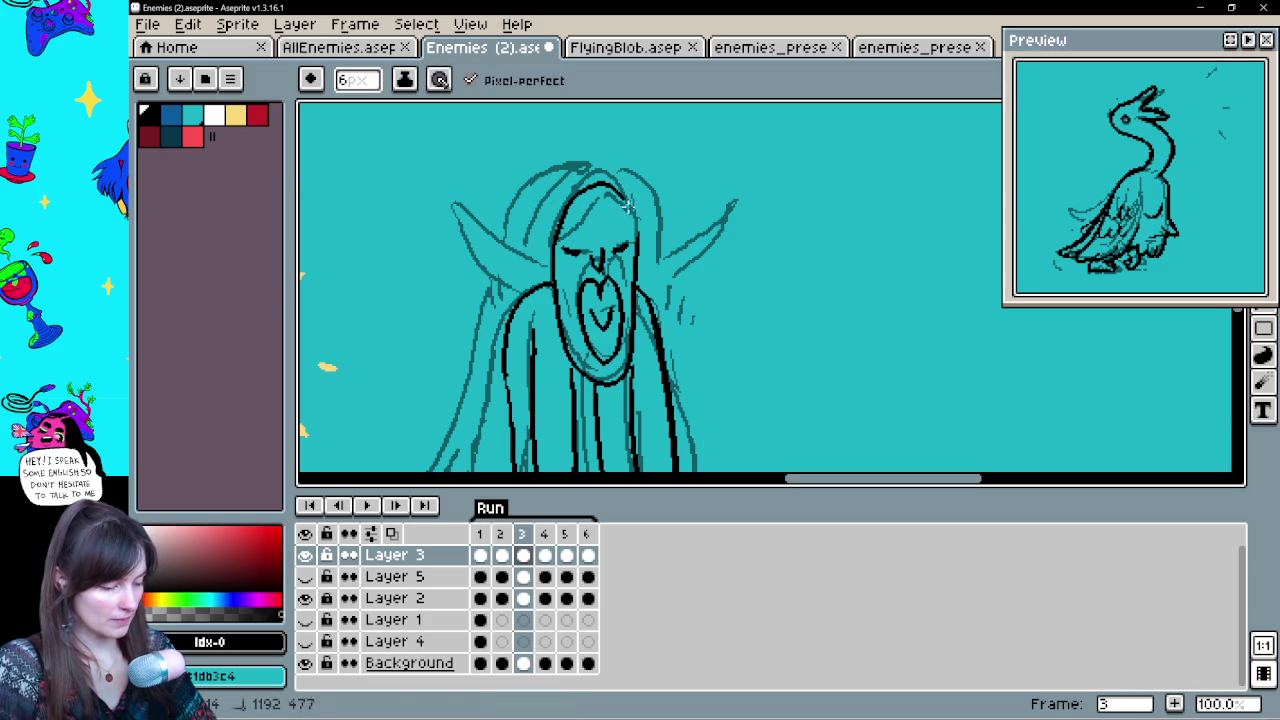
Add a small arc above the head and thicken both sides of the head outline
drag(594, 152, 549, 174)
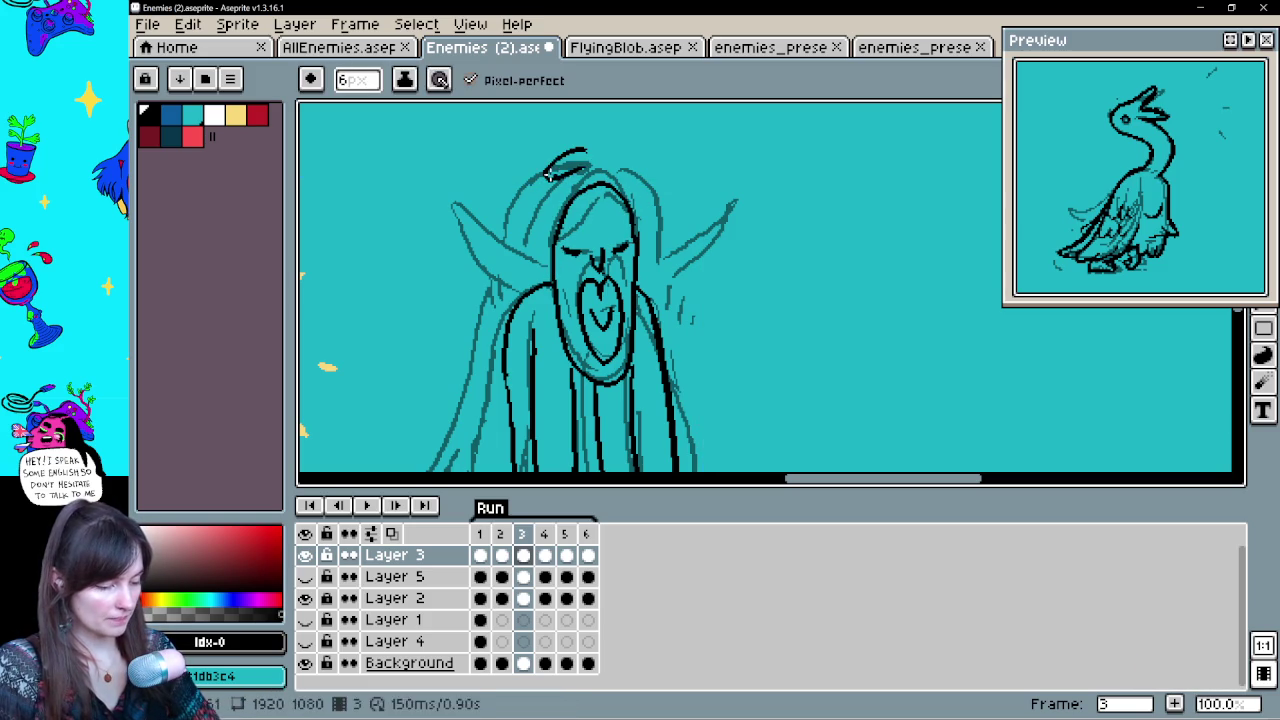
mouse_move(505, 252)
mouse_down()
mouse_move(548, 170)
mouse_move(657, 213)
mouse_up()
key(ctrl+z)
drag(594, 156, 660, 244)
key(h)
drag(699, 203, 701, 245)
Compare with the neighbouring frame, then ink the left and right horns on frame 3
key(Left)
key(Right)
drag(749, 344, 771, 263)
key(Left)
key(Right)
drag(524, 168, 562, 200)
mouse_move(658, 166)
mouse_down()
mouse_move(735, 150)
mouse_move(663, 193)
mouse_up()
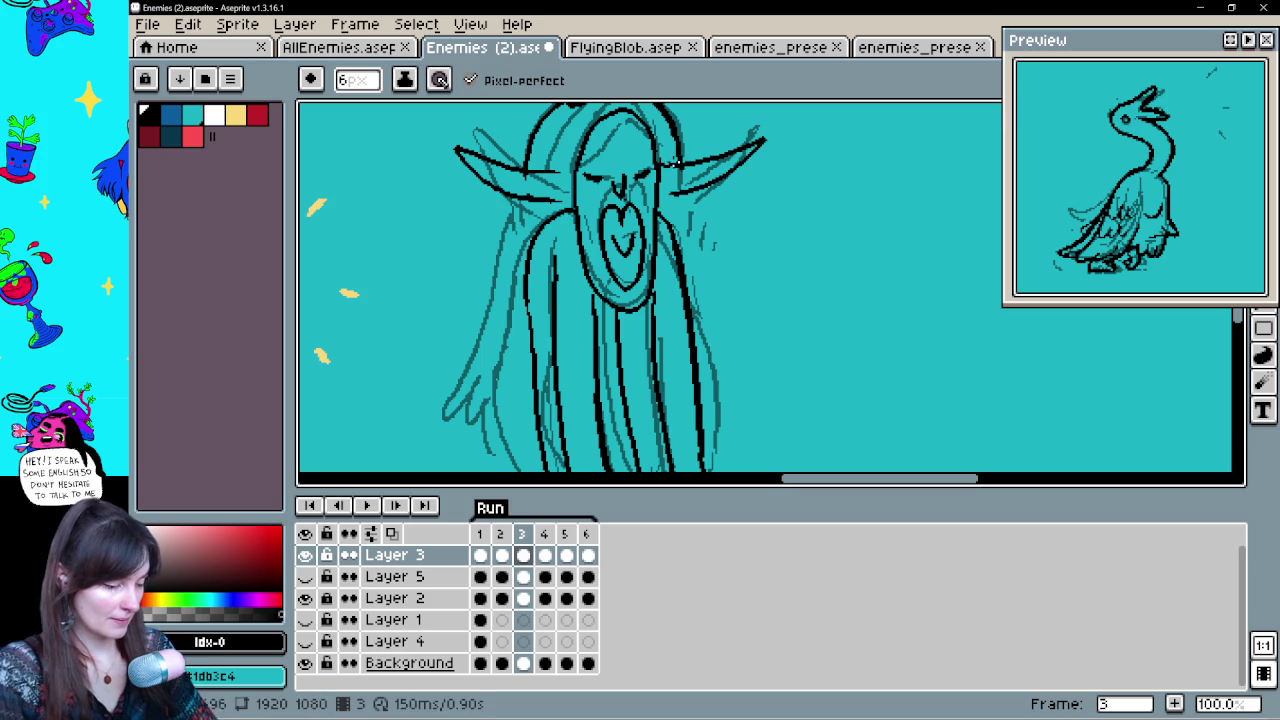
Flip between frames 2 and 3 to compare the poses before inking further
key(e)
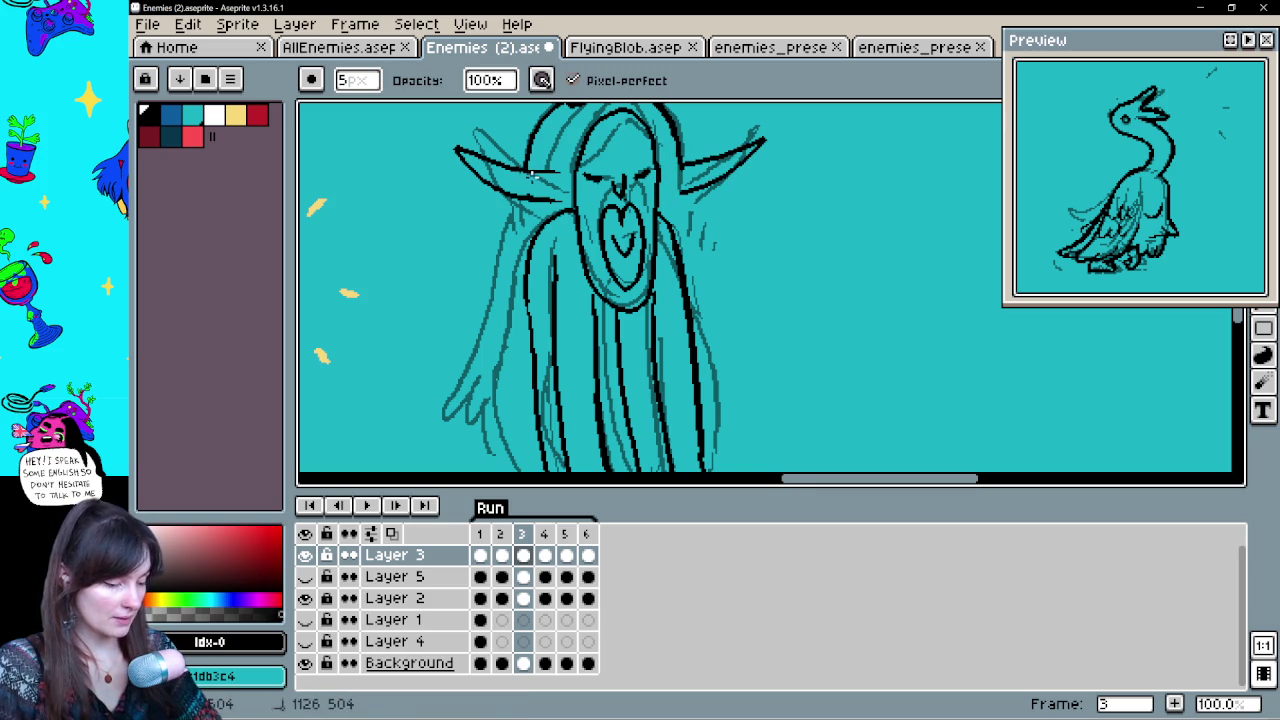
key(b)
key(Left)
key(Right)
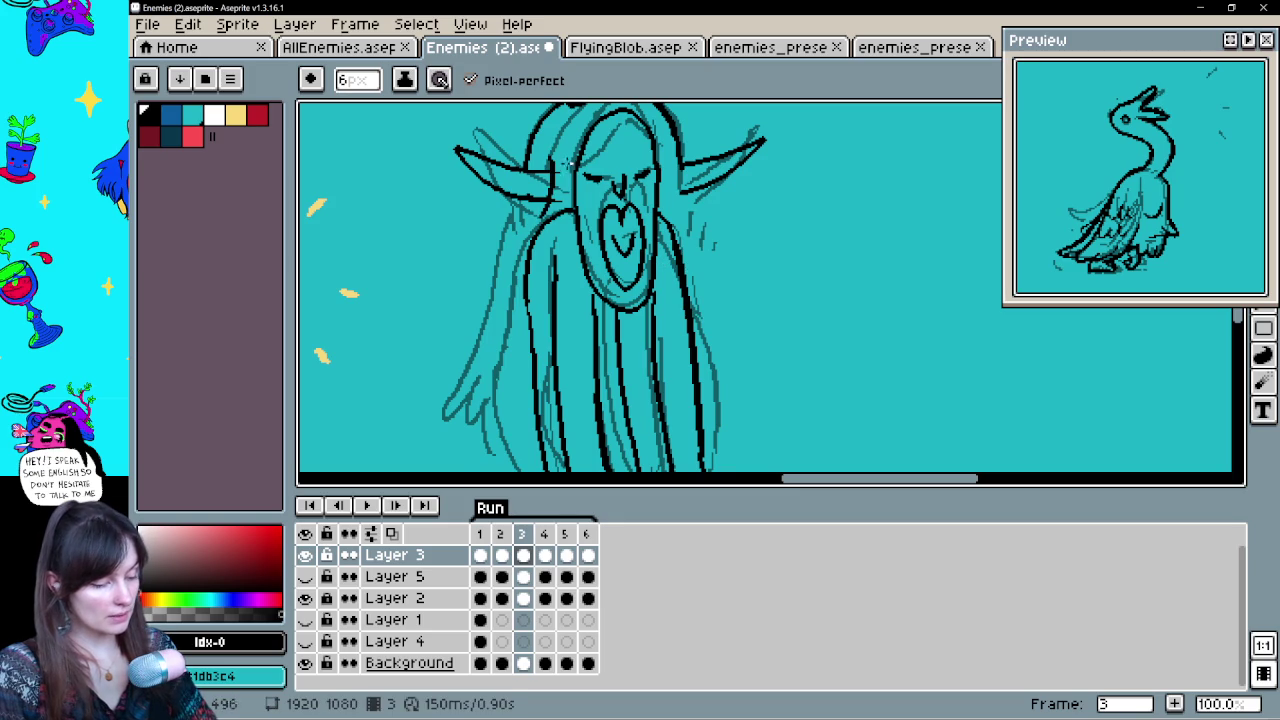
key(Left)
key(Right)
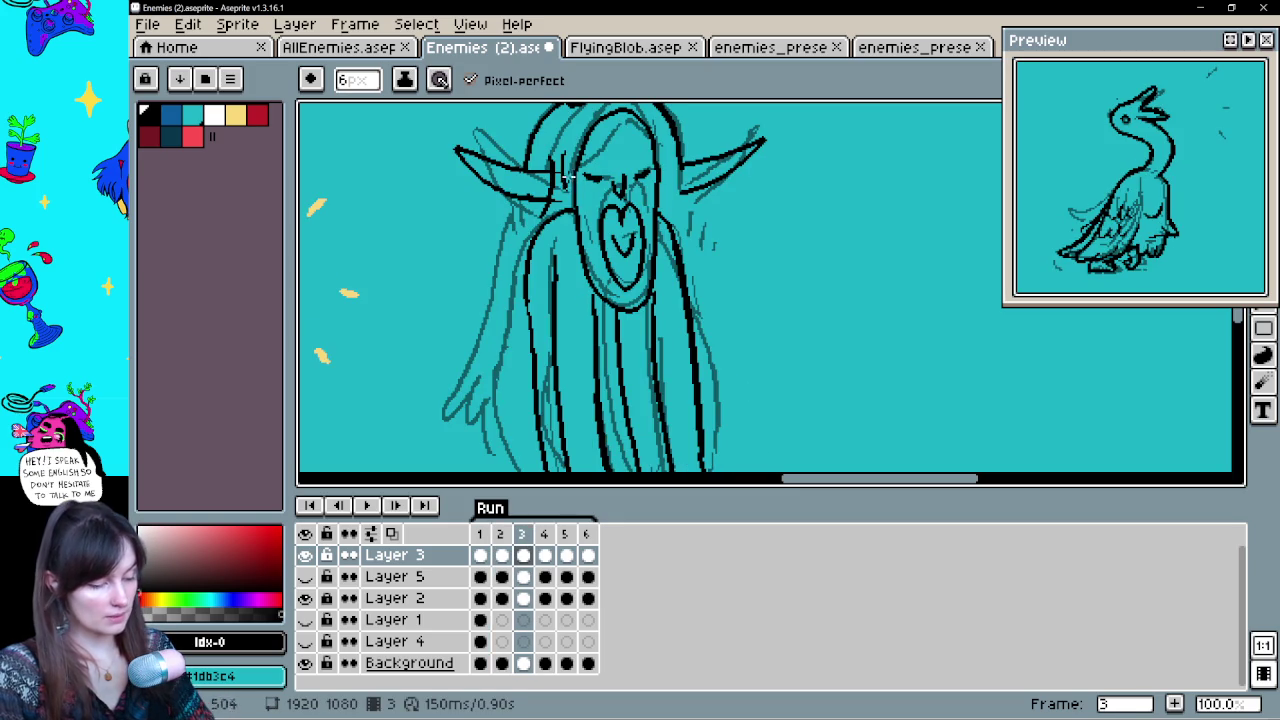
key(e)
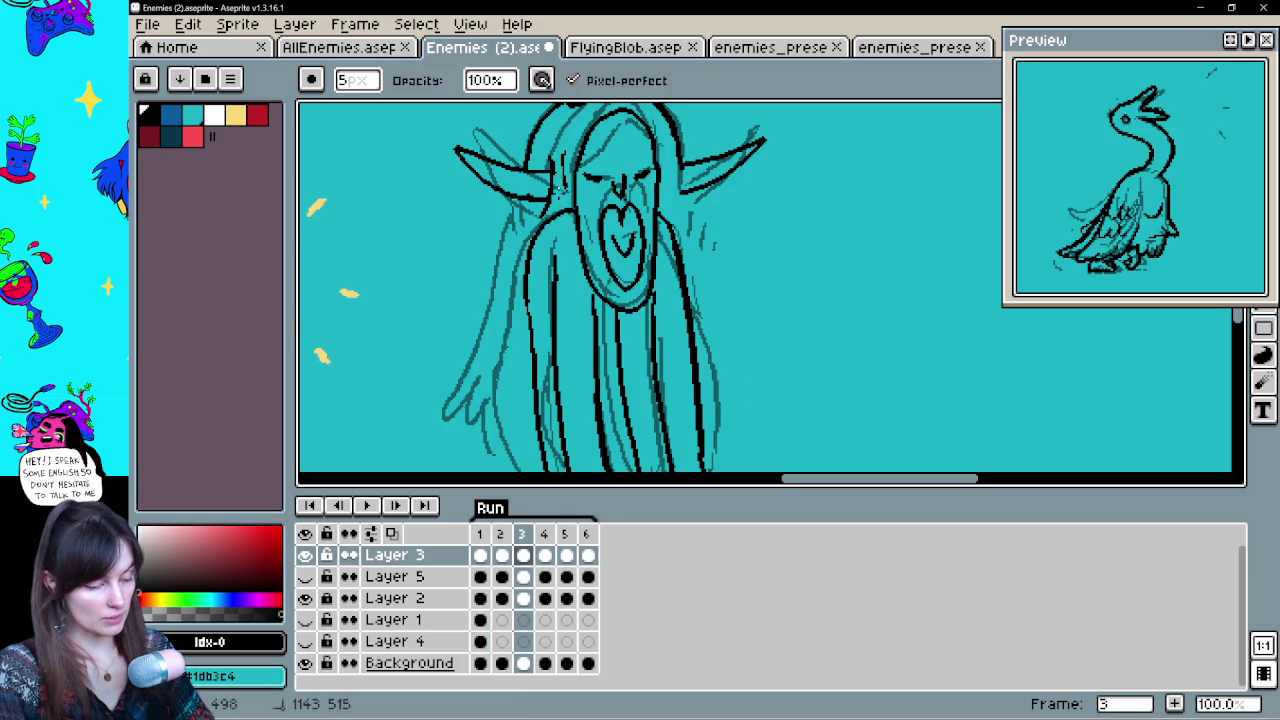
key(Left)
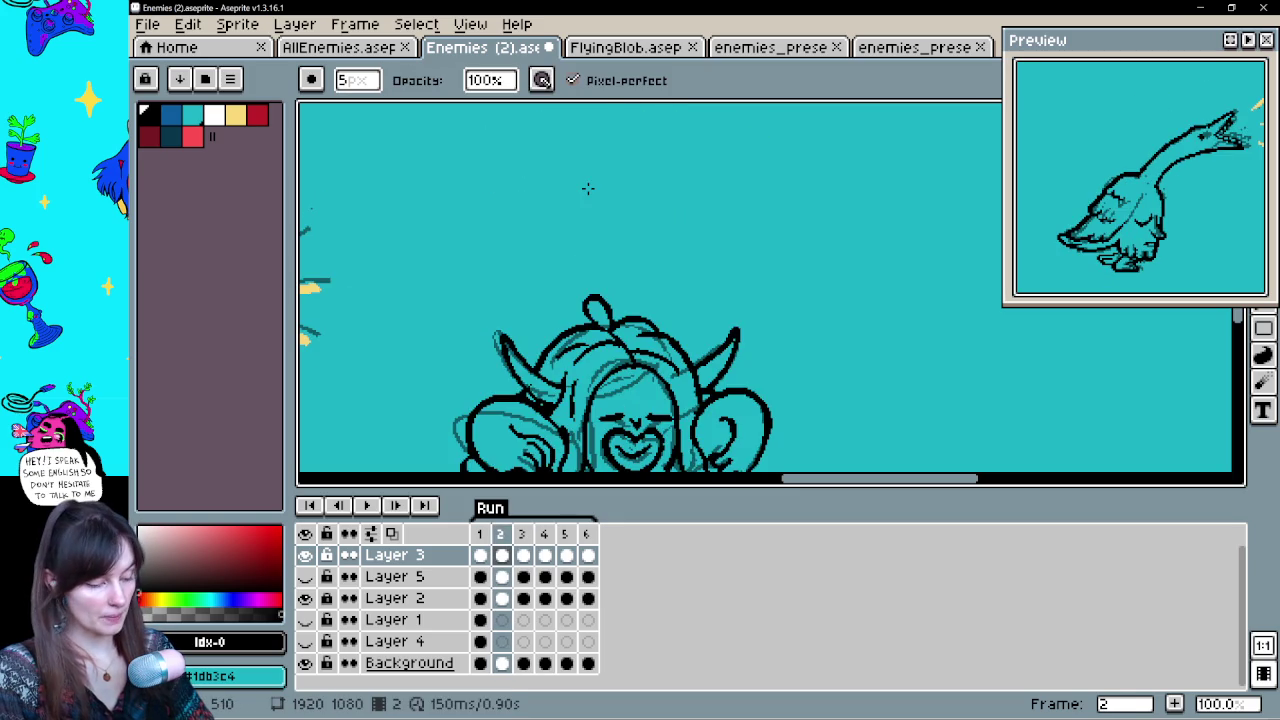
key(Right)
key(b)
key(Right)
key(Left)
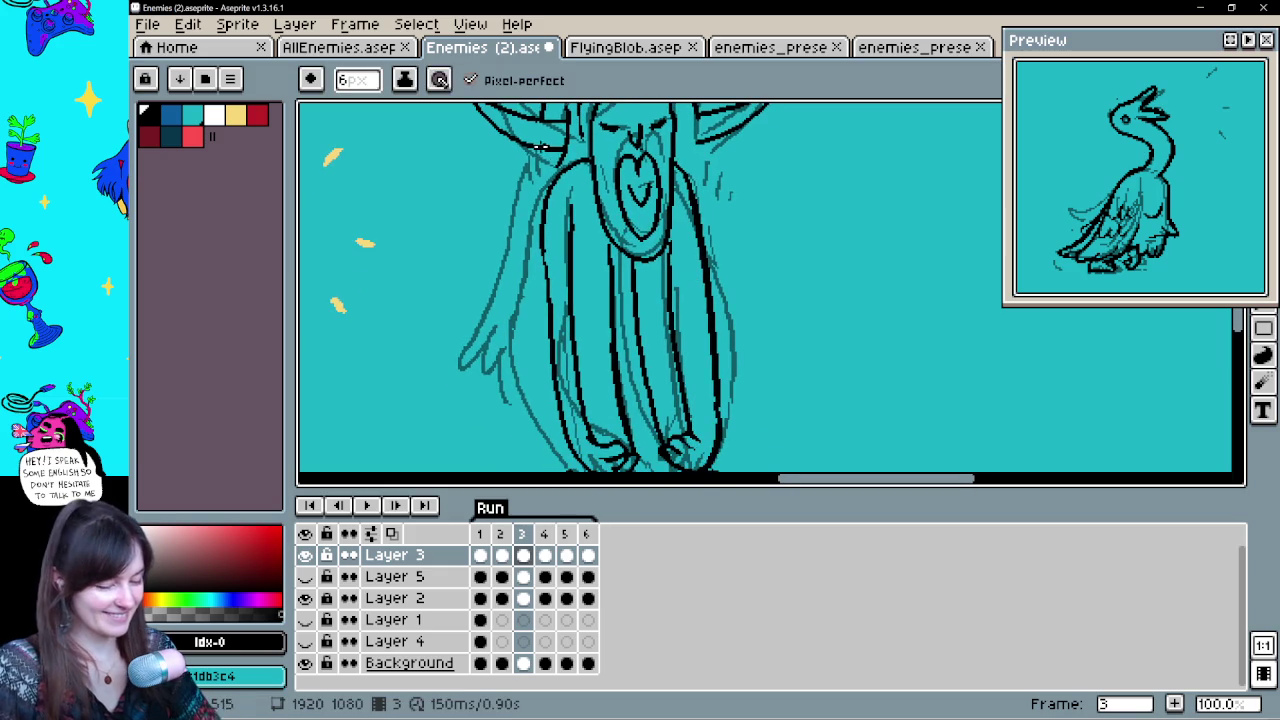
key(Left)
key(Right)
Ink lines down the left and lower-left side of frame 3's figure
drag(538, 148, 466, 368)
mouse_move(494, 322)
mouse_down()
mouse_move(468, 405)
mouse_move(478, 350)
mouse_move(528, 392)
mouse_up()
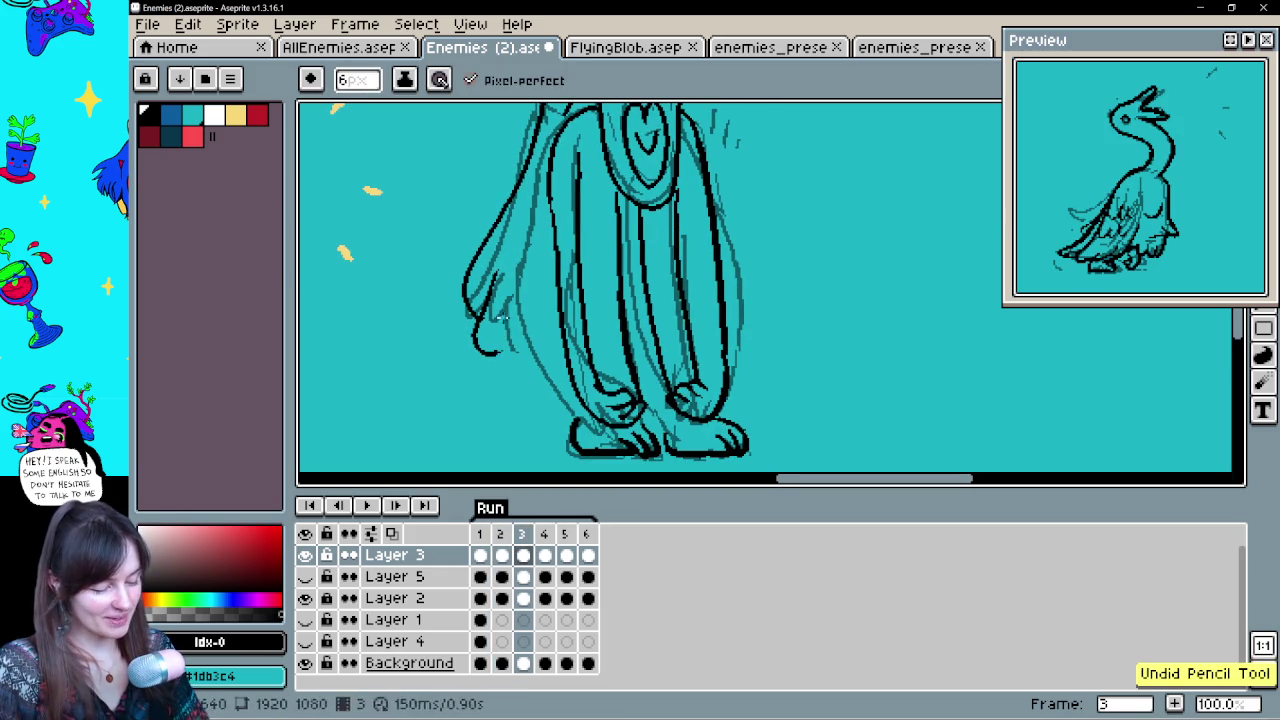
scroll(540, 374, up, 2)
key(Left)
scroll(651, 294, down, 3)
key(Right)
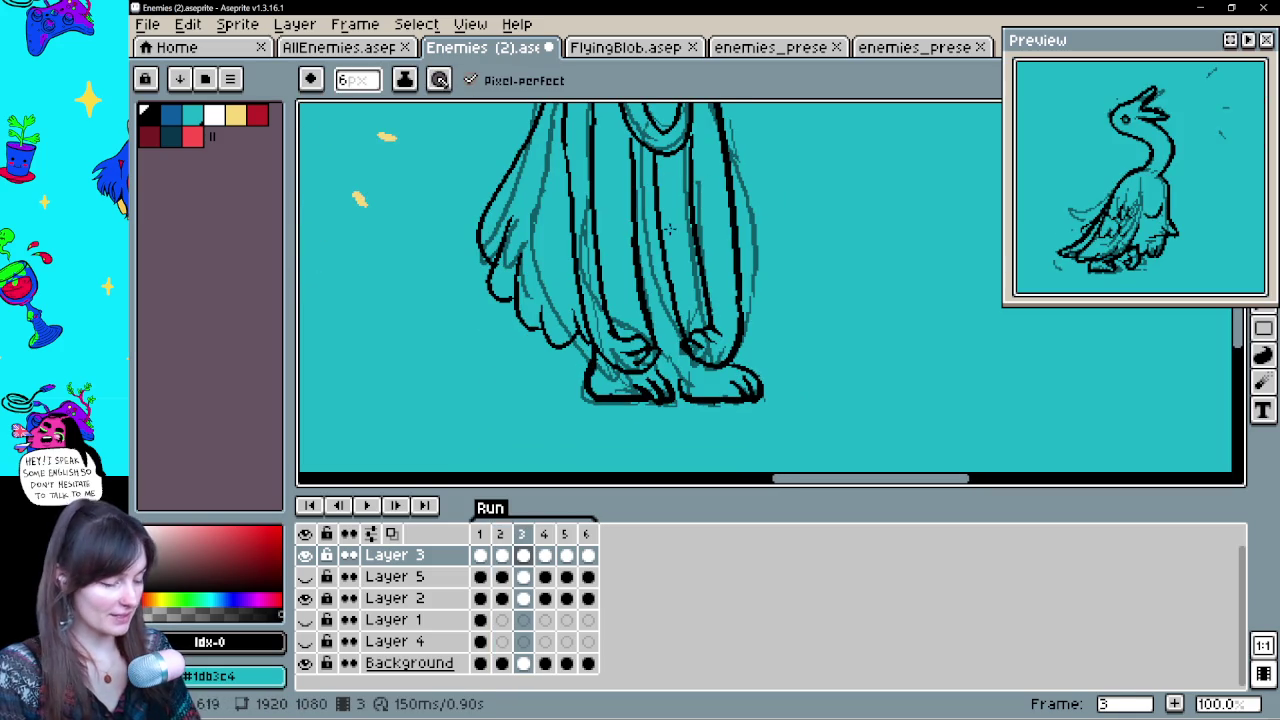
key(ctrl+z)
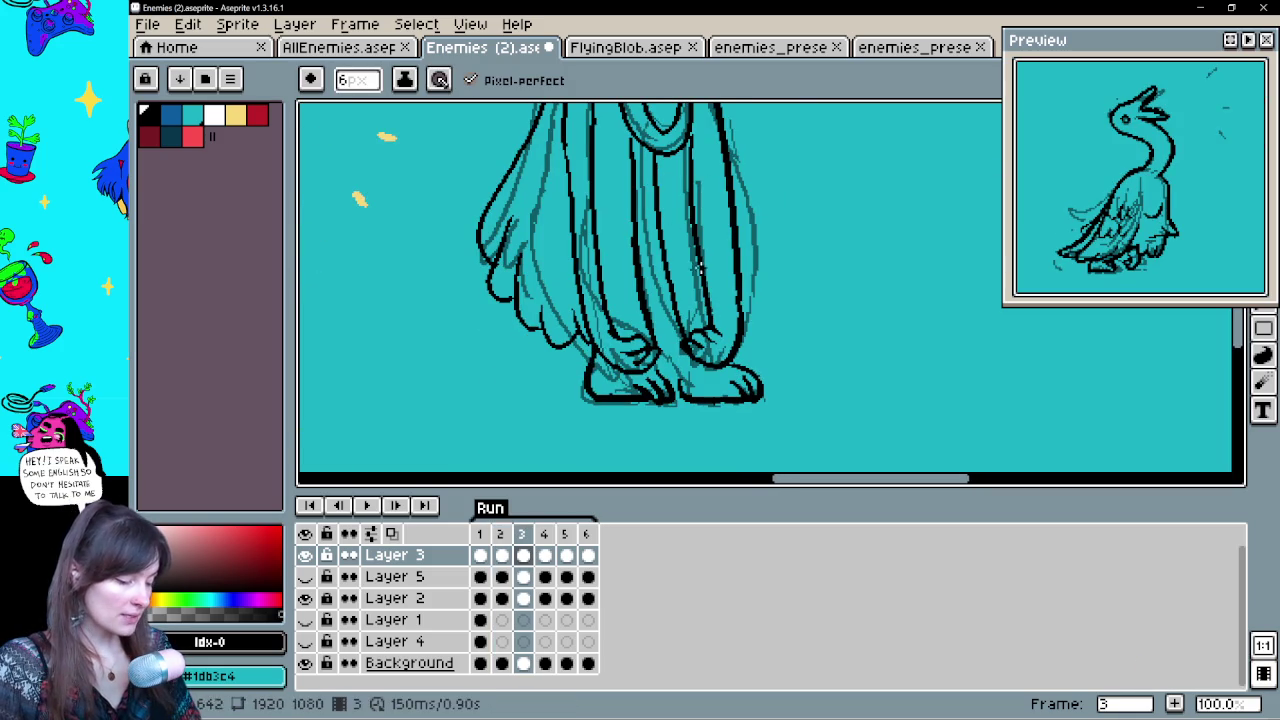
Undo a stray pencil mark and check the head, heart and feet against frame 2
drag(745, 320, 734, 366)
drag(674, 332, 669, 348)
key(space)
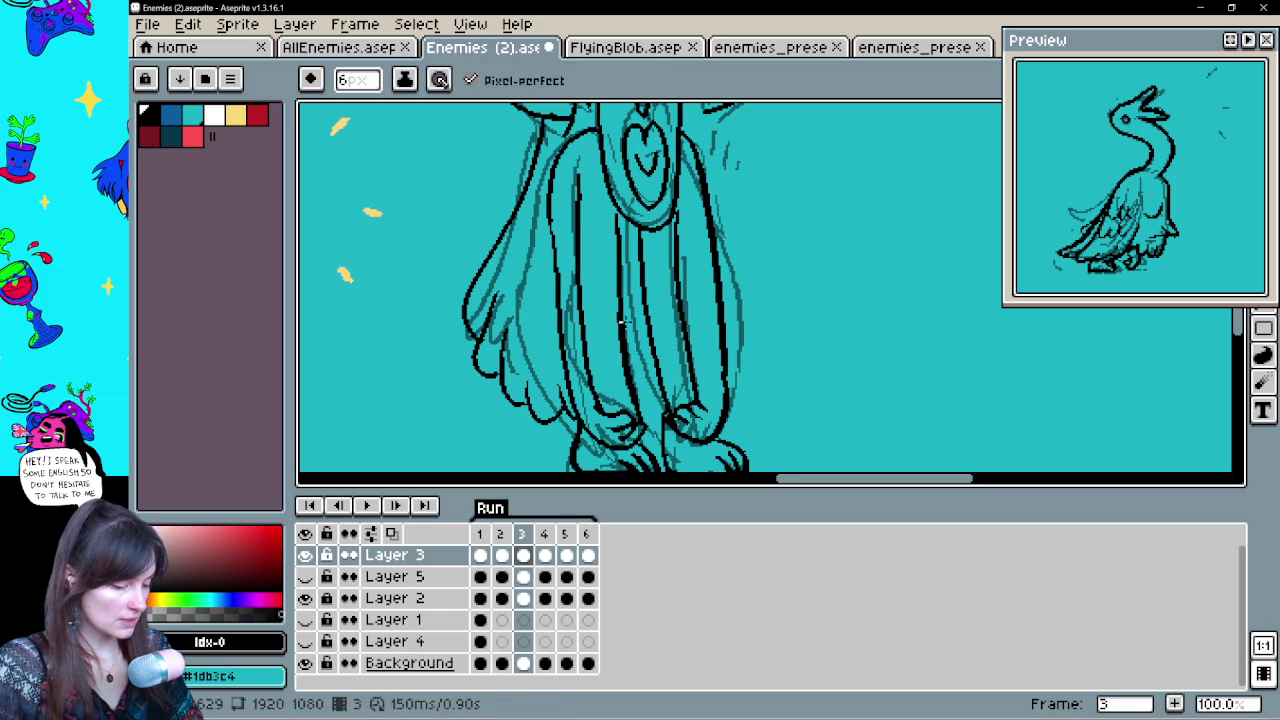
key(ctrl+z)
drag(632, 318, 601, 383)
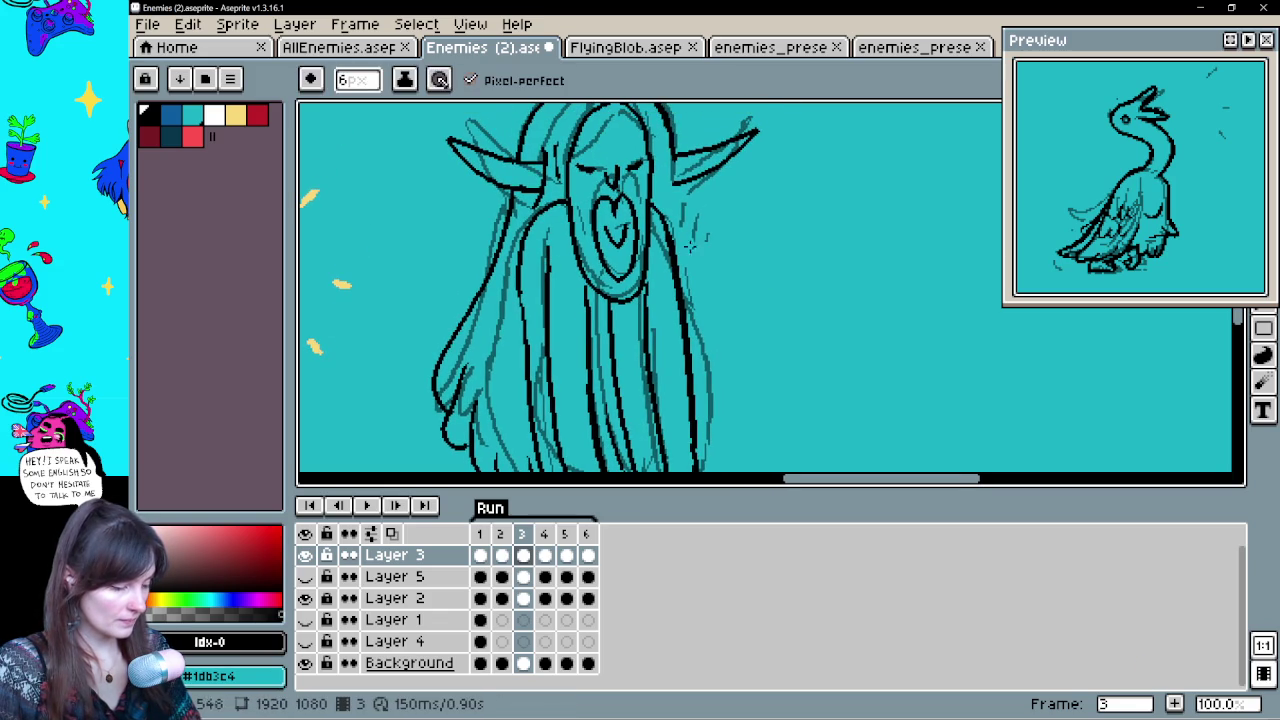
key(space)
drag(701, 292, 688, 207)
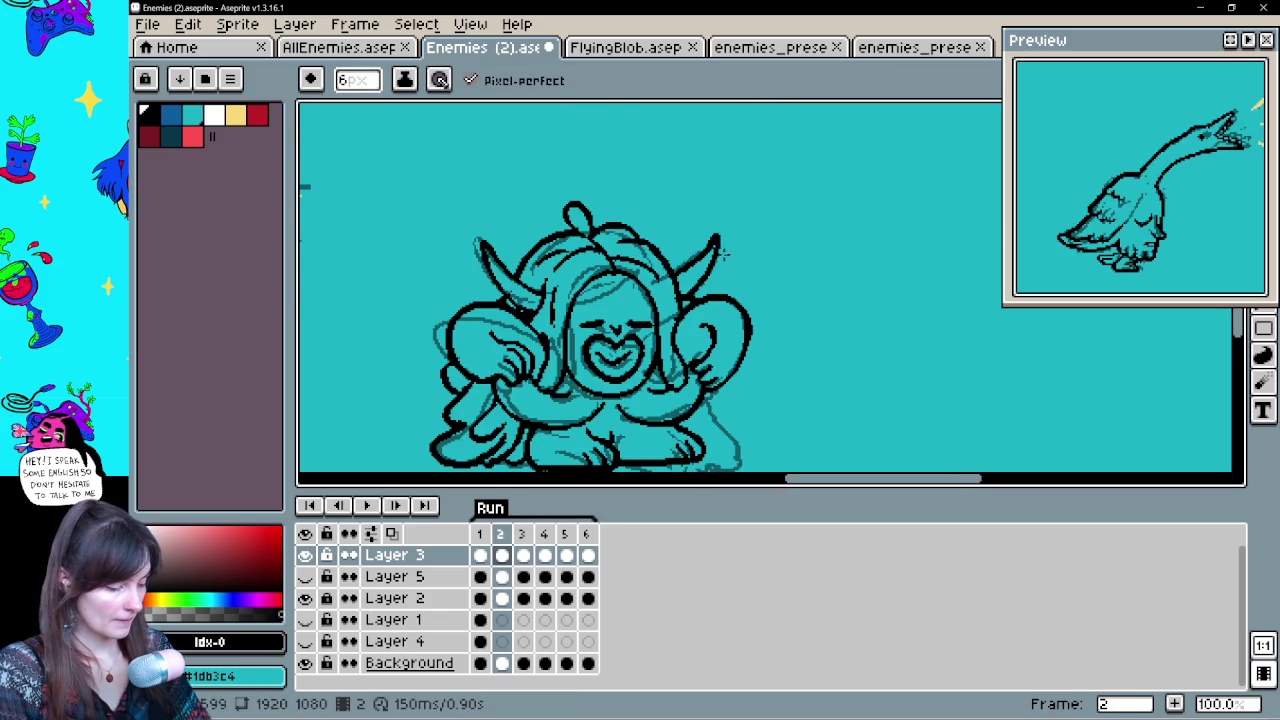
key(Right)
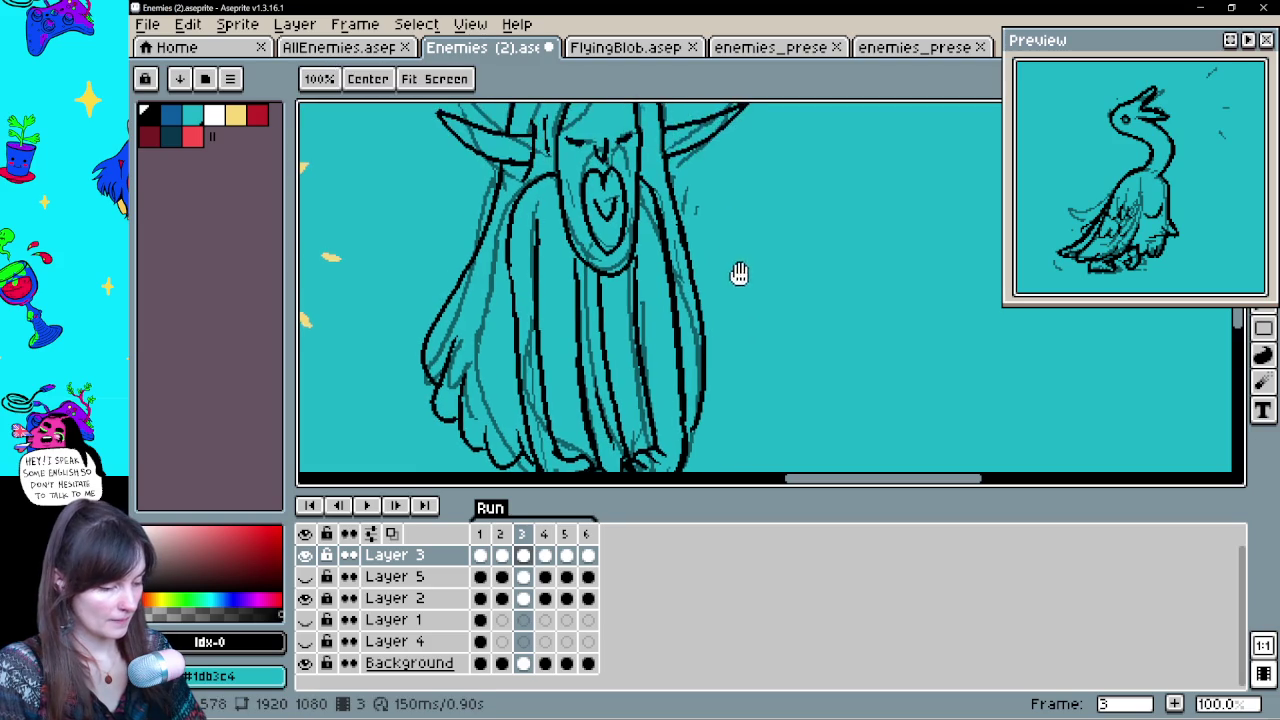
key(Left)
scroll(697, 381, down, 3)
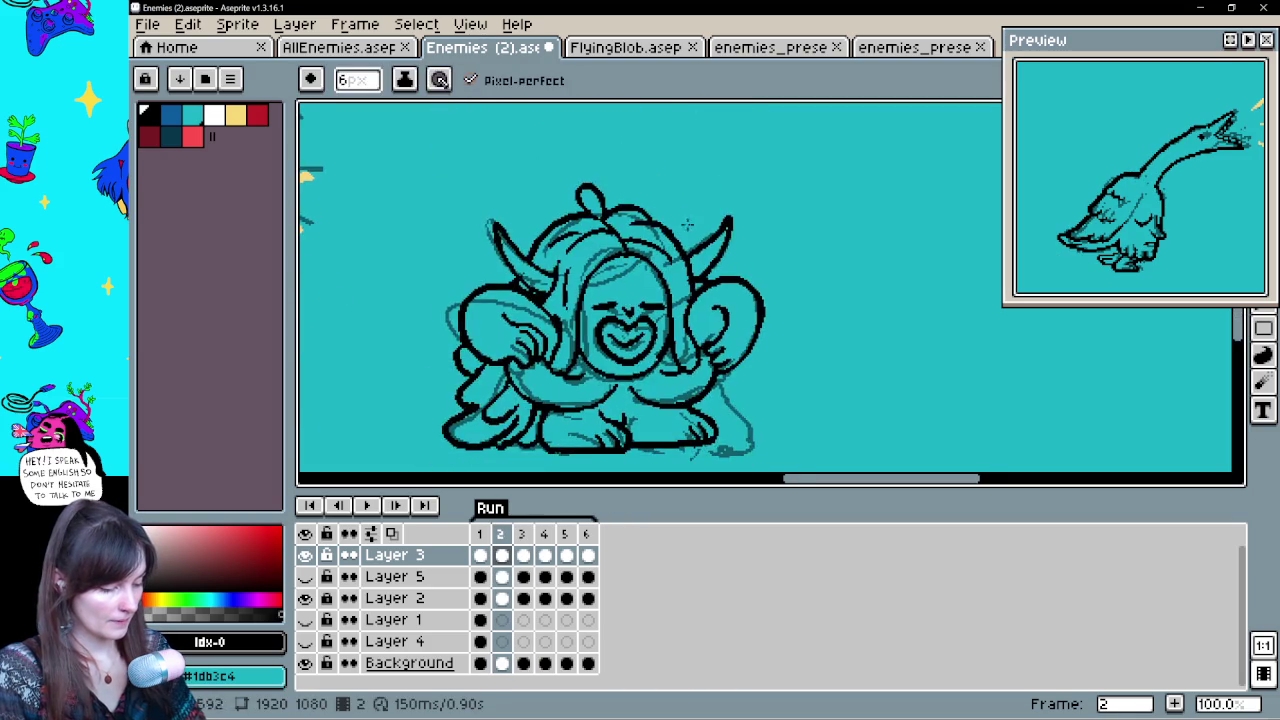
key(Right)
scroll(697, 381, up, 5)
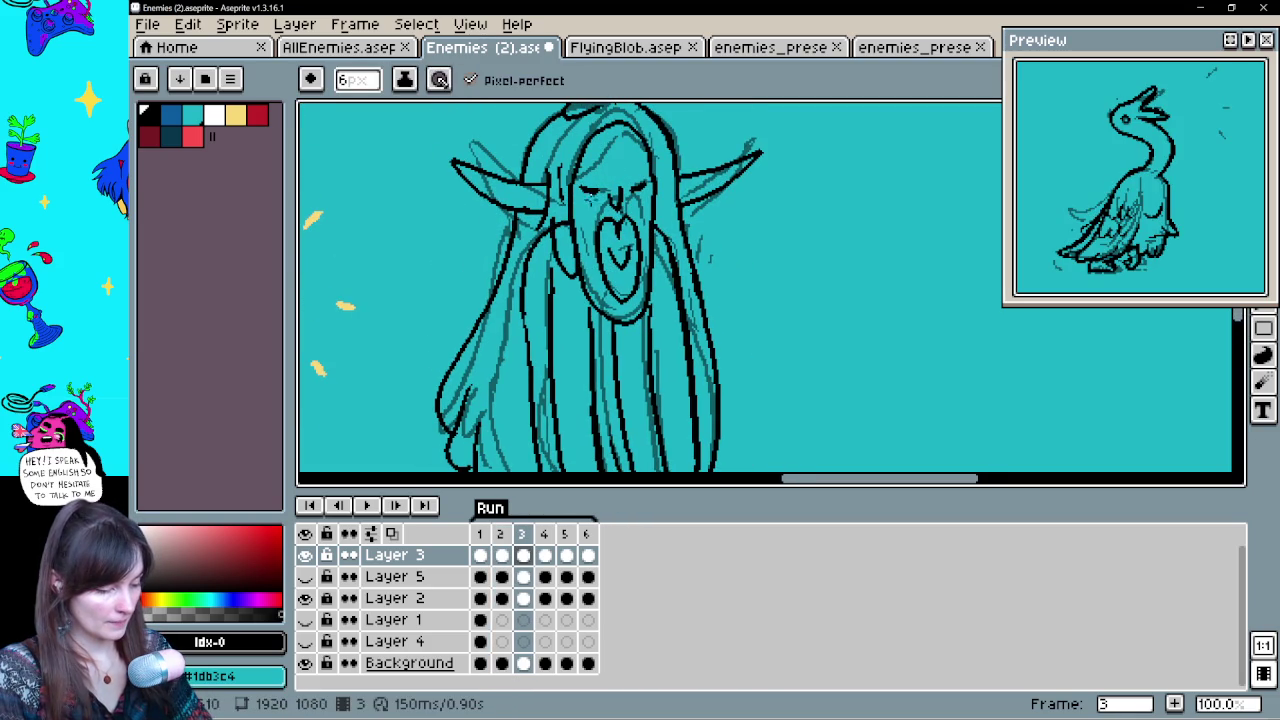
Erase stray pixels and touch up frame 3's lineart from the head down to the feet
key(e)
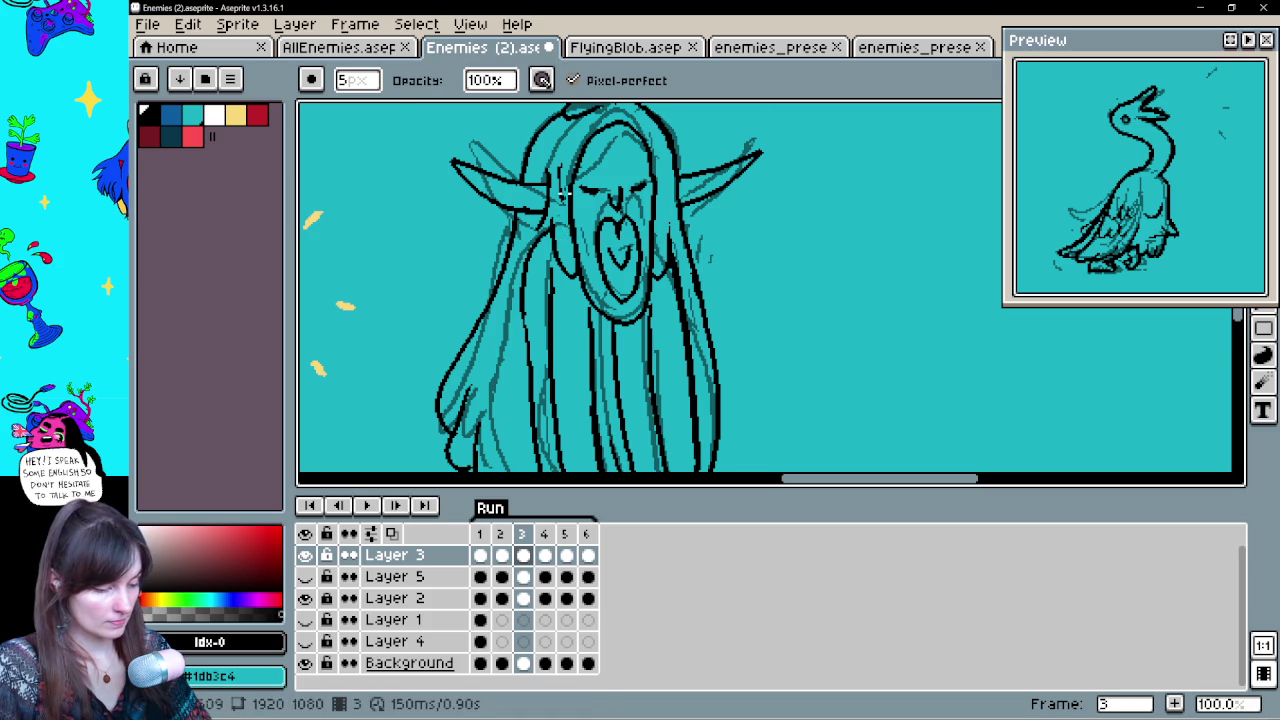
drag(709, 329, 681, 298)
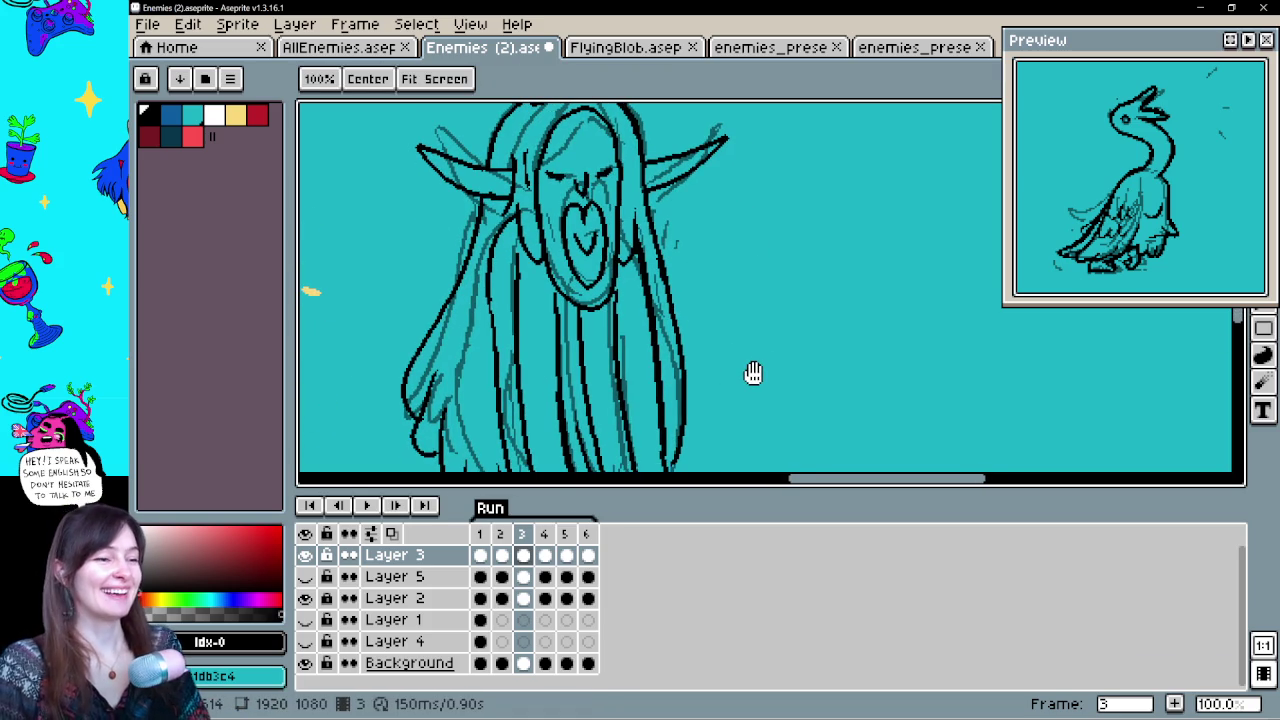
key(b)
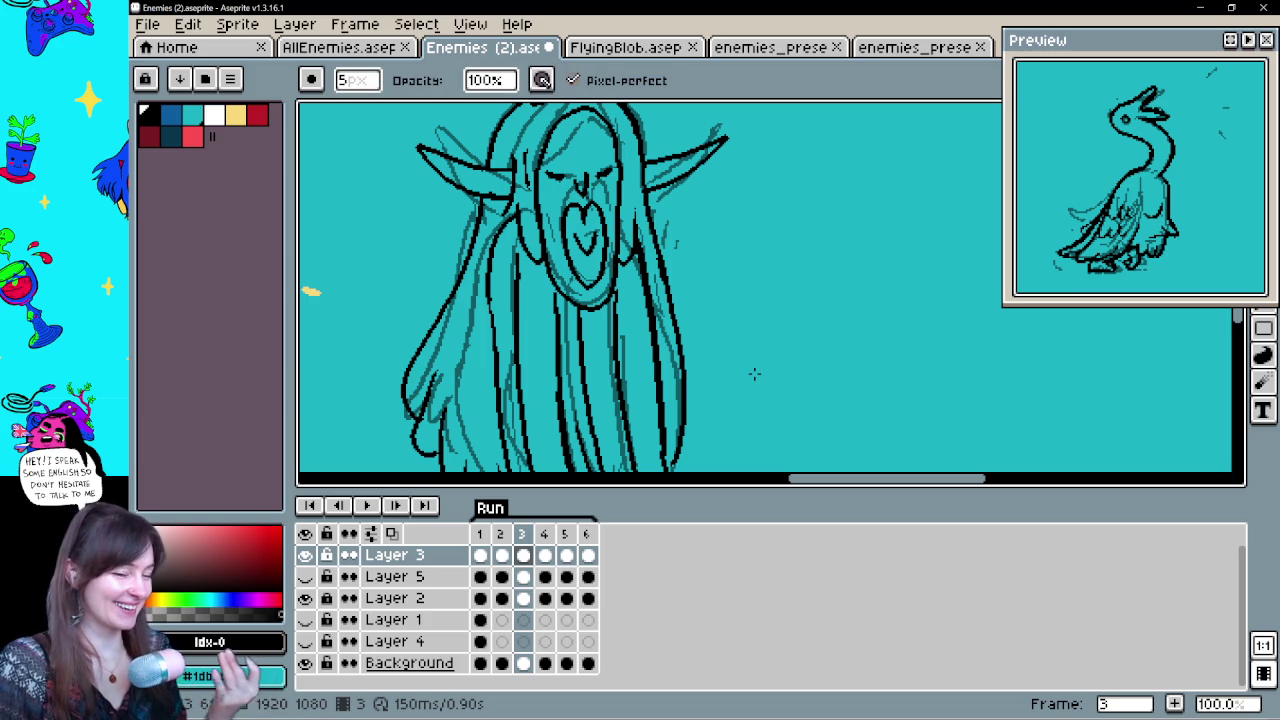
drag(754, 374, 732, 336)
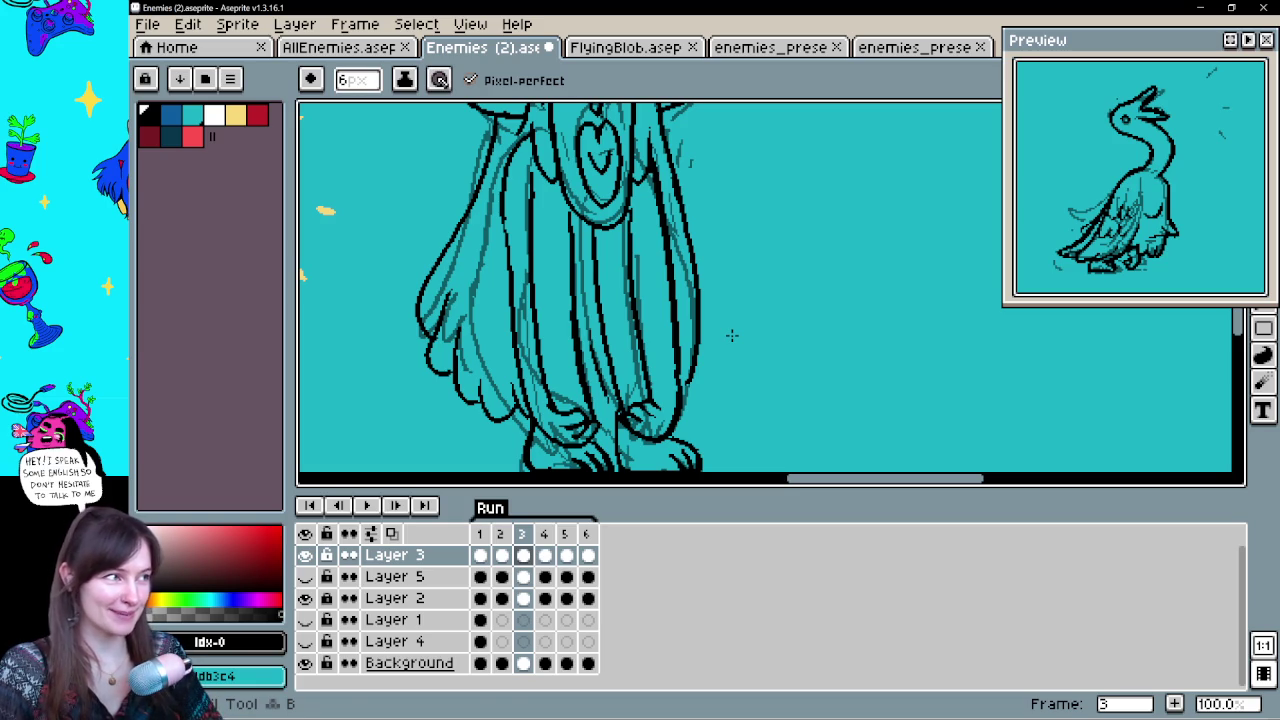
scroll(700, 300, down, 1)
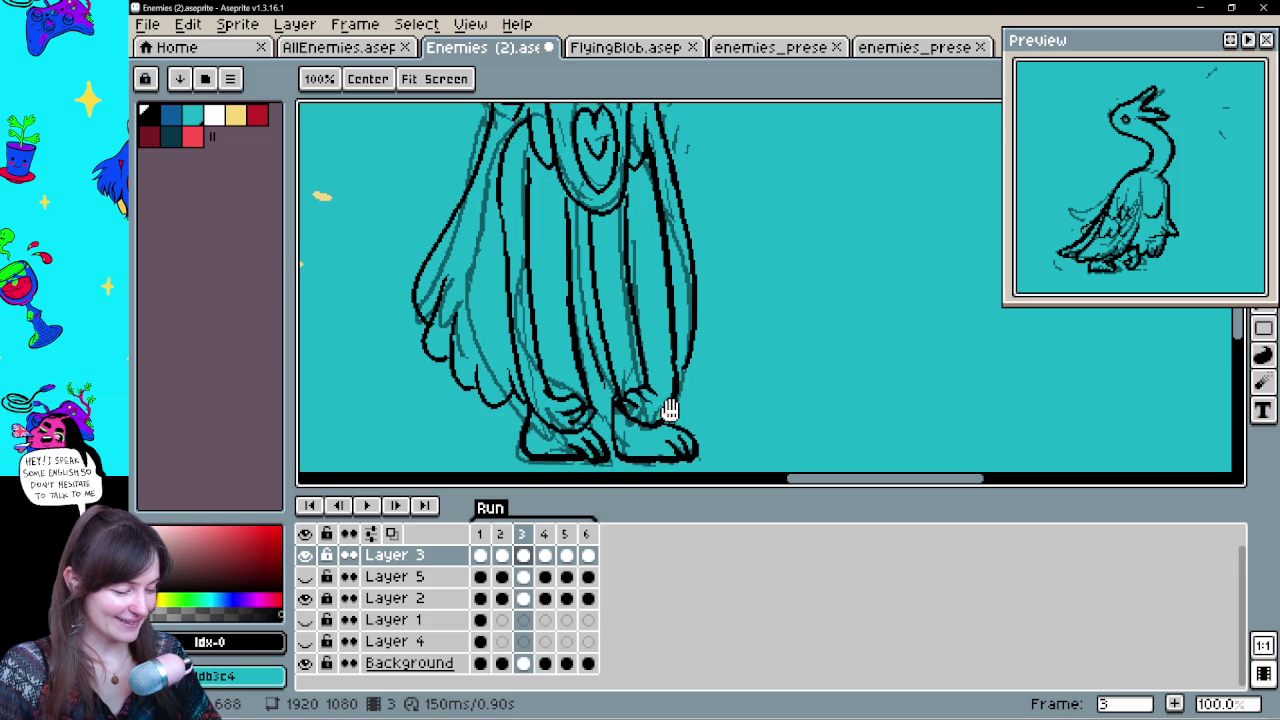
drag(683, 354, 679, 462)
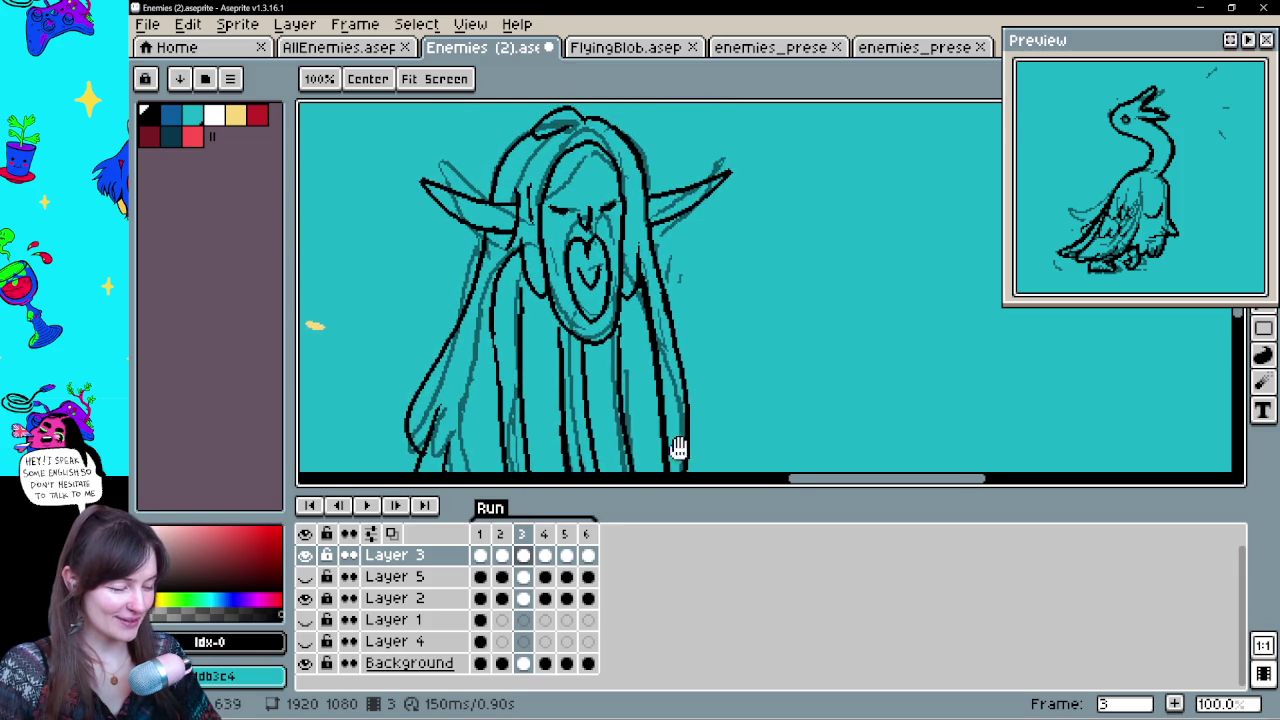
drag(680, 327, 680, 350)
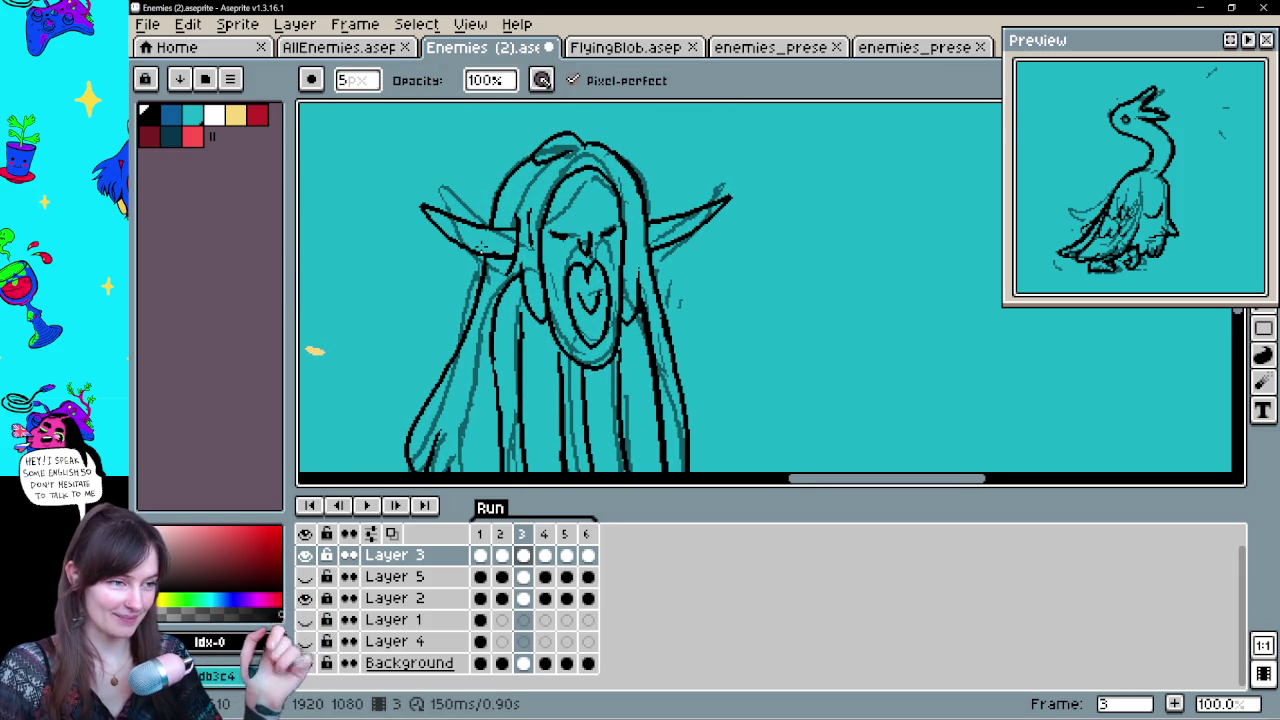
drag(689, 297, 689, 286)
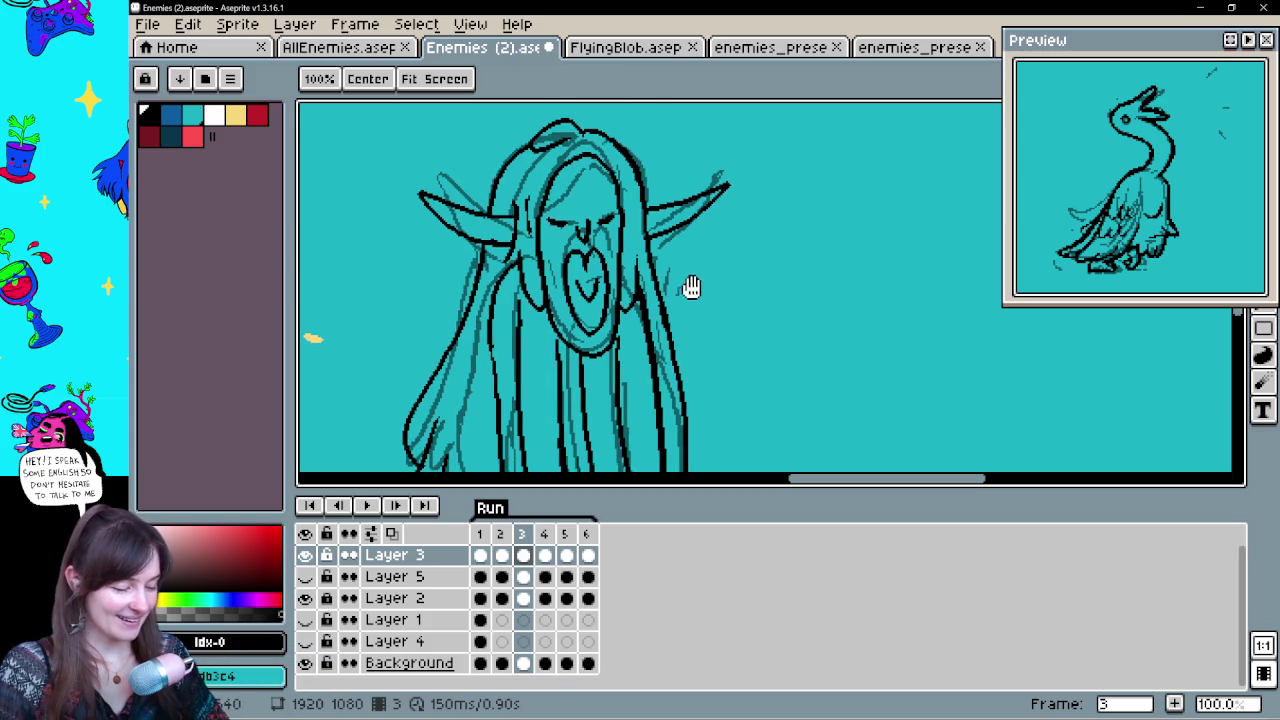
key(e)
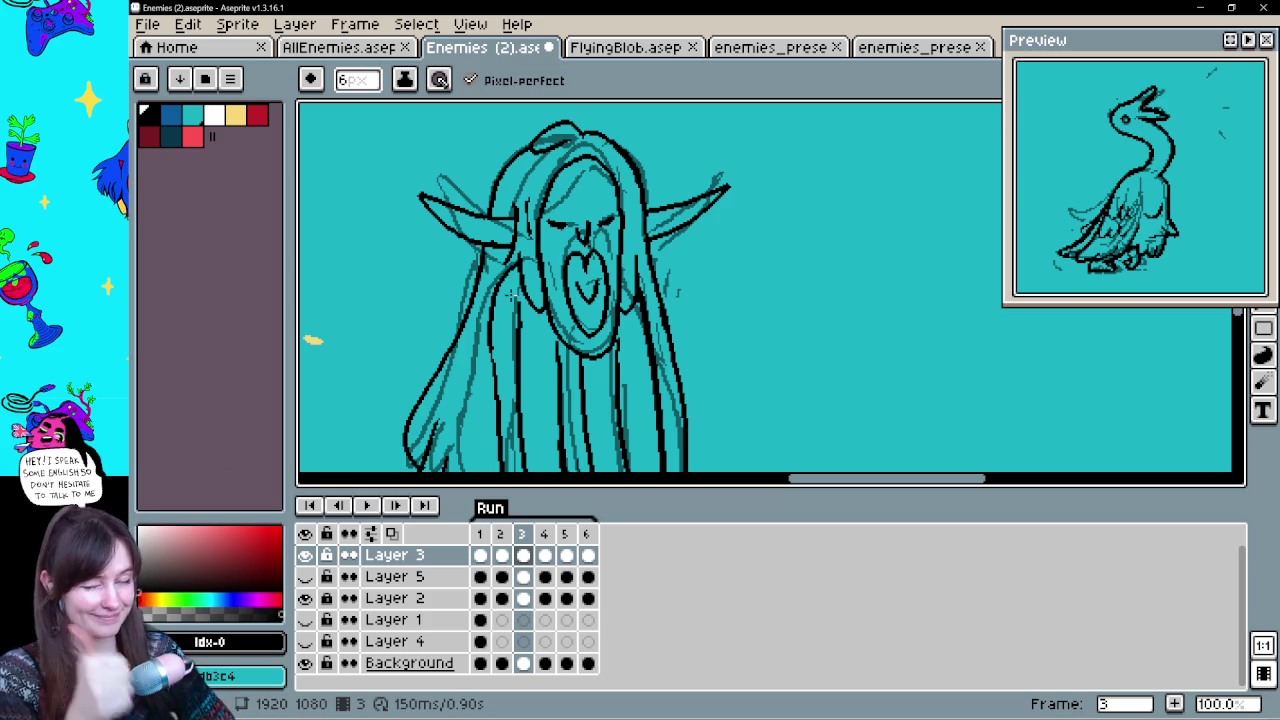
drag(731, 377, 739, 308)
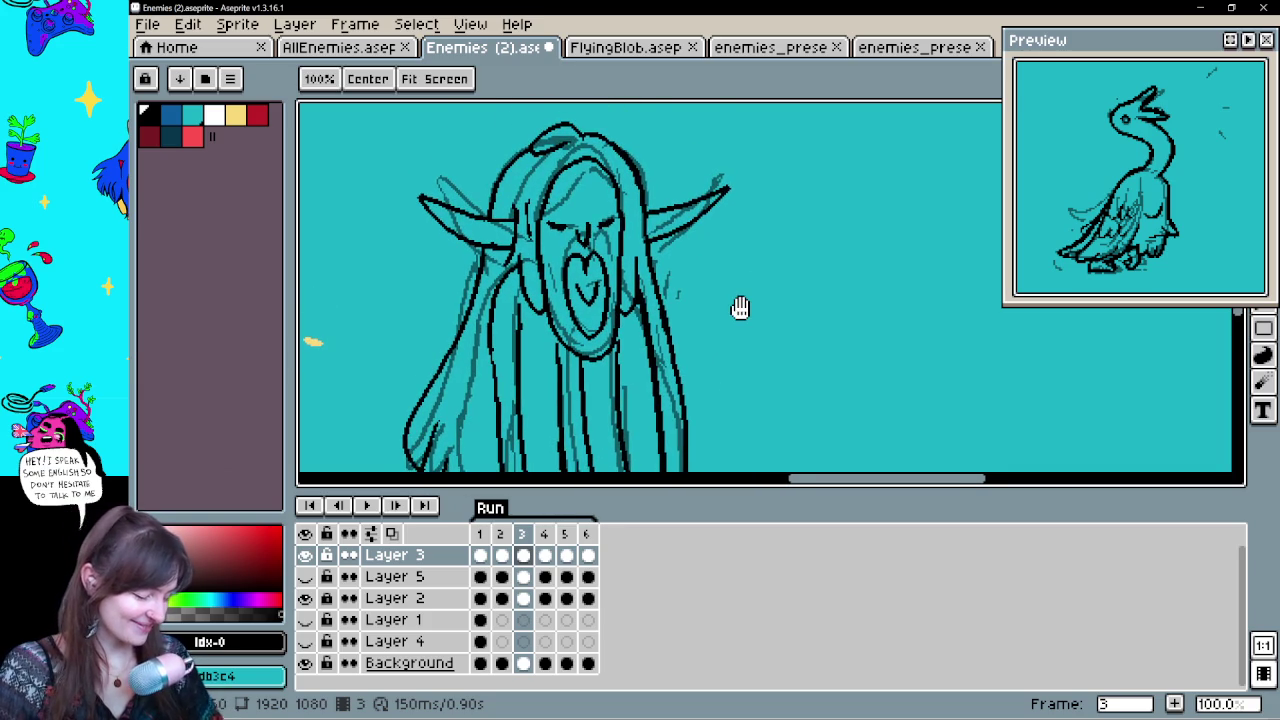
key(b)
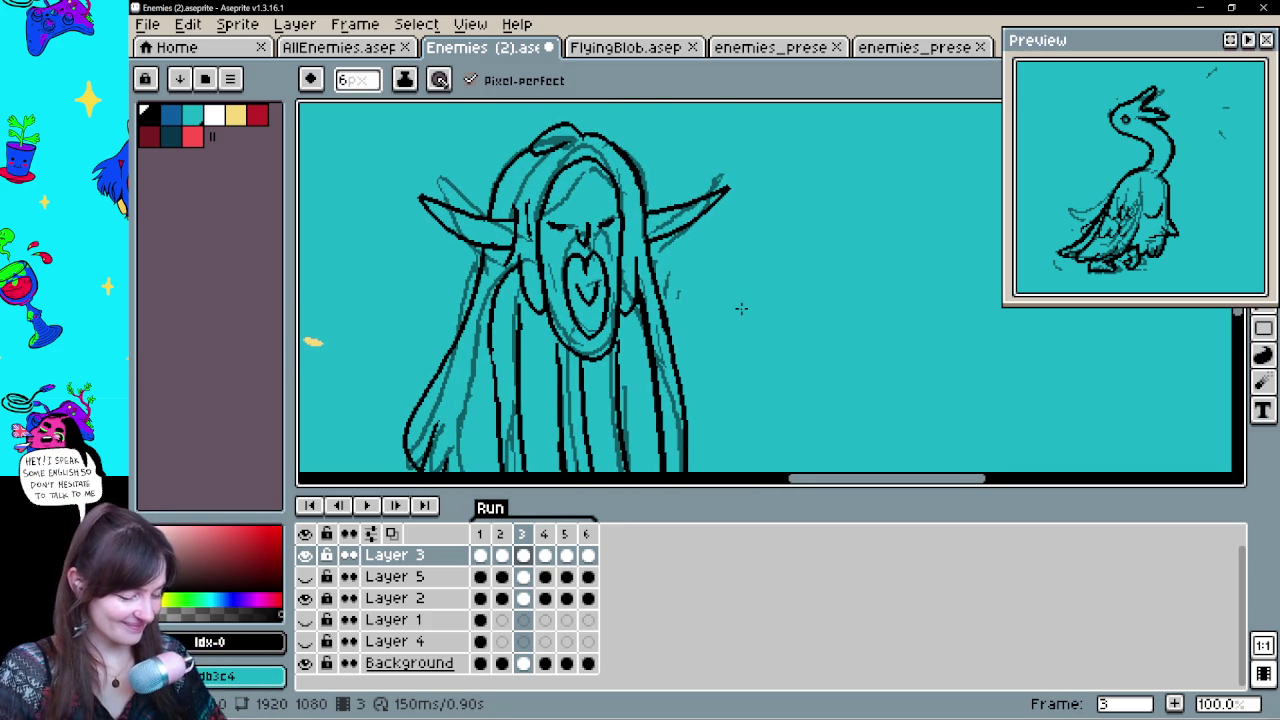
Advance to frame 4 of the Run animation
key(space)
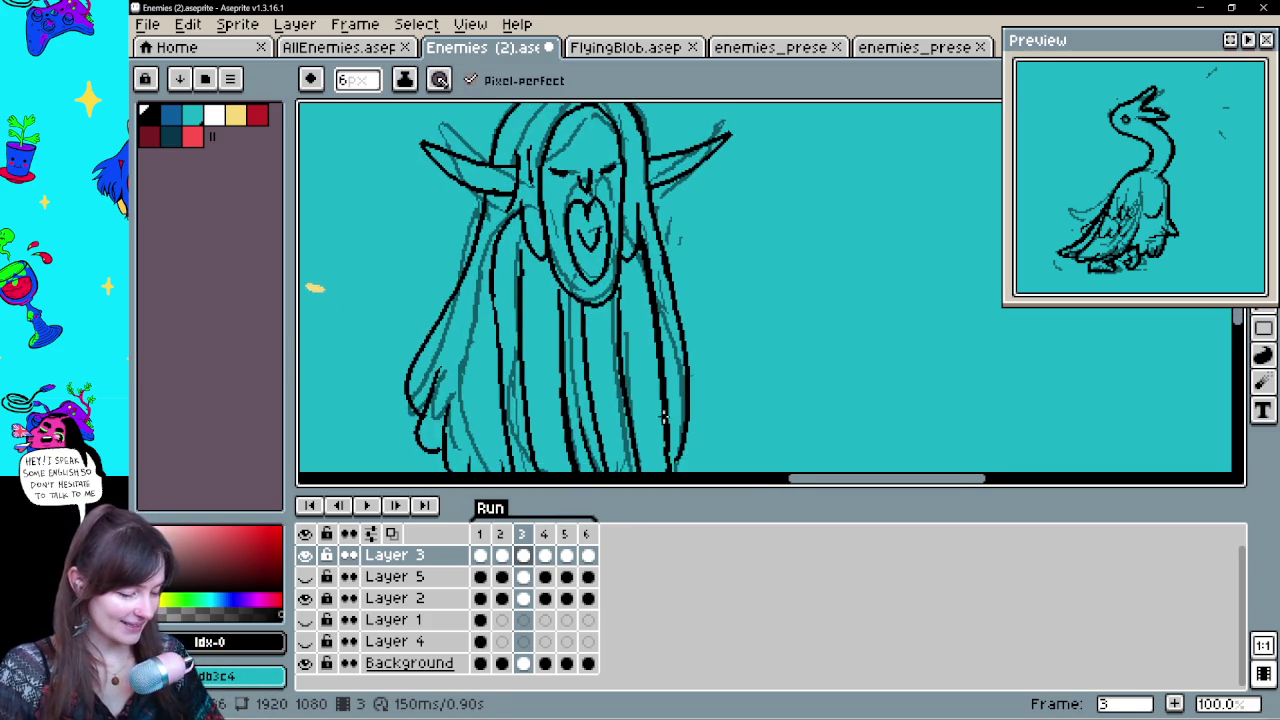
click(544, 555)
key(space)
Ink the arched arm outlines and the curve on the figure's right side of frame 4
drag(728, 416, 733, 458)
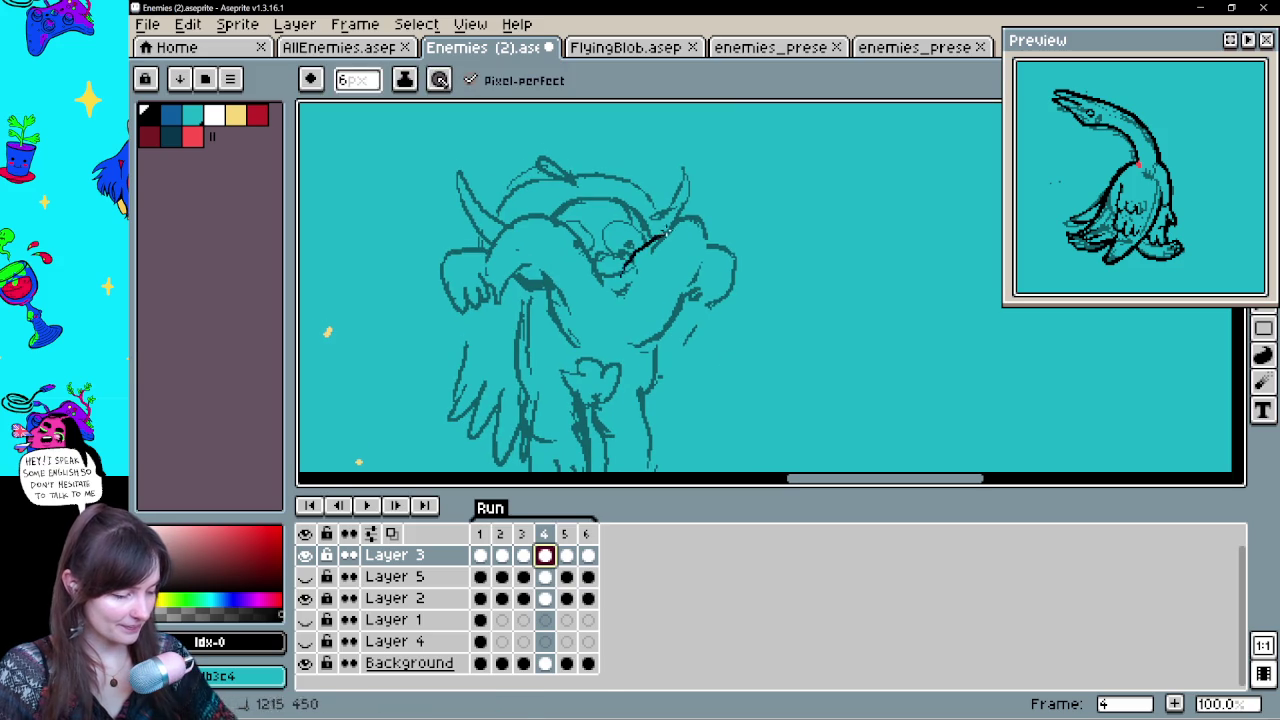
mouse_move(648, 230)
mouse_down()
mouse_move(620, 290)
mouse_move(674, 271)
mouse_move(706, 283)
mouse_up()
key(ctrl+z)
key(ctrl+z)
key(ctrl+z)
drag(620, 288, 707, 253)
mouse_move(600, 292)
mouse_down()
mouse_move(487, 268)
mouse_move(570, 332)
mouse_up()
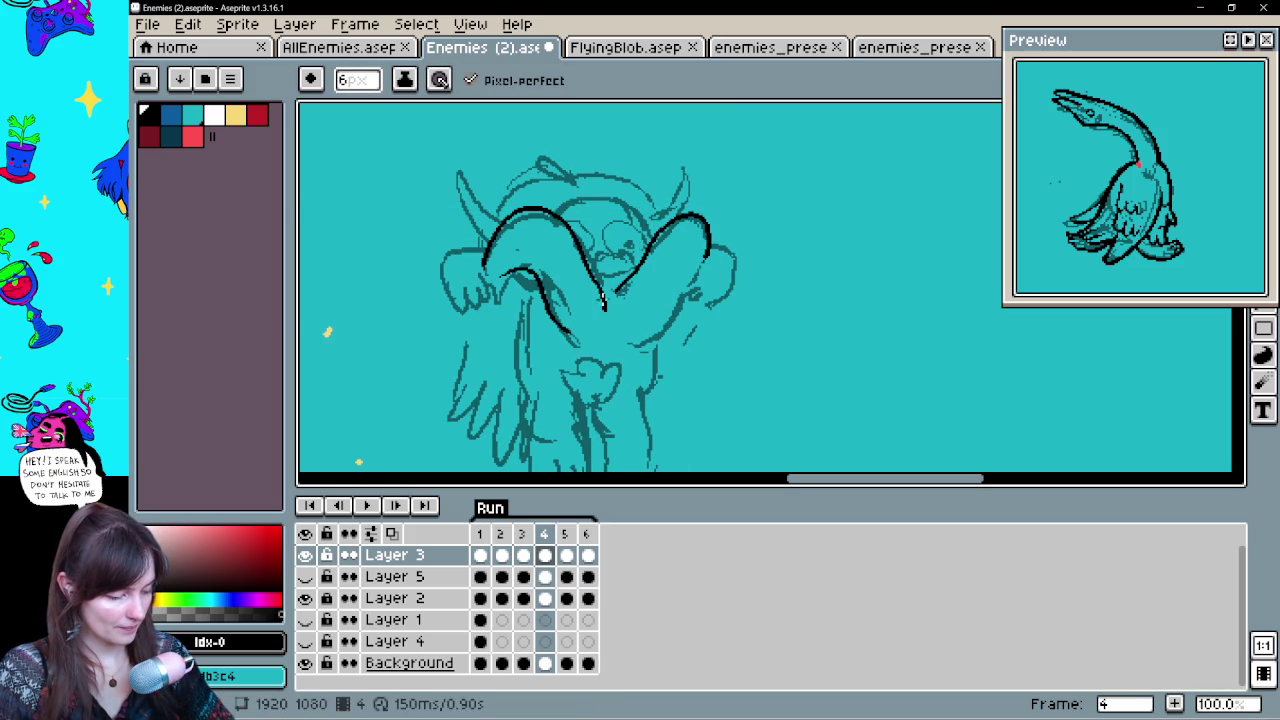
drag(650, 338, 692, 263)
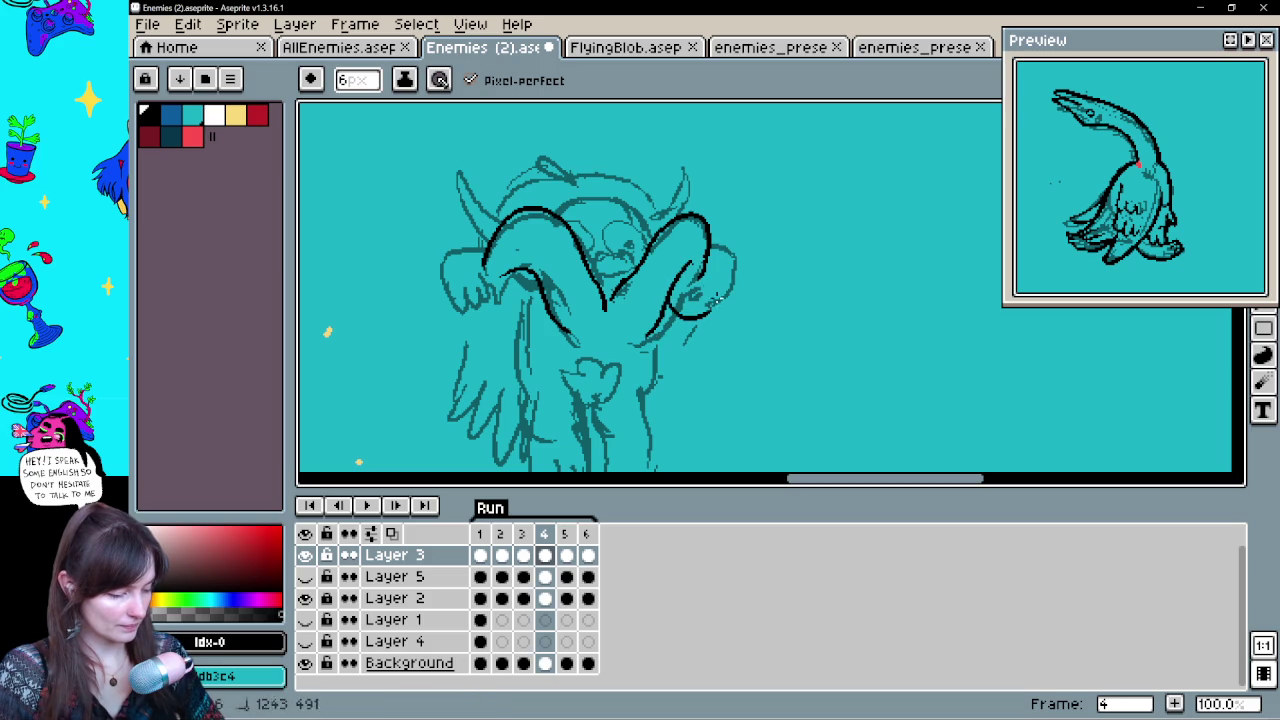
key(space)
mouse_move(728, 325)
mouse_down()
mouse_move(774, 340)
mouse_move(737, 283)
mouse_up()
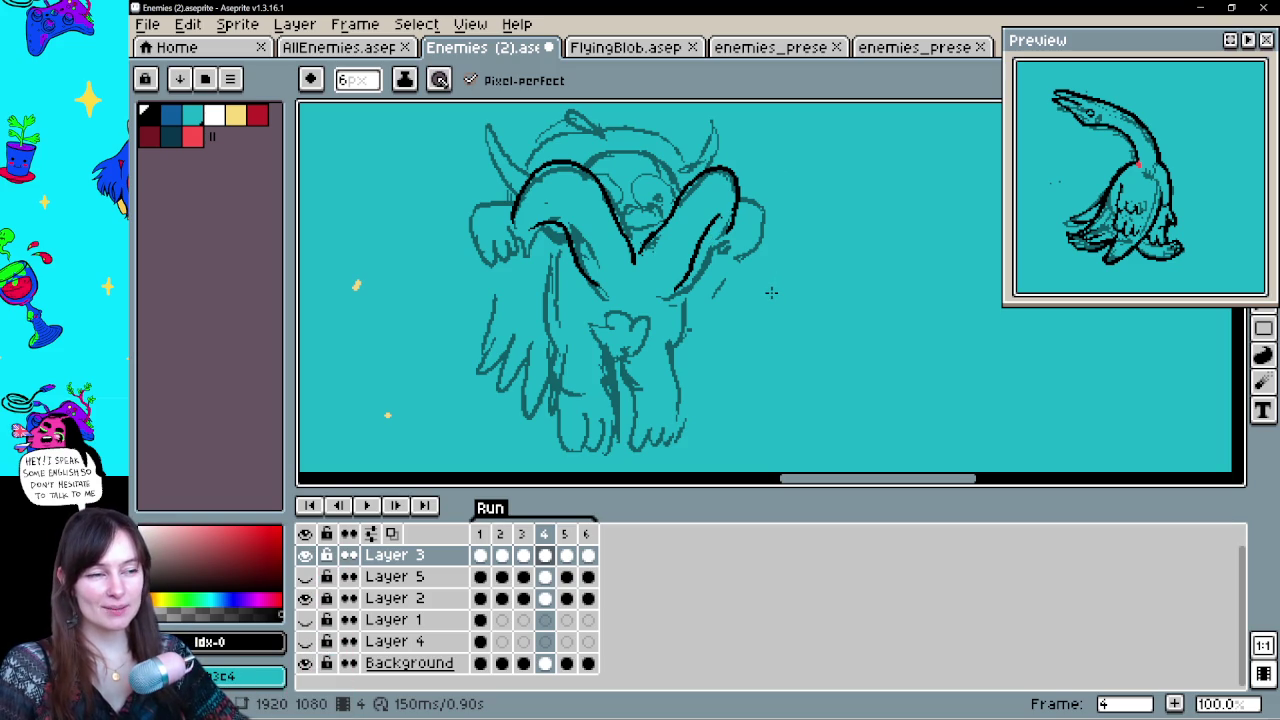
Ink the curve down the creature's left side and the right hand loop
drag(664, 304, 640, 346)
drag(485, 233, 482, 300)
key(ctrl+z)
mouse_move(495, 230)
mouse_down()
mouse_move(482, 298)
mouse_move(482, 252)
mouse_up()
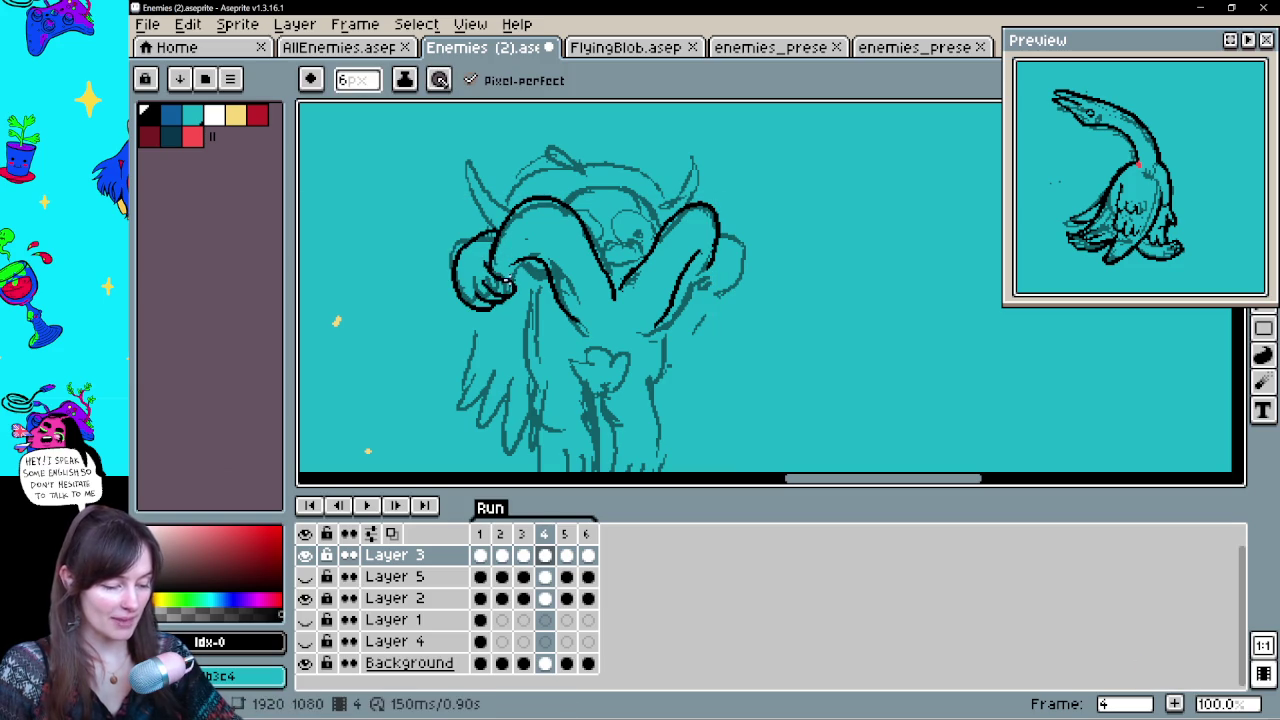
key(e)
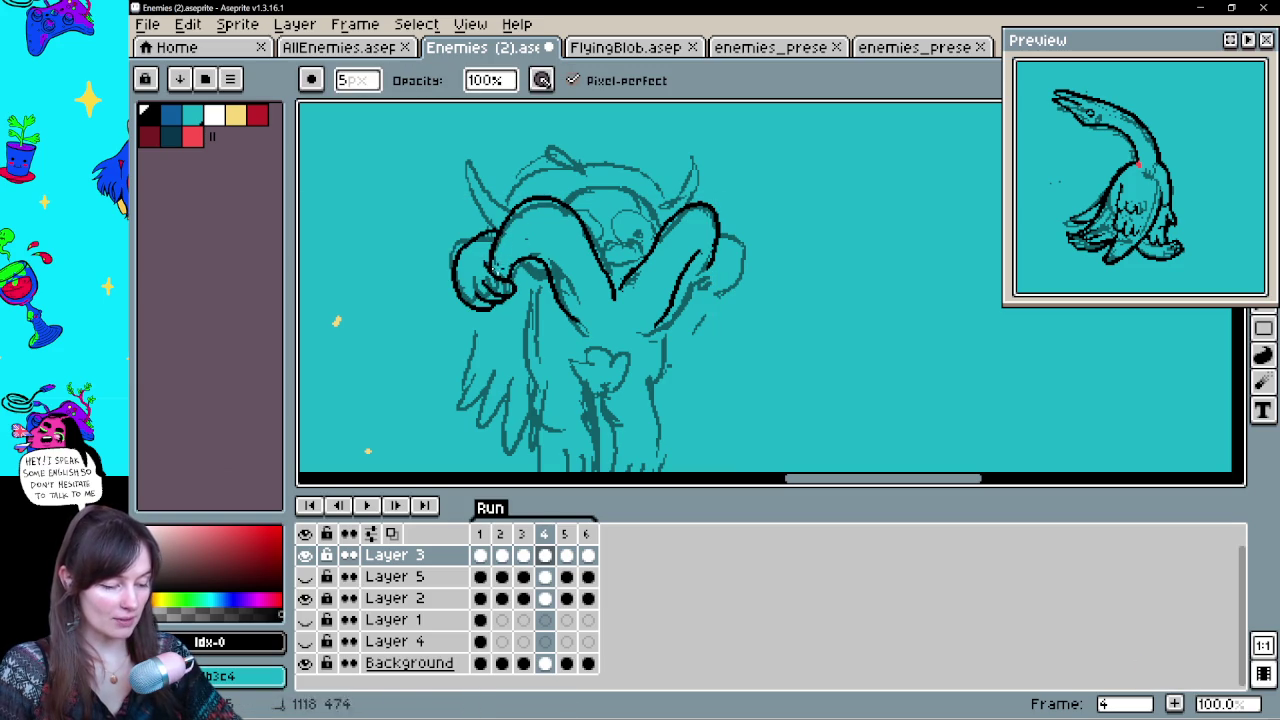
key(b)
drag(708, 262, 734, 256)
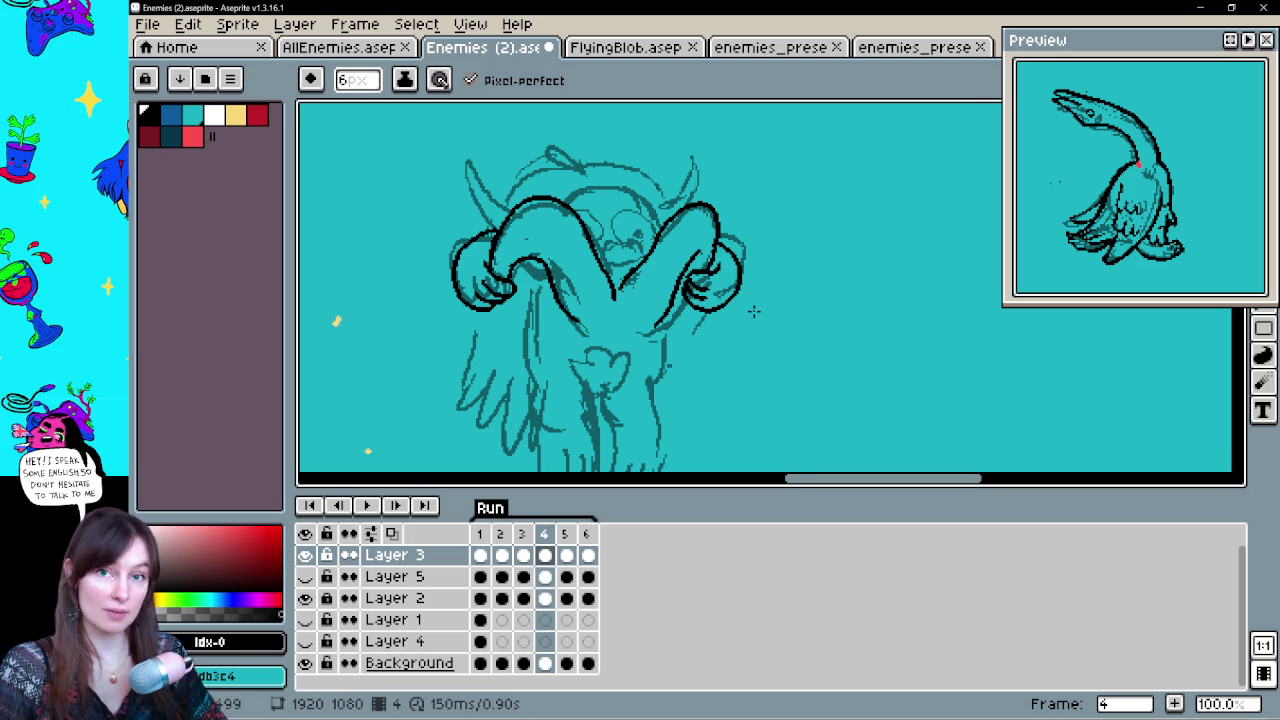
drag(747, 317, 742, 264)
Ink the hand loop on the left arm, the vertical body line and the left leg
mouse_move(605, 290)
mouse_down()
mouse_move(597, 332)
mouse_move(626, 322)
mouse_up()
key(ctrl+z)
mouse_move(663, 262)
mouse_down()
mouse_move(657, 352)
mouse_move(671, 318)
mouse_up()
key(ctrl+y)
mouse_move(506, 330)
mouse_down()
mouse_move(530, 435)
mouse_move(562, 394)
mouse_up()
key(ctrl+z)
Draw the left leg's toes, the line below the heart, and the right leg with its toes
drag(545, 440, 563, 393)
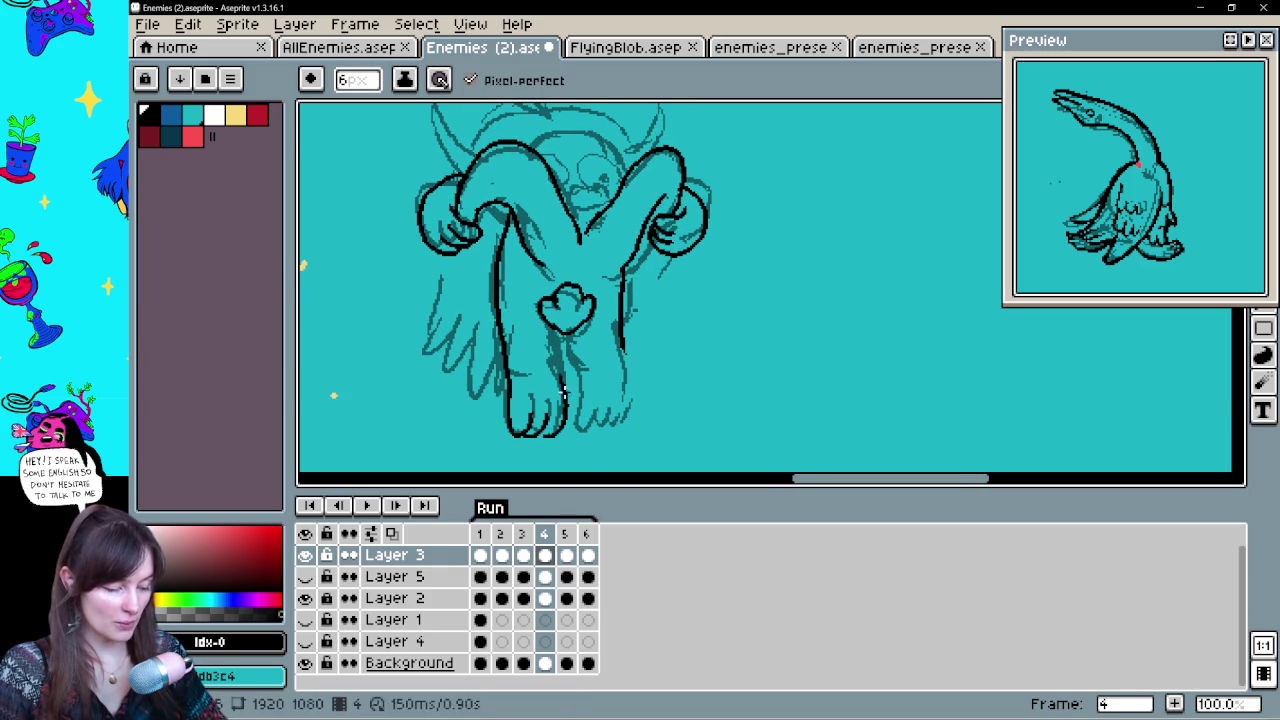
drag(565, 330, 584, 400)
key(v)
key(b)
mouse_move(567, 342)
mouse_down()
mouse_move(586, 410)
mouse_move(576, 437)
mouse_move(604, 410)
mouse_up()
mouse_move(596, 438)
mouse_down()
mouse_move(632, 400)
mouse_move(620, 336)
mouse_up()
Draw the arc across the top of the head, redrawing it once for a cleaner curve
mouse_move(680, 243)
mouse_down()
mouse_move(688, 371)
mouse_move(614, 363)
mouse_up()
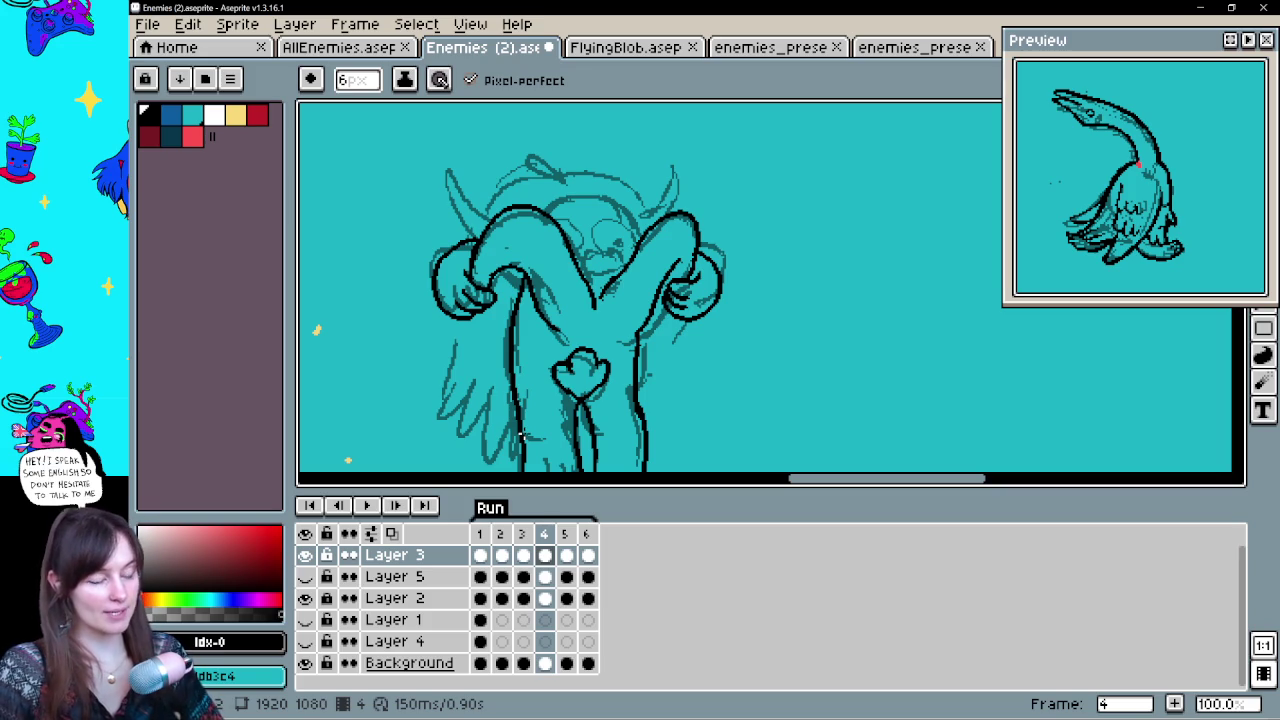
key(ctrl+z)
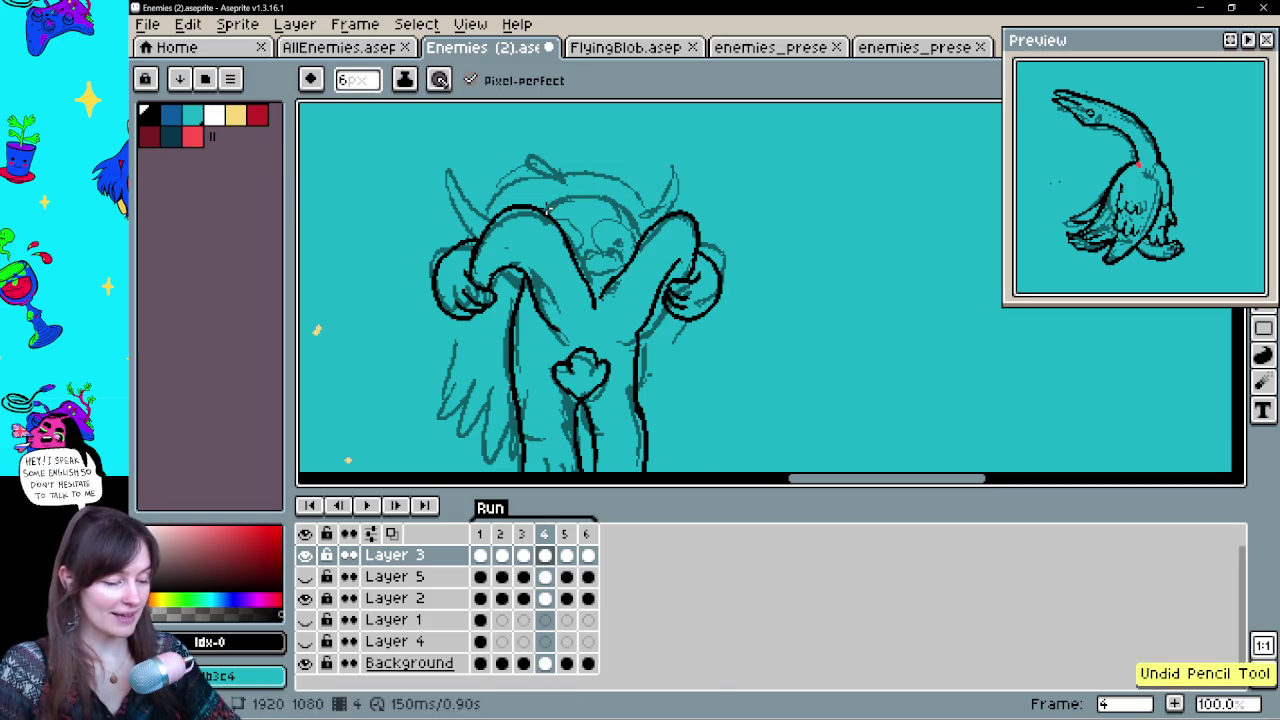
drag(545, 214, 640, 234)
key(ctrl+z)
drag(545, 214, 636, 232)
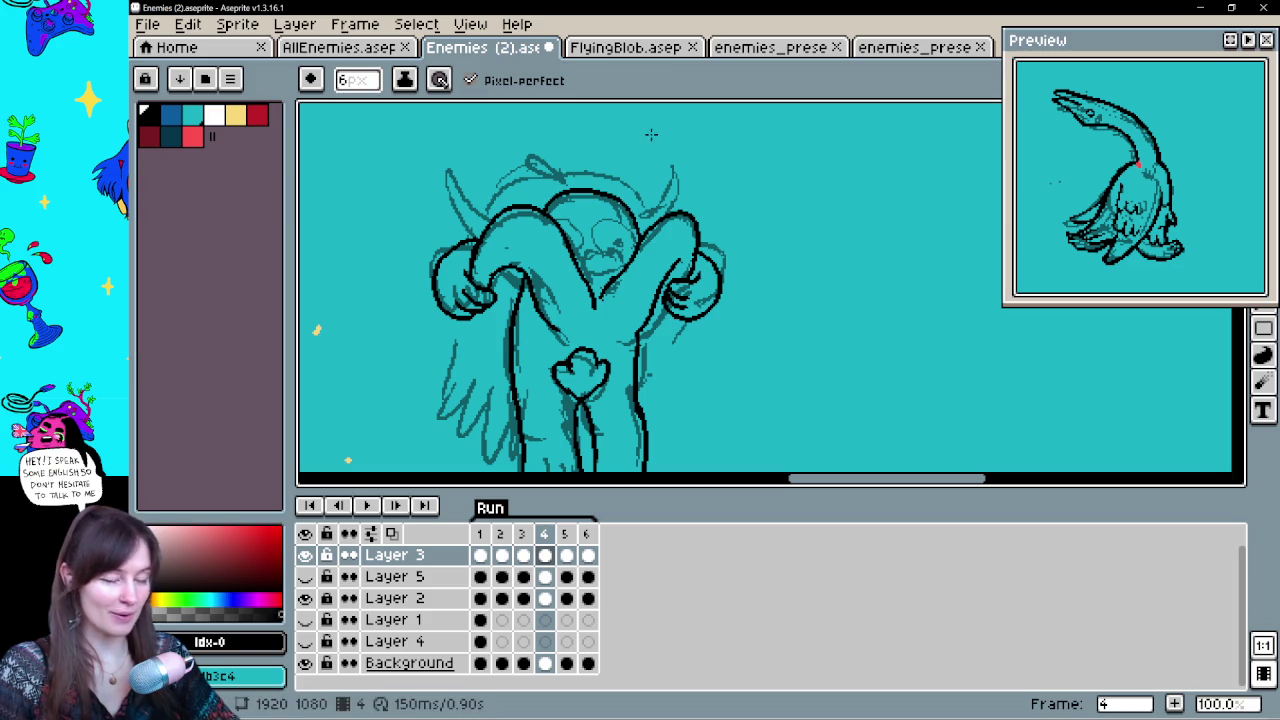
drag(680, 130, 592, 246)
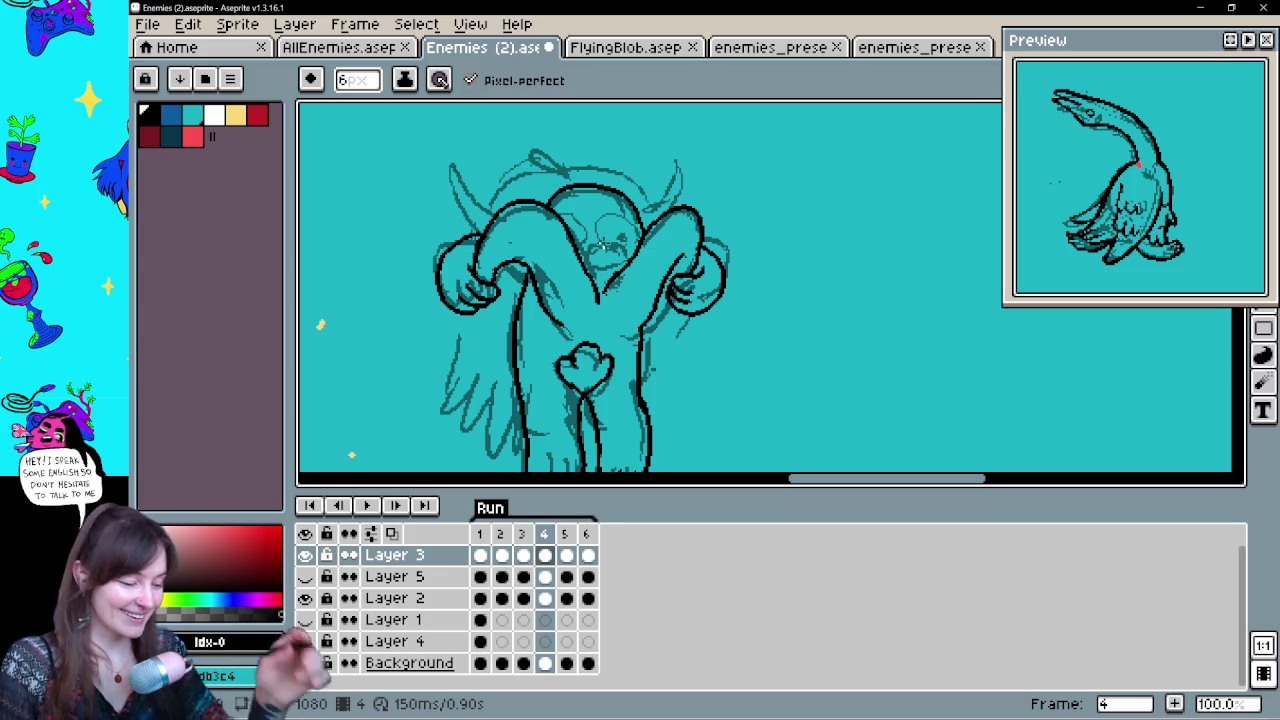
key(ctrl)
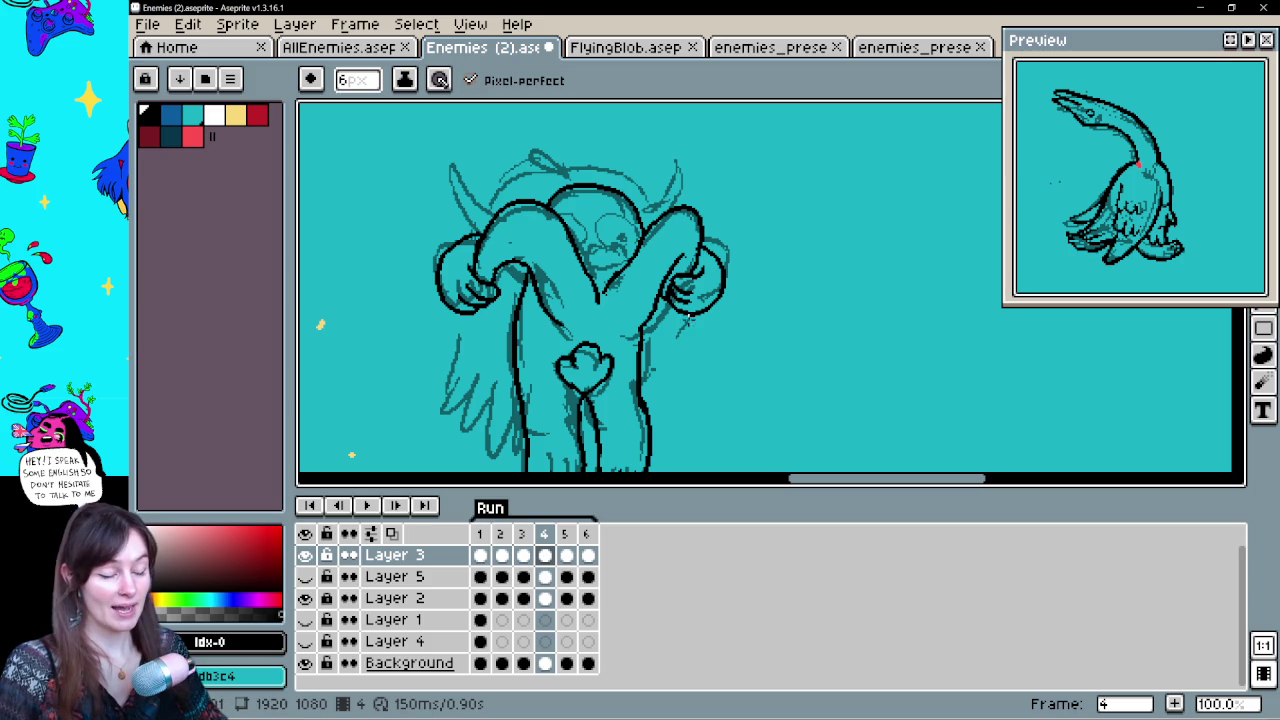
drag(688, 318, 692, 313)
Outline the left wing and the right leg in black
drag(472, 300, 446, 412)
key(ctrl+z)
mouse_move(472, 300)
mouse_down()
mouse_move(446, 394)
mouse_move(456, 434)
mouse_up()
drag(594, 381, 630, 331)
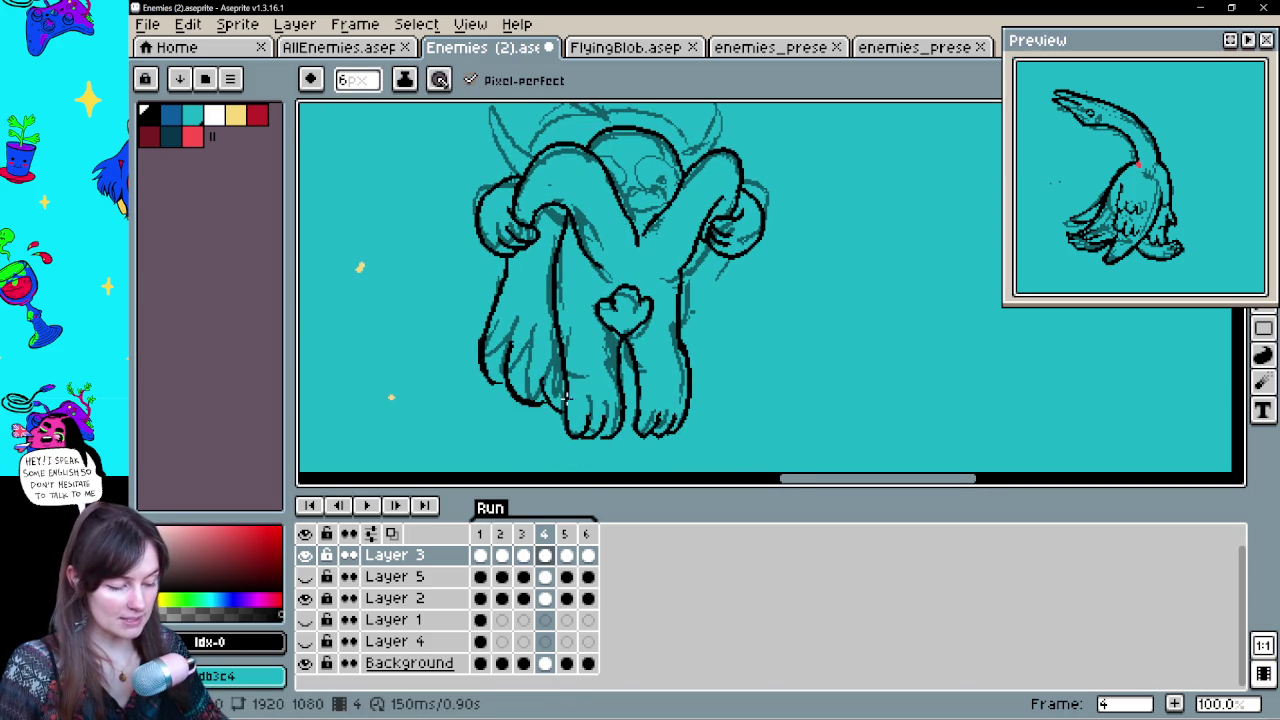
mouse_move(727, 274)
mouse_down()
mouse_move(680, 420)
mouse_move(714, 326)
mouse_up()
Trace the top of the head and the left horn, then ink lines around the eye
mouse_move(594, 187)
mouse_down()
mouse_move(560, 178)
mouse_move(560, 164)
mouse_move(603, 190)
mouse_move(522, 226)
mouse_move(684, 204)
mouse_move(714, 182)
mouse_move(700, 232)
mouse_up()
key(ctrl+z)
key(v)
key(ctrl+z)
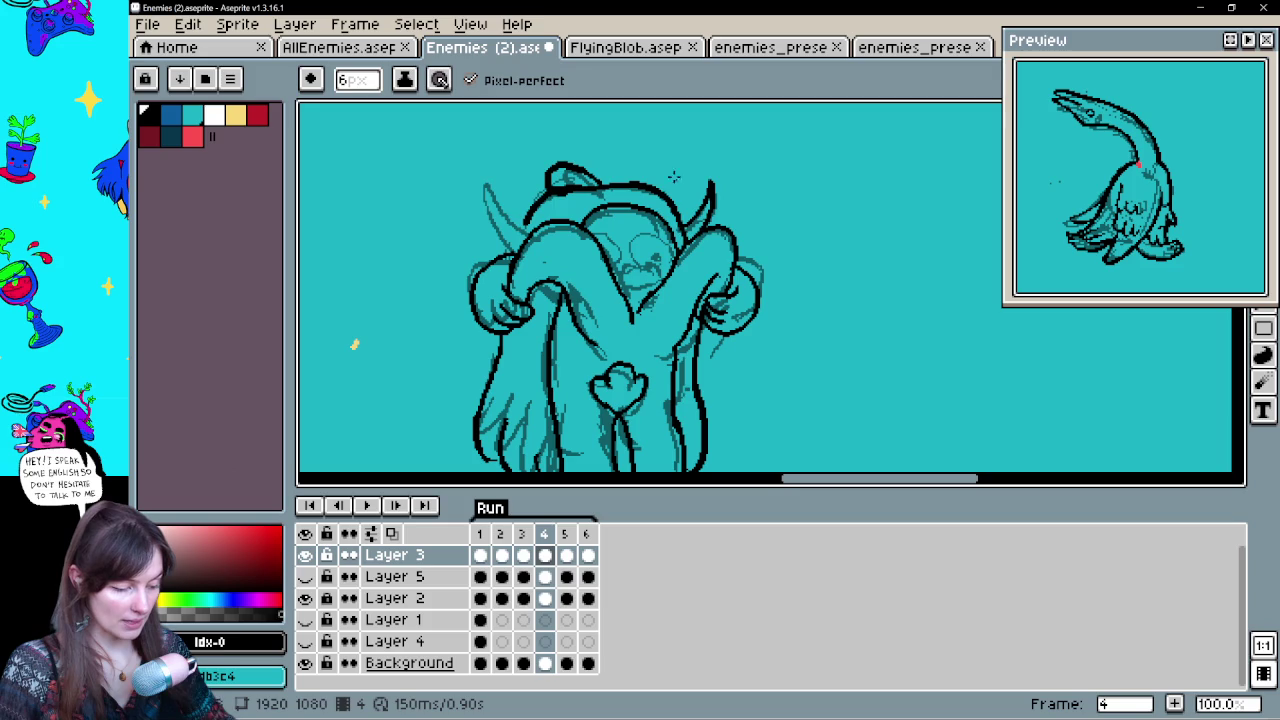
mouse_move(538, 238)
mouse_down()
mouse_move(483, 182)
mouse_move(518, 250)
mouse_up()
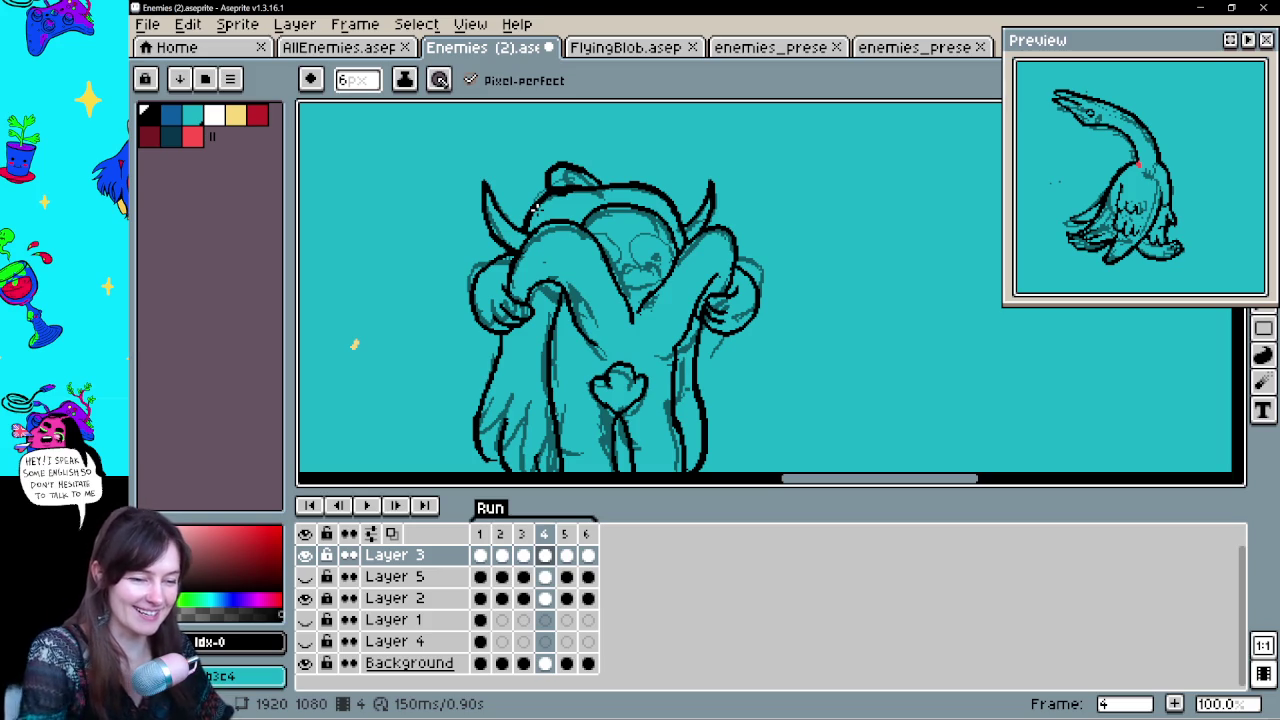
mouse_move(771, 310)
mouse_down()
mouse_move(764, 270)
mouse_move(749, 297)
mouse_move(698, 327)
mouse_up()
mouse_move(602, 272)
mouse_down()
mouse_move(648, 266)
mouse_move(605, 292)
mouse_up()
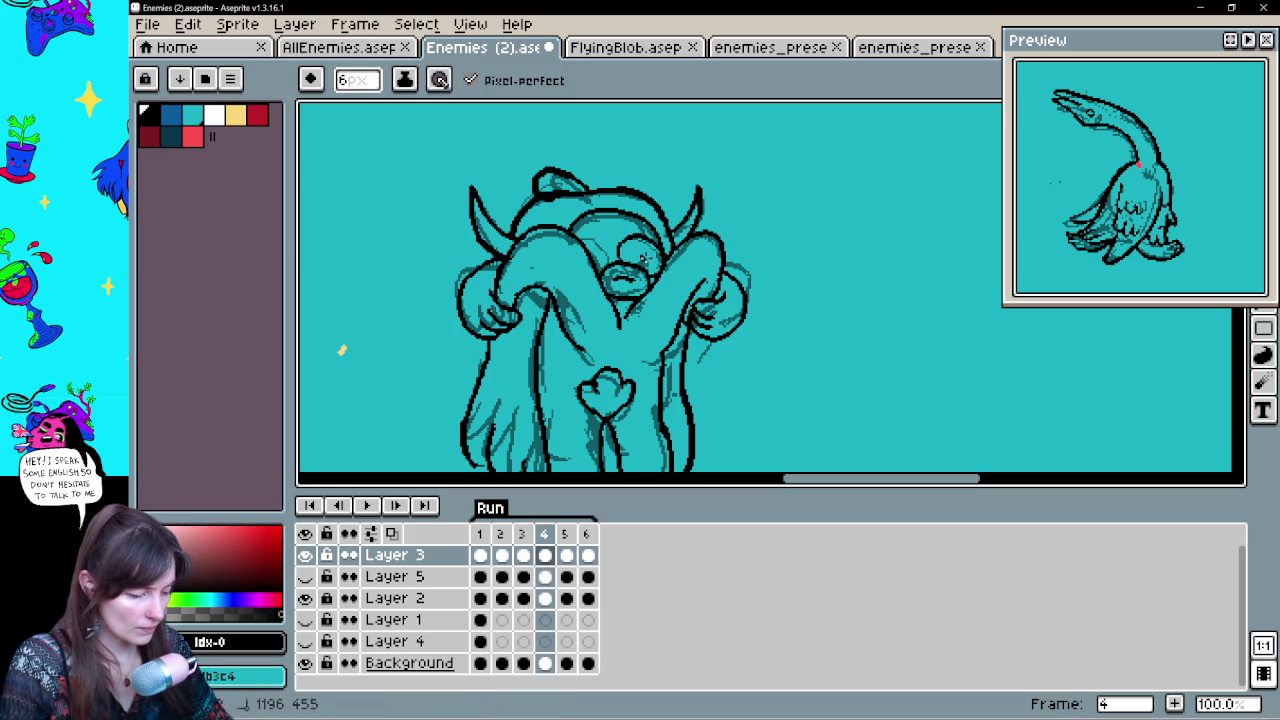
Redraw the stroke beside the creature's eye
key(ctrl+z)
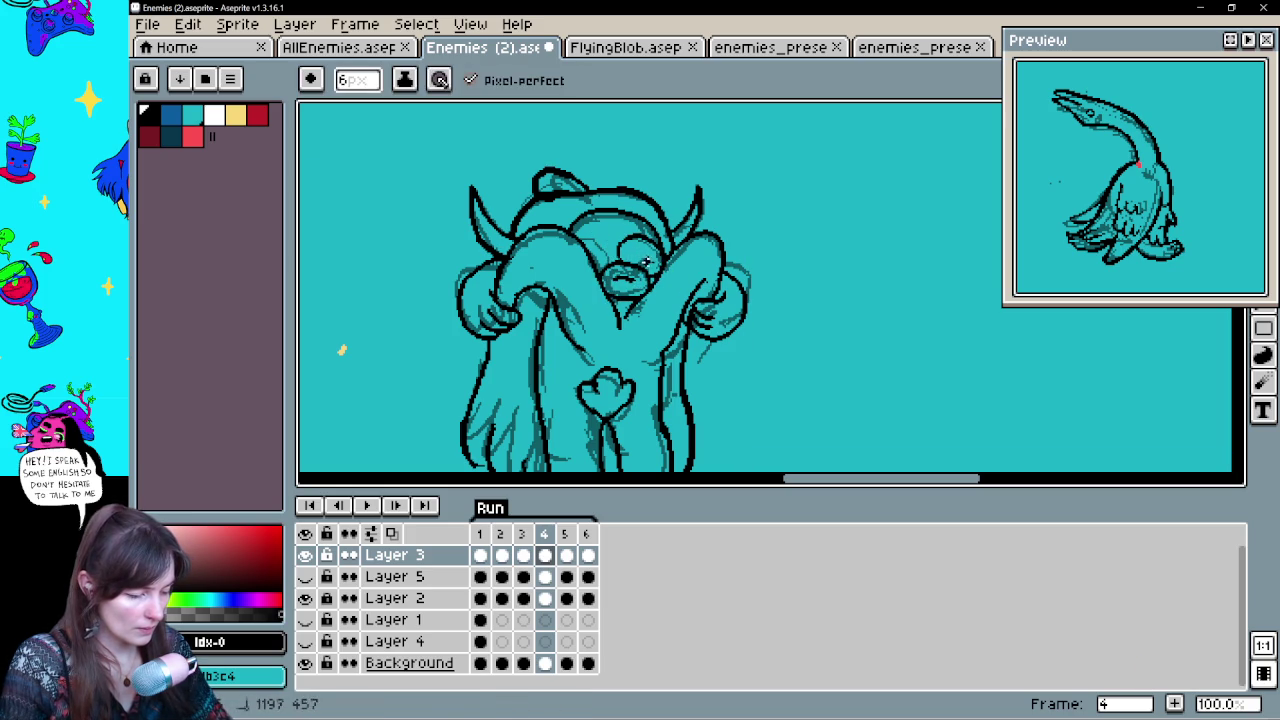
drag(612, 240, 595, 265)
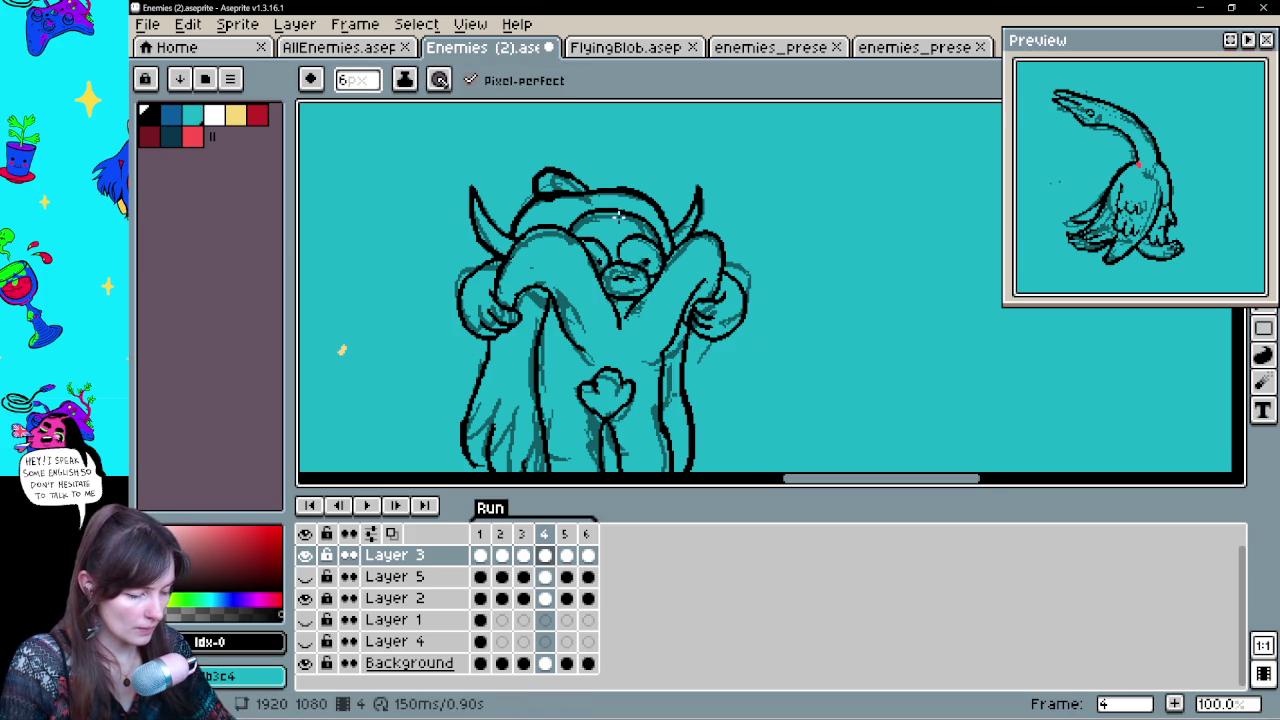
mouse_move(780, 330)
mouse_down()
mouse_move(791, 206)
mouse_move(771, 277)
mouse_up()
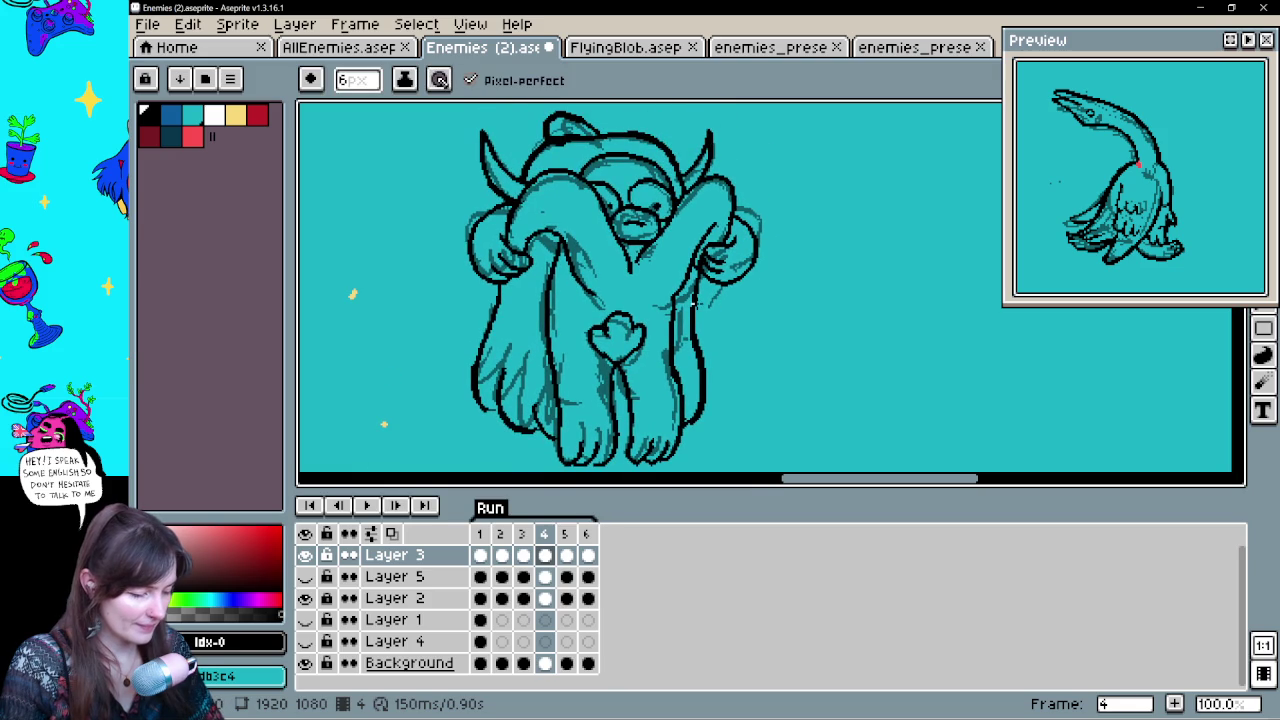
key(e)
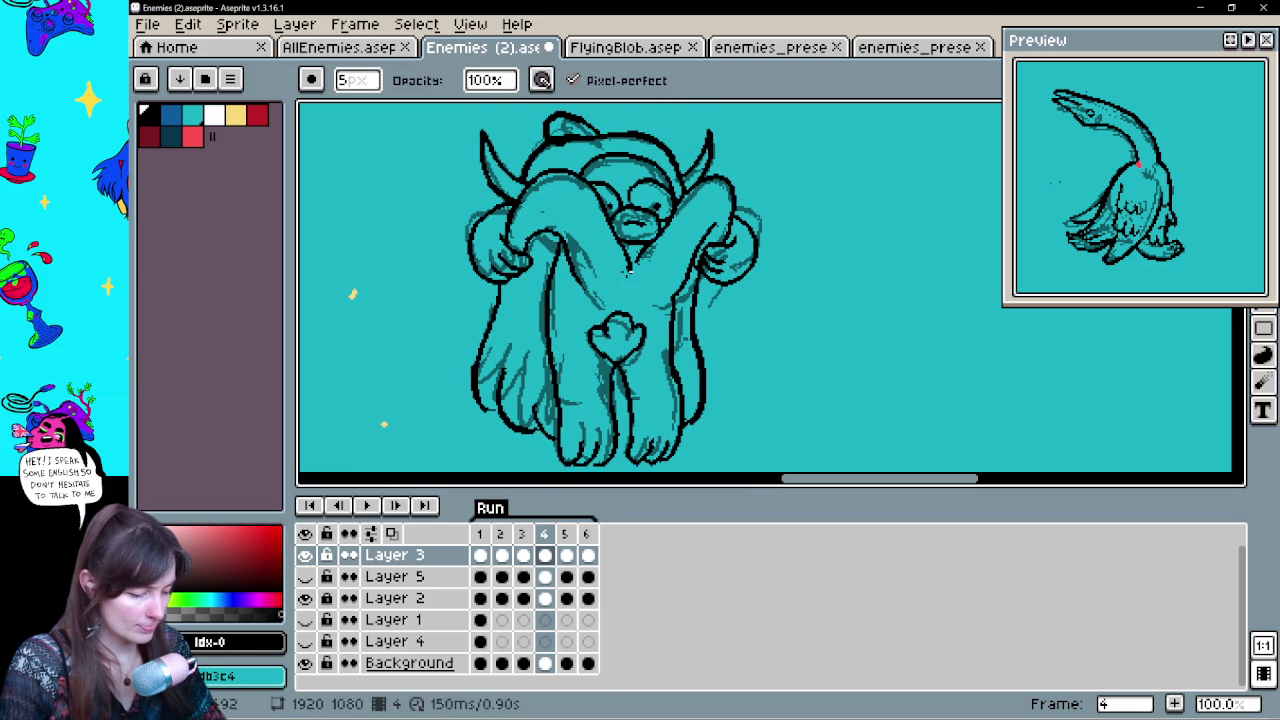
key(b)
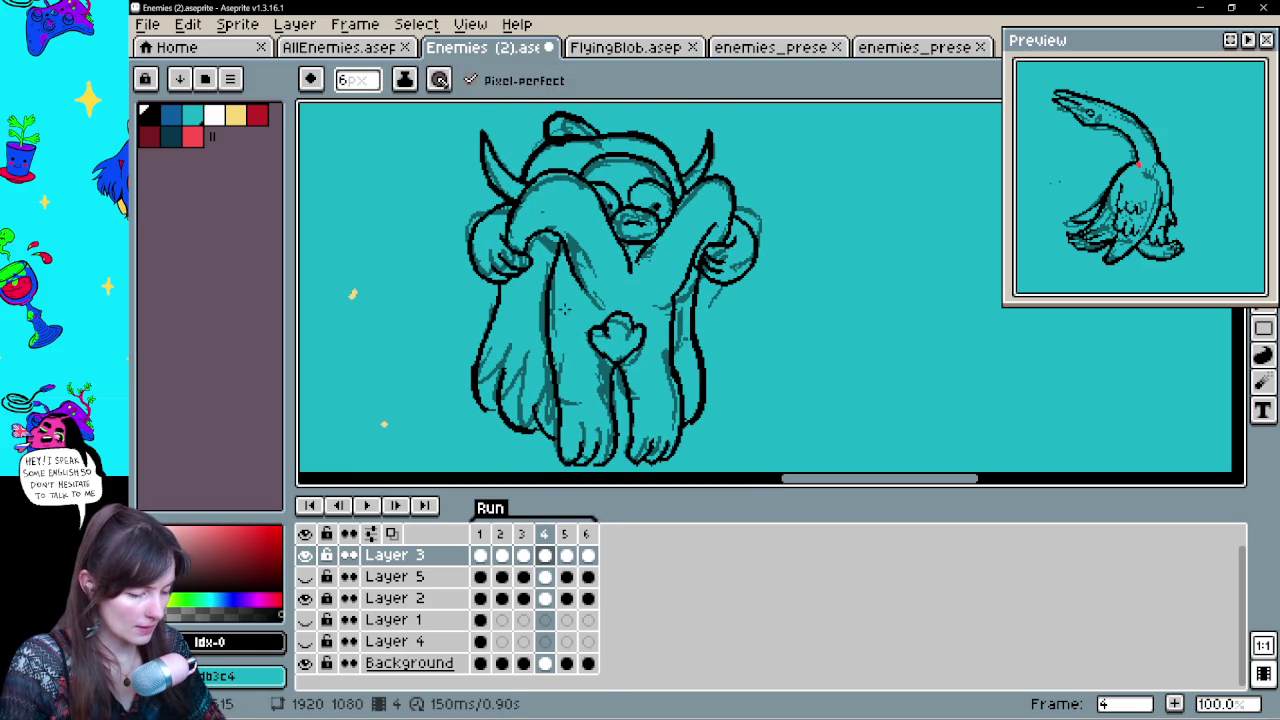
drag(743, 357, 749, 394)
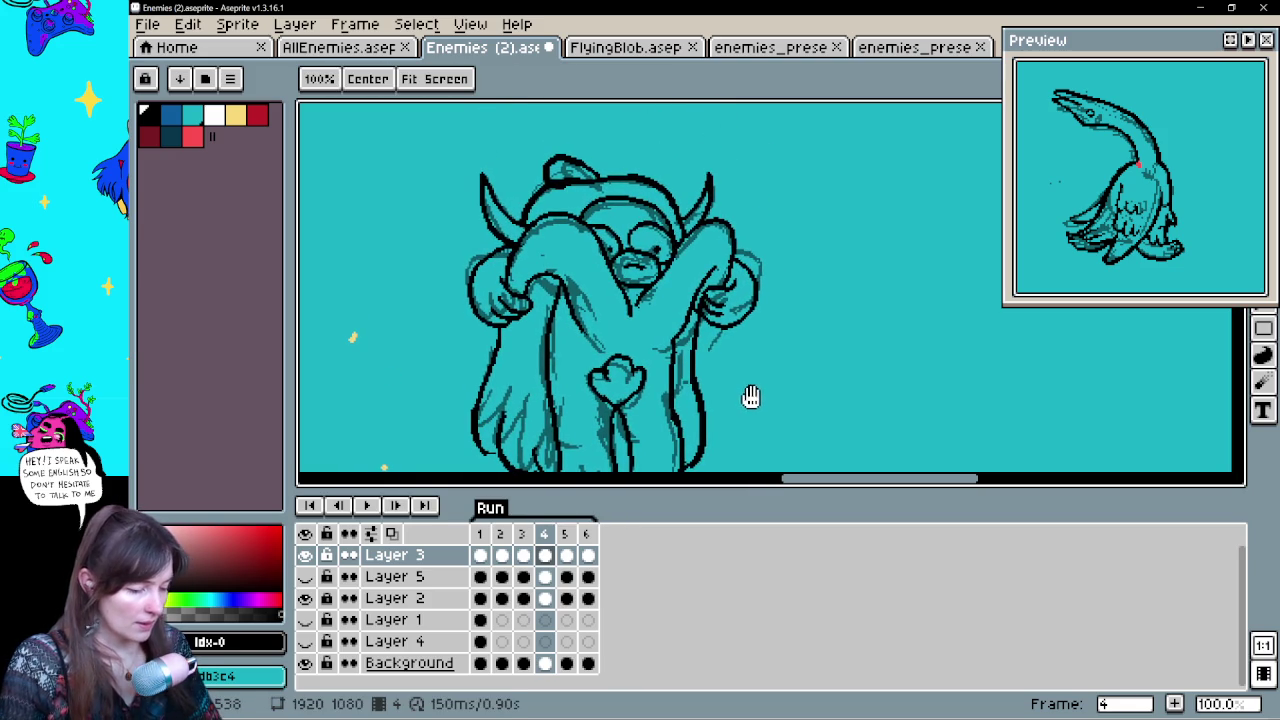
Compare frames 3 and 4, then add a black line on the left leg
key(comma)
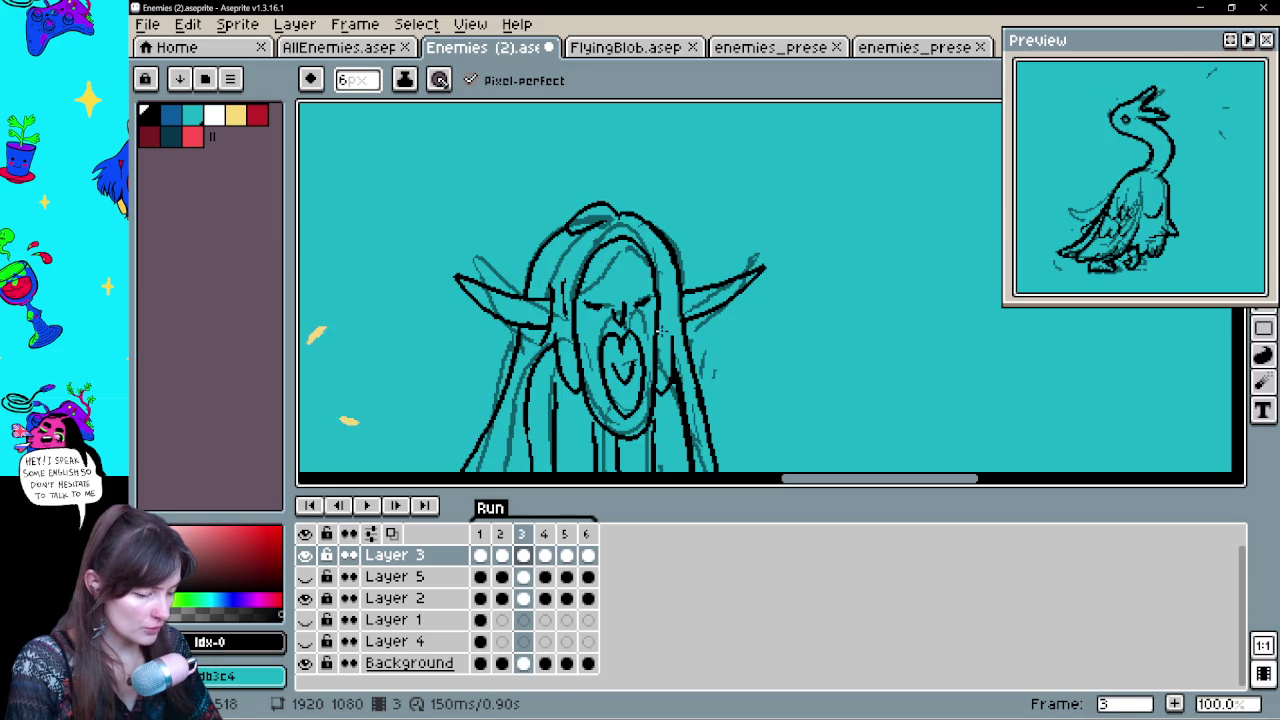
key(period)
key(comma)
key(period)
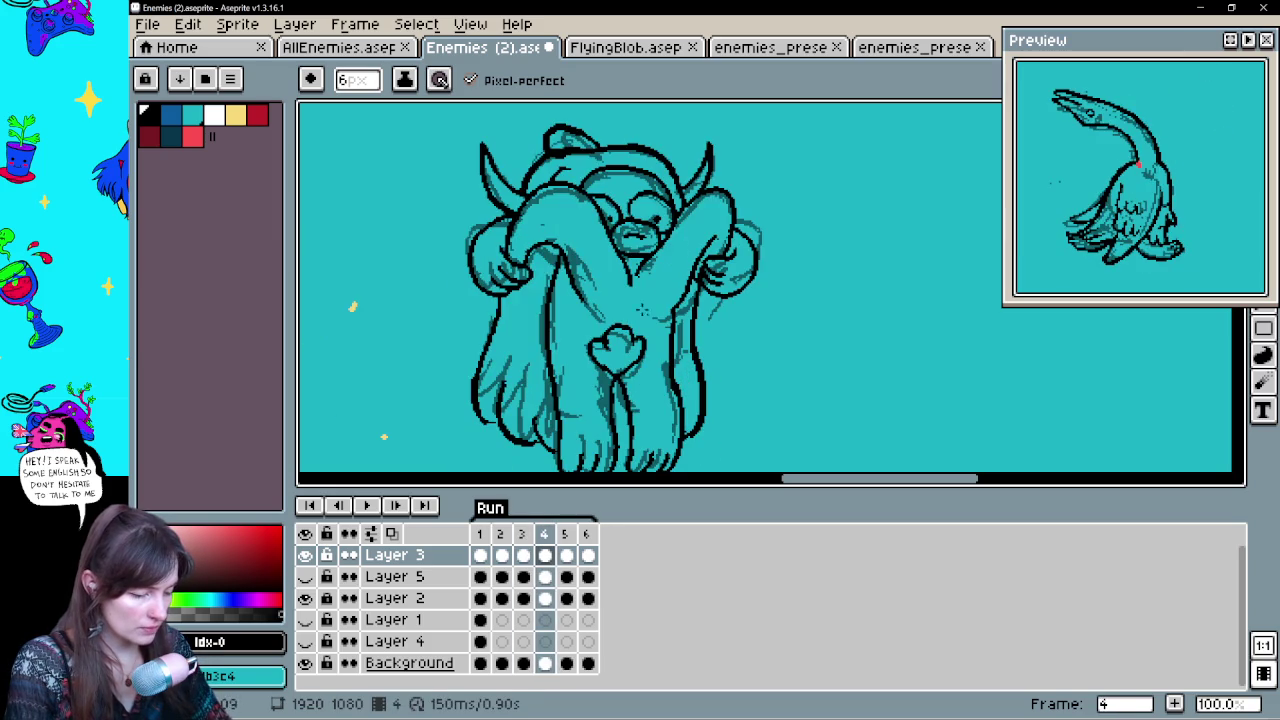
drag(533, 292, 518, 342)
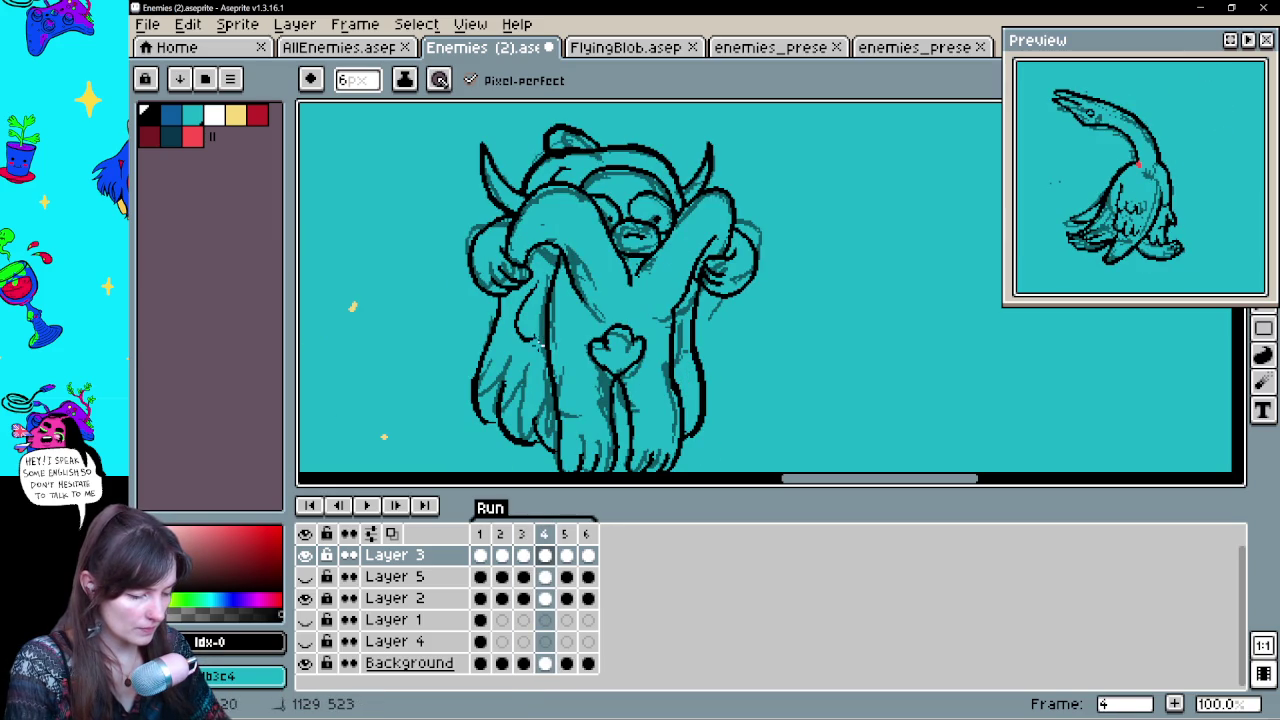
mouse_move(671, 380)
mouse_down()
mouse_move(735, 367)
mouse_move(718, 342)
mouse_up()
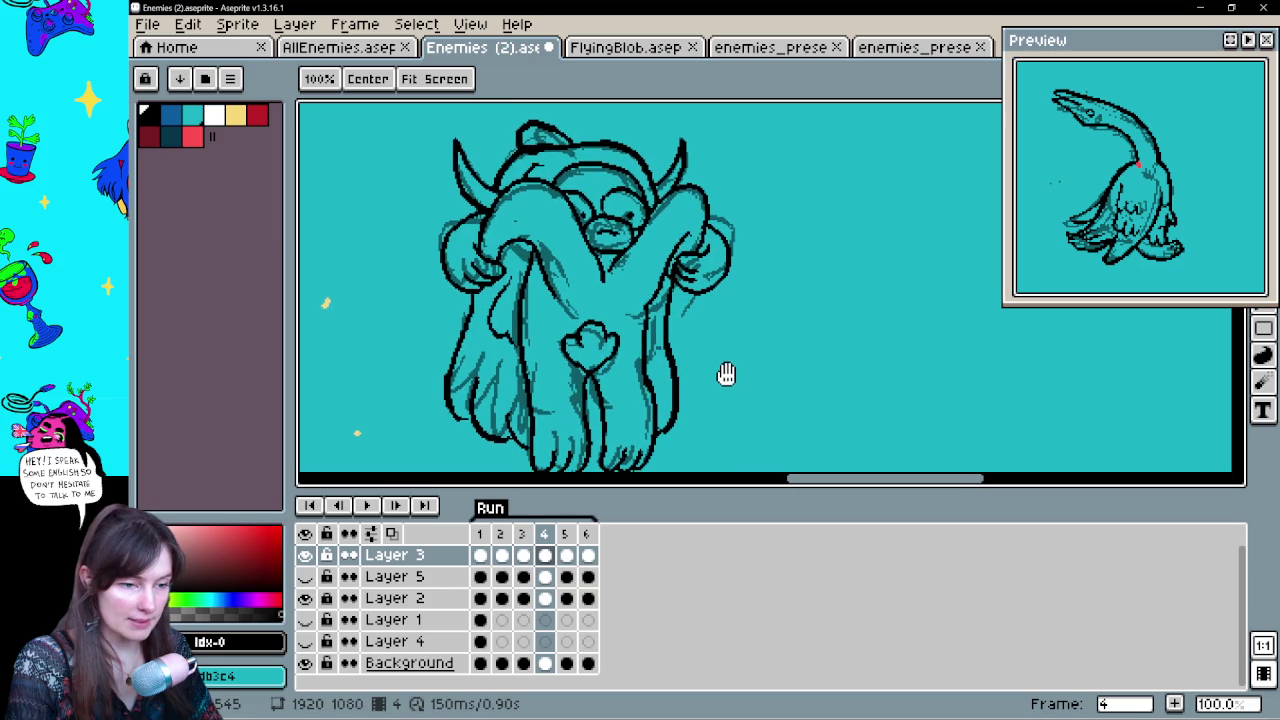
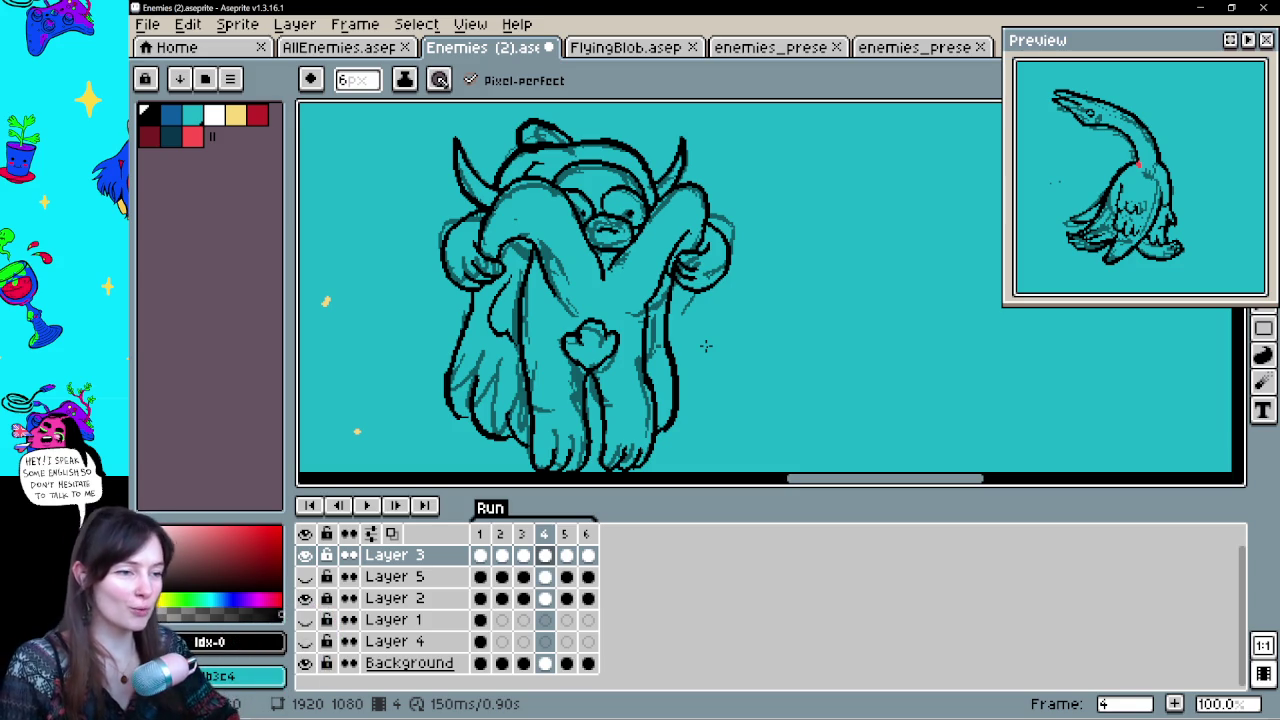
On frame 5, ink the creature's left arm arch in black over the teal sketch
click(565, 555)
scroll(765, 270, down, 3)
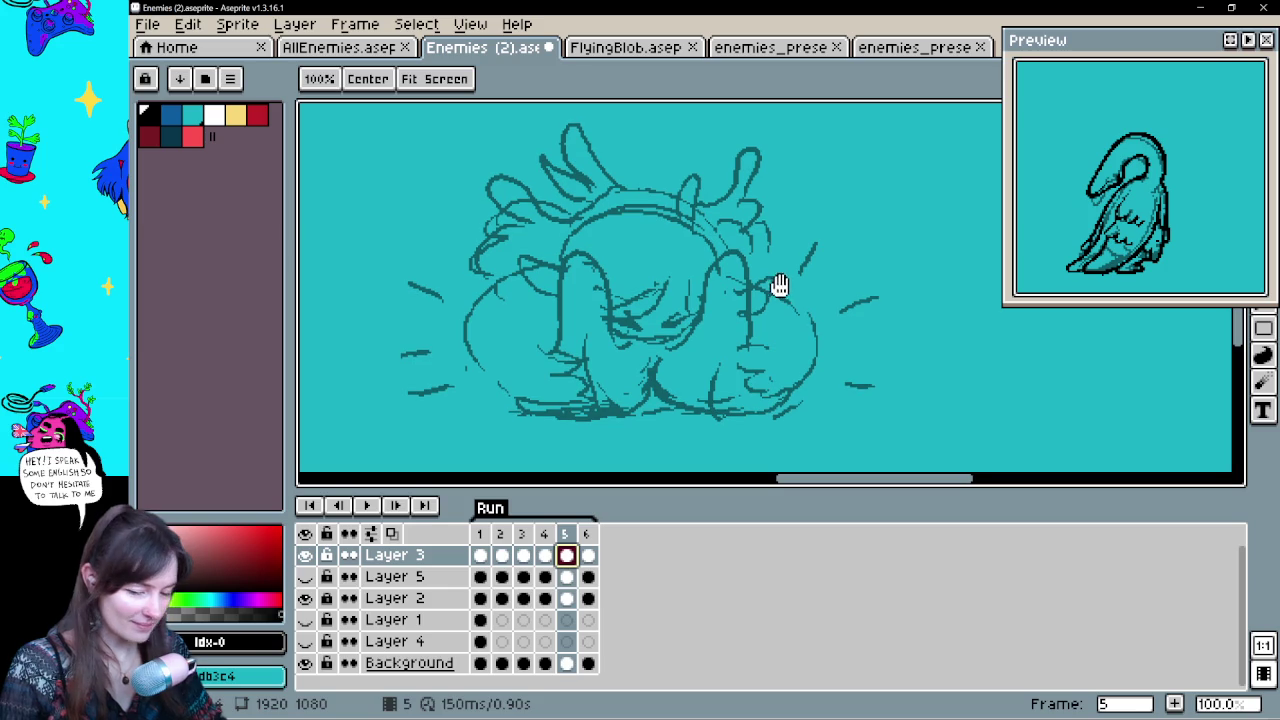
drag(800, 291, 779, 337)
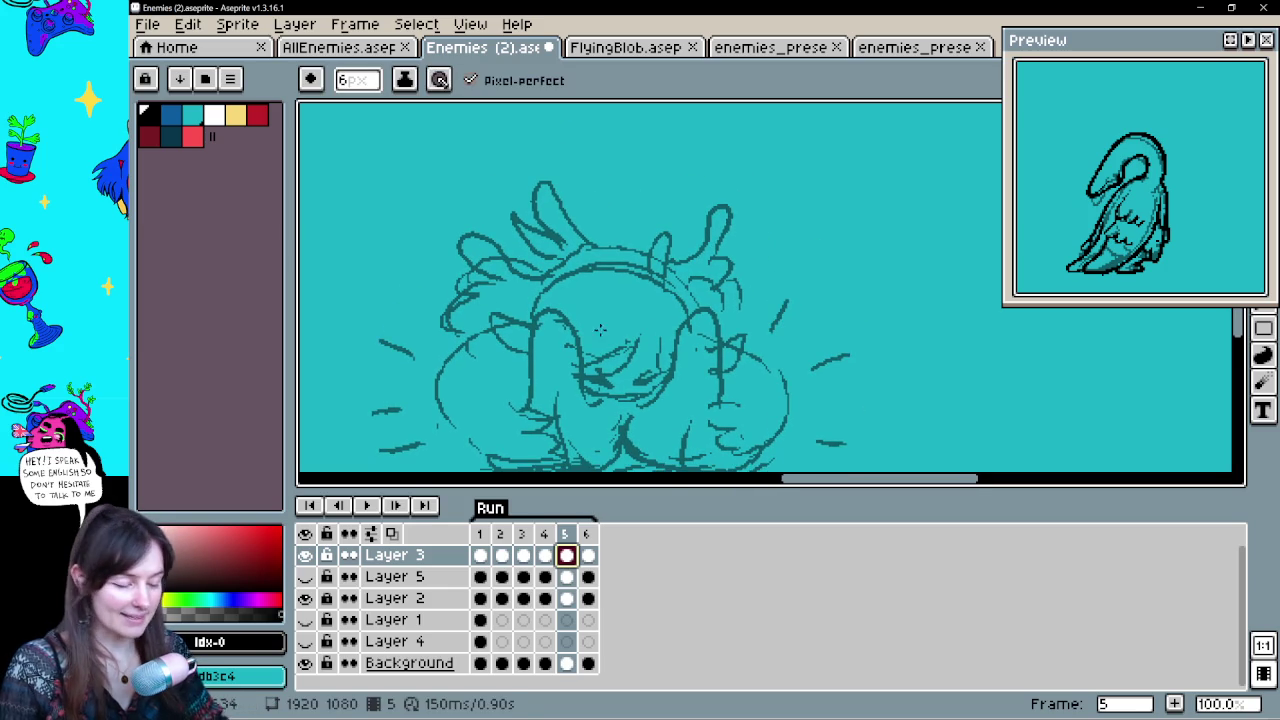
mouse_move(608, 397)
mouse_down()
mouse_move(580, 370)
mouse_move(521, 408)
mouse_up()
key(ctrl+z)
drag(642, 403, 656, 400)
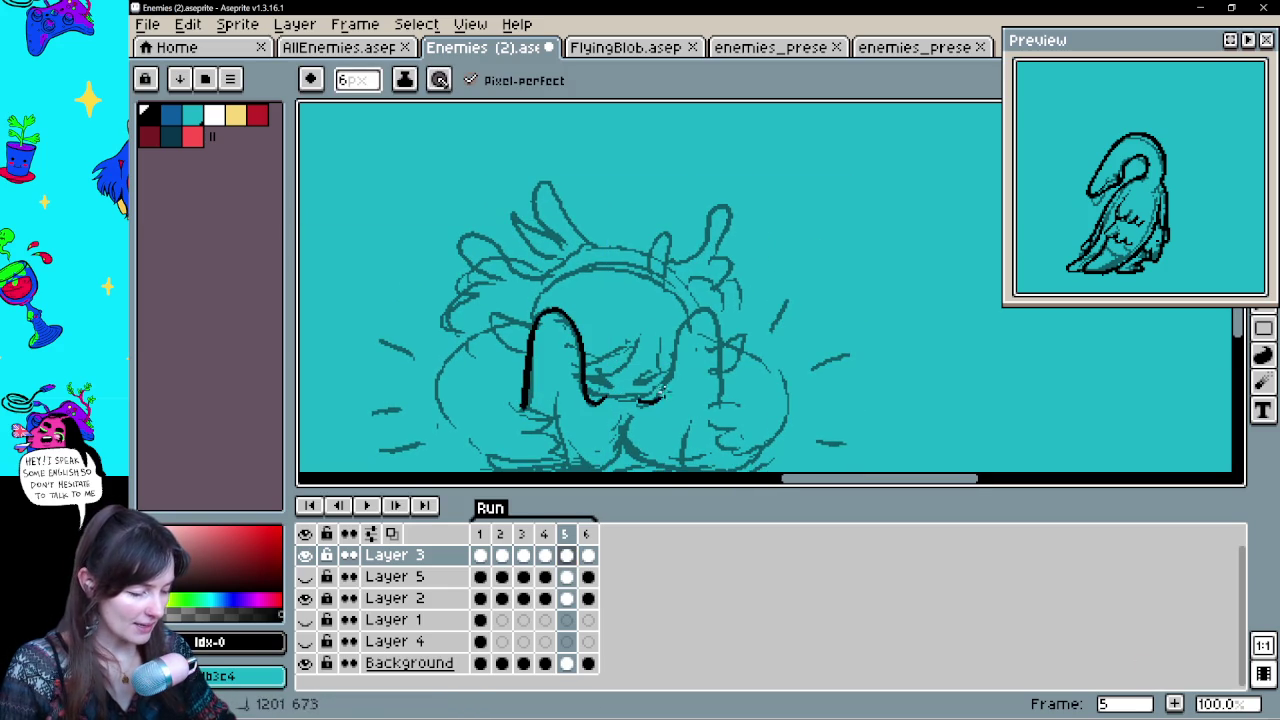
drag(718, 366, 726, 398)
Draw the W-shaped curves between the raised arms and extend the right arm's outline
scroll(735, 382, down, 2)
mouse_move(625, 368)
mouse_down()
mouse_move(566, 402)
mouse_move(562, 340)
mouse_up()
key(ctrl+z)
drag(625, 382, 559, 340)
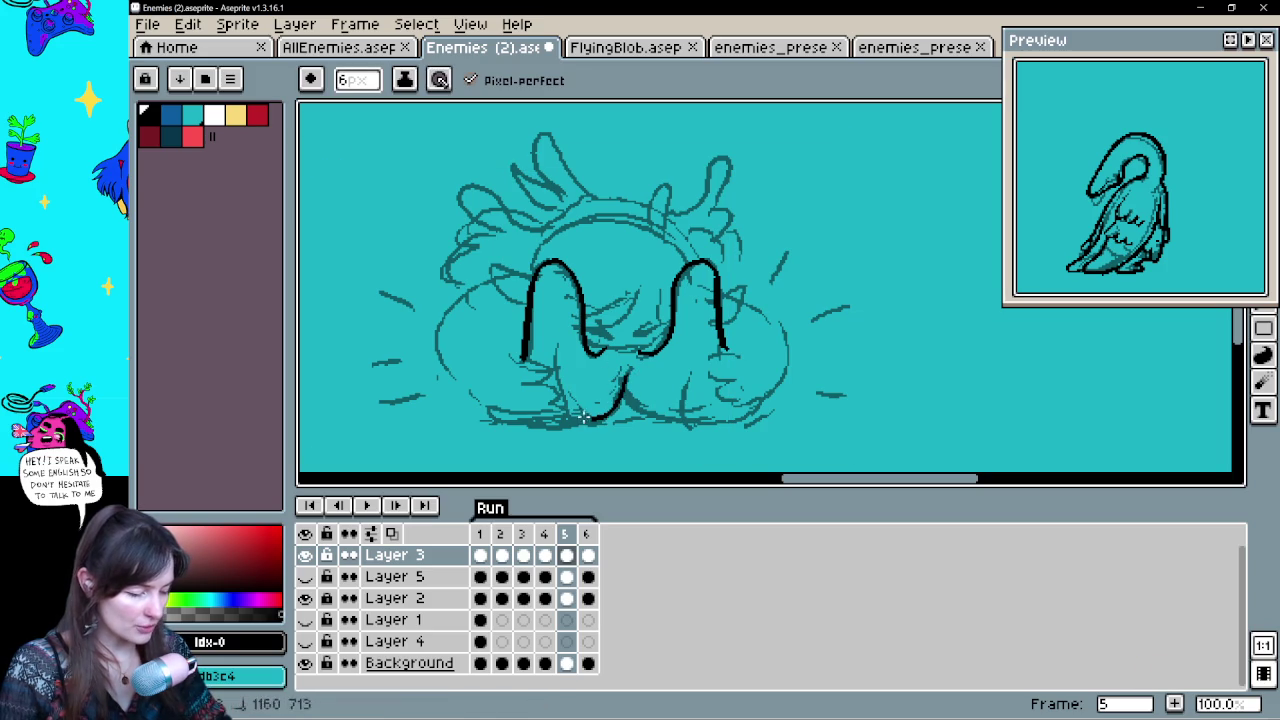
mouse_move(622, 385)
mouse_down()
mouse_move(693, 350)
mouse_move(755, 399)
mouse_move(714, 446)
mouse_up()
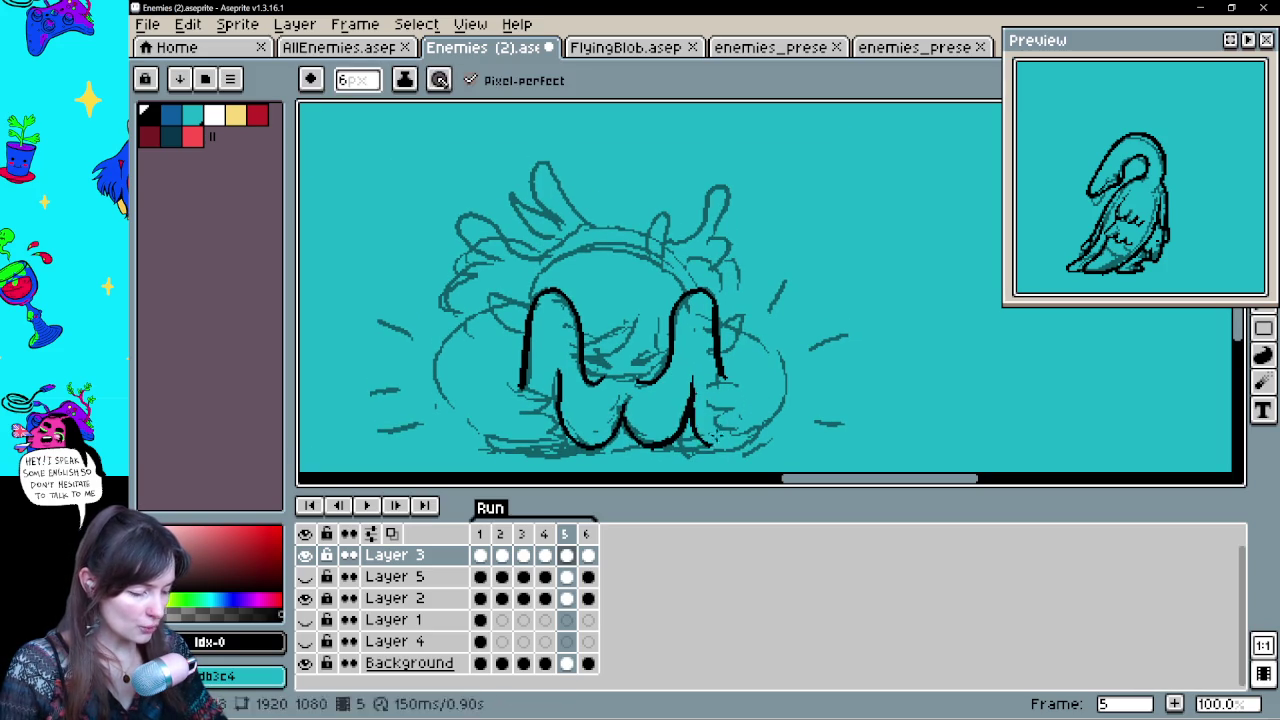
drag(686, 398, 718, 448)
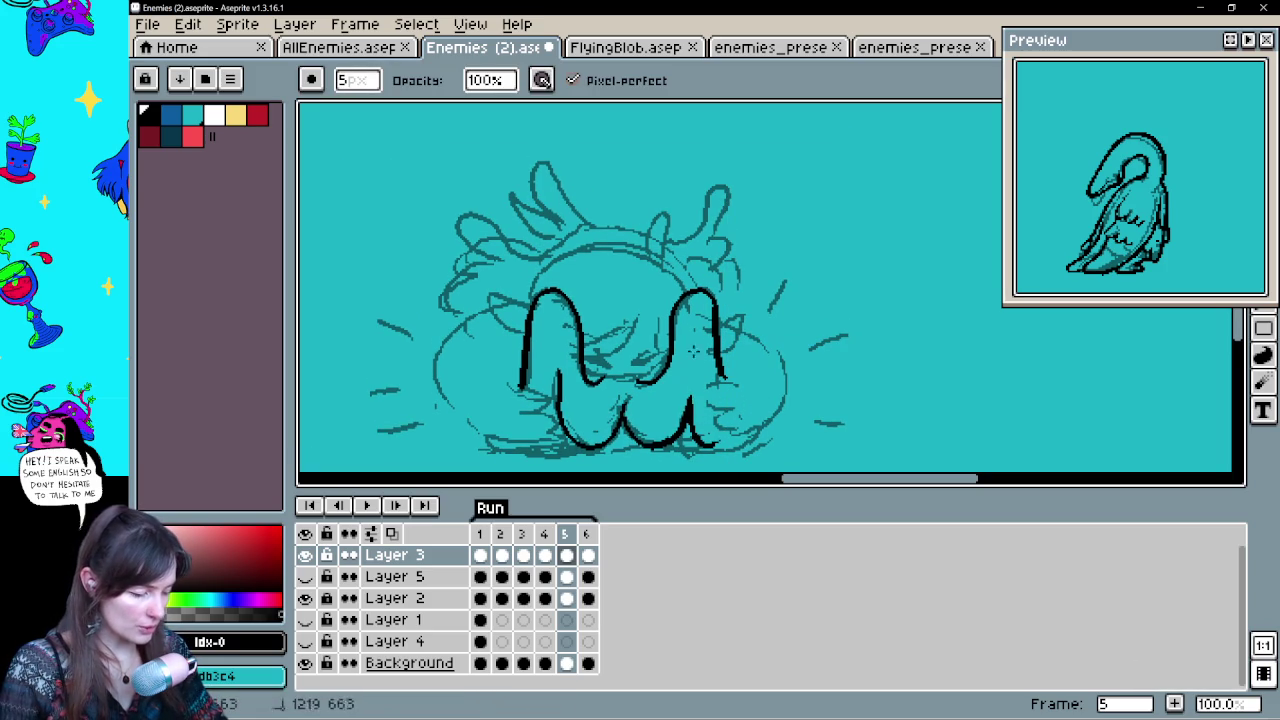
key(e)
drag(688, 402, 686, 362)
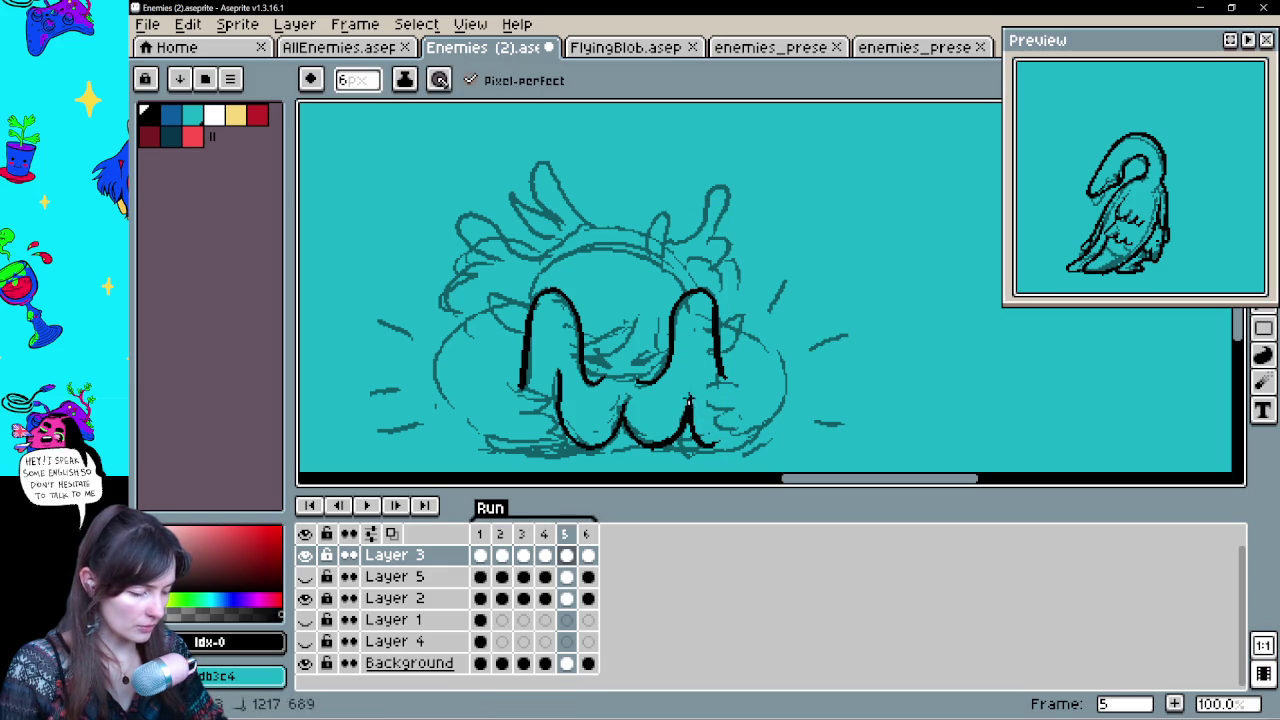
Outline the body's left and right sides and add claw lines to both hands
mouse_move(529, 318)
mouse_down()
mouse_move(530, 445)
mouse_move(562, 442)
mouse_up()
mouse_move(518, 412)
mouse_down()
mouse_move(562, 430)
mouse_move(548, 397)
mouse_up()
drag(718, 384, 755, 398)
mouse_move(715, 318)
mouse_down()
mouse_move(718, 428)
mouse_move(724, 408)
mouse_up()
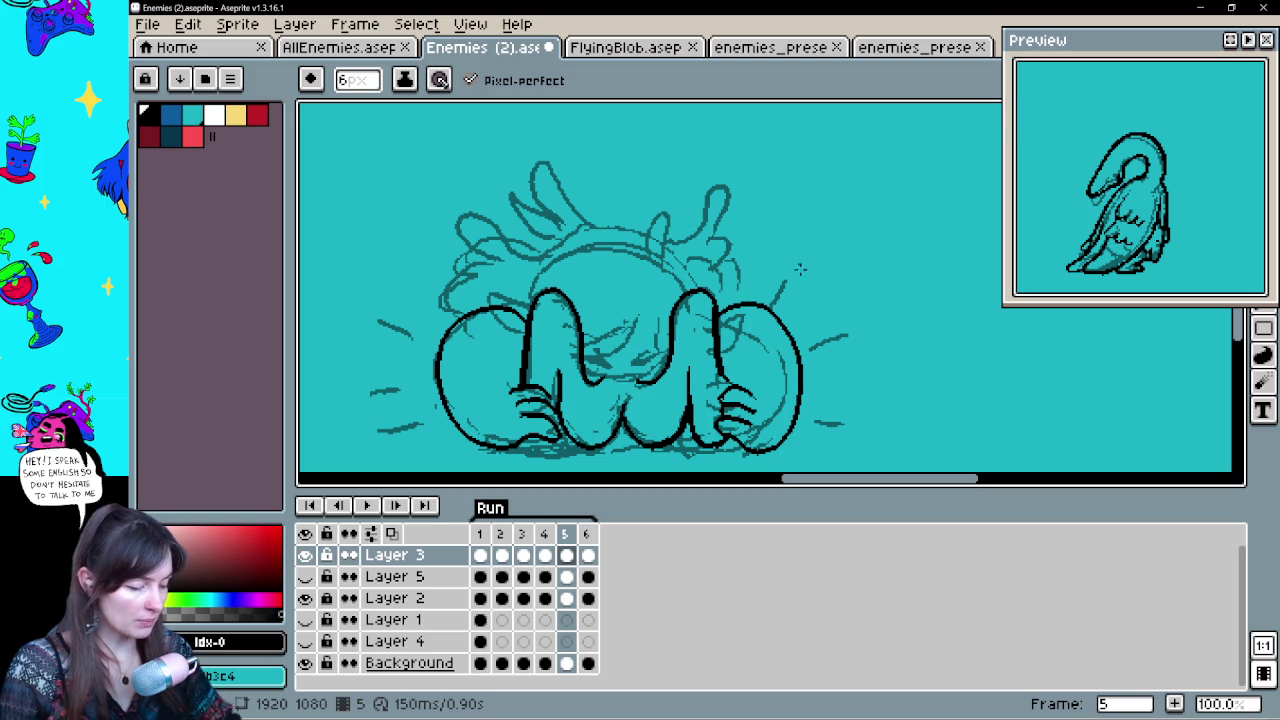
Ink wavy S-shaped curly hair loops in thick black across the creature's head
drag(790, 289, 798, 295)
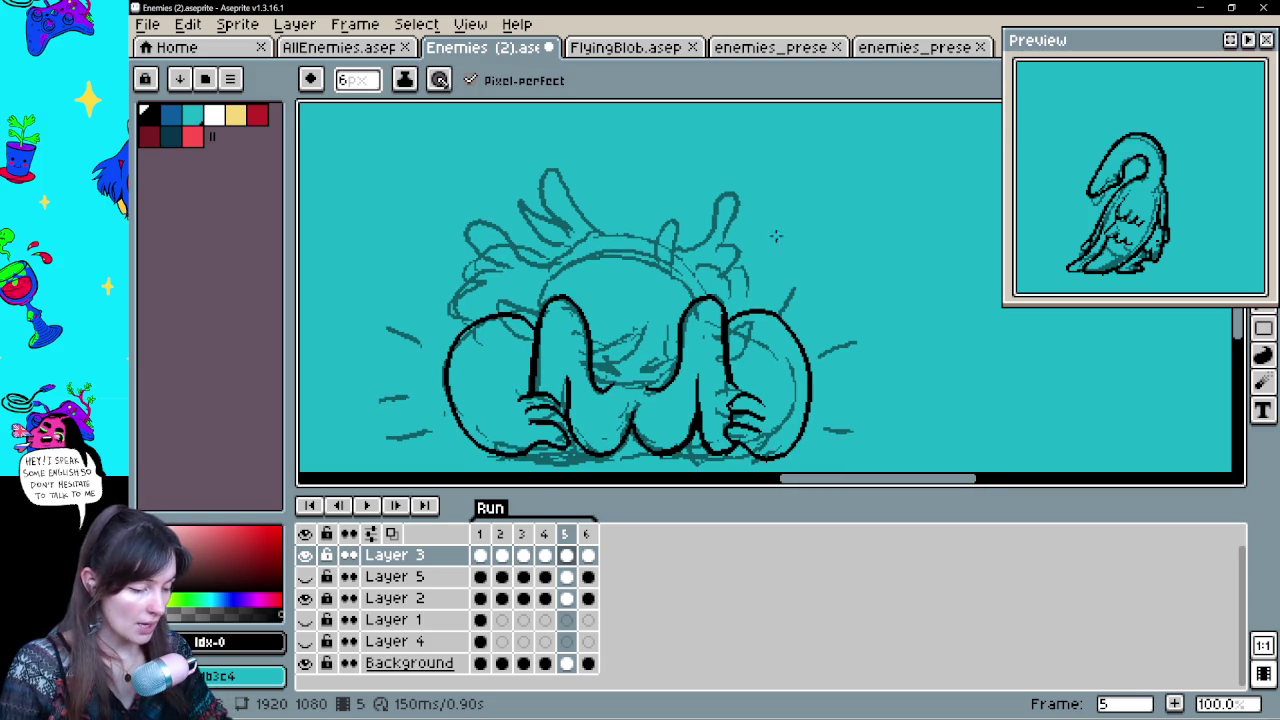
mouse_move(642, 288)
mouse_down()
mouse_move(624, 240)
mouse_move(515, 244)
mouse_move(462, 210)
mouse_move(490, 232)
mouse_move(478, 252)
mouse_move(462, 222)
mouse_move(450, 290)
mouse_move(462, 322)
mouse_up()
key(ctrl+z)
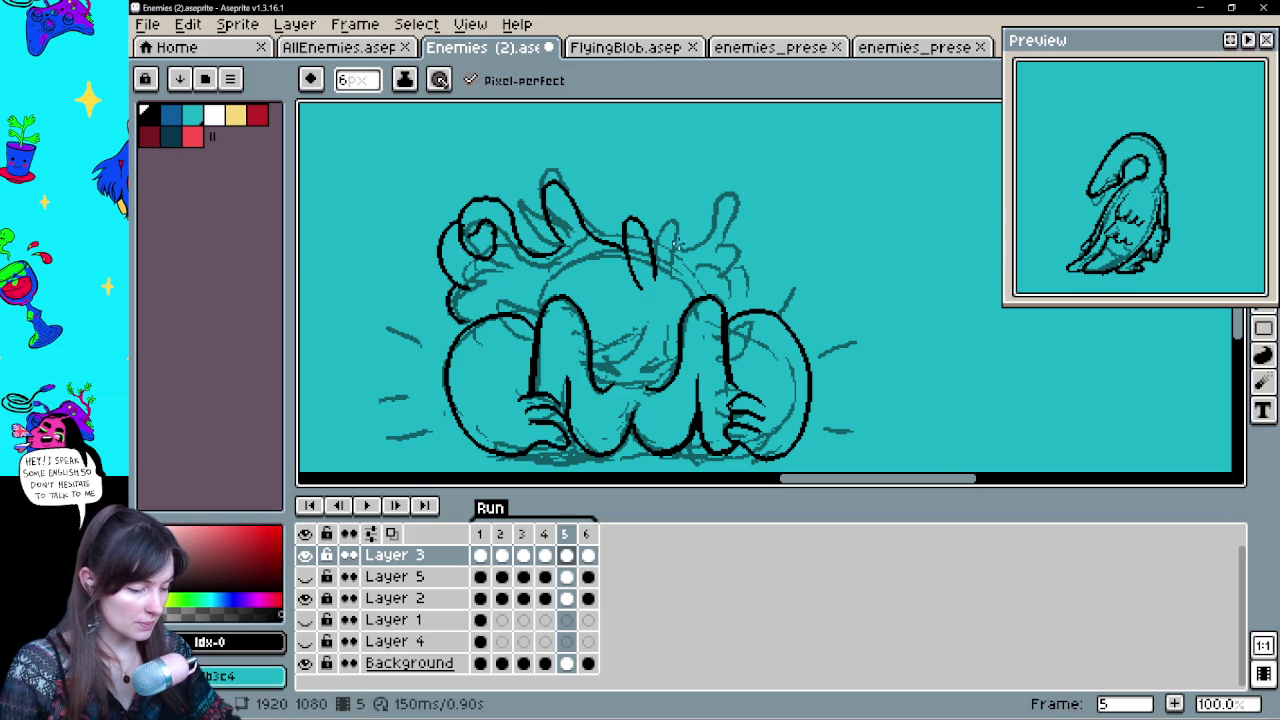
mouse_move(686, 244)
mouse_down()
mouse_move(672, 172)
mouse_move(708, 254)
mouse_move(740, 228)
mouse_move(746, 268)
mouse_up()
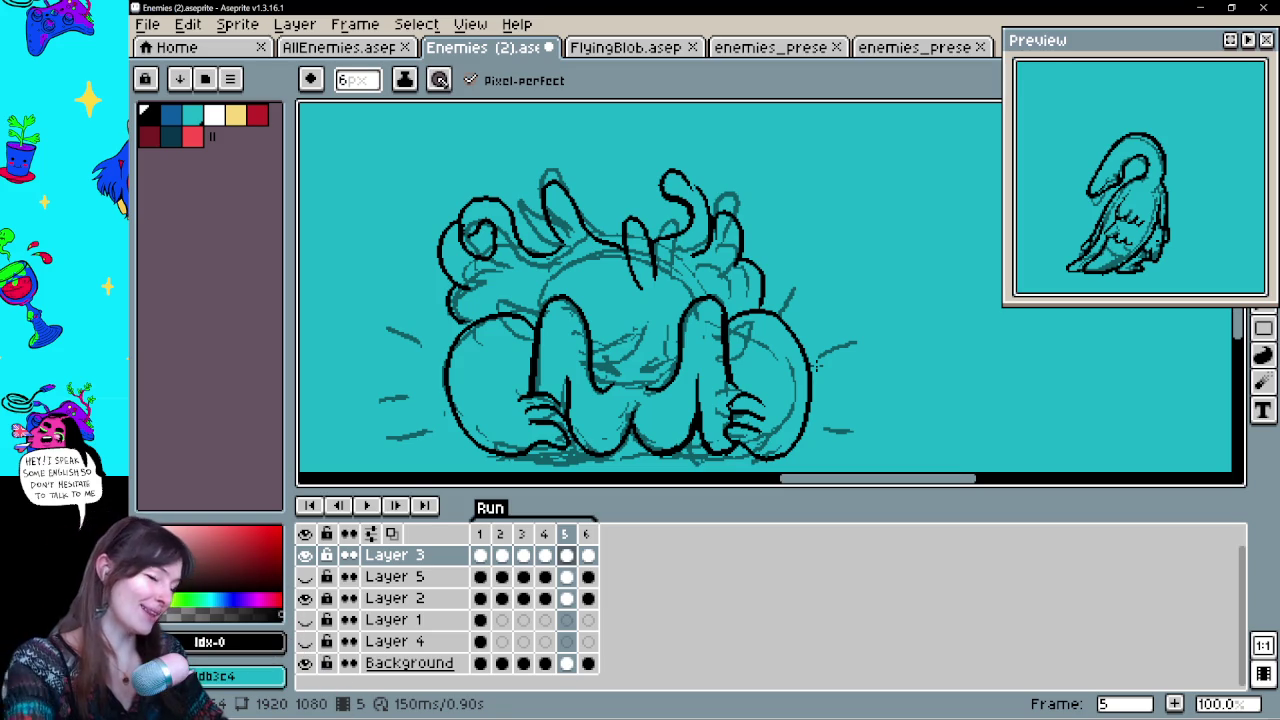
key(space)
Draw curled loops inside the left arm and near the right hand
mouse_move(796, 358)
mouse_down()
mouse_move(803, 323)
mouse_move(789, 305)
mouse_up()
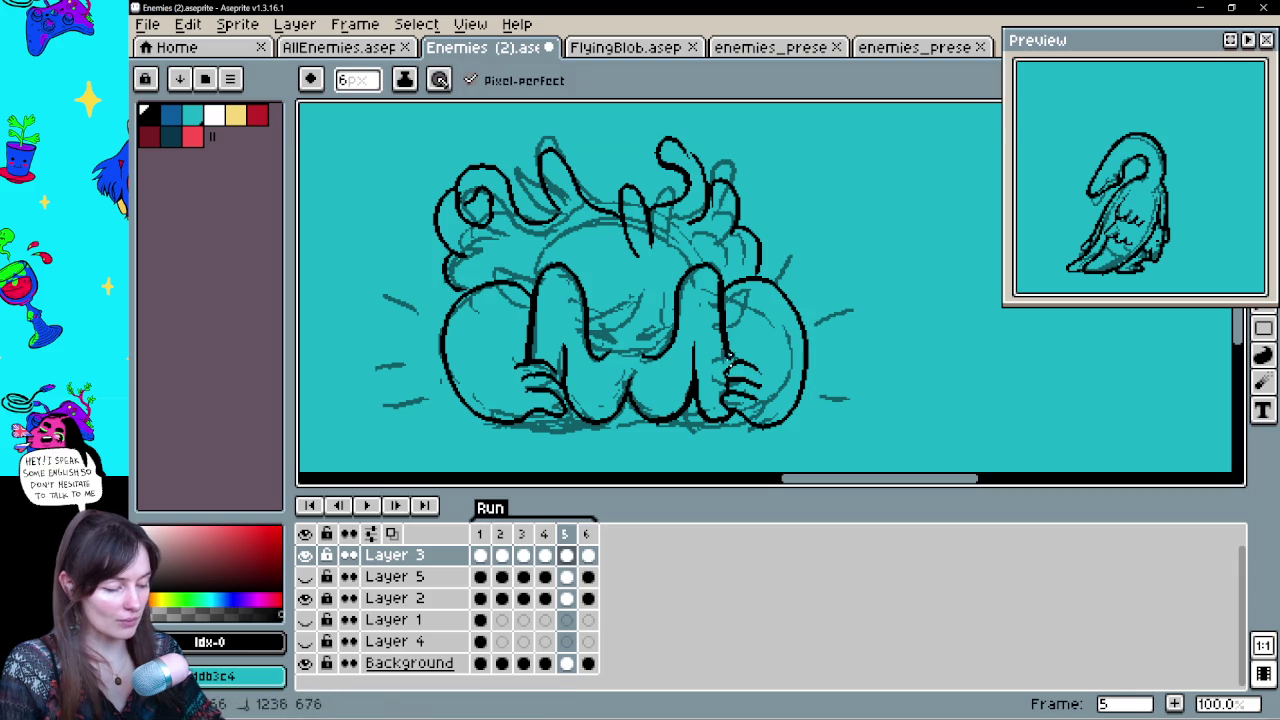
key(space)
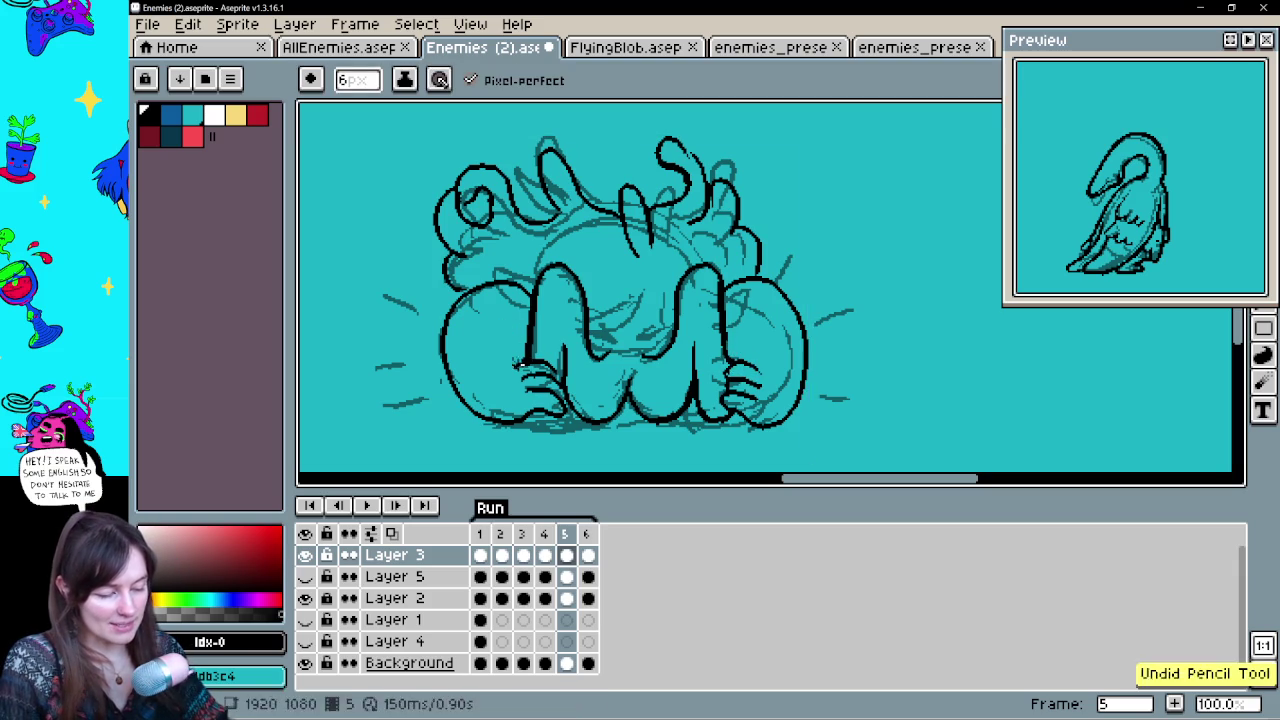
drag(518, 372, 517, 345)
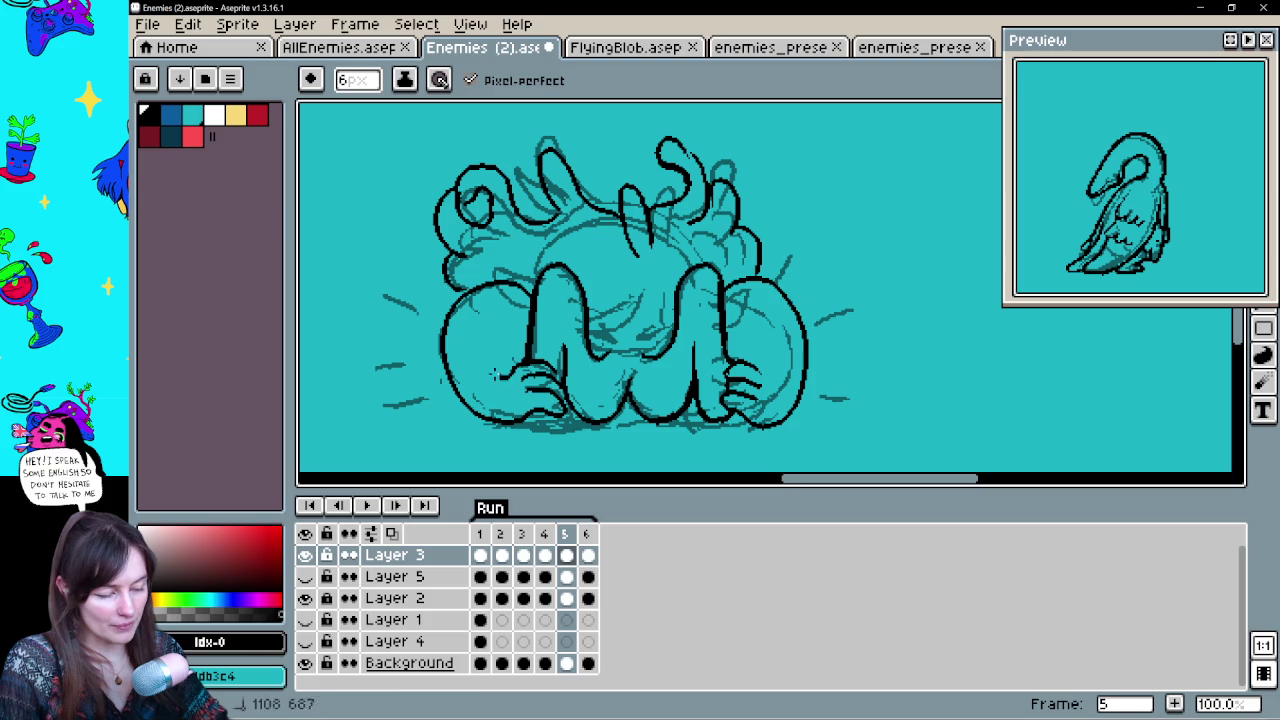
drag(738, 366, 756, 368)
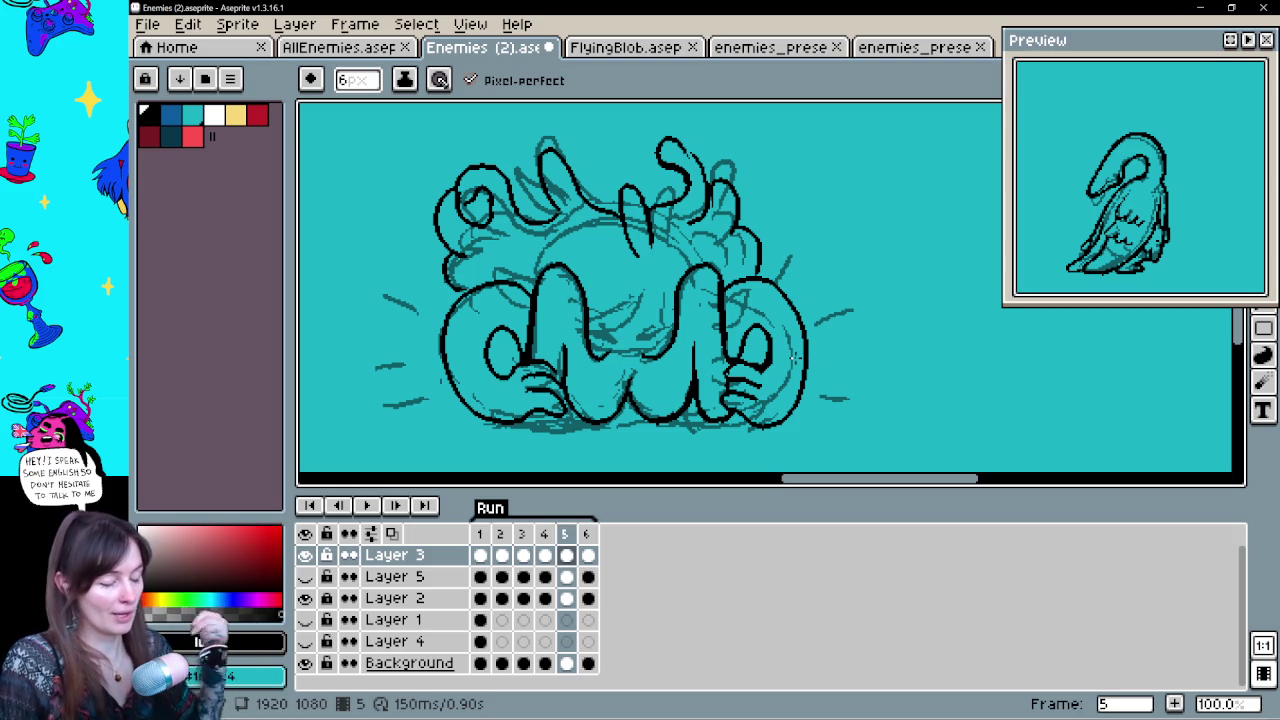
drag(794, 357, 804, 387)
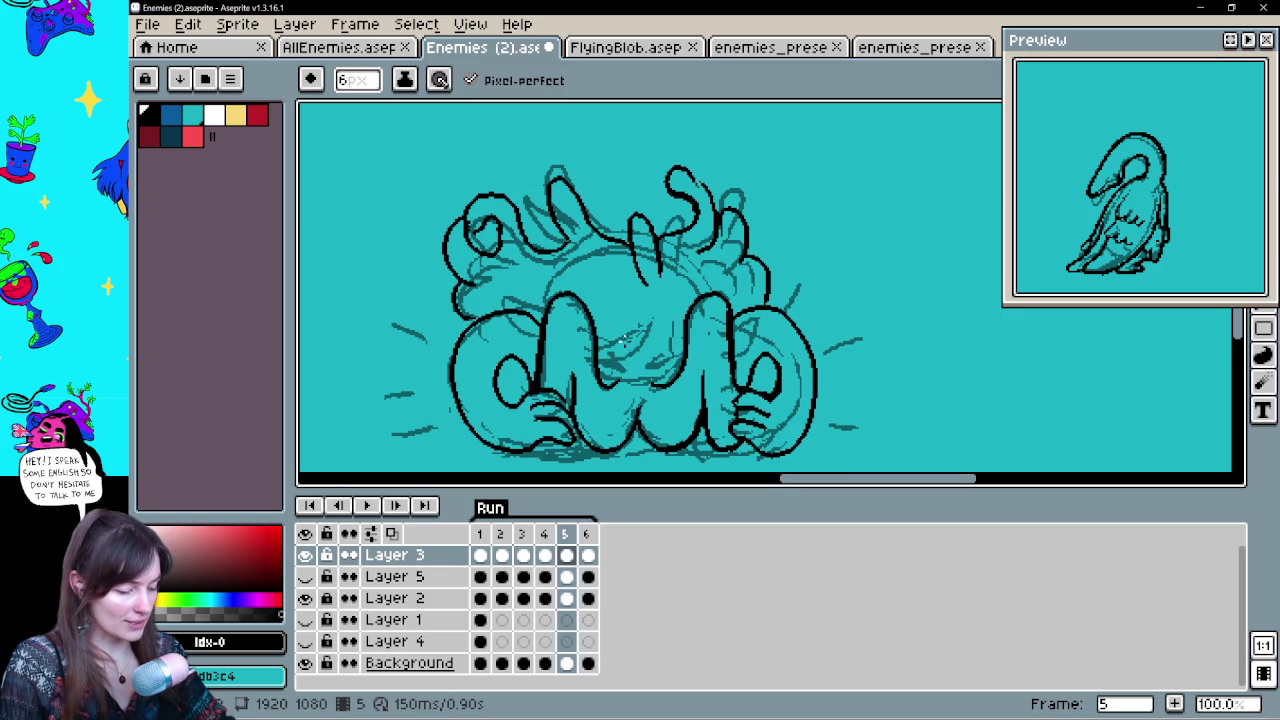
Ink and tidy the creature's mouth line, then save Enemies (2).aseprite
key(ctrl+z)
drag(640, 382, 692, 338)
key(ctrl+z)
mouse_move(600, 378)
mouse_down()
mouse_move(652, 384)
mouse_move(598, 352)
mouse_up()
key(e)
mouse_move(680, 342)
mouse_down()
mouse_move(630, 372)
mouse_move(680, 362)
mouse_up()
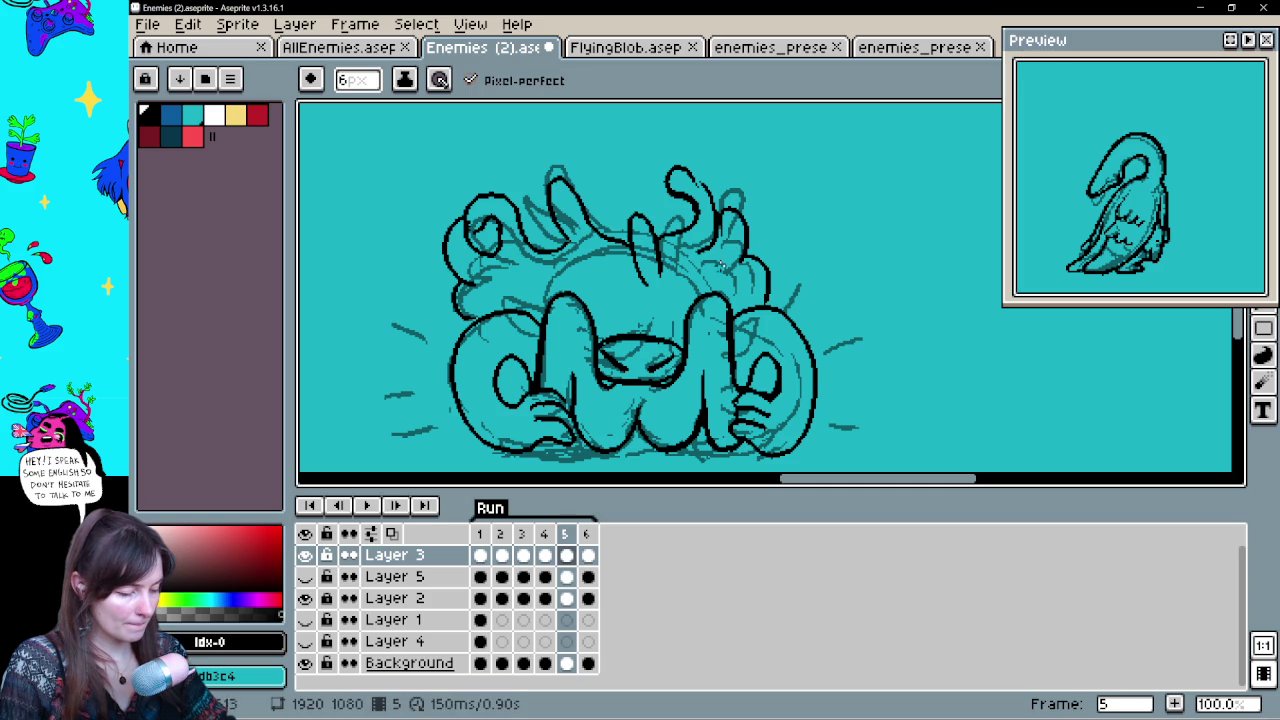
key(ctrl+z)
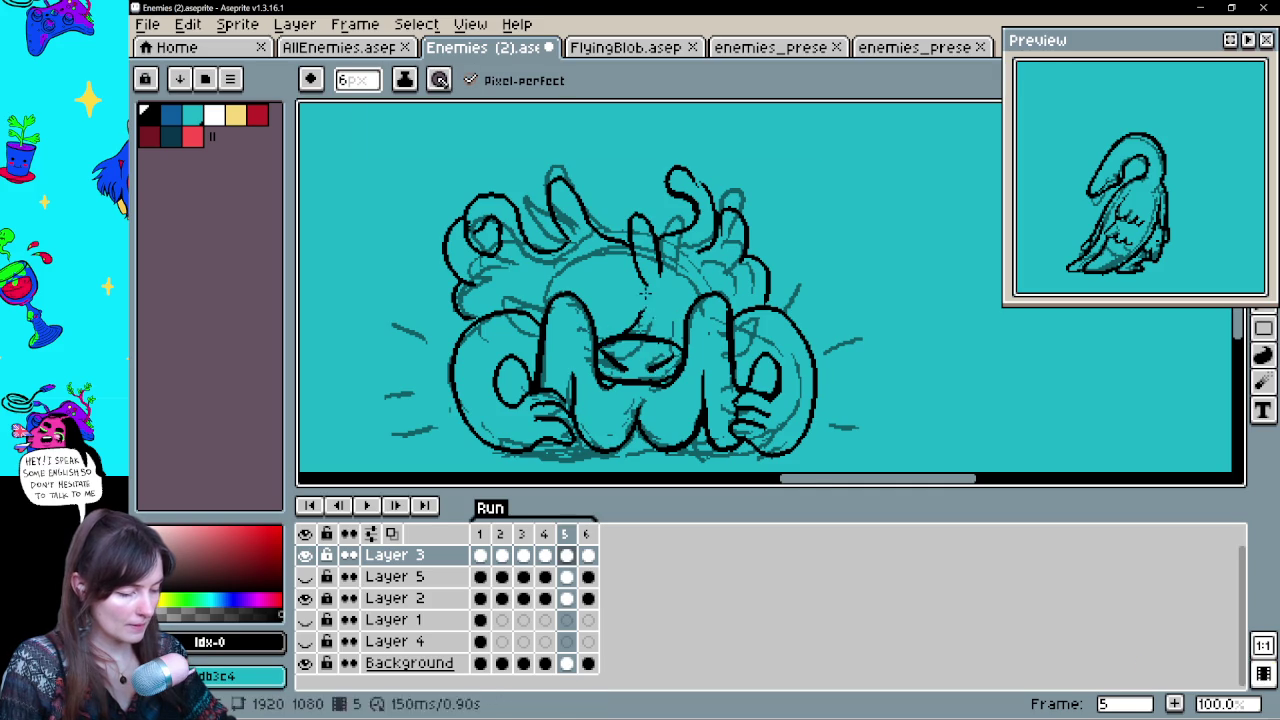
key(ctrl+z)
key(ctrl+z)
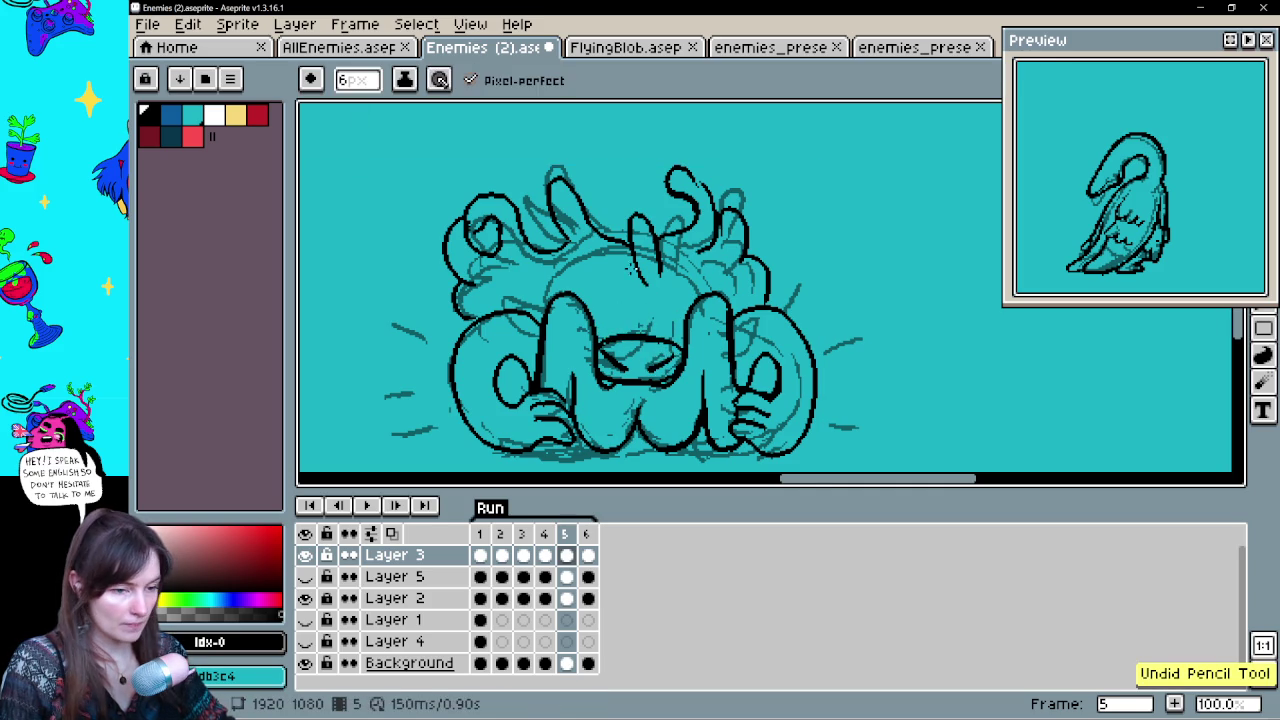
key(e)
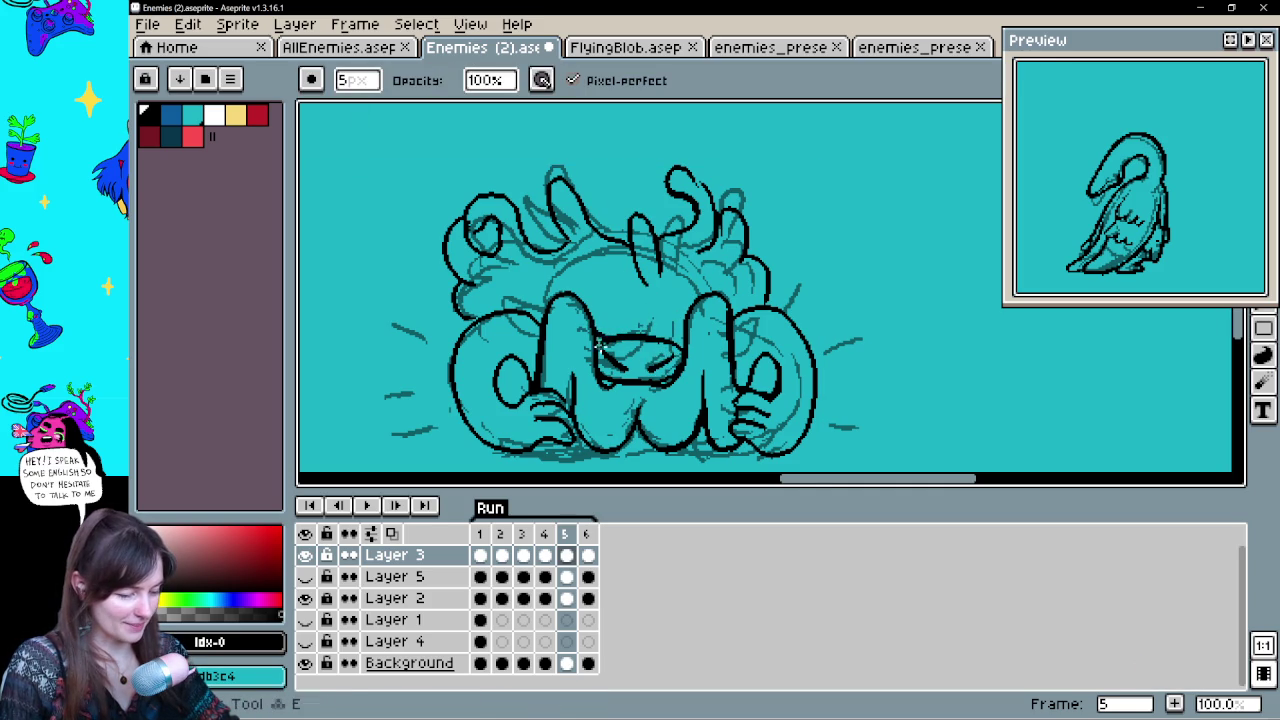
drag(630, 345, 680, 343)
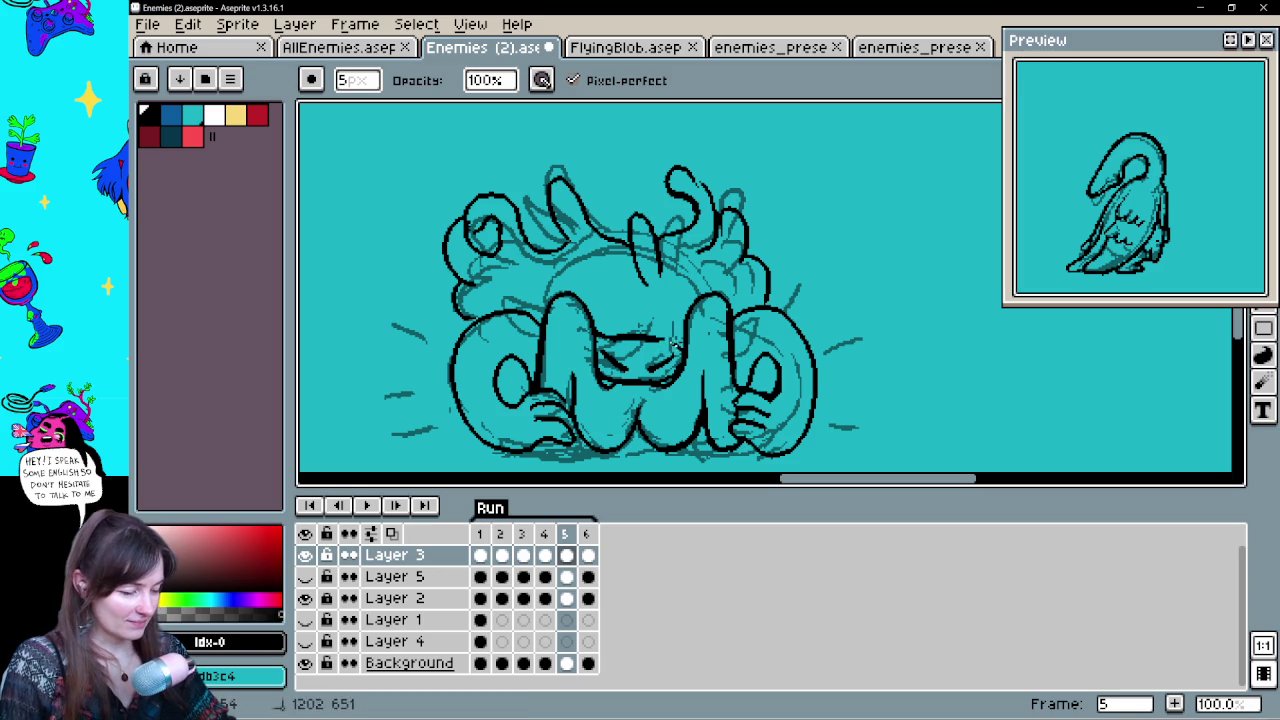
key(b)
key(ctrl+z)
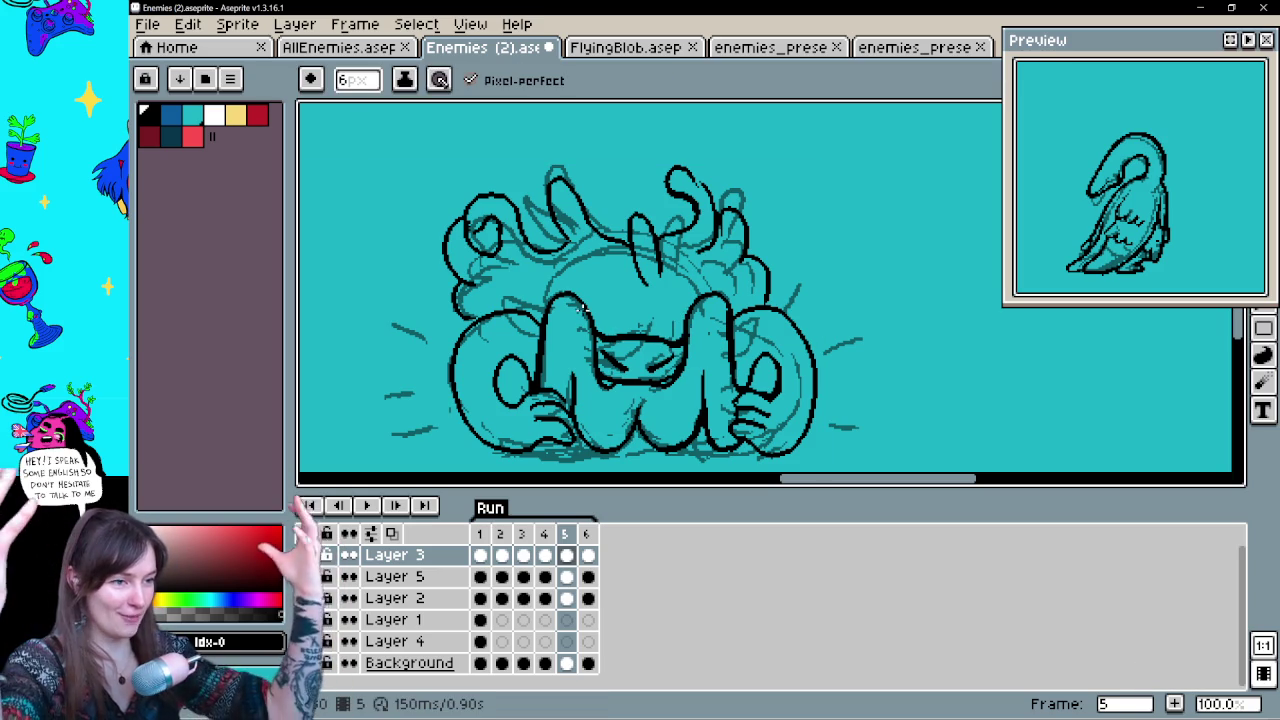
key(ctrl+s)
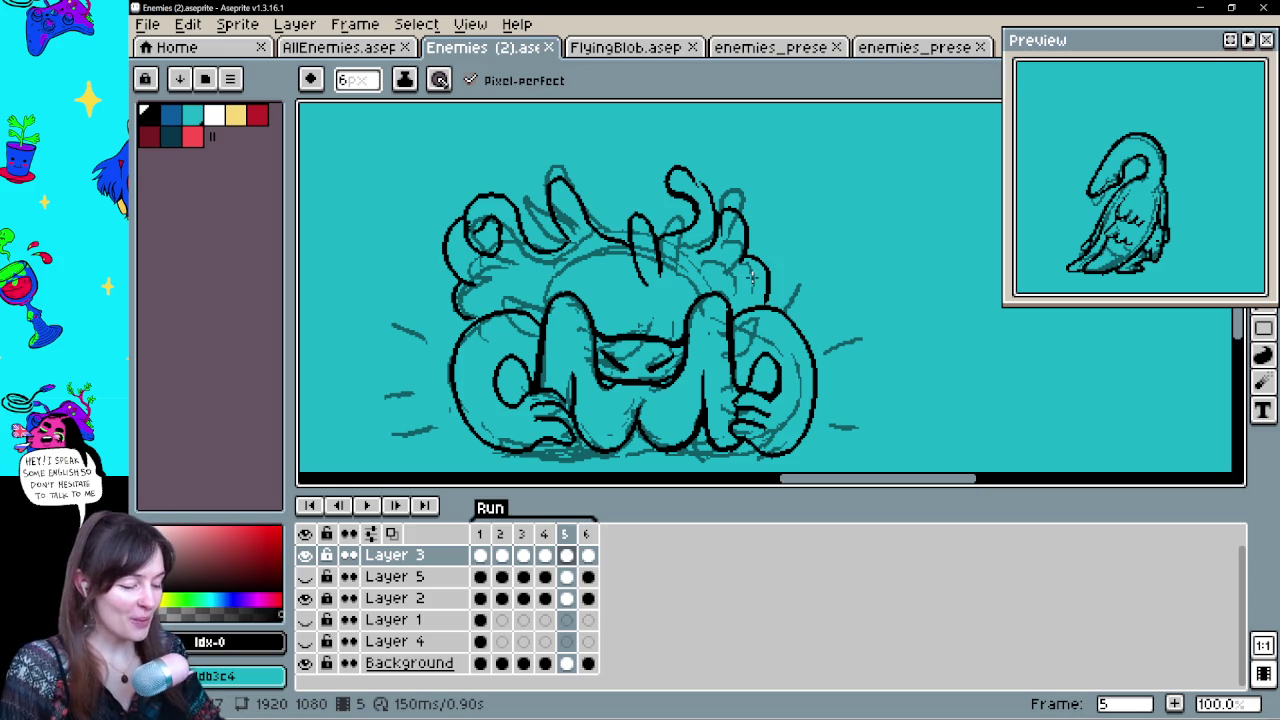
Touch up frame 5's outlines, undo the last outline stroke, and save Enemies (2).aseprite
drag(800, 297, 794, 284)
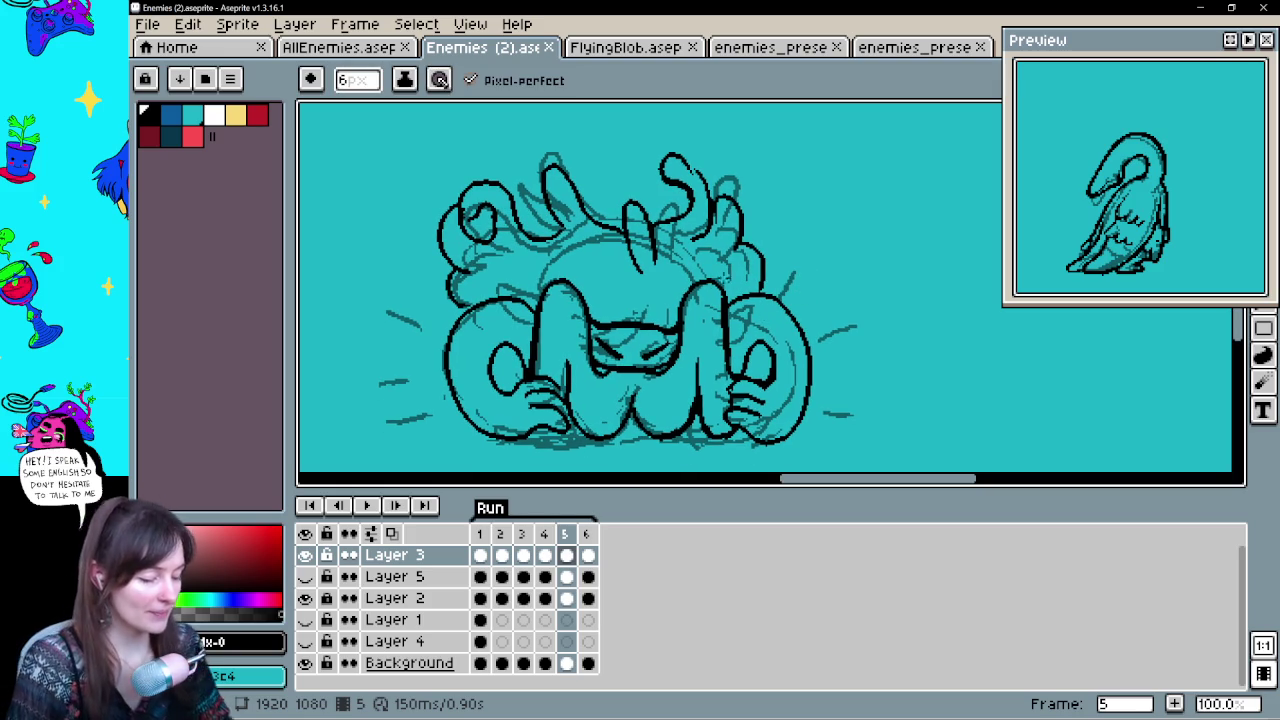
key(e)
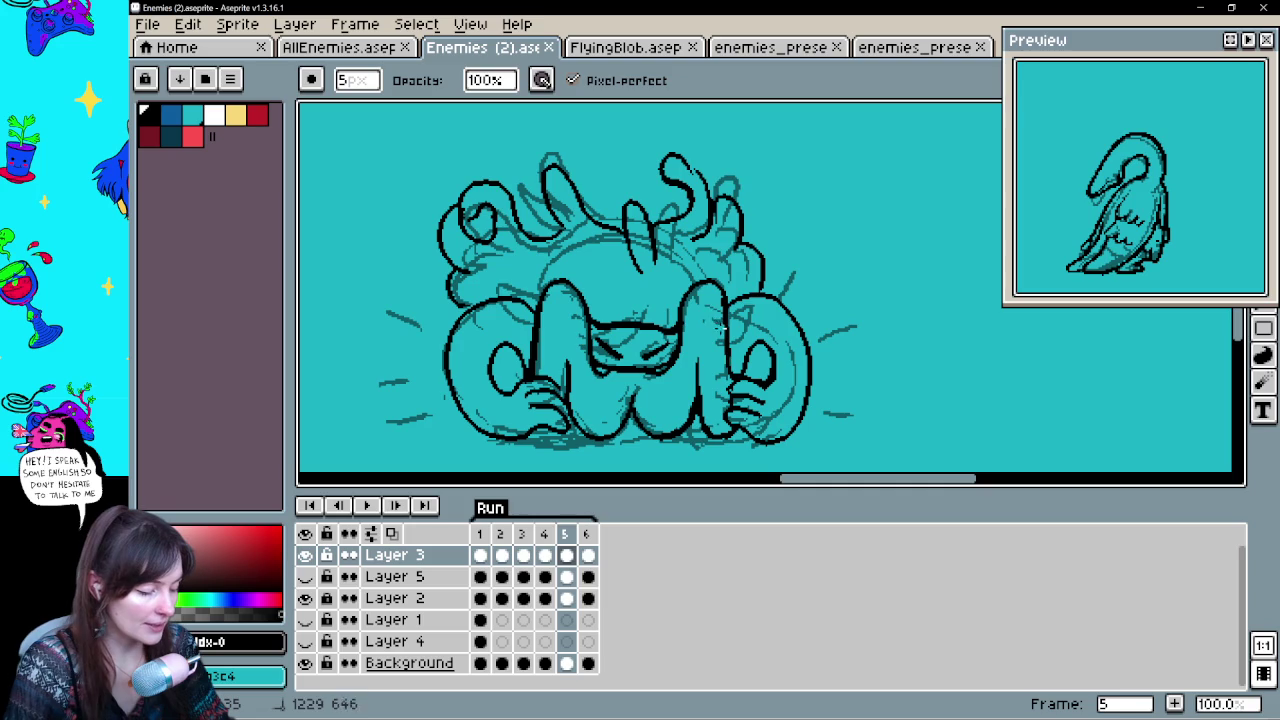
key(b)
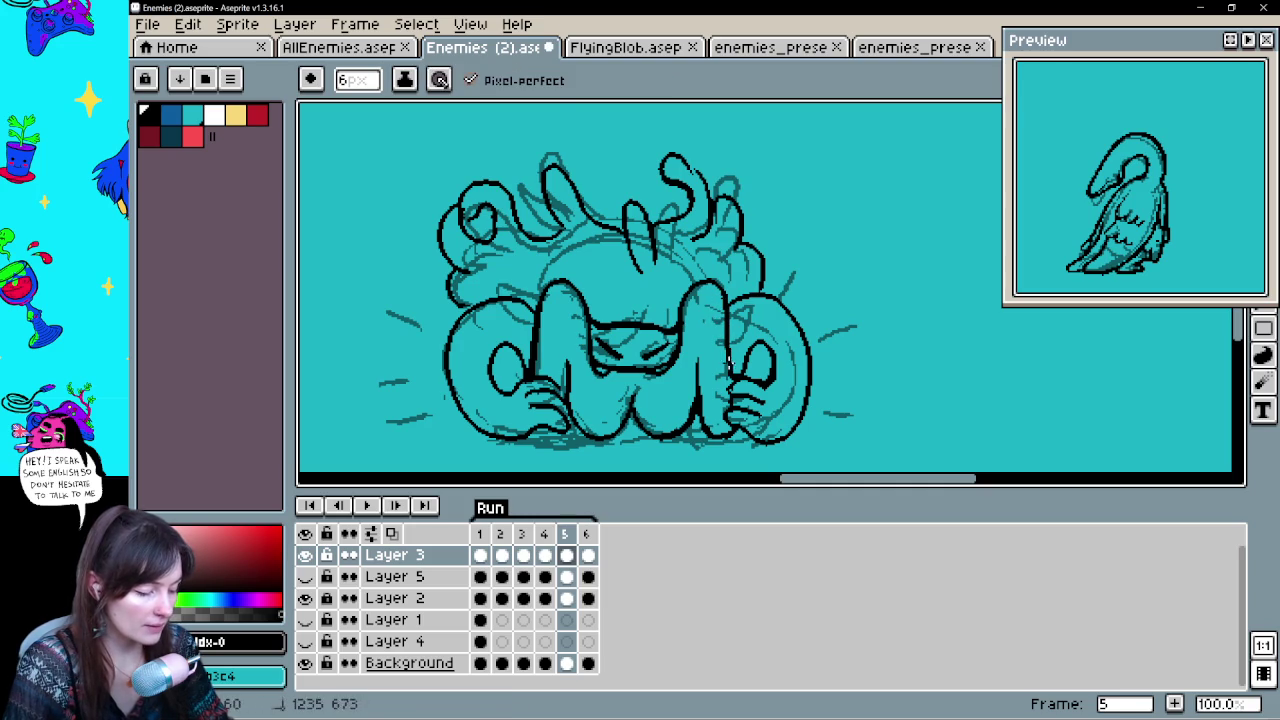
drag(794, 371, 794, 367)
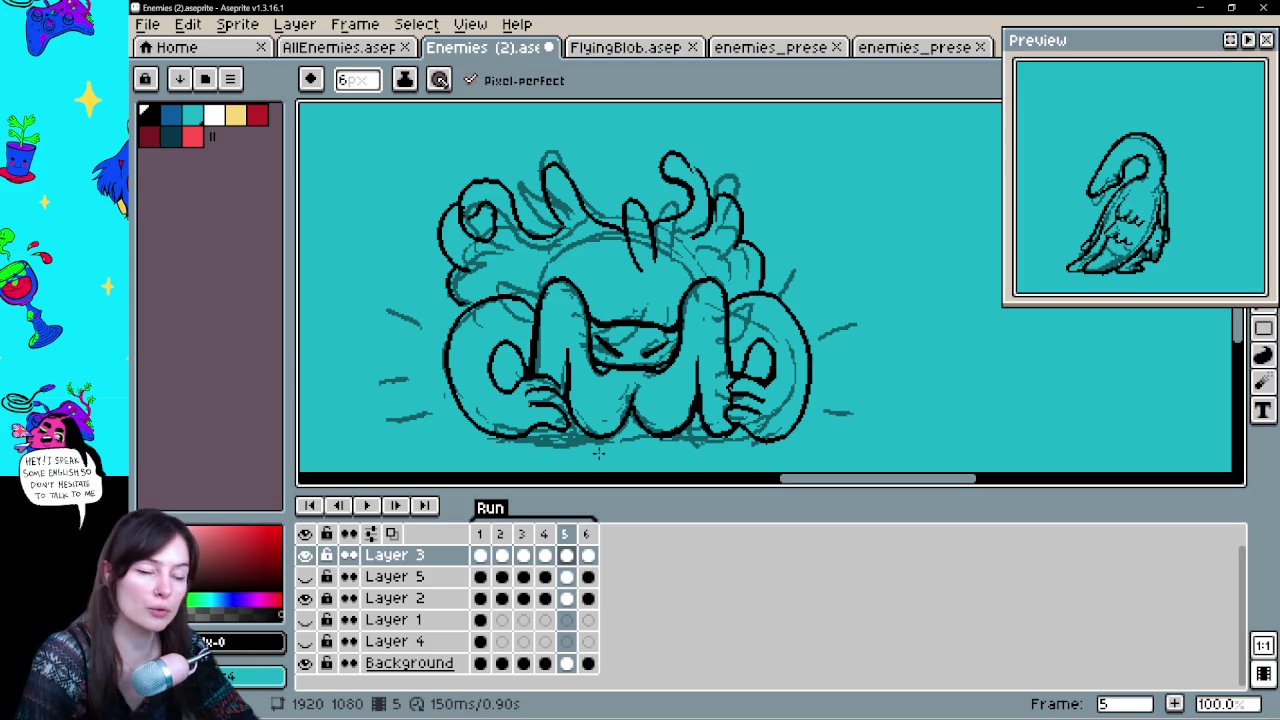
drag(687, 415, 732, 390)
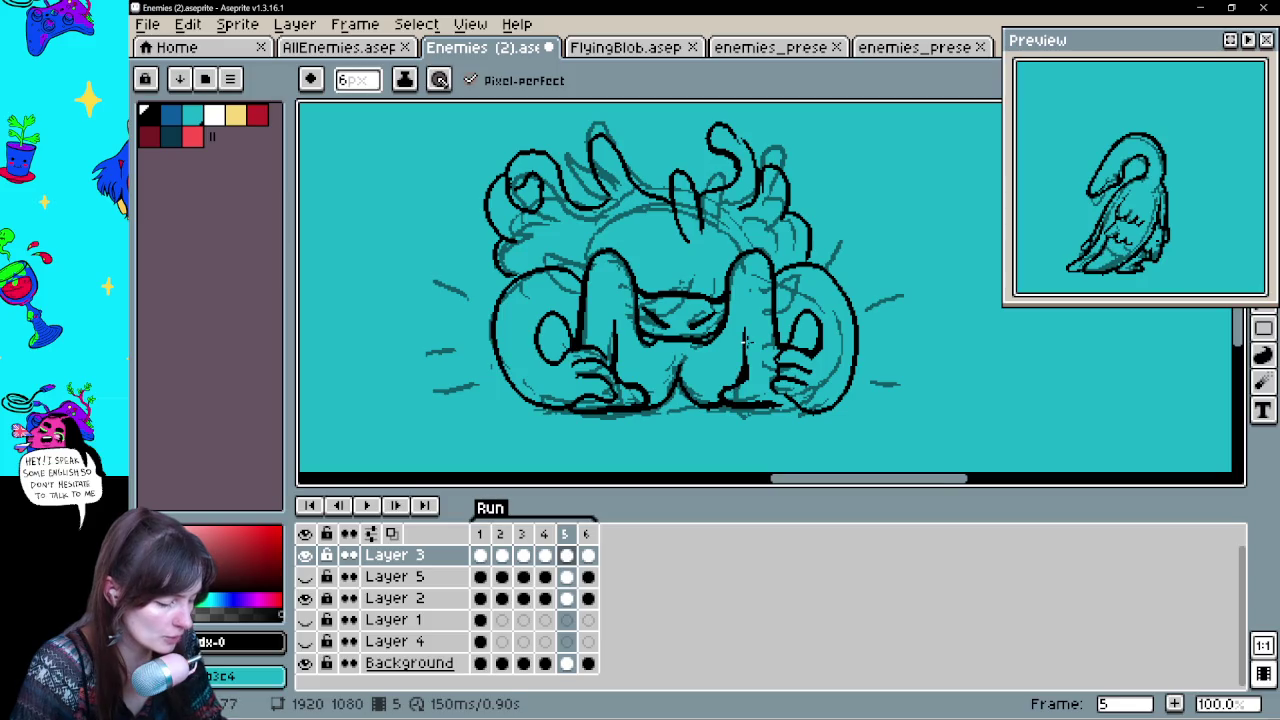
key(e)
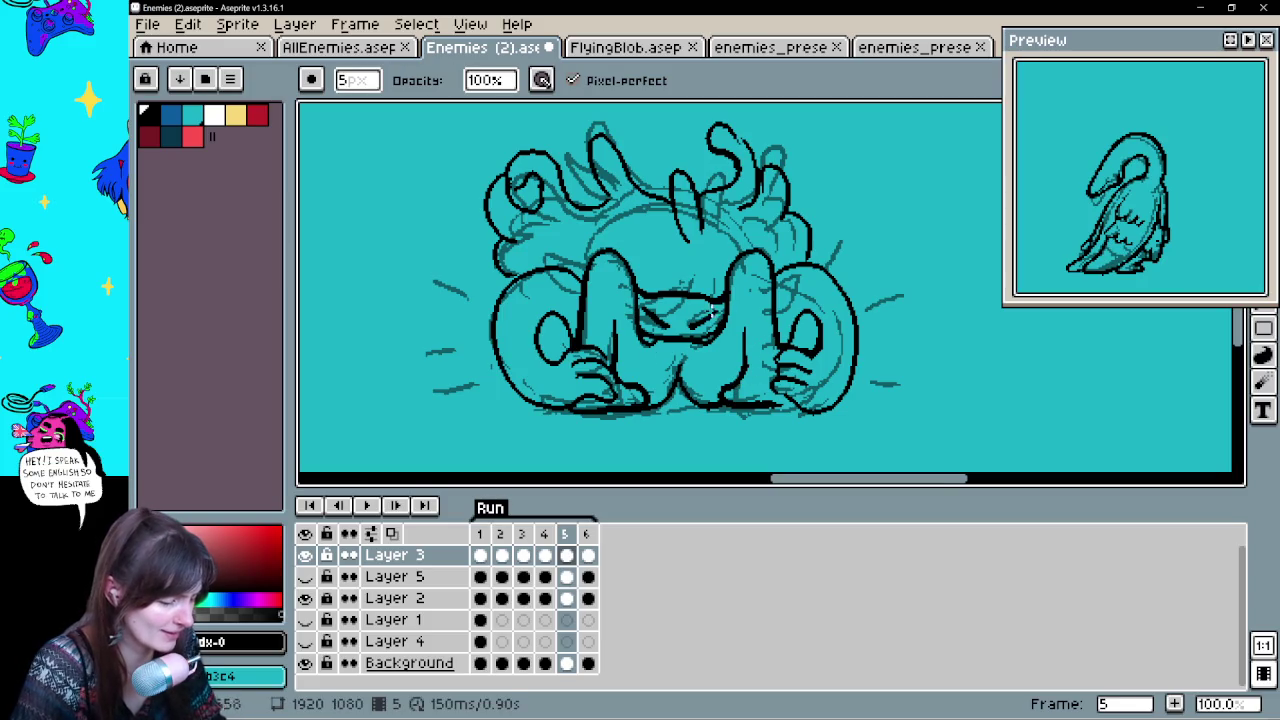
key(b)
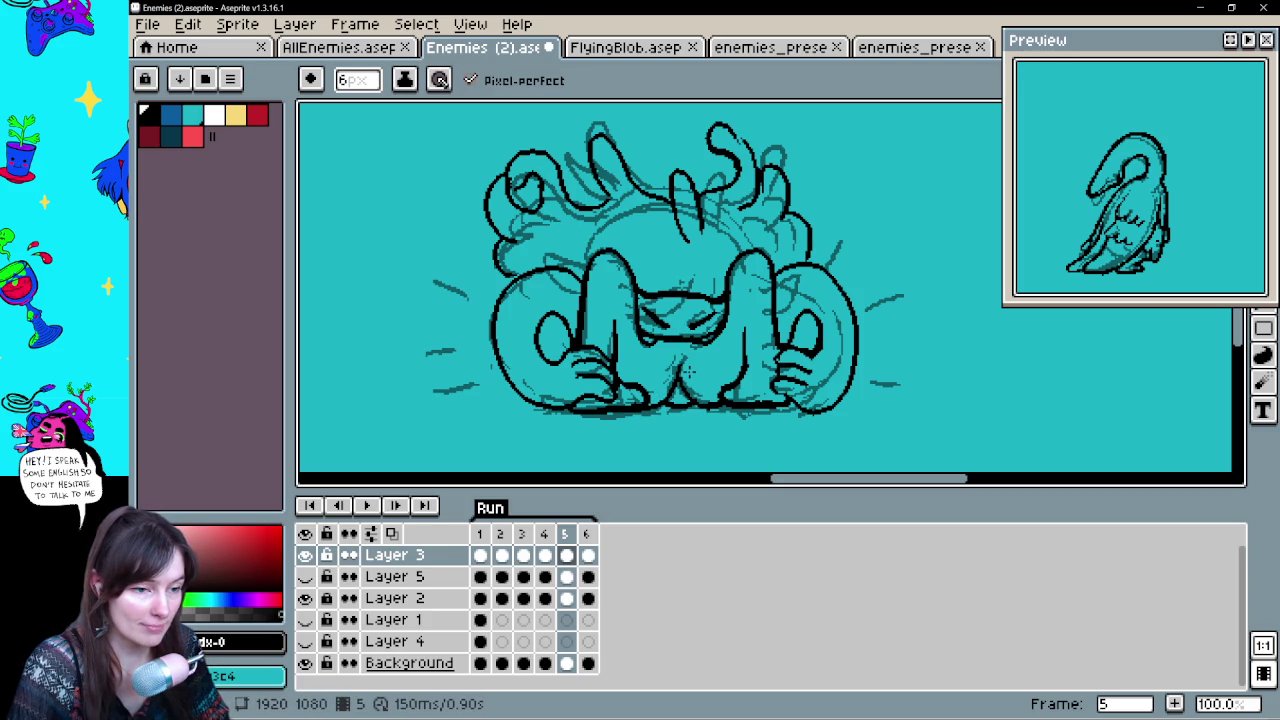
key(e)
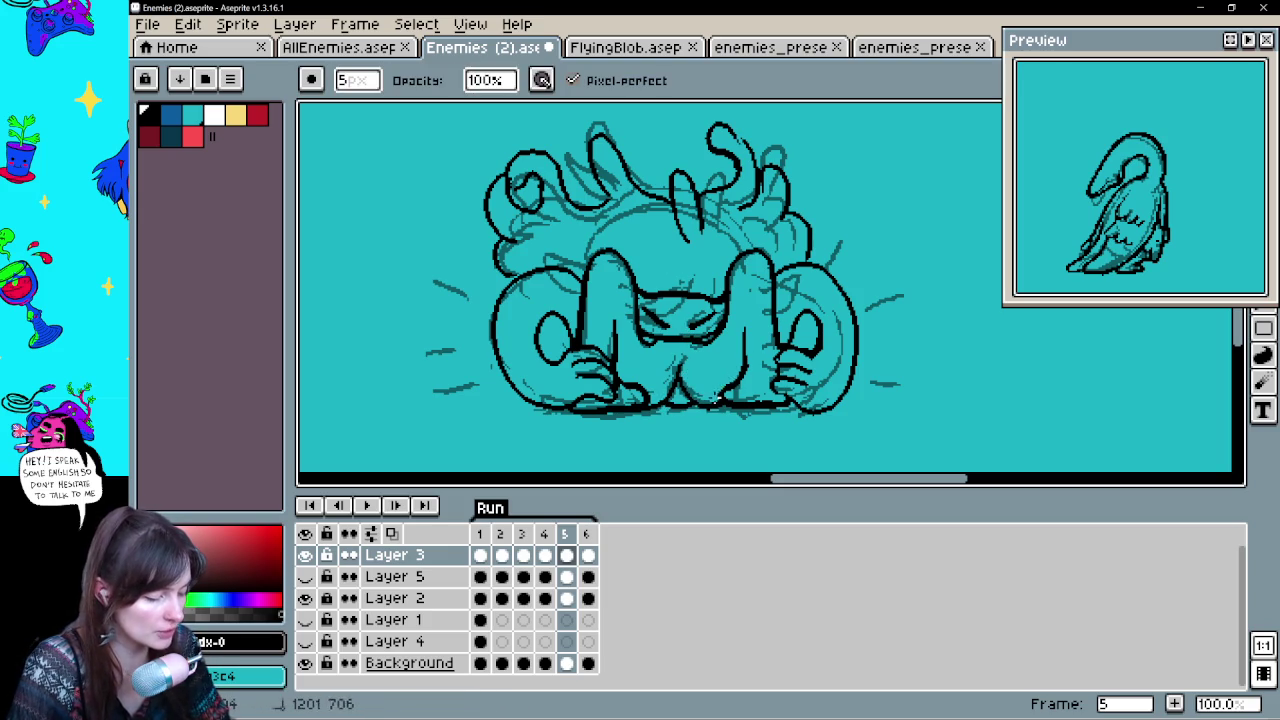
key(b)
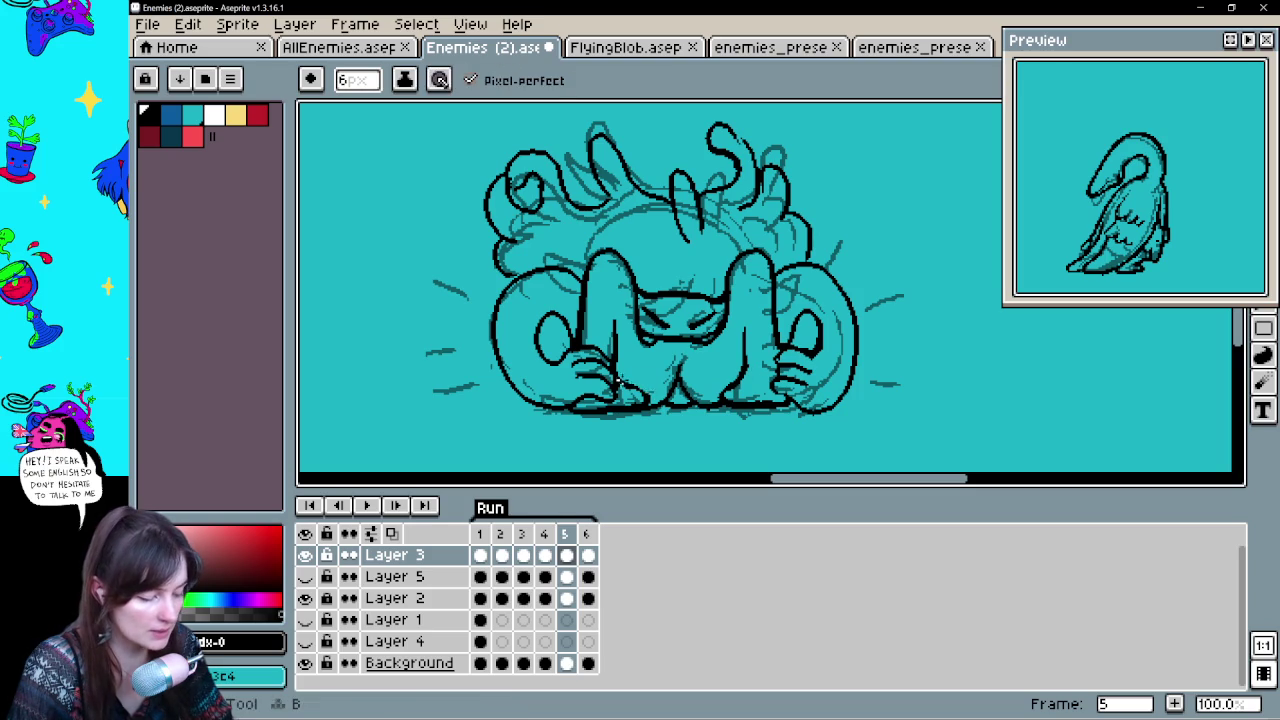
key(ctrl+z)
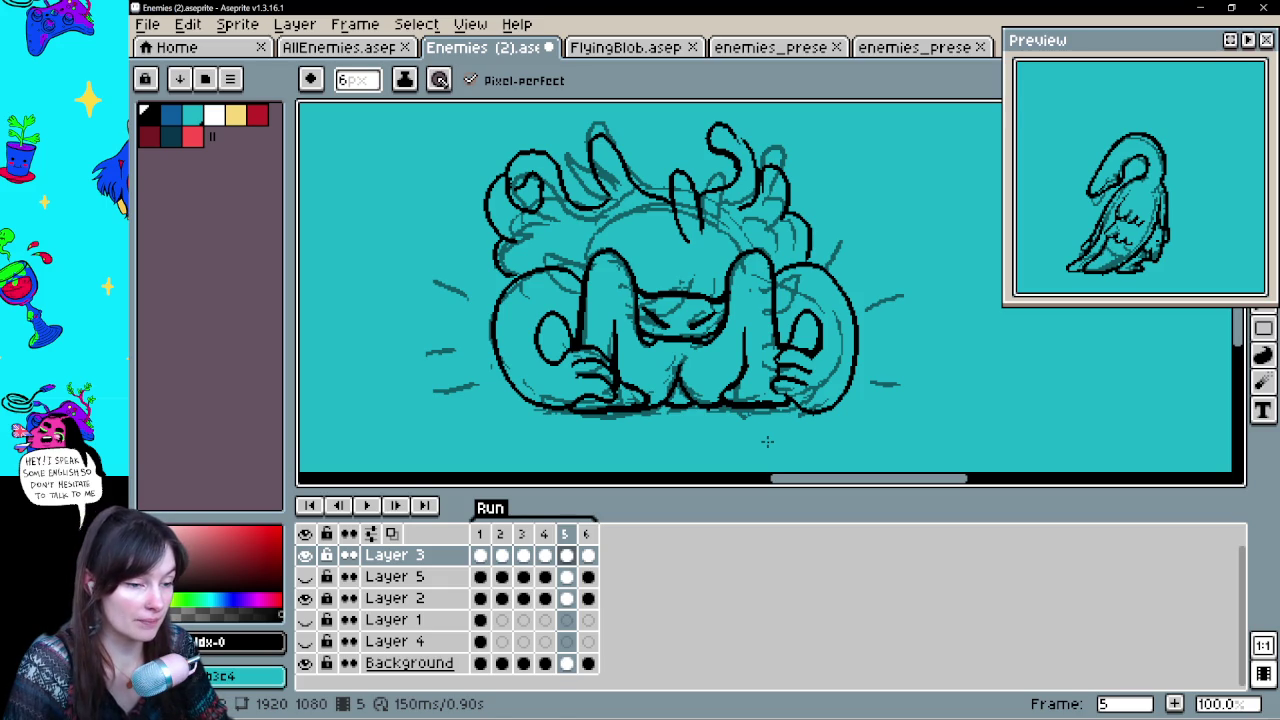
key(ctrl+s)
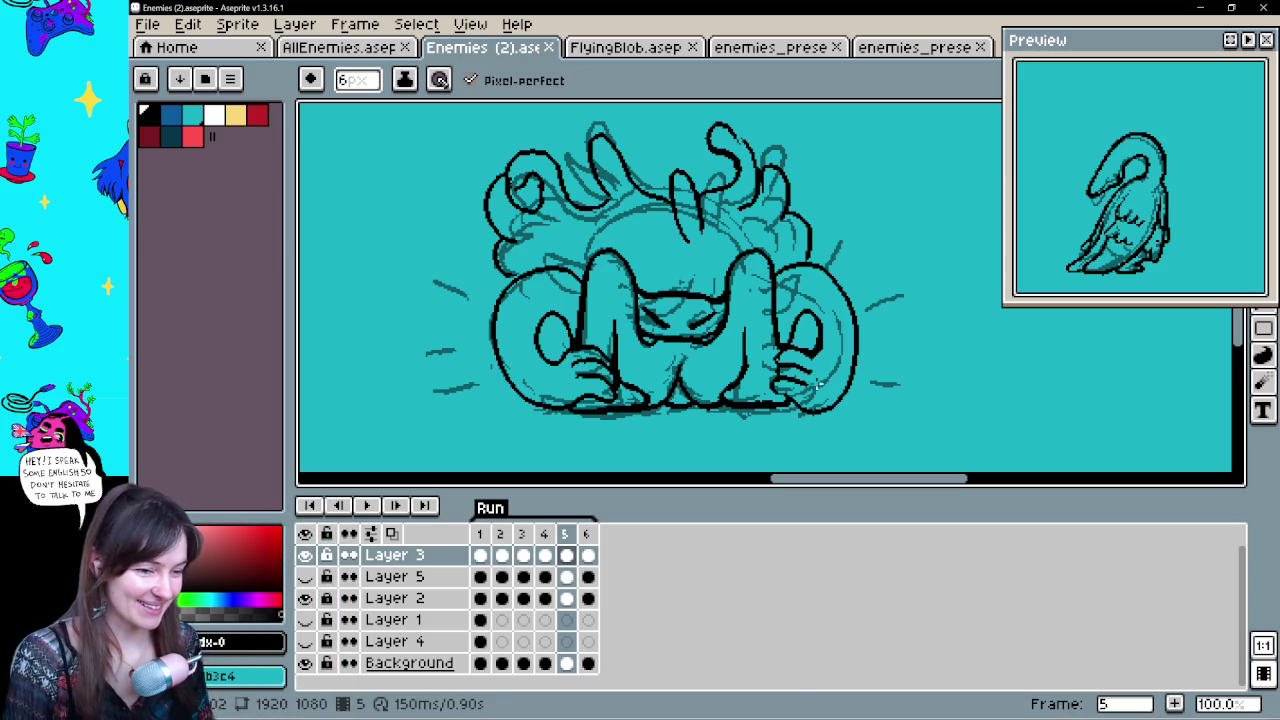
drag(851, 372, 861, 394)
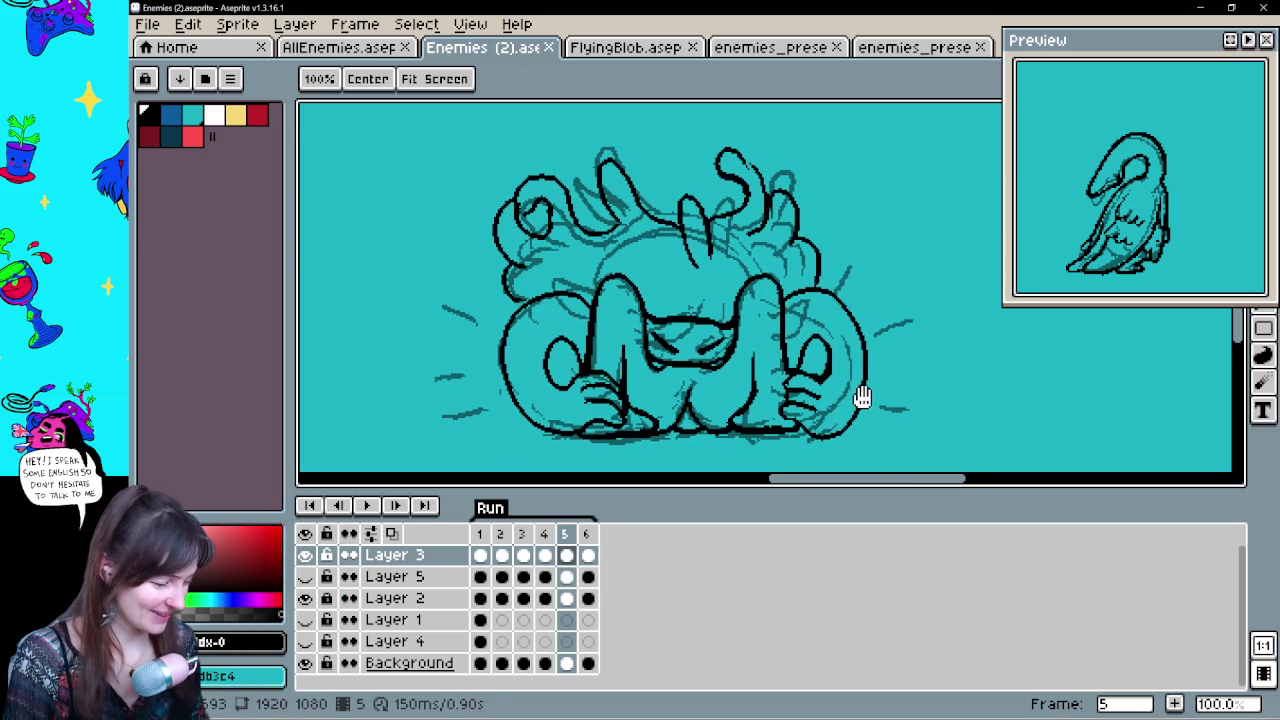
key(b)
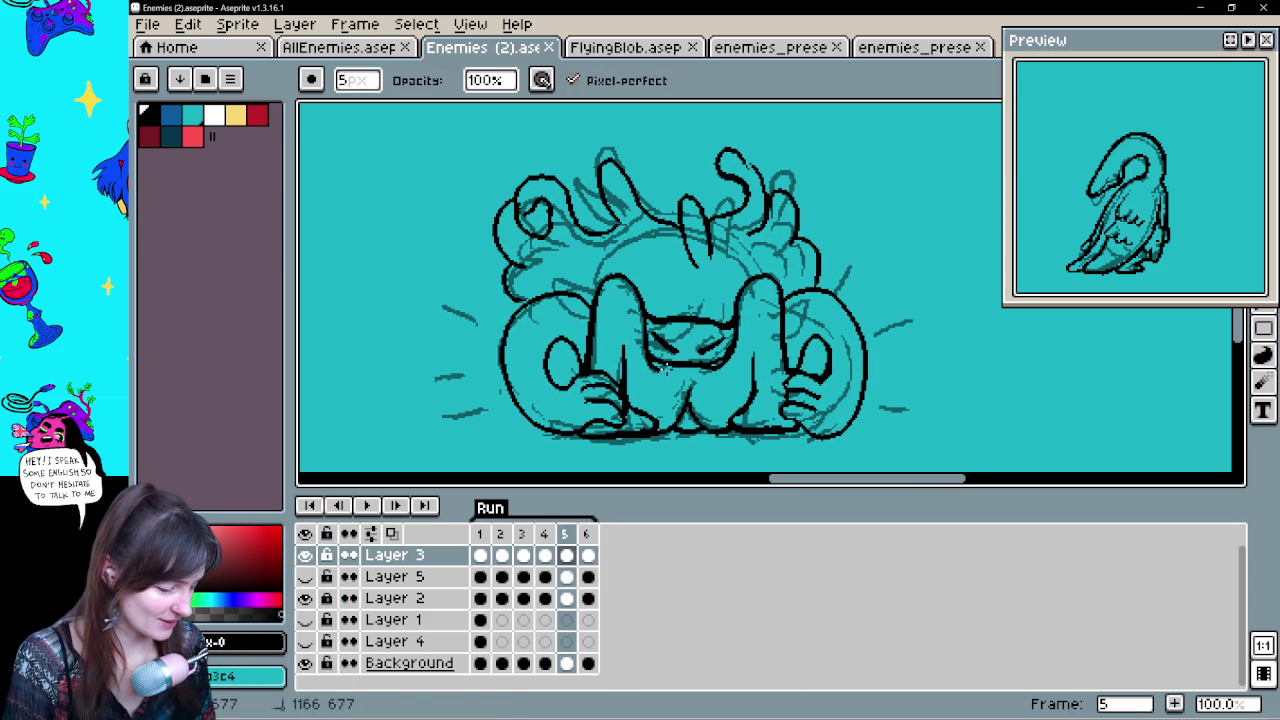
key(e)
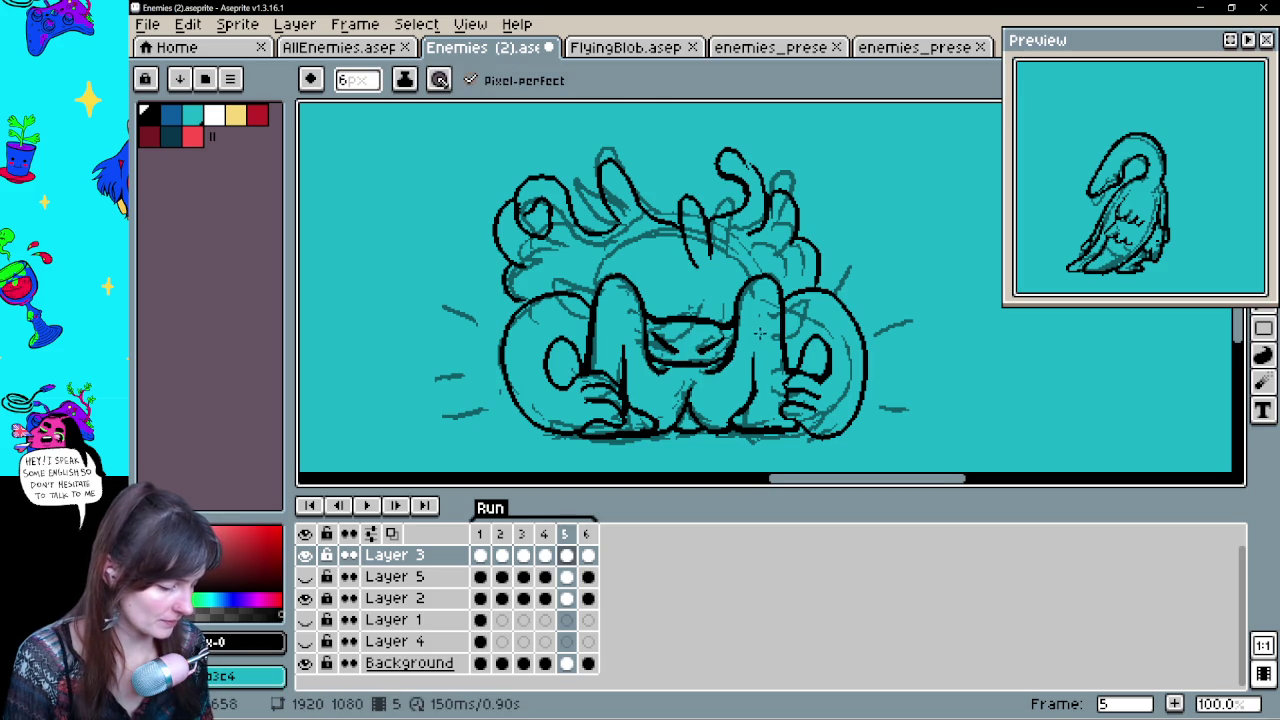
drag(761, 333, 741, 343)
key(Right)
key(Left)
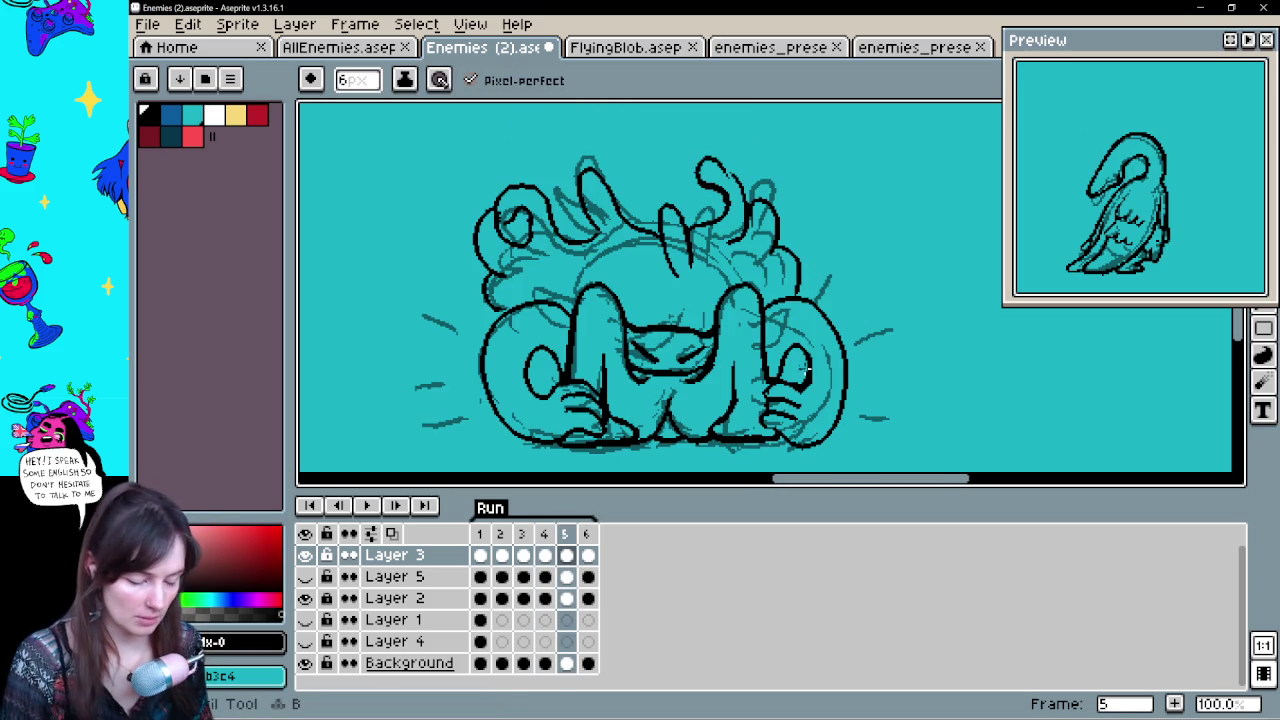
drag(809, 370, 784, 352)
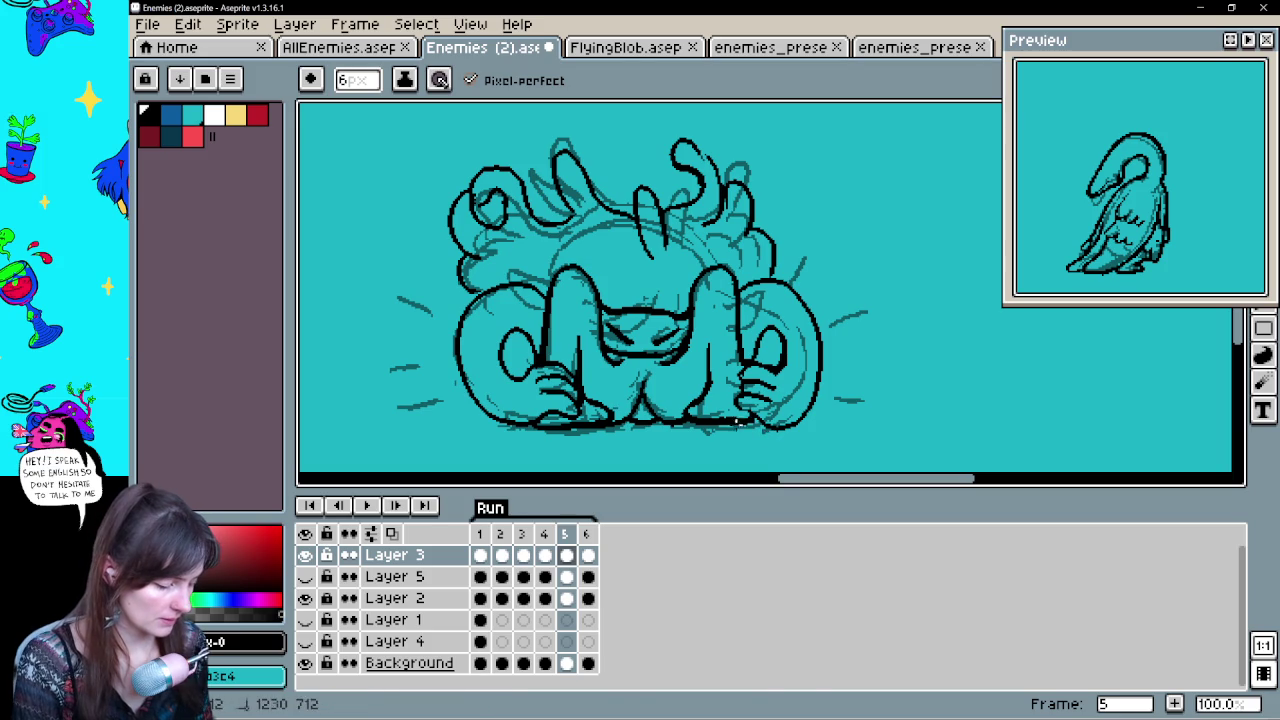
key(Right)
key(Right)
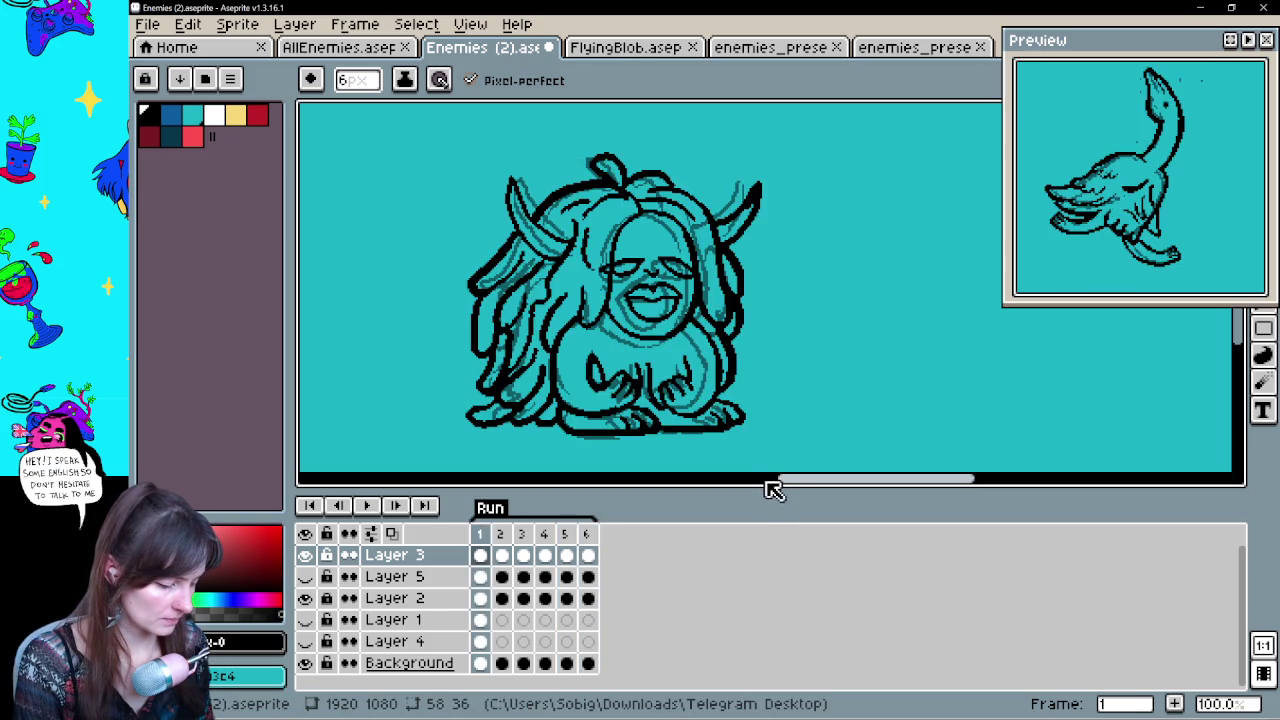
key(Left)
key(Left)
key(Right)
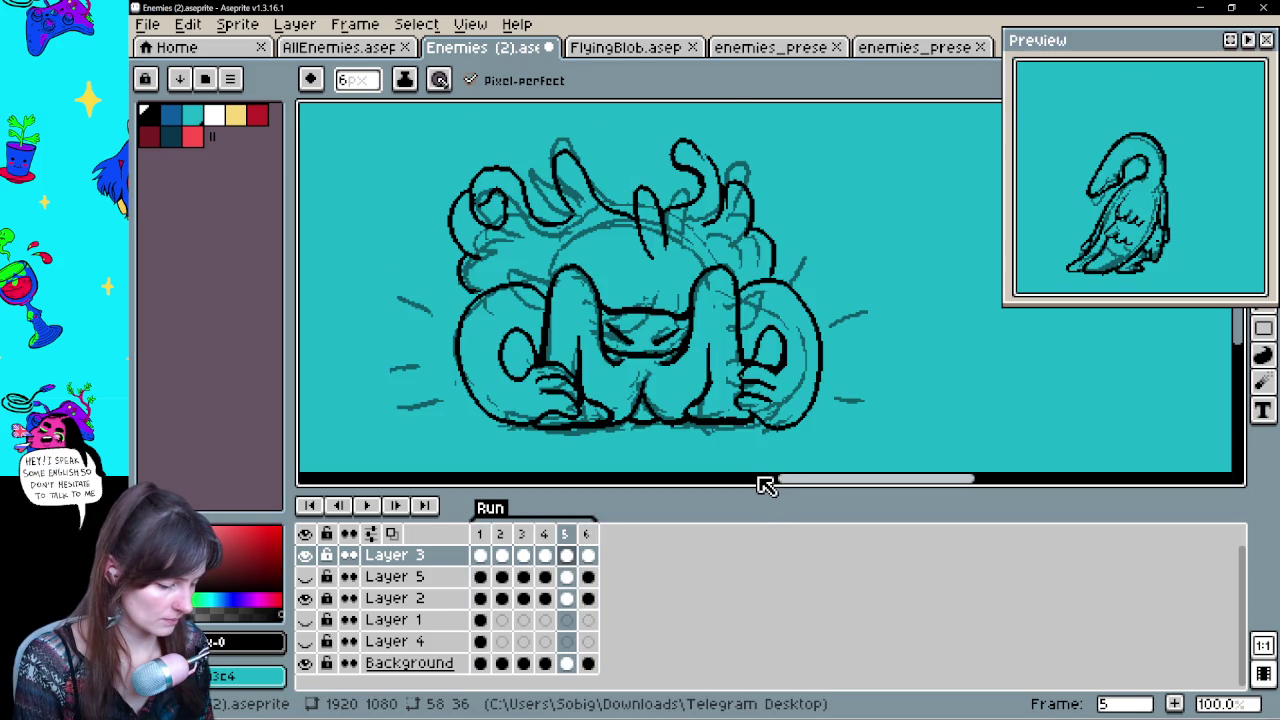
key(Right)
key(Right)
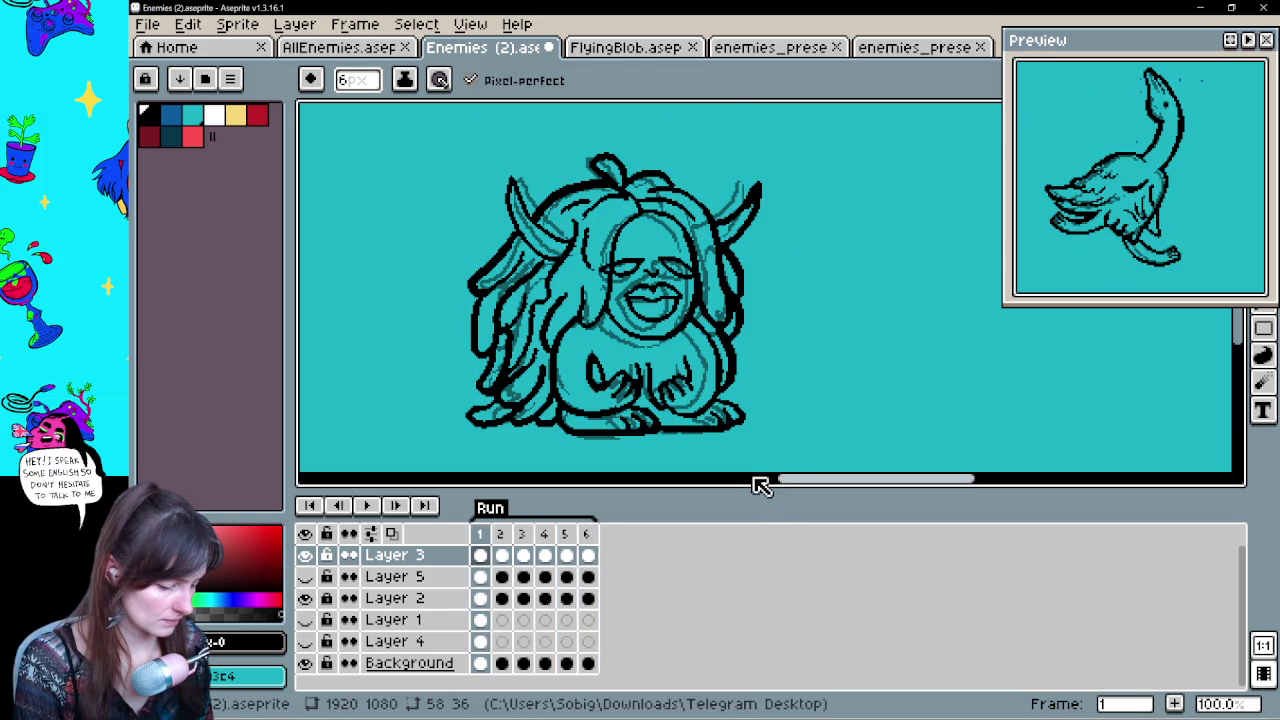
key(Right)
key(Right)
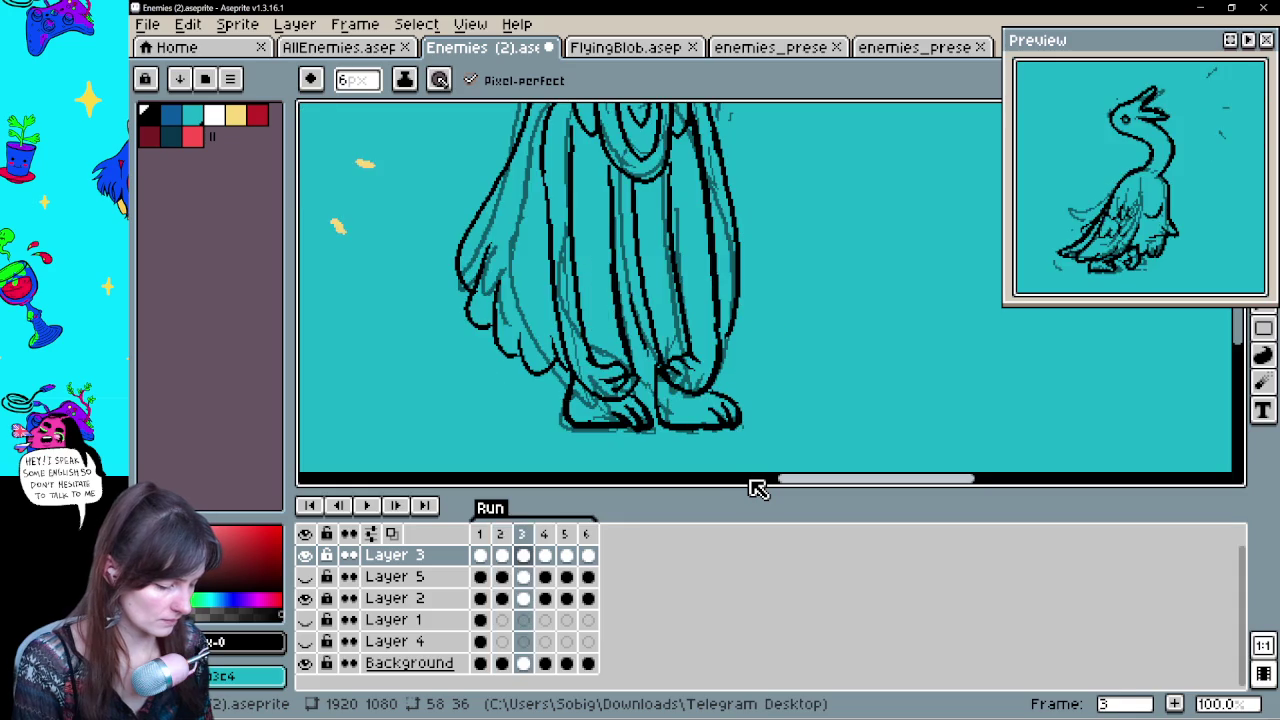
key(Left)
key(Left)
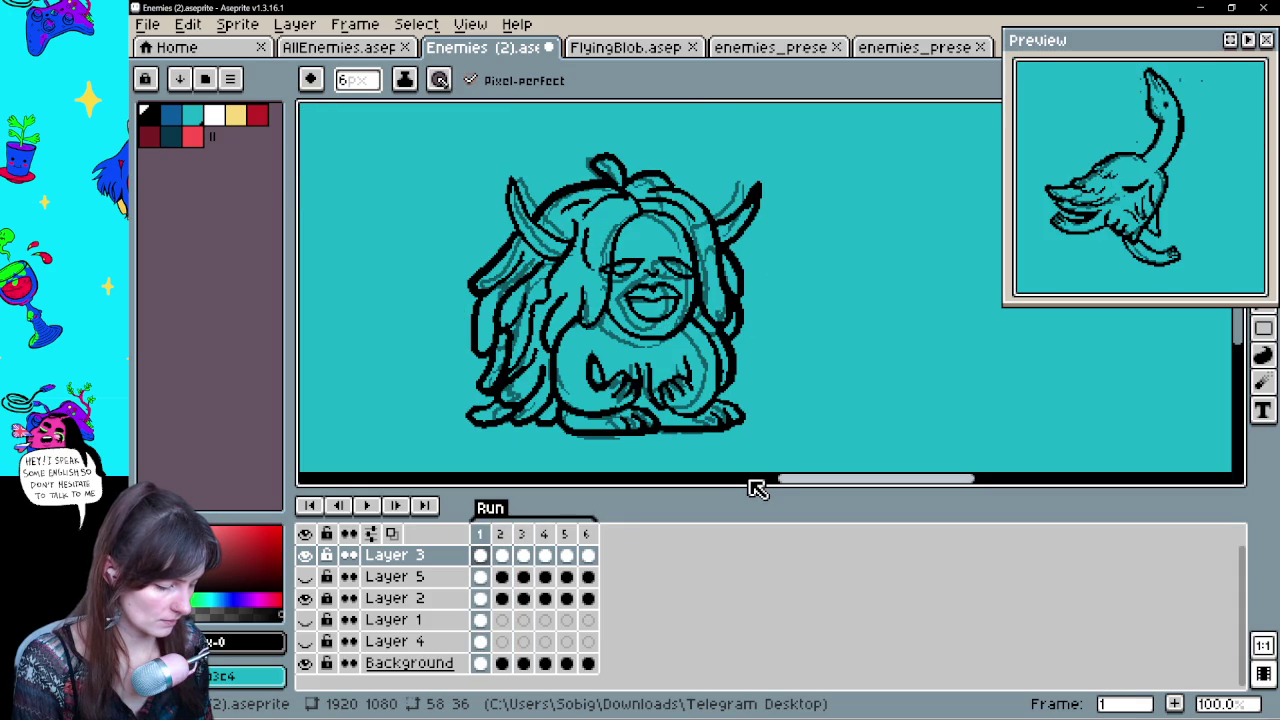
key(Right)
key(Right)
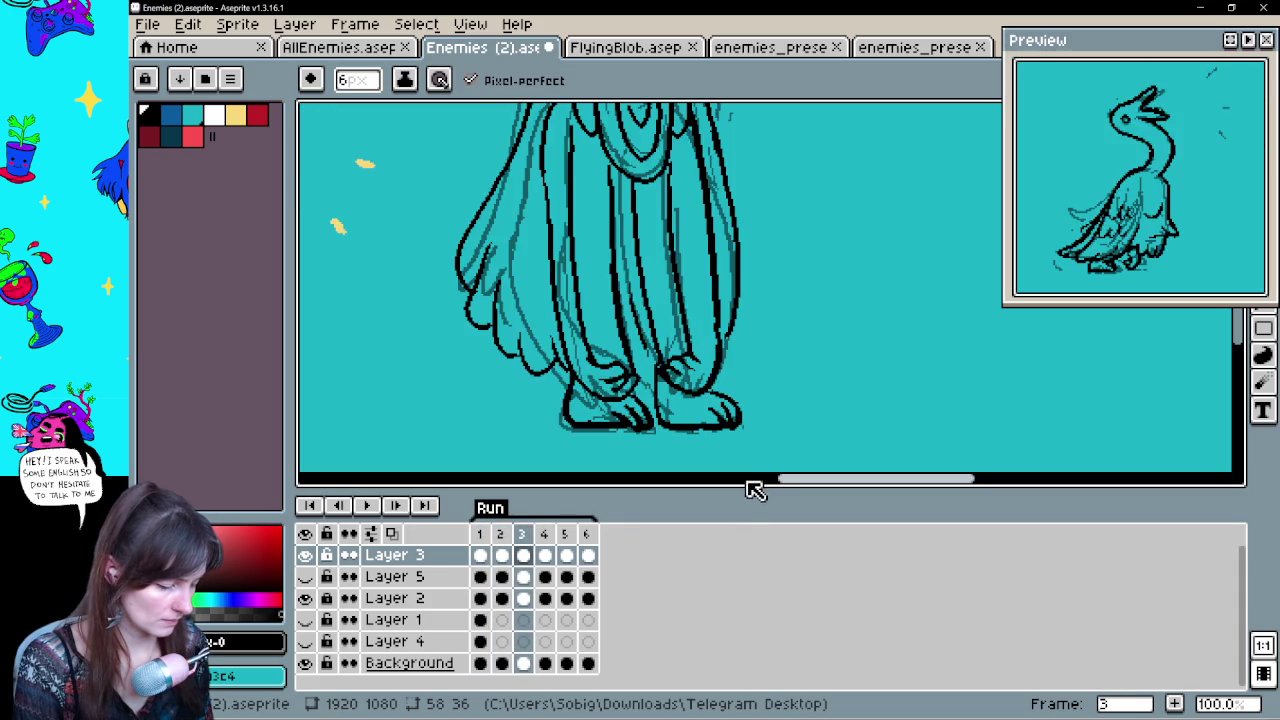
key(Right)
scroll(803, 397, up, 5)
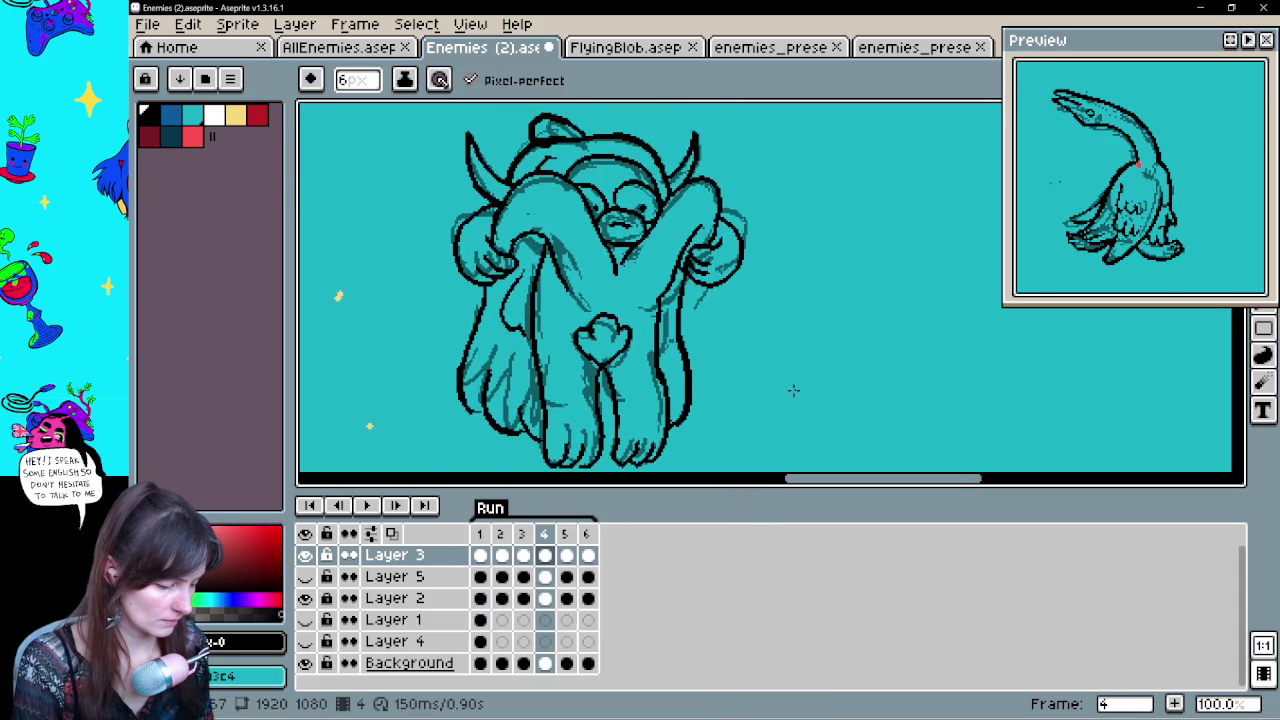
scroll(791, 391, up, 5)
key(Right)
scroll(777, 380, down, 5)
key(b)
key(e)
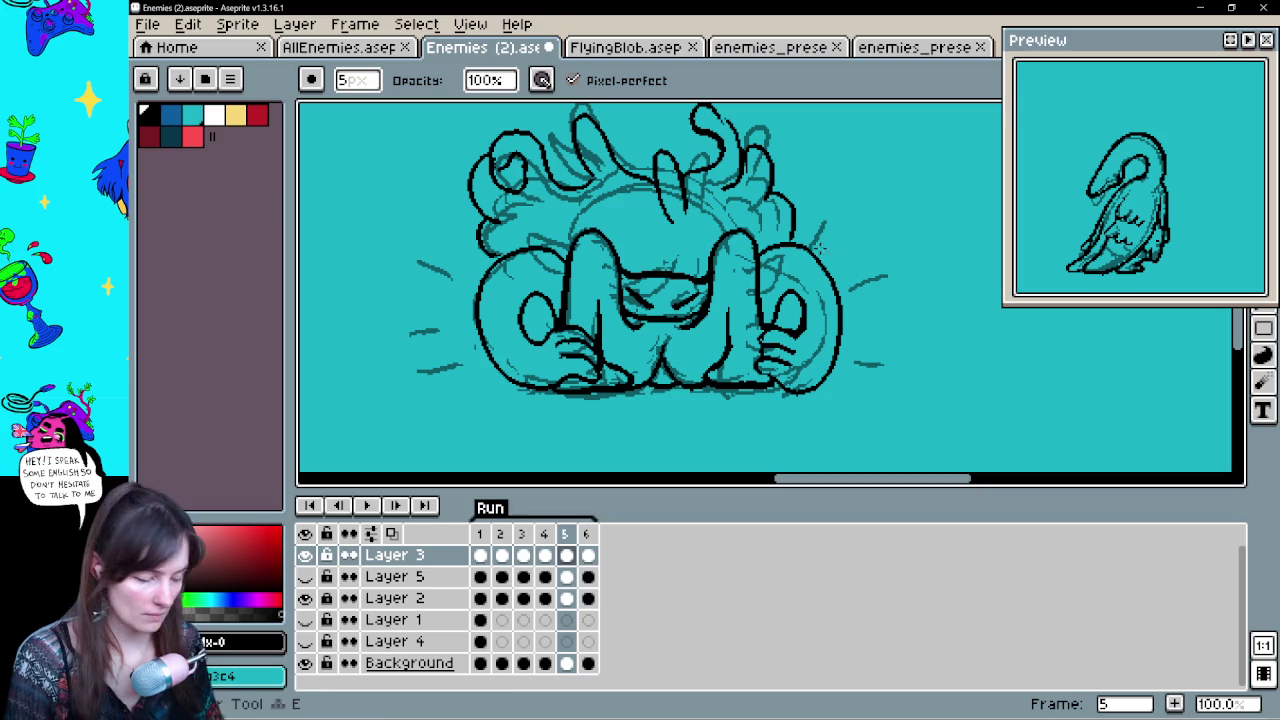
Erase stray right-side strokes and delete the left curl using a freehand selection
mouse_move(818, 262)
mouse_down()
mouse_move(805, 390)
mouse_move(765, 340)
mouse_move(777, 295)
mouse_up()
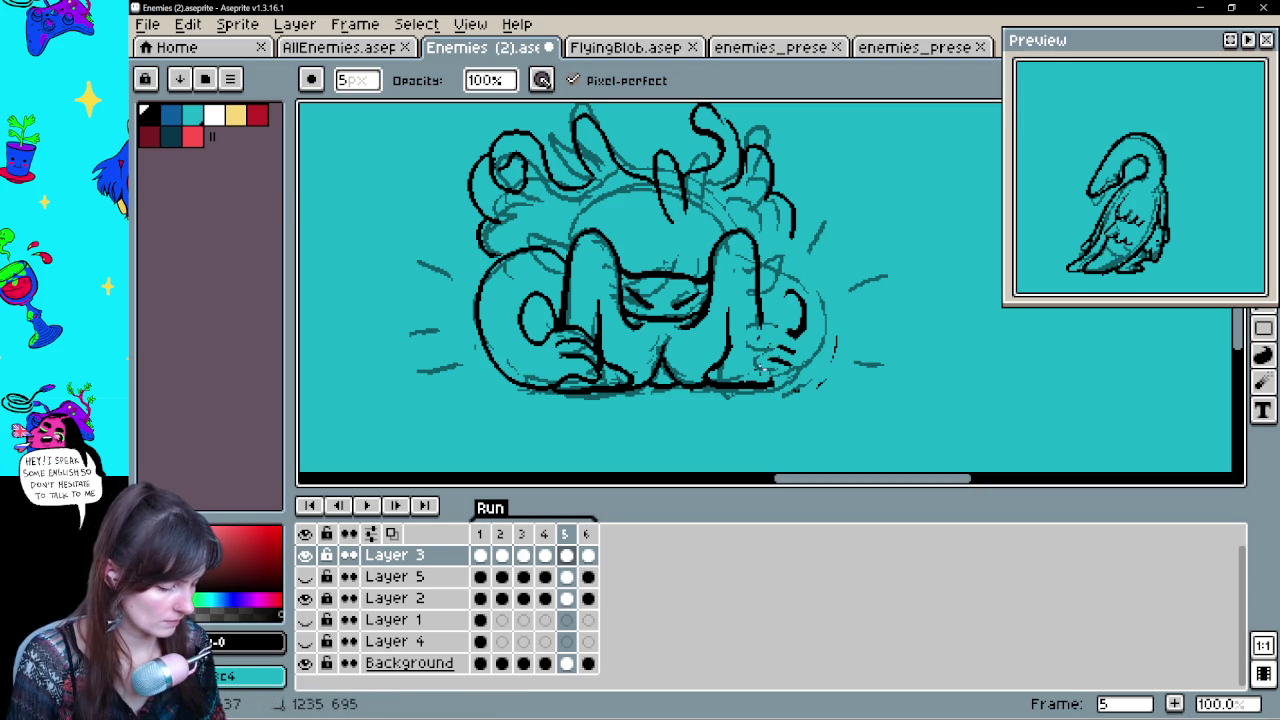
drag(776, 358, 793, 369)
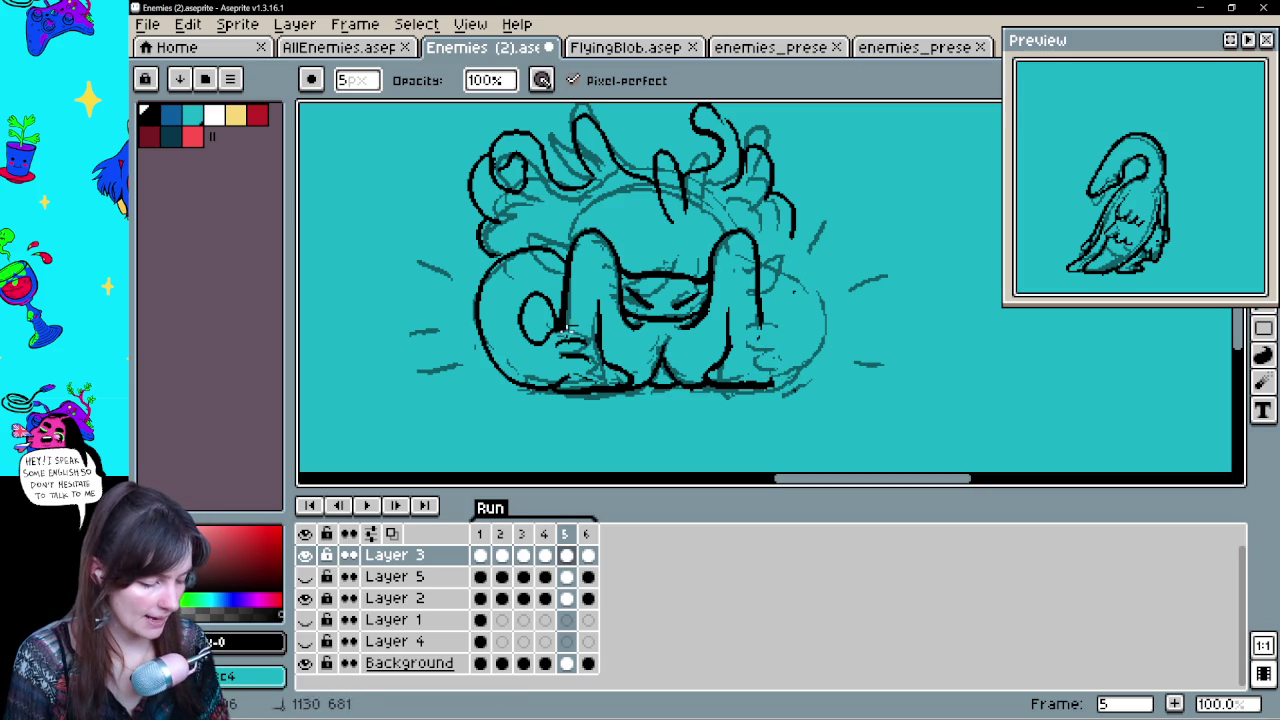
key(m)
drag(574, 377, 595, 322)
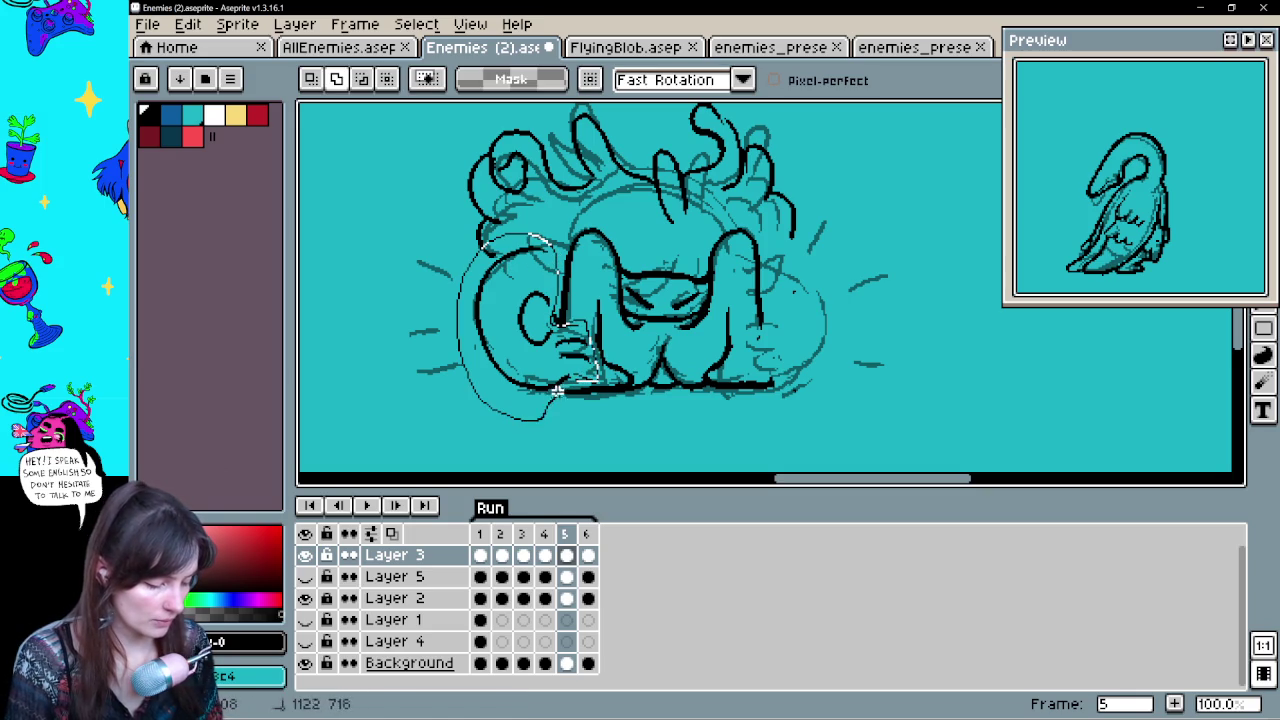
drag(555, 395, 580, 390)
key(Delete)
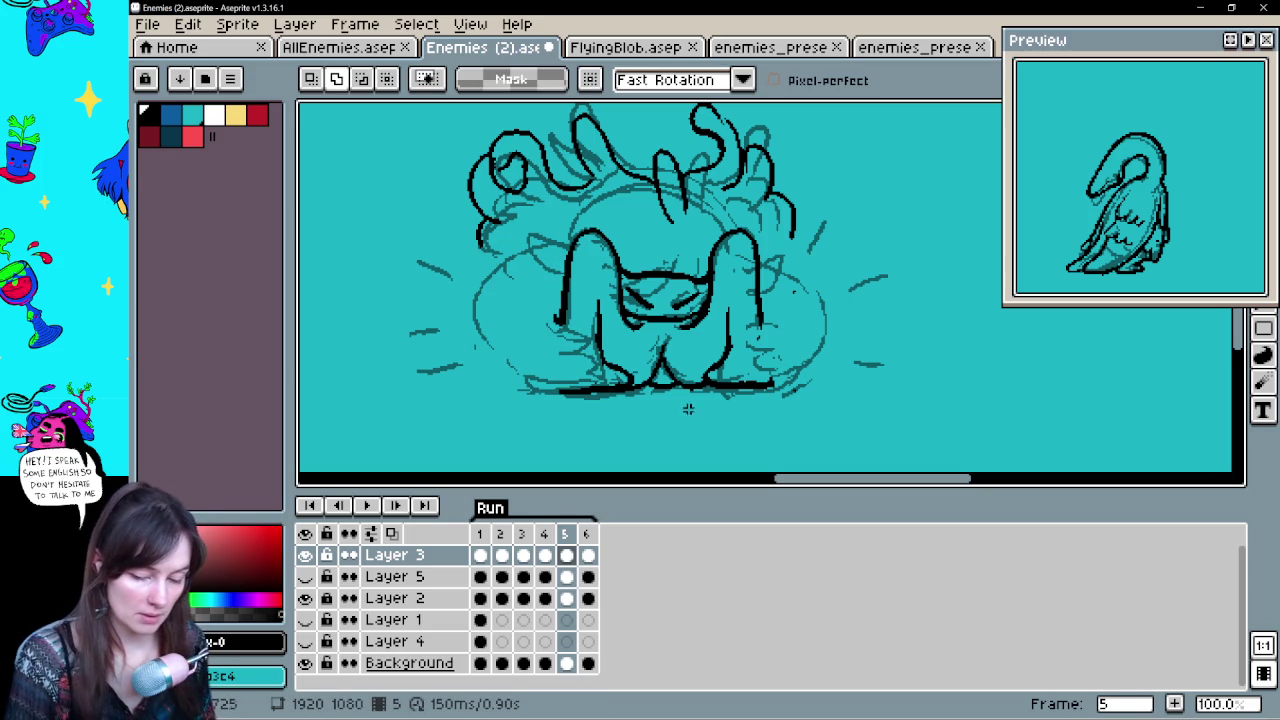
Check frame 1 for reference, then redraw the looping leg stroke on frame 5
key(Return)
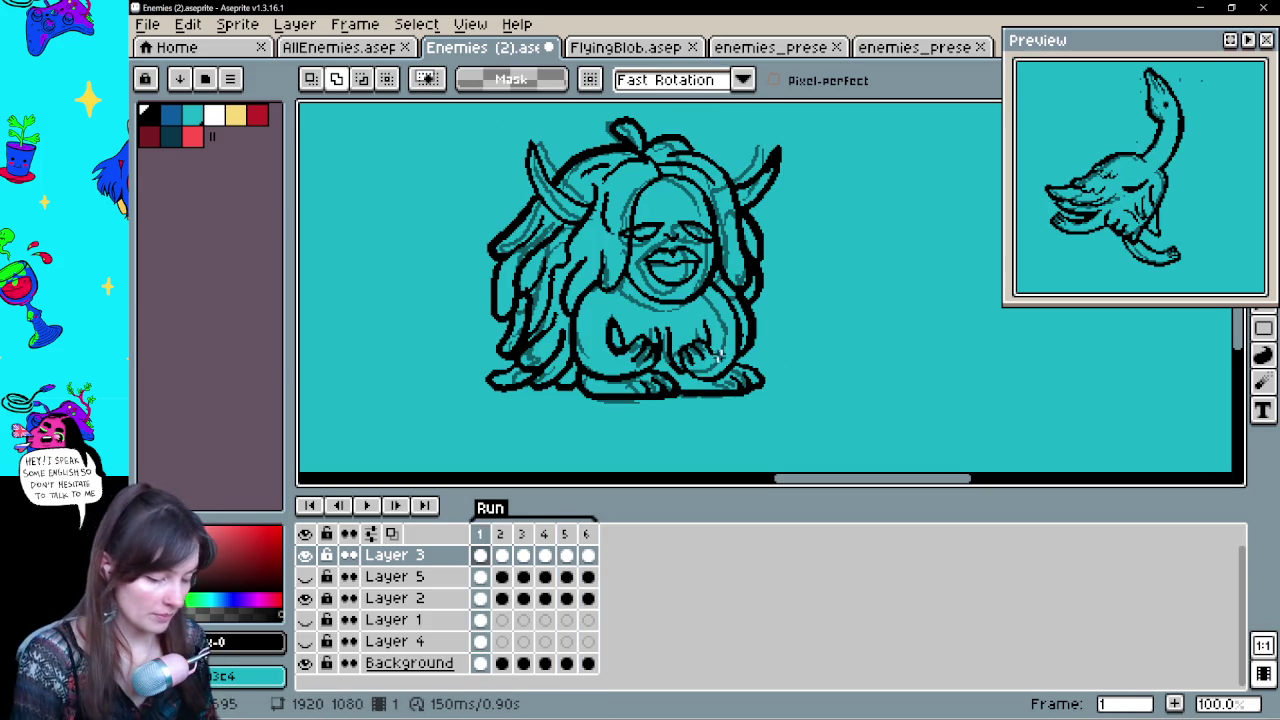
key(b)
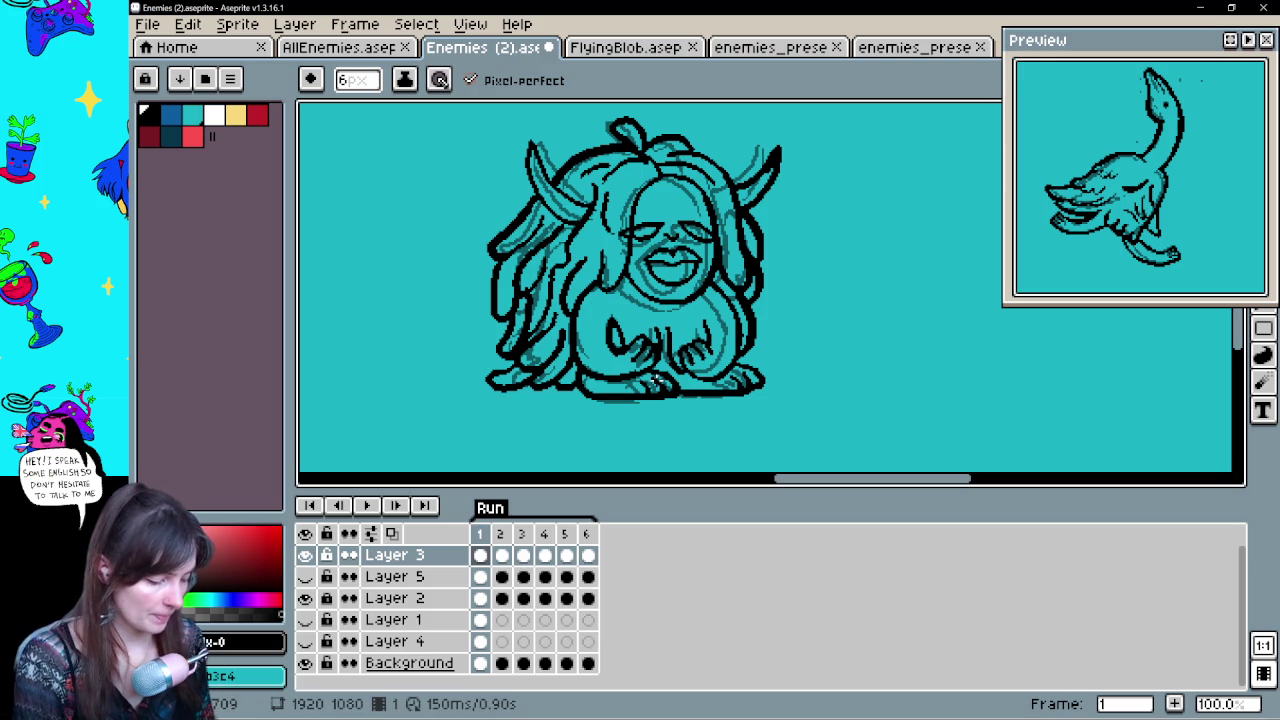
key(Left)
key(Left)
drag(552, 268, 502, 334)
key(ctrl+z)
drag(560, 264, 533, 366)
key(ctrl+z)
drag(558, 268, 550, 352)
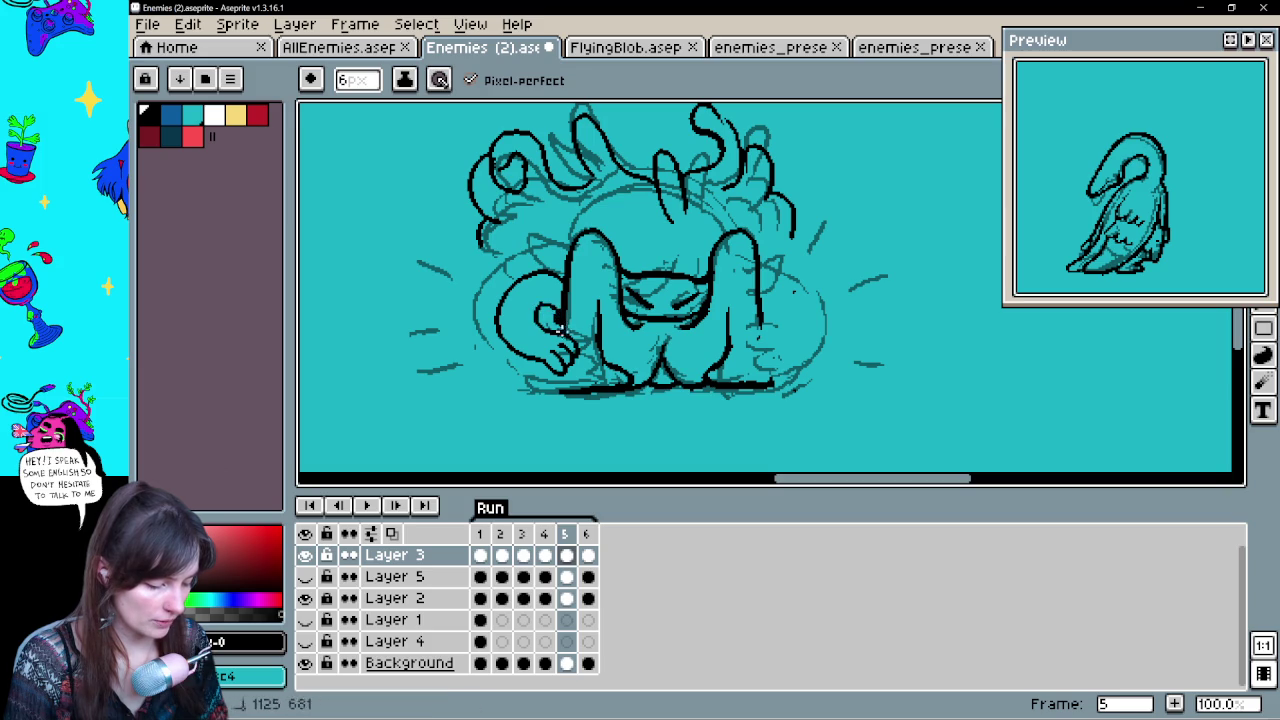
Ink the left hand down to the baseline, extend the baseline right, and ink the right hand
drag(549, 366, 560, 392)
mouse_move(765, 358)
mouse_down()
mouse_move(797, 376)
mouse_move(746, 344)
mouse_move(776, 348)
mouse_up()
drag(764, 304, 796, 338)
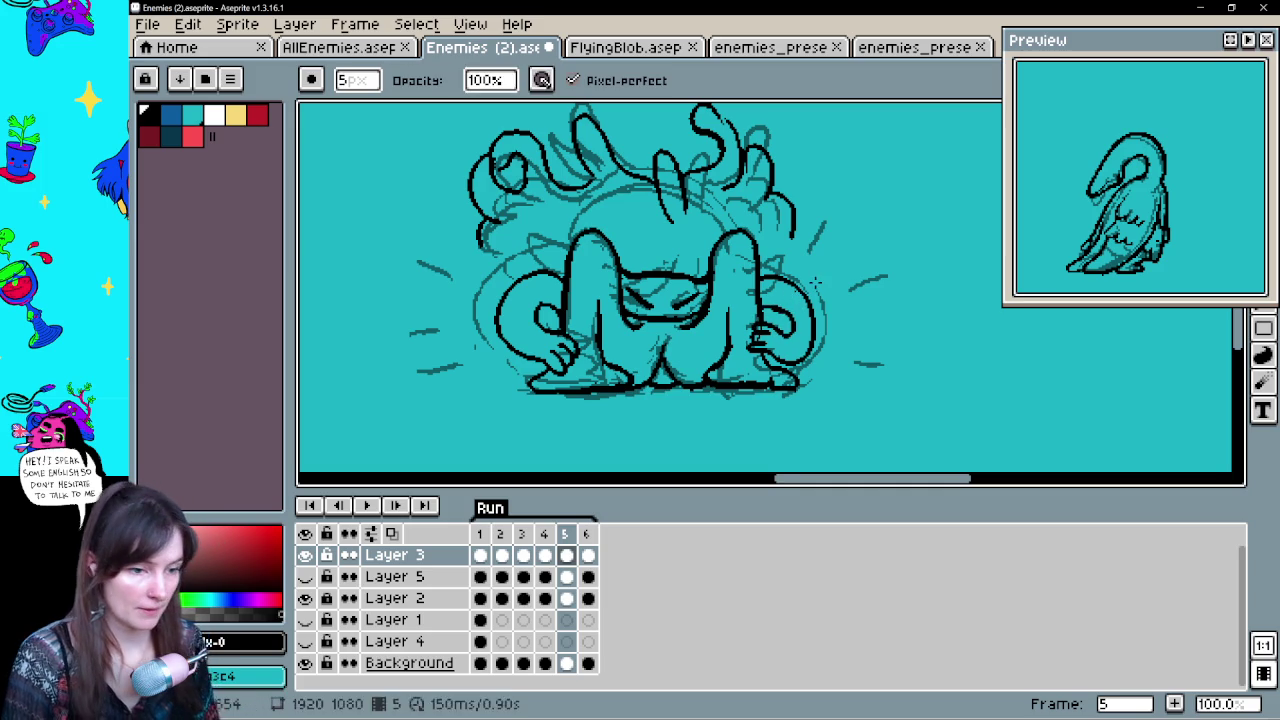
drag(845, 406, 855, 381)
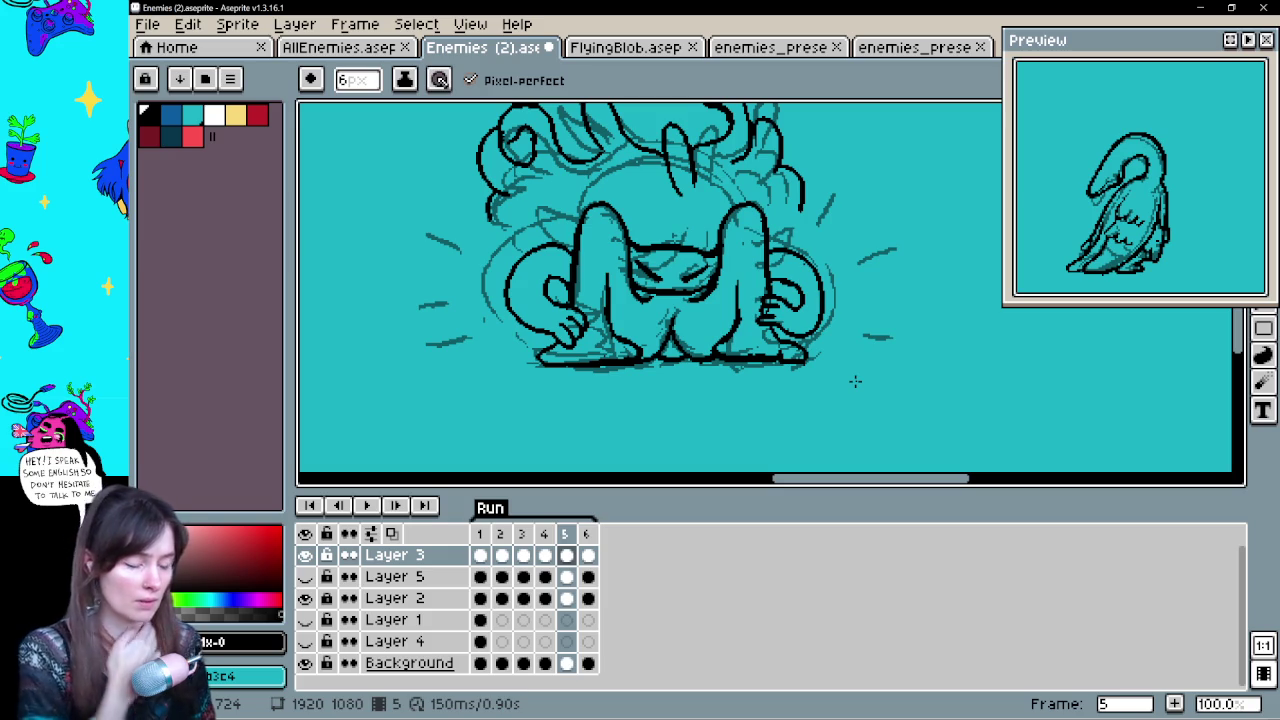
key(e)
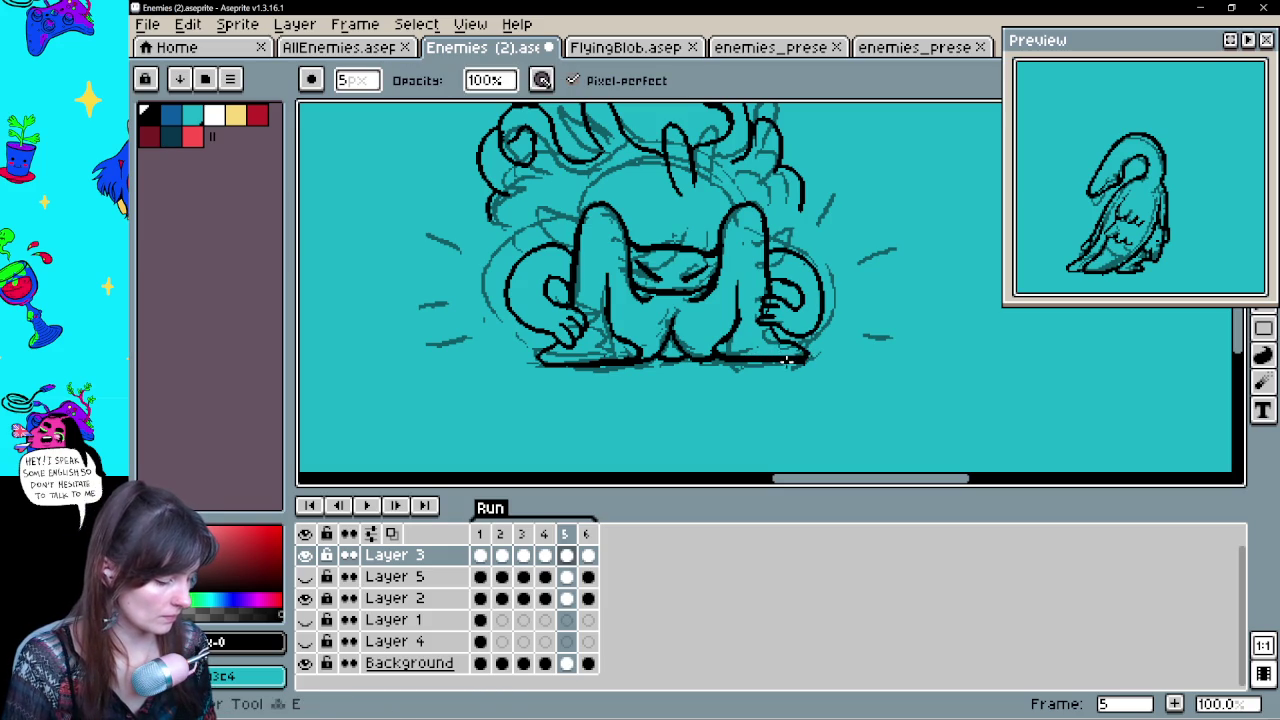
drag(781, 365, 791, 427)
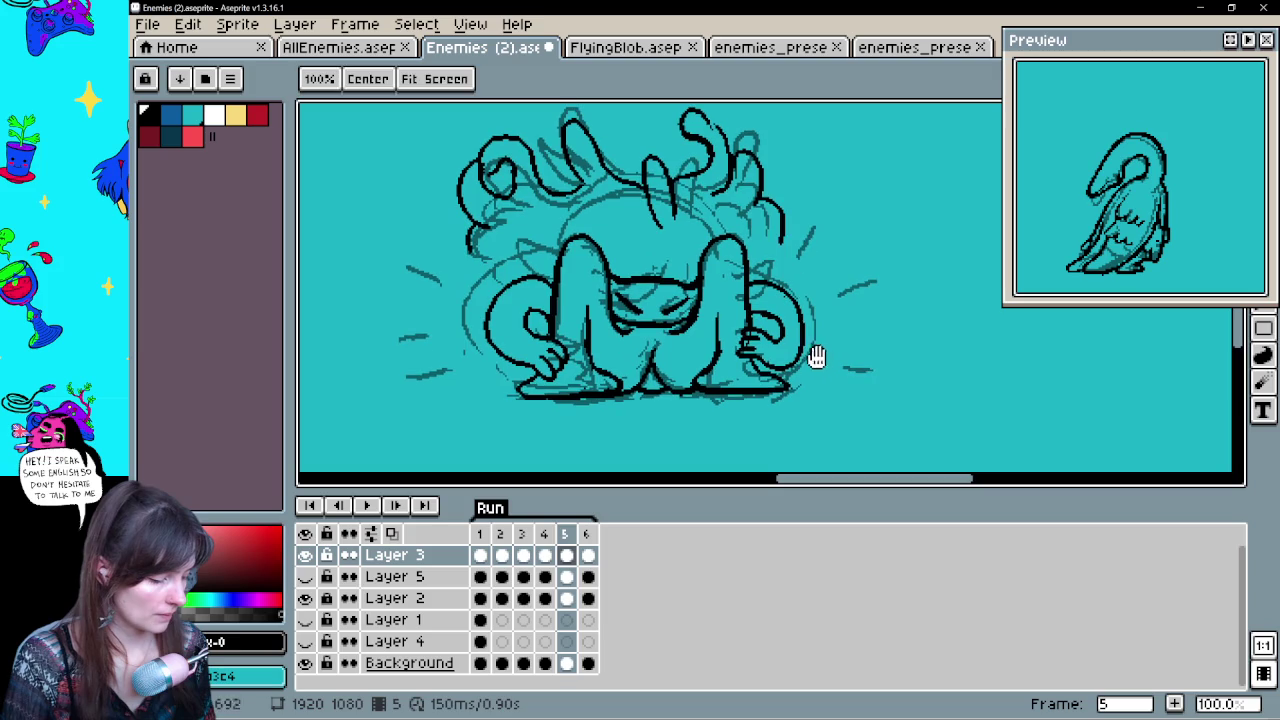
On frame 6, turn on onion skinning and hide Layer 2's dark line art
key(Right)
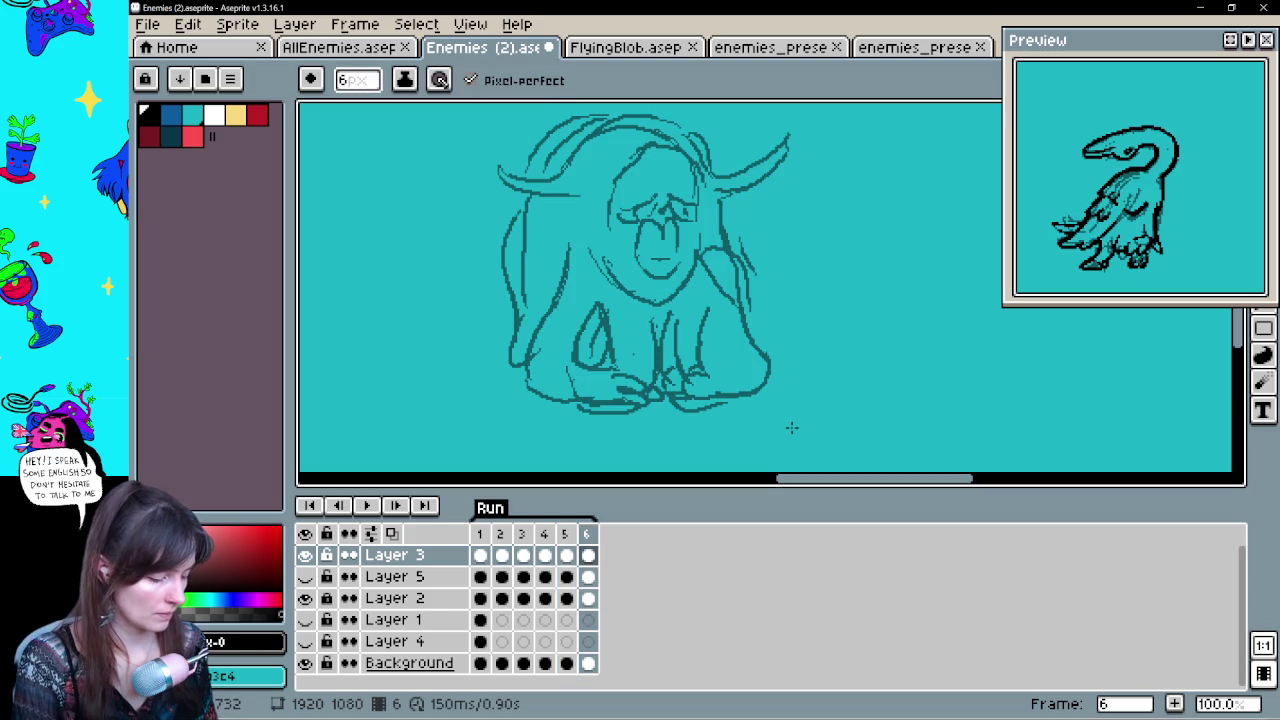
key(Right)
key(Left)
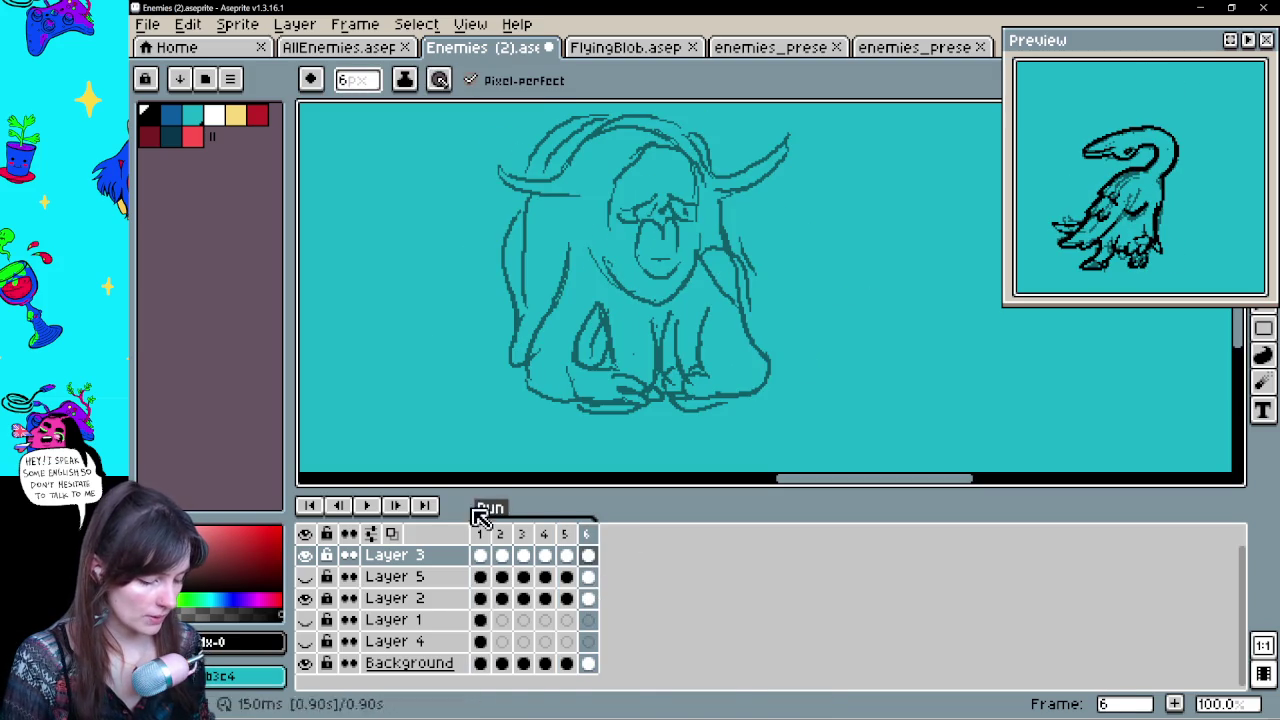
click(393, 536)
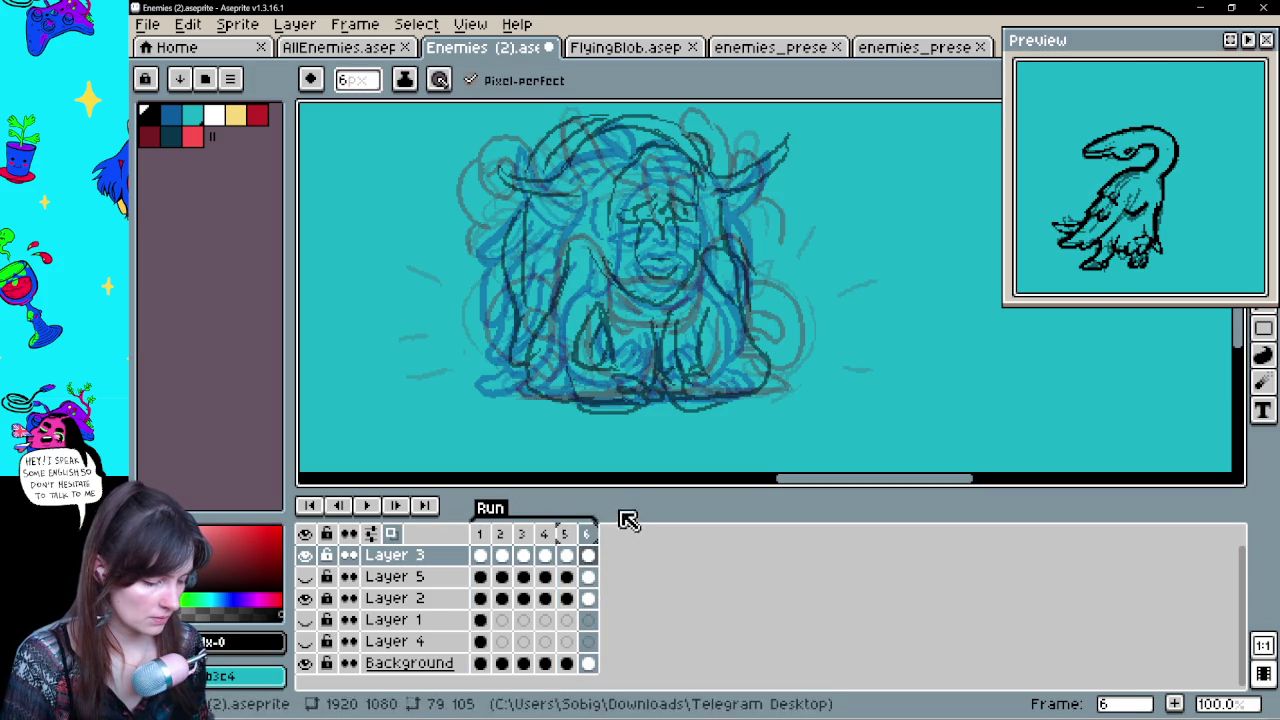
click(305, 599)
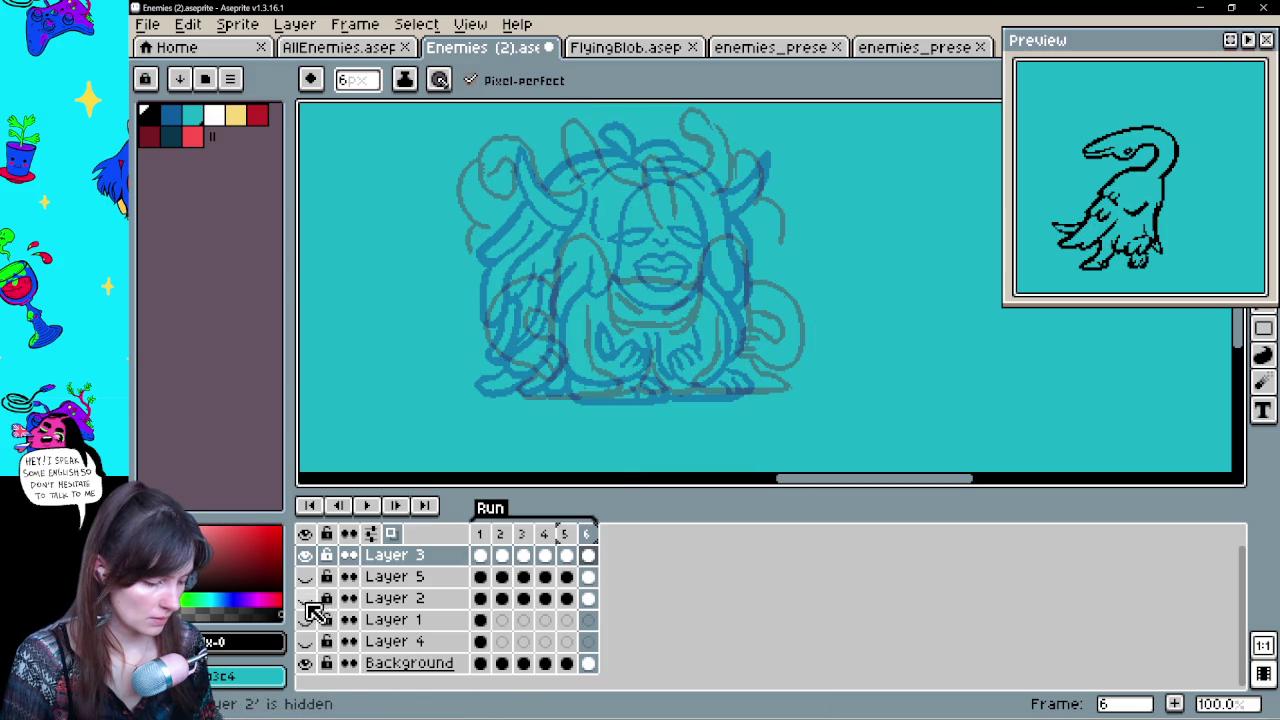
key(h)
drag(680, 365, 700, 394)
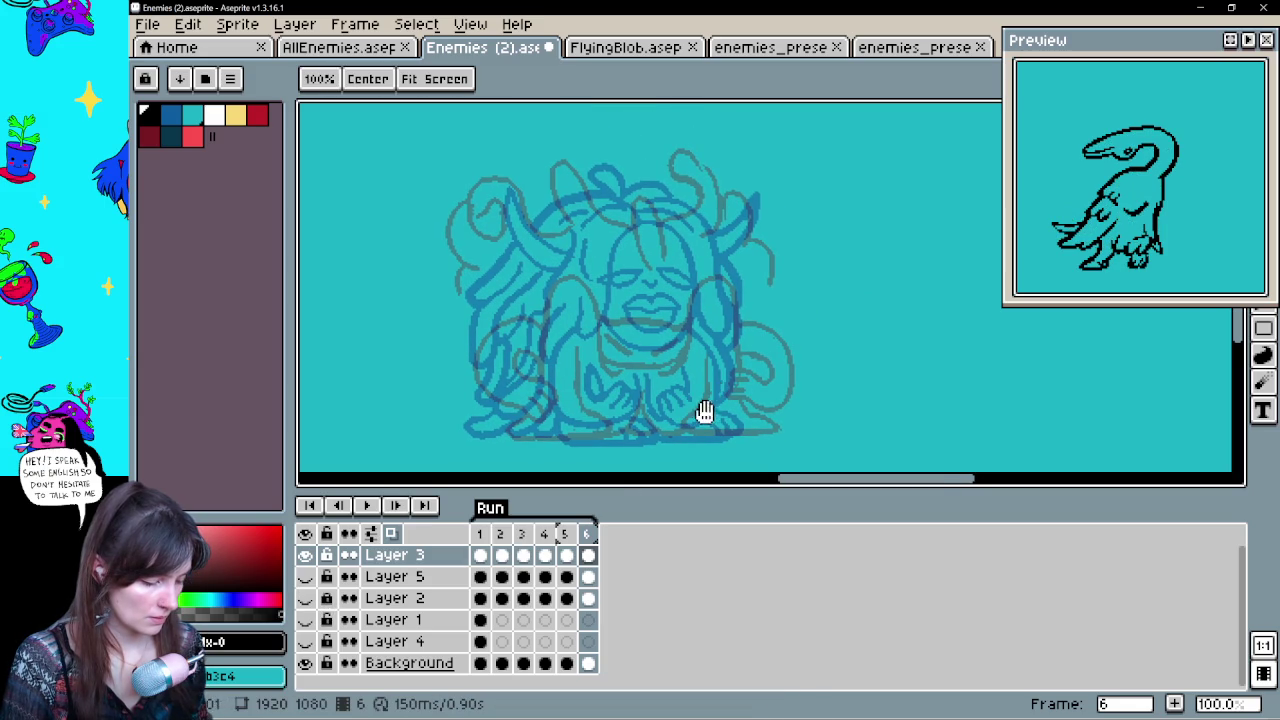
Draw the oval mouth curve inside the head arc
key(b)
drag(600, 324, 681, 350)
key(ctrl+z)
mouse_move(612, 330)
mouse_down()
mouse_move(688, 352)
mouse_move(636, 256)
mouse_up()
key(ctrl+z)
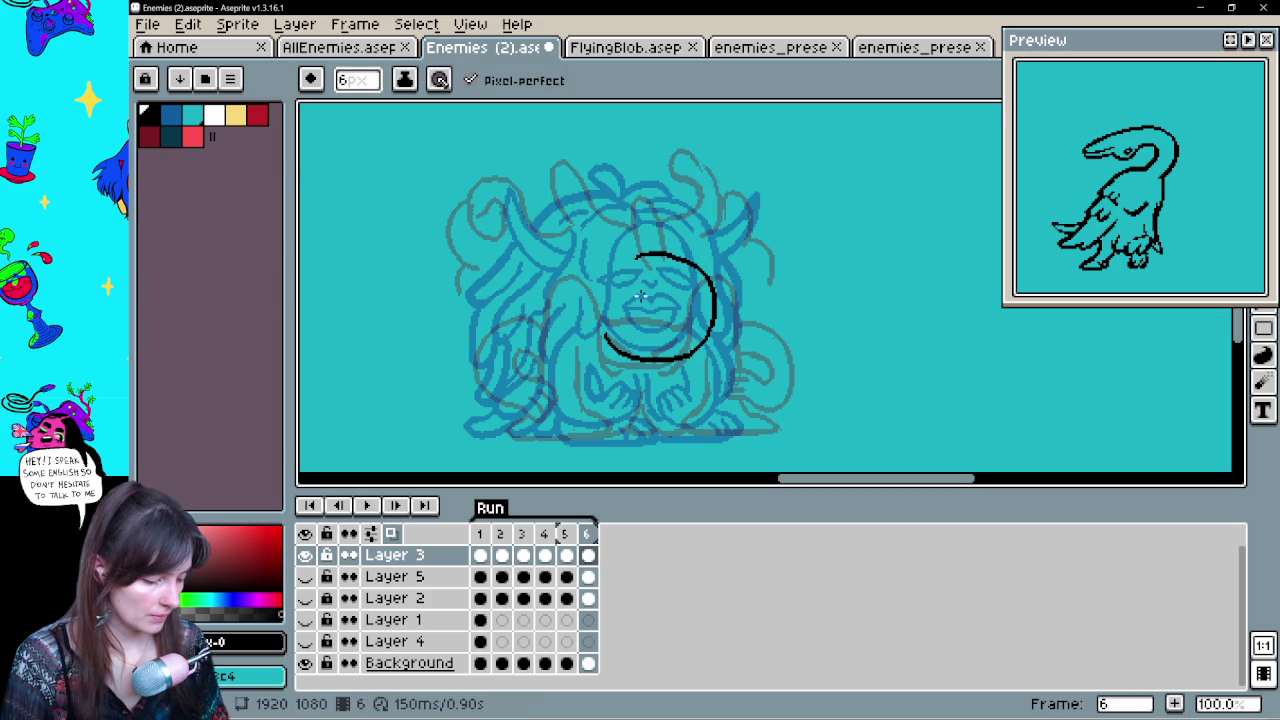
mouse_move(618, 309)
mouse_down()
mouse_move(657, 331)
mouse_move(687, 322)
mouse_move(655, 331)
mouse_move(674, 337)
mouse_up()
key(ctrl+z)
Draw the upper head arc and the long lines down the face's left and right sides
drag(618, 292, 697, 283)
key(ctrl+z)
drag(612, 288, 704, 270)
drag(620, 278, 608, 340)
key(ctrl+z)
drag(615, 284, 606, 390)
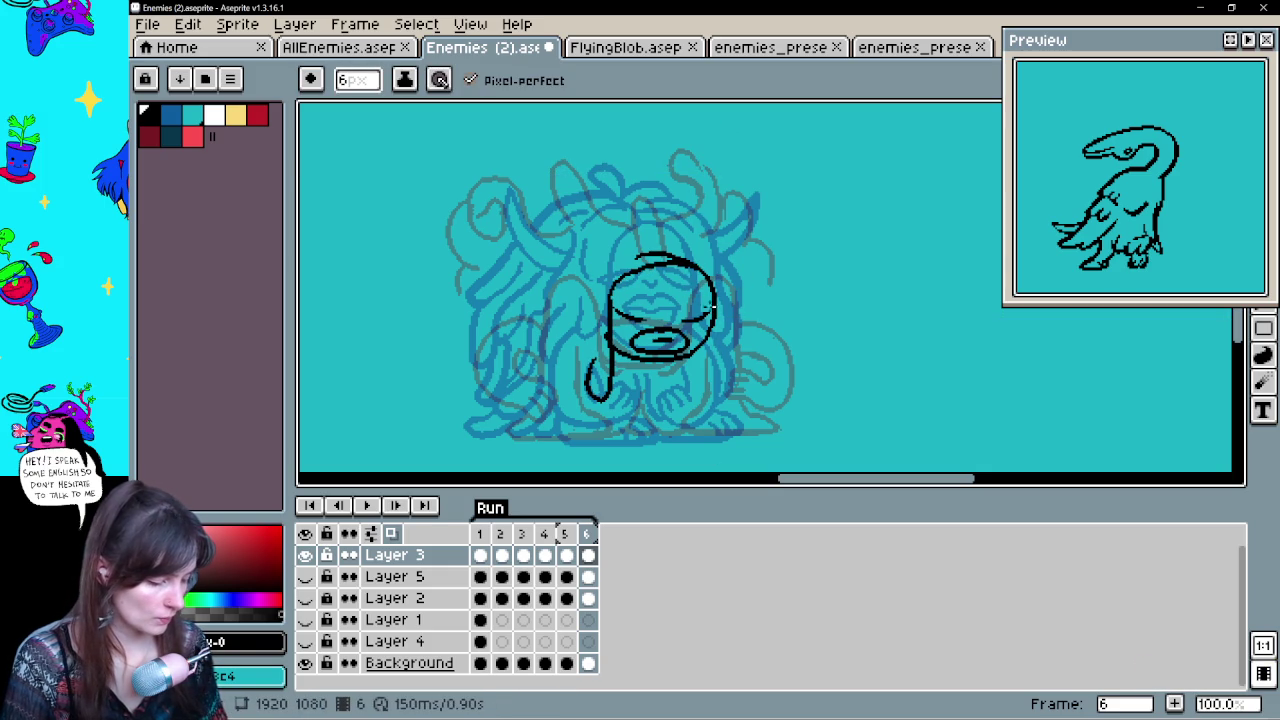
drag(714, 322, 736, 376)
drag(586, 248, 612, 222)
key(ctrl+z)
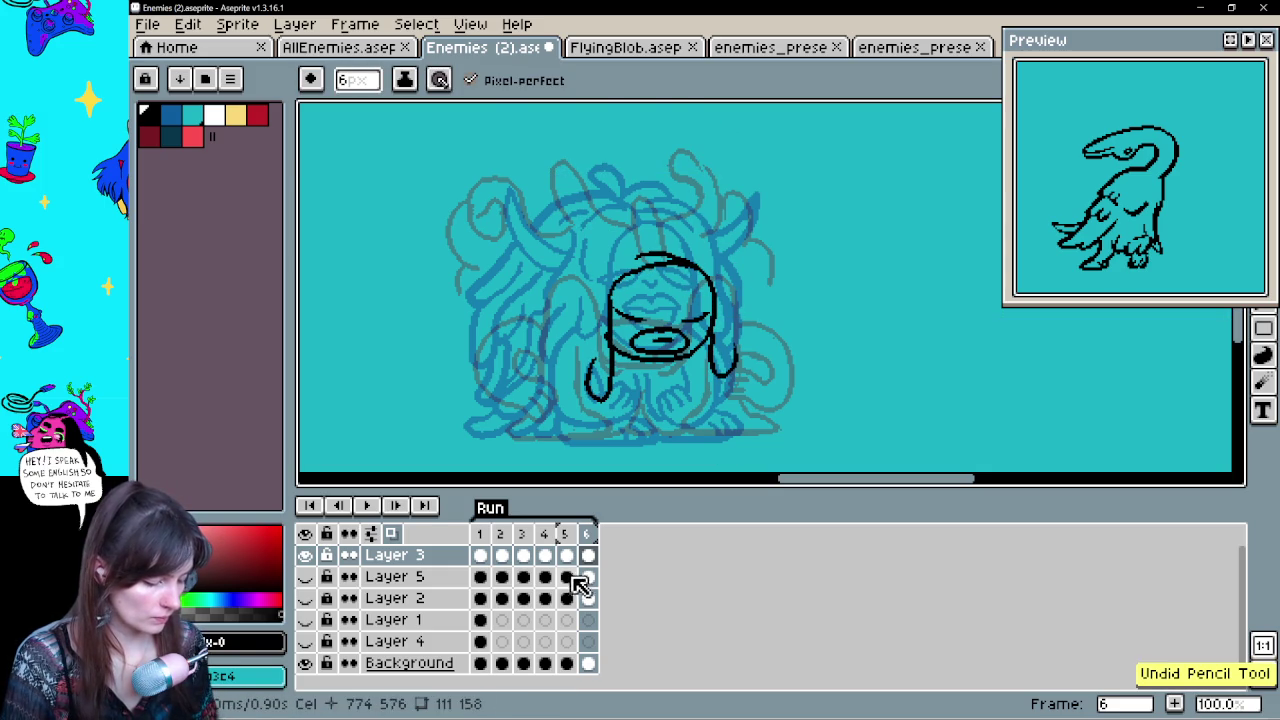
click(568, 577)
On frame 5's Layer 3, draw curled hair strokes on the figure's left and right
key(Right)
key(Left)
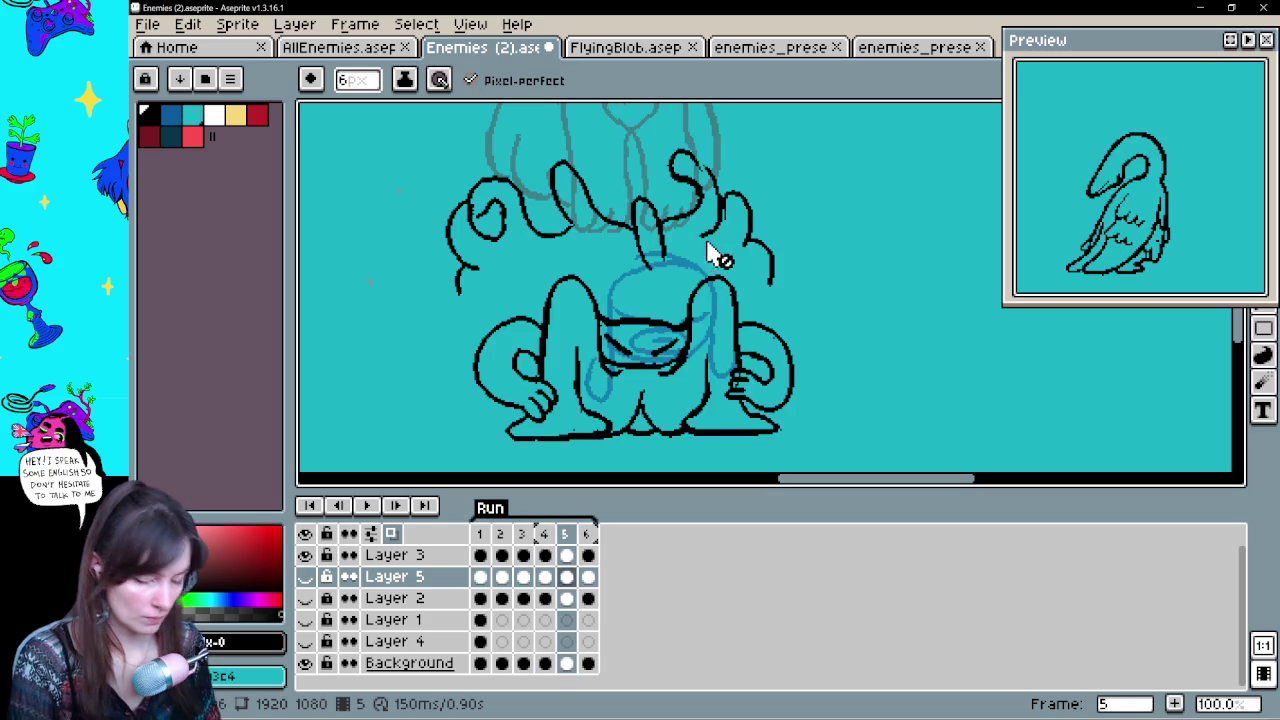
click(566, 555)
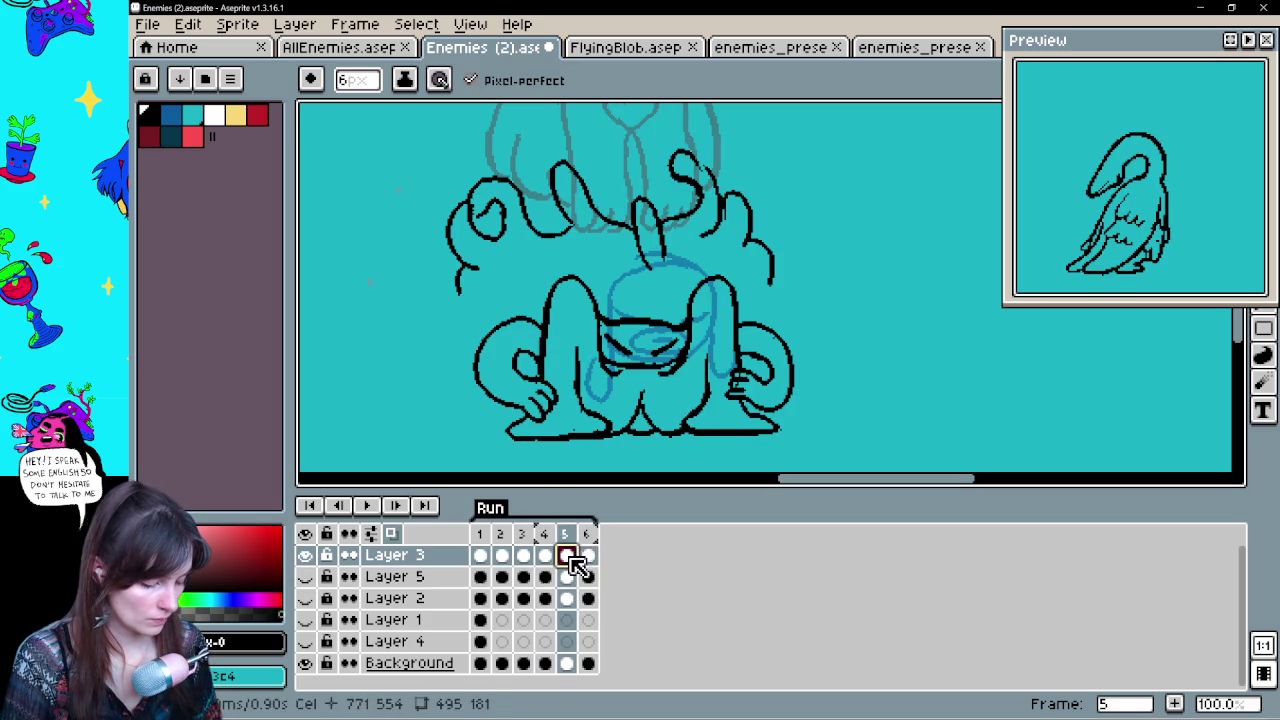
drag(470, 270, 480, 345)
key(ctrl+z)
drag(456, 272, 478, 330)
mouse_move(790, 343)
mouse_down()
mouse_move(818, 268)
mouse_move(748, 292)
mouse_up()
Add horn spikes curving up-left from the leg and up-right of the right arm
key(comma)
key(comma)
key(period)
key(period)
key(space)
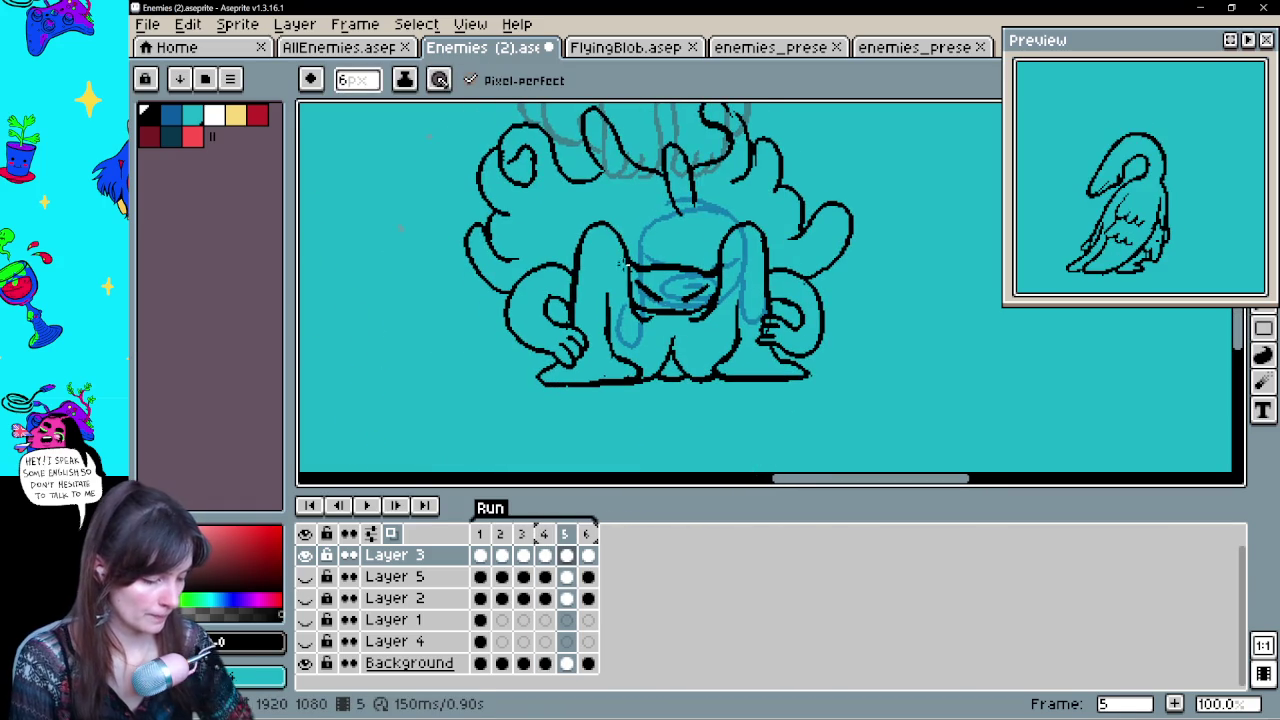
drag(578, 258, 540, 194)
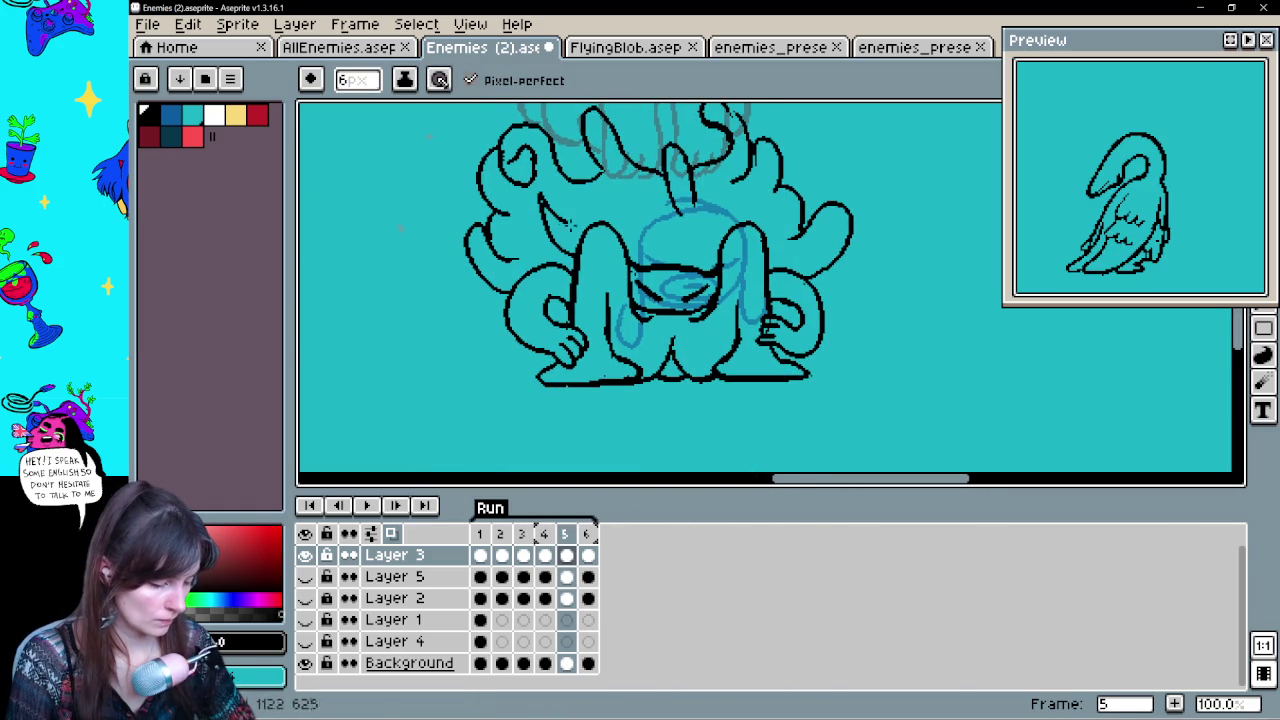
mouse_move(769, 237)
mouse_down()
mouse_move(826, 190)
mouse_move(789, 244)
mouse_up()
key(e)
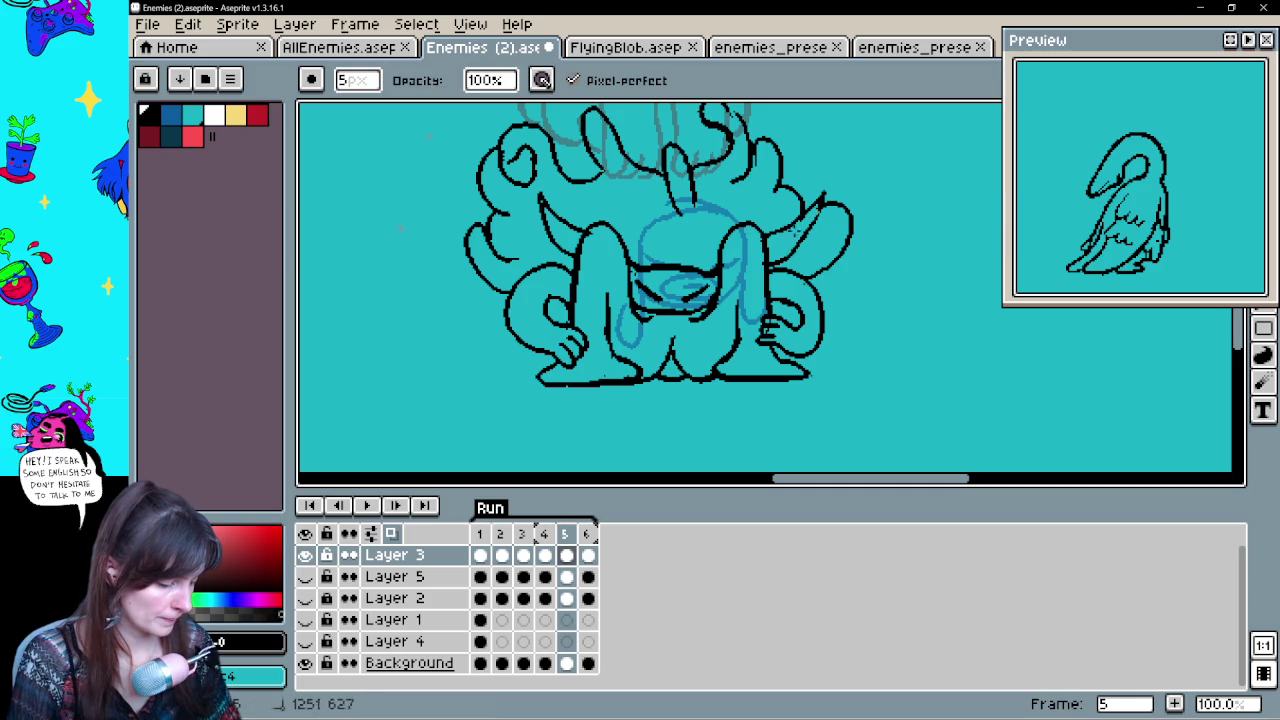
key(b)
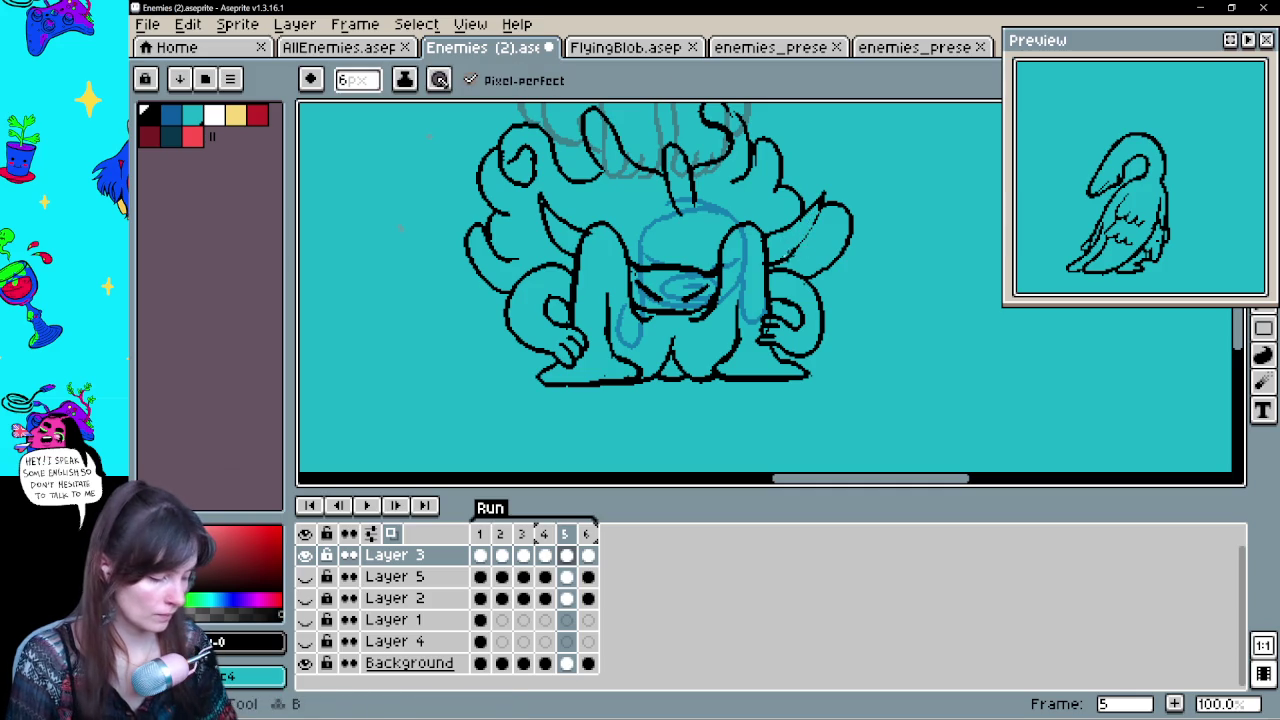
Erase a stray line near the right arm and add a small mark at the horn tip
key(Return)
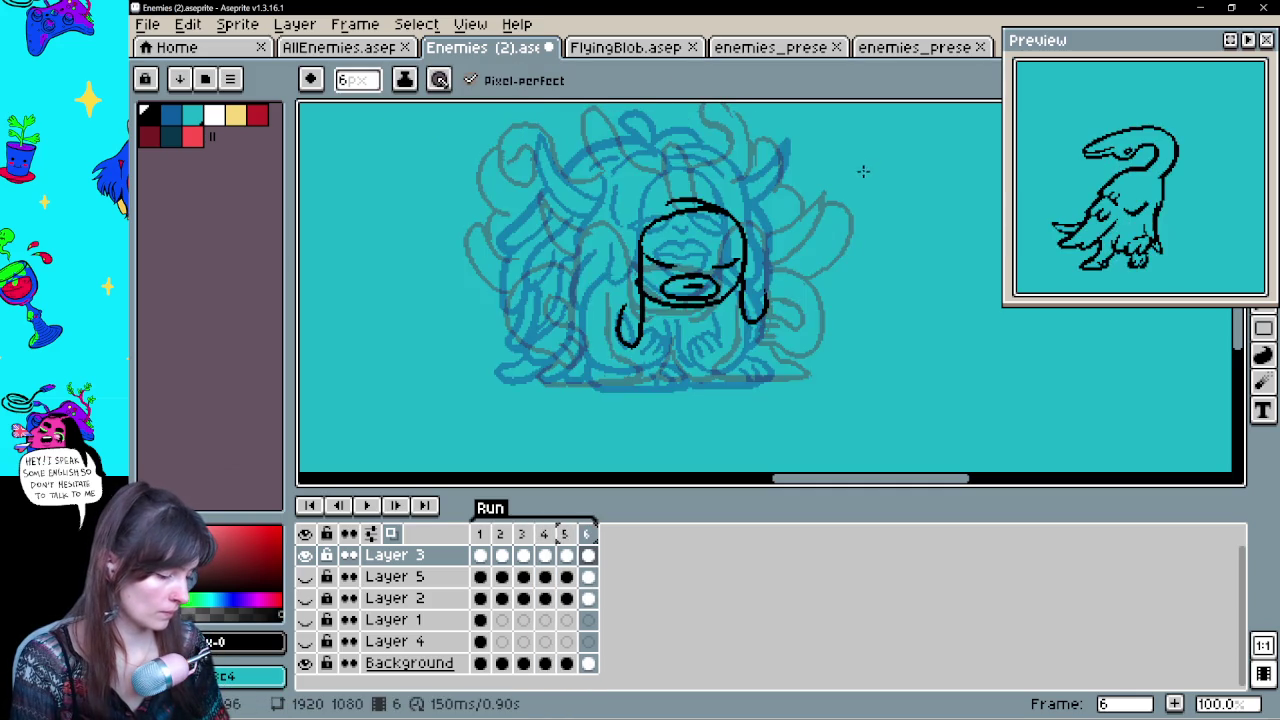
key(e)
mouse_move(774, 226)
mouse_down()
mouse_move(766, 240)
mouse_move(806, 277)
mouse_move(837, 243)
mouse_move(840, 266)
mouse_up()
key(b)
key(e)
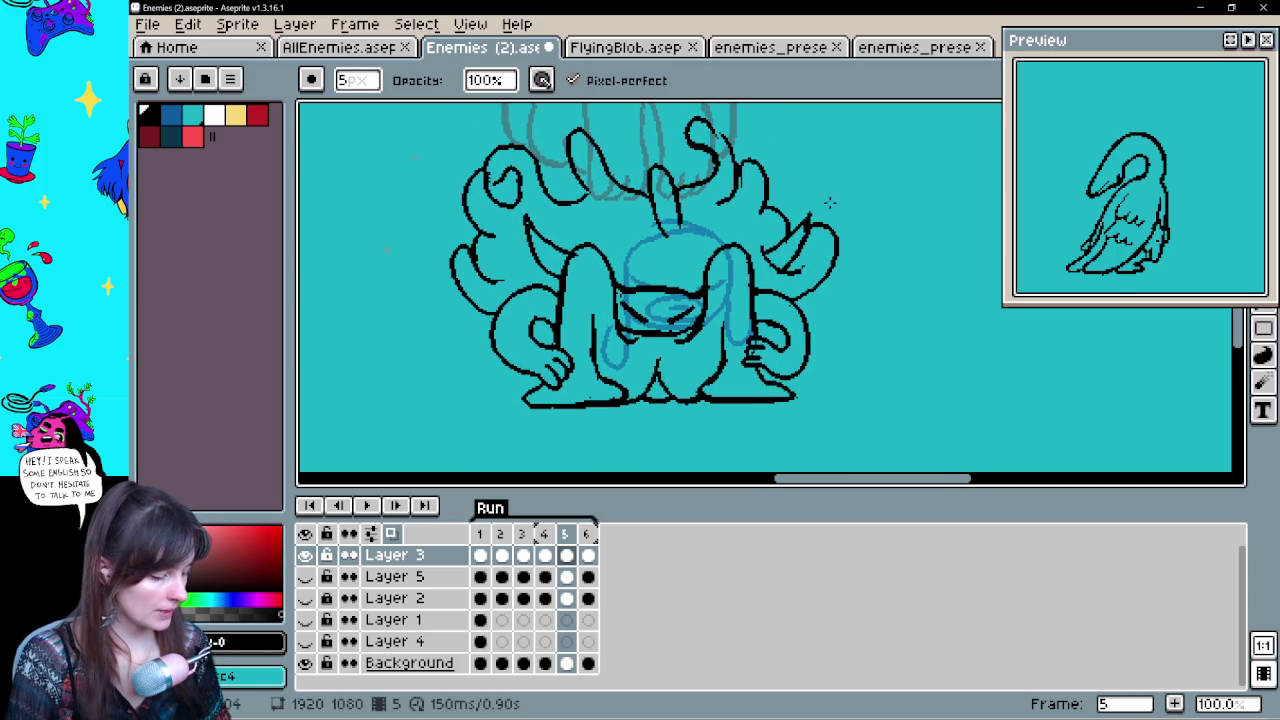
key(b)
click(806, 218)
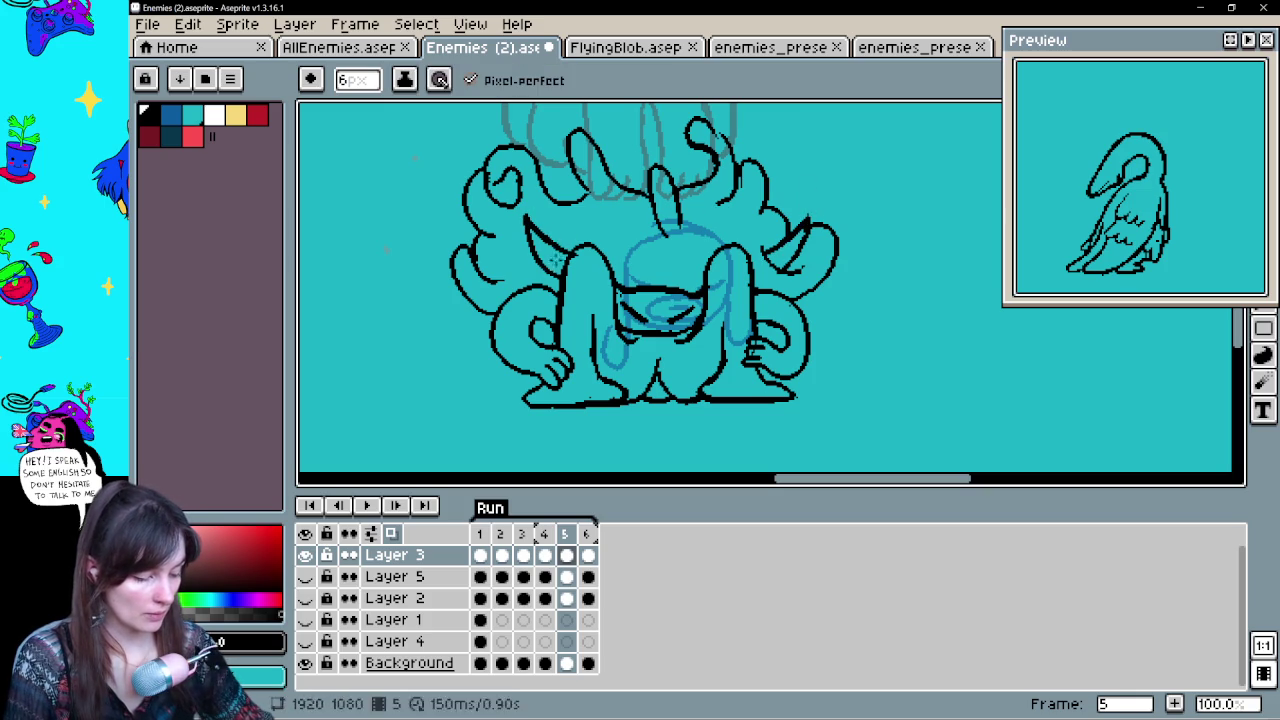
key(e)
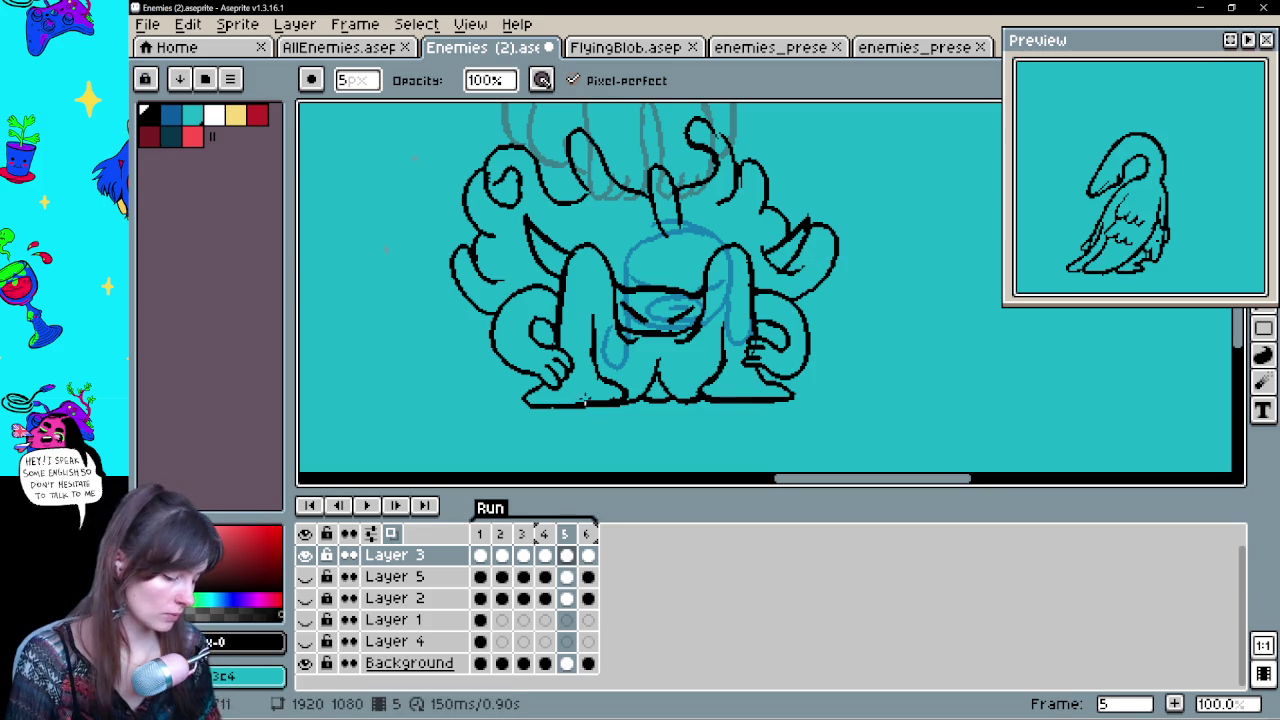
key(b)
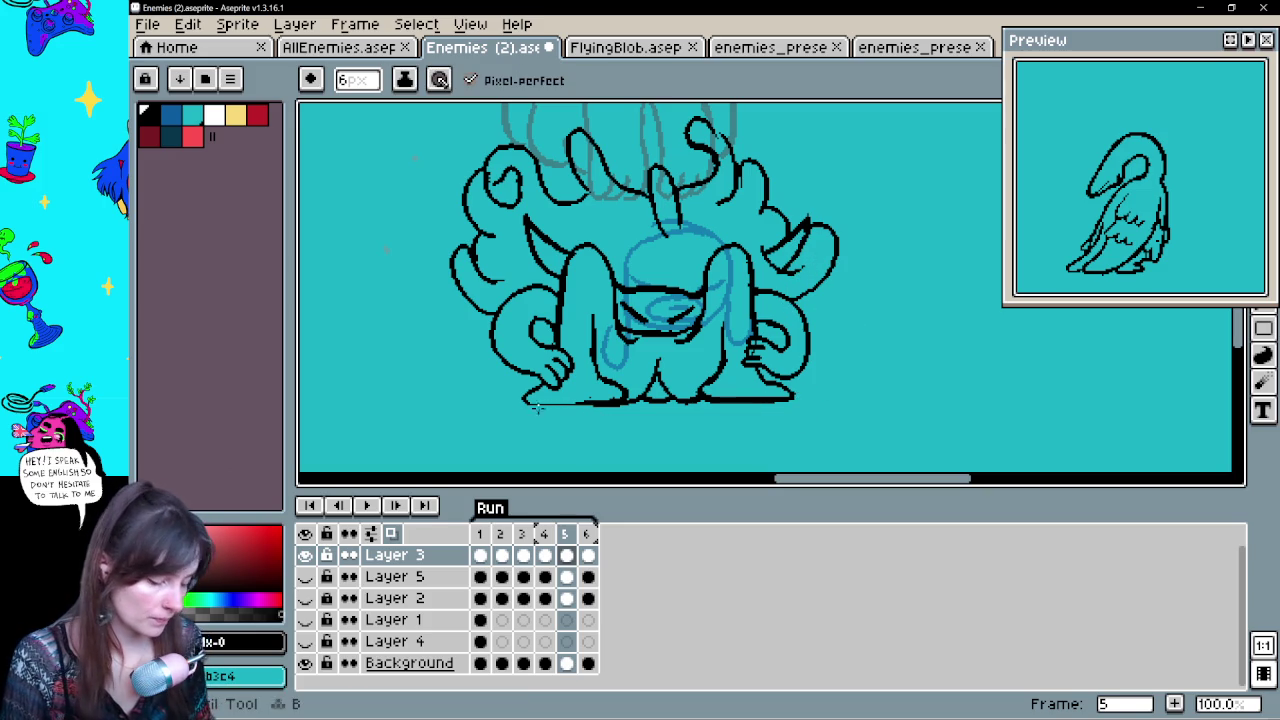
Thicken and lengthen the ground line under the feet, ending on frame 6
drag(538, 405, 596, 406)
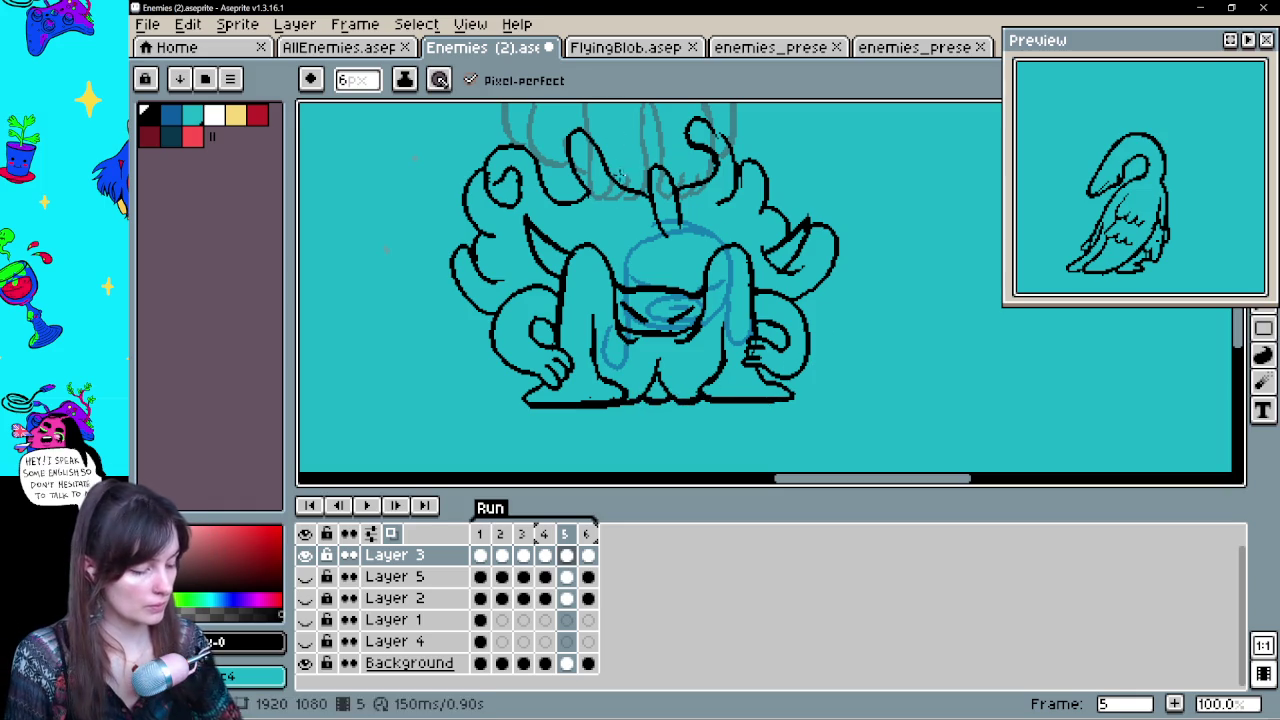
key(e)
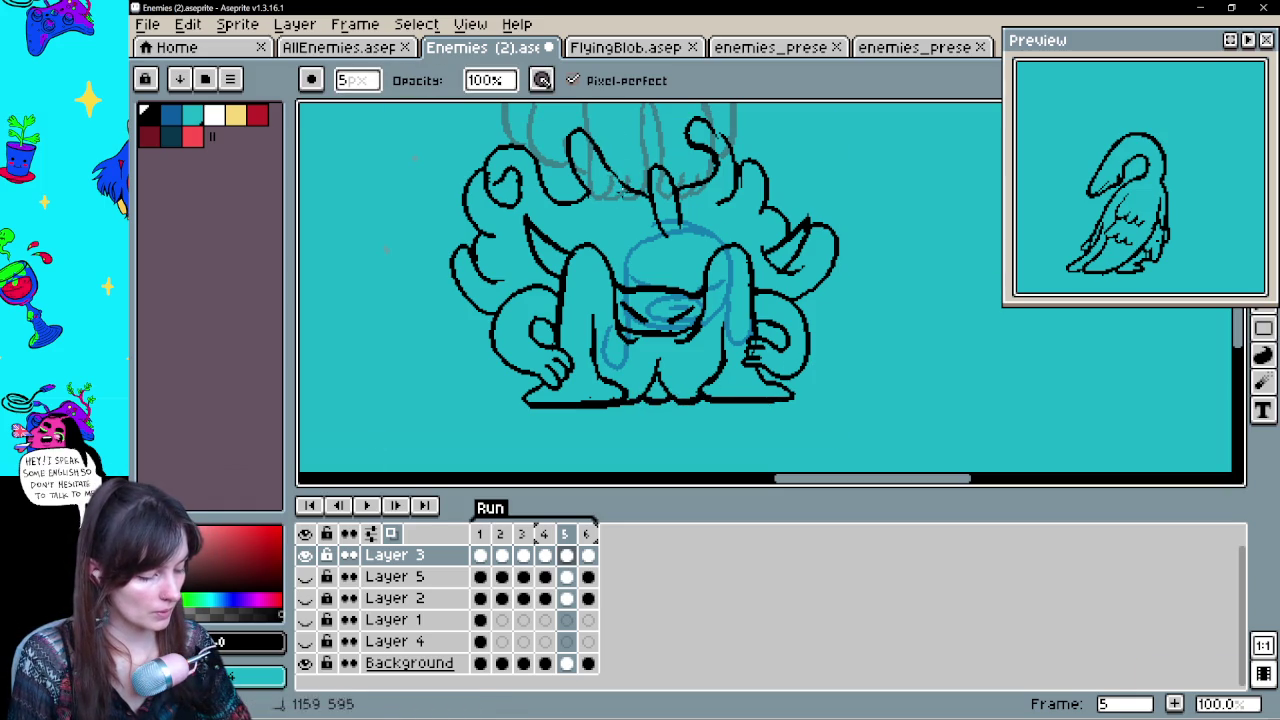
key(b)
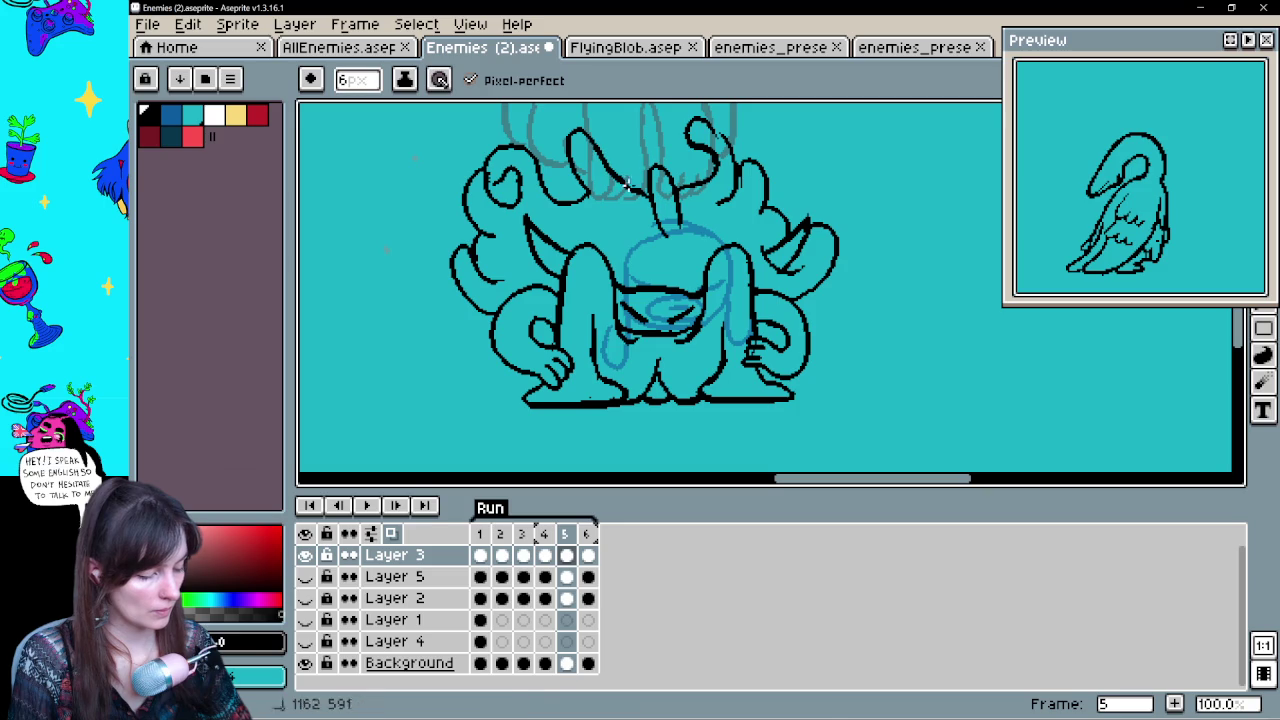
drag(743, 255, 743, 280)
key(e)
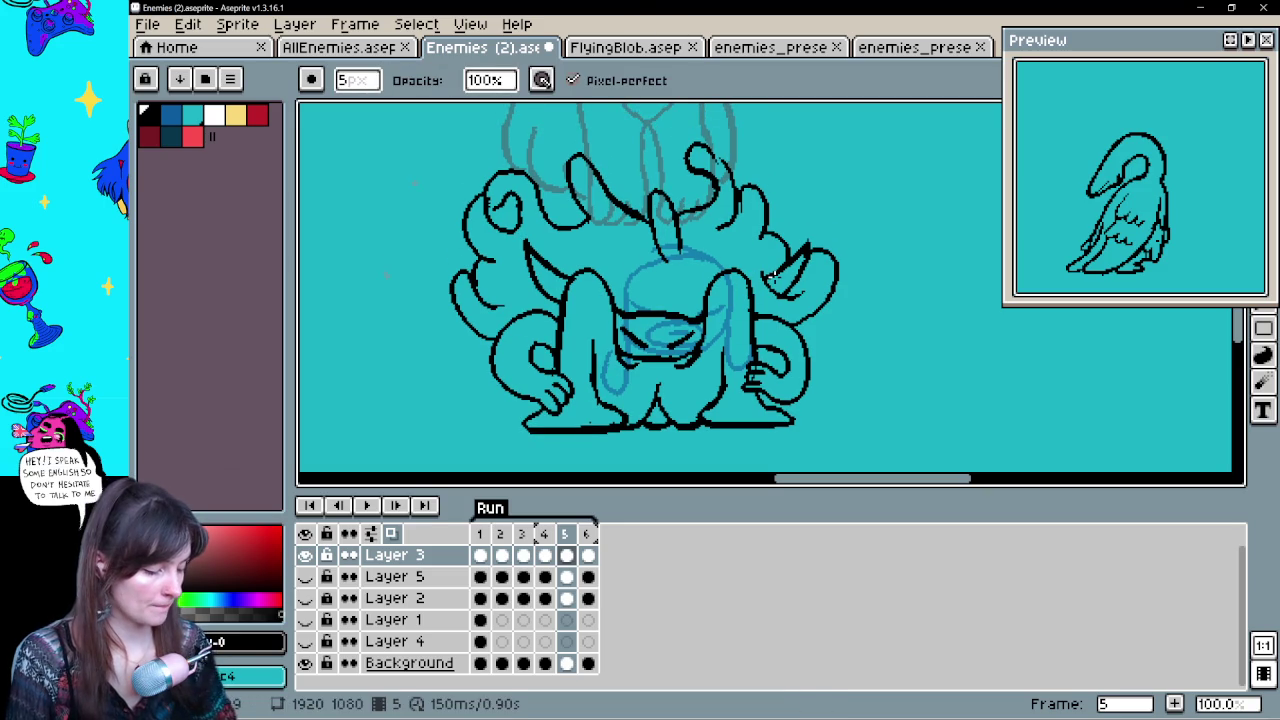
key(Right)
key(Left)
key(Right)
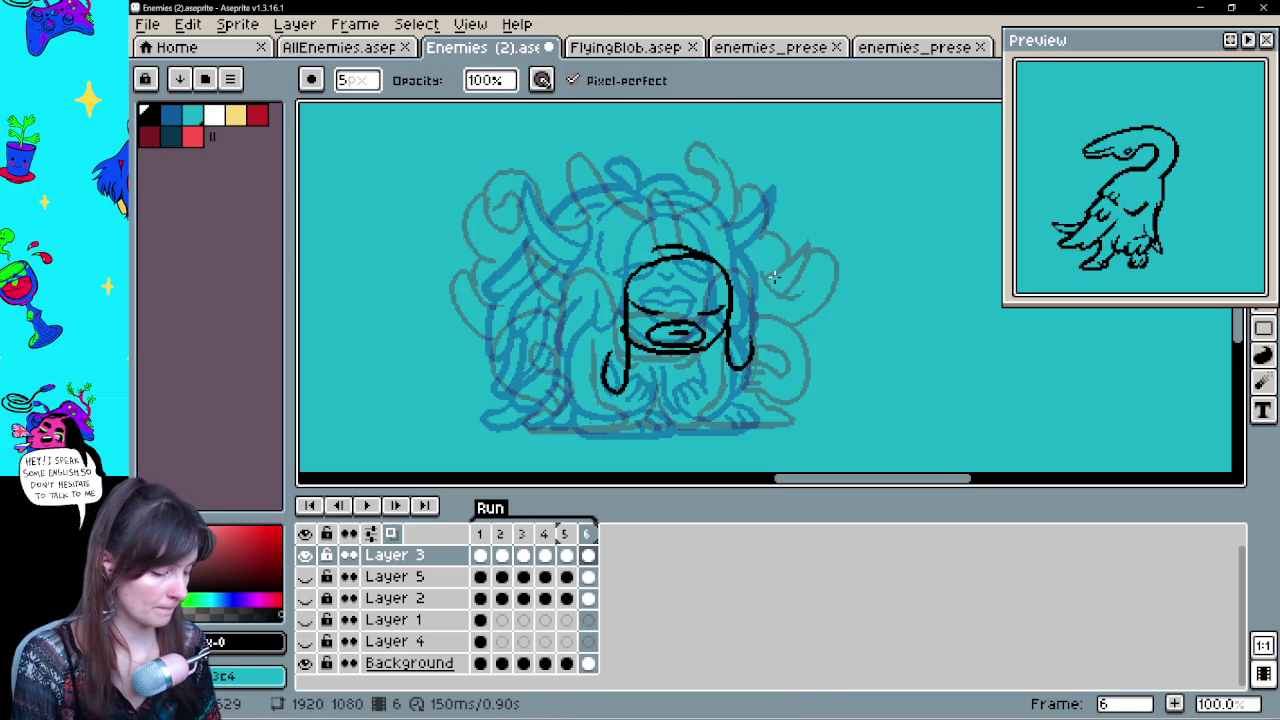
With the 6px Pencil, ink the left horn and the top of the head in thick black, undoing stray strokes
key(b)
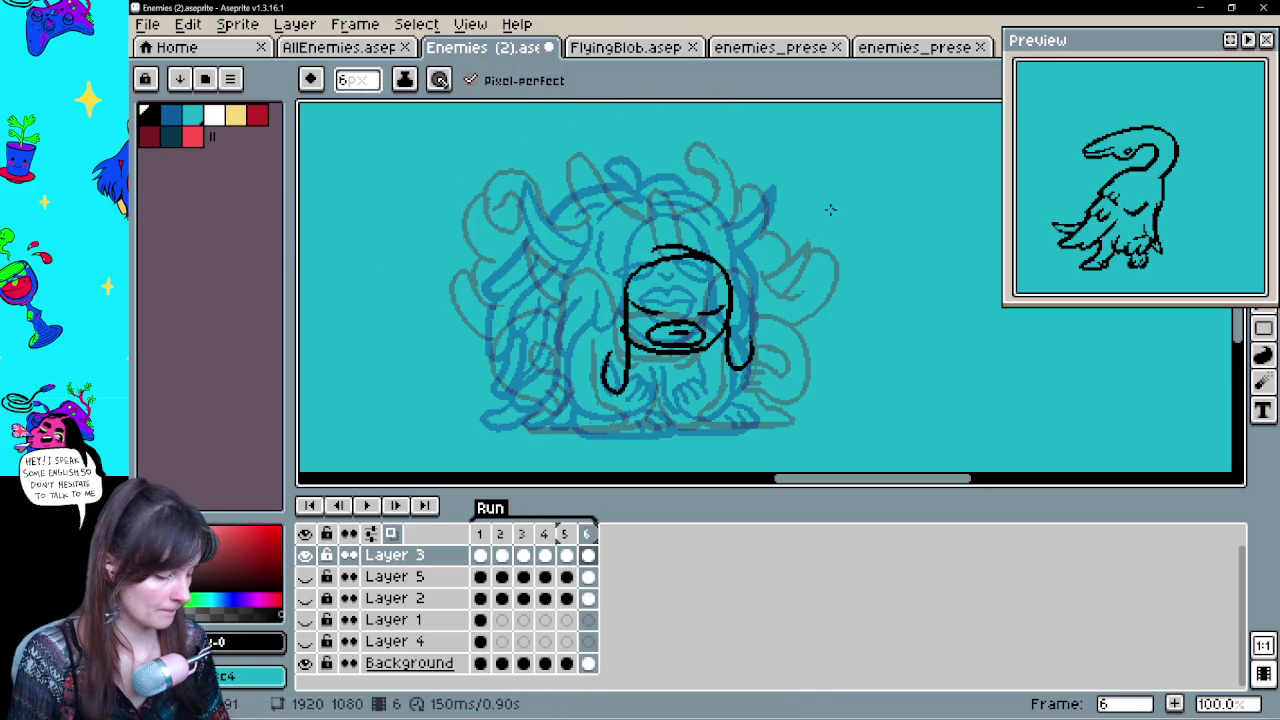
key(ctrl+z)
drag(567, 284, 519, 205)
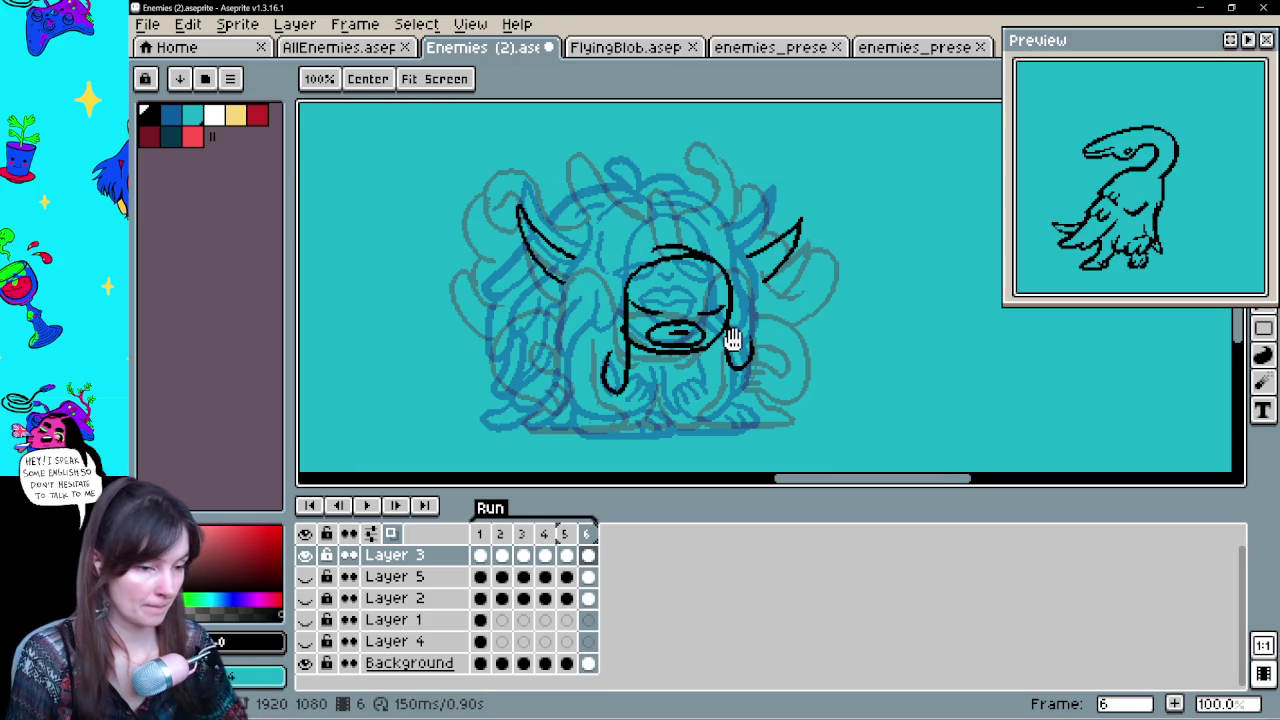
drag(723, 329, 717, 341)
key(ctrl+z)
mouse_move(688, 234)
mouse_down()
mouse_move(660, 160)
mouse_move(629, 213)
mouse_move(720, 222)
mouse_up()
key(ctrl+z)
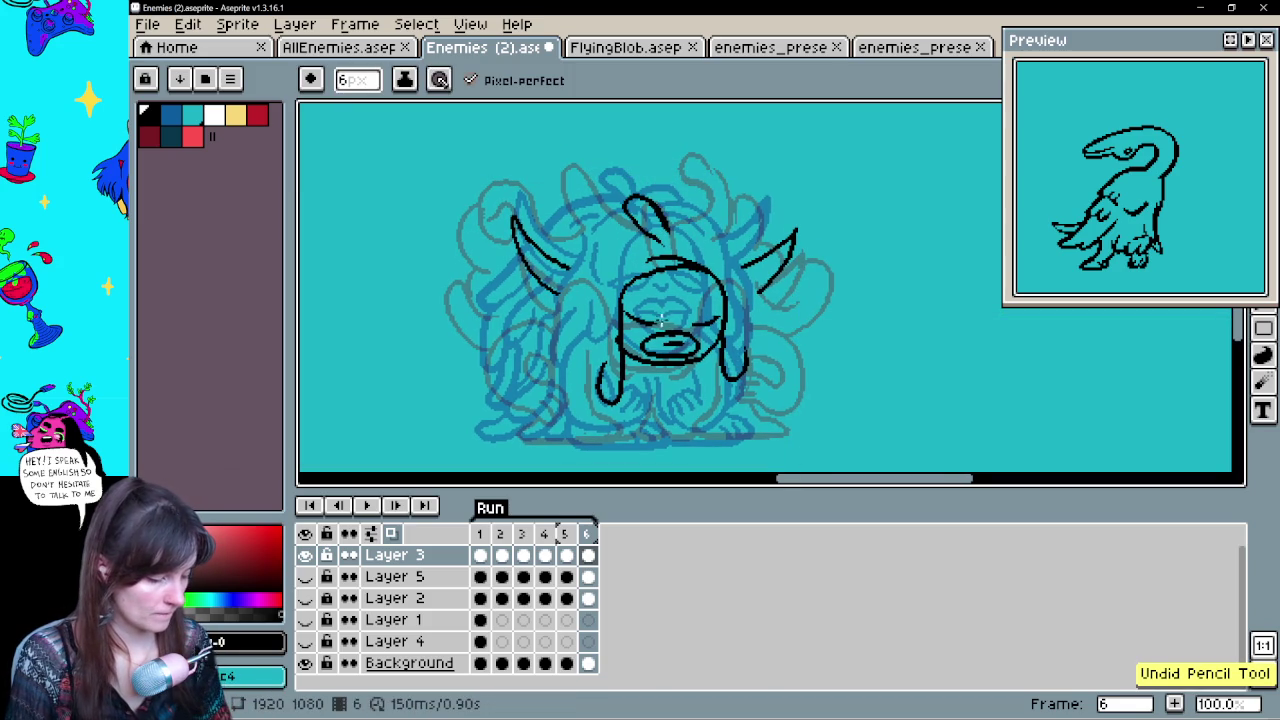
mouse_move(633, 225)
mouse_down()
mouse_move(643, 234)
mouse_move(585, 228)
mouse_move(536, 197)
mouse_up()
key(ctrl+z)
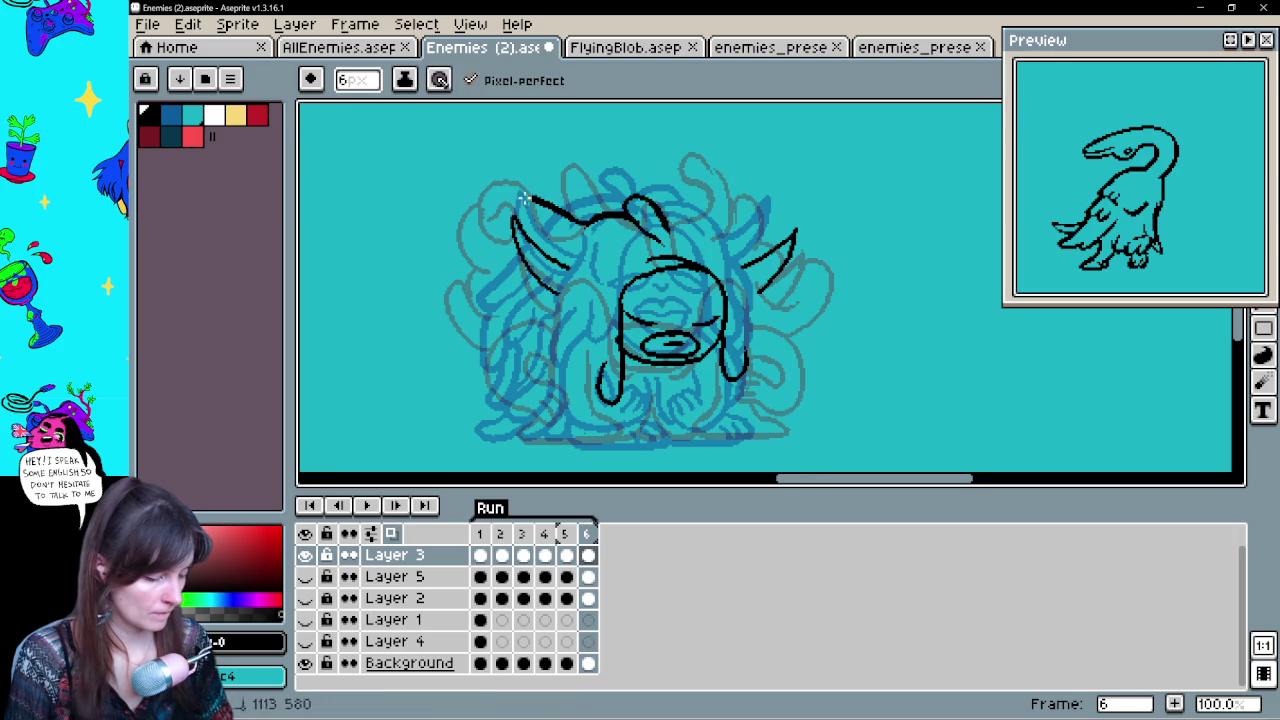
key(ctrl+z)
drag(604, 218, 528, 206)
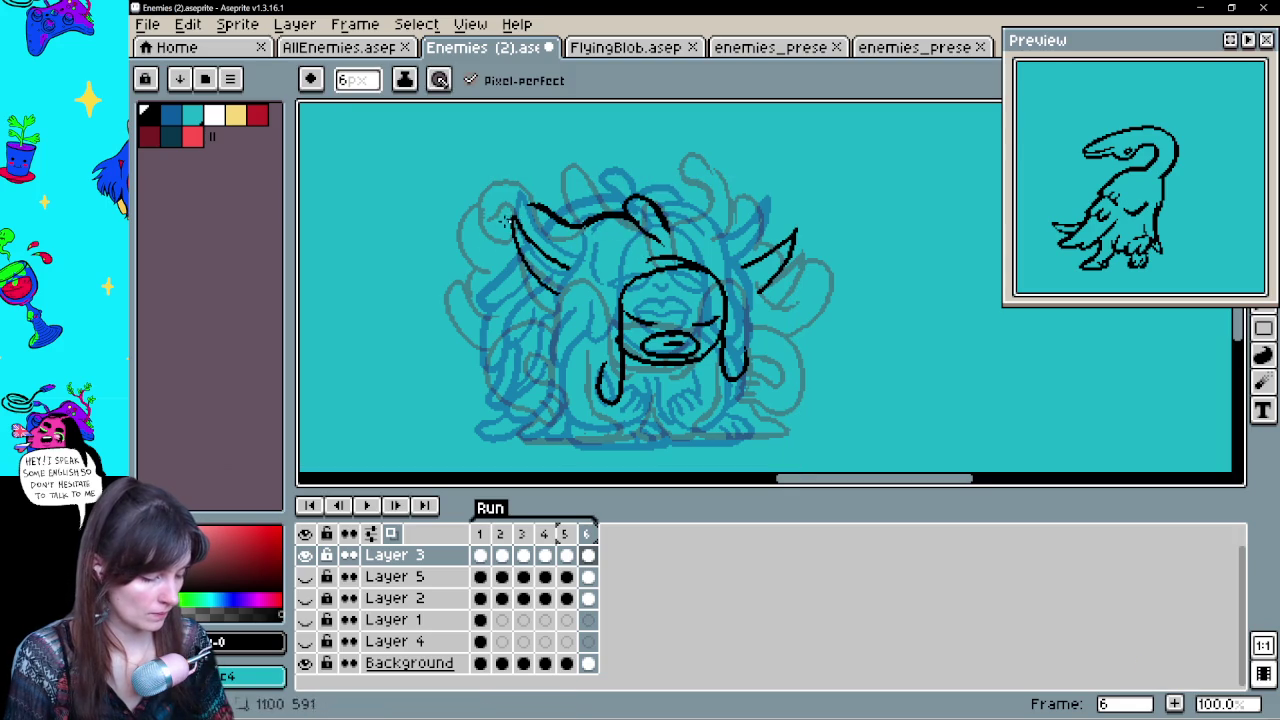
Ink the outer edge and curled loops of the lower-left tentacles, redoing rejected strokes
drag(443, 358, 484, 374)
key(ctrl+z)
drag(547, 338, 517, 437)
key(ctrl+z)
drag(555, 382, 515, 443)
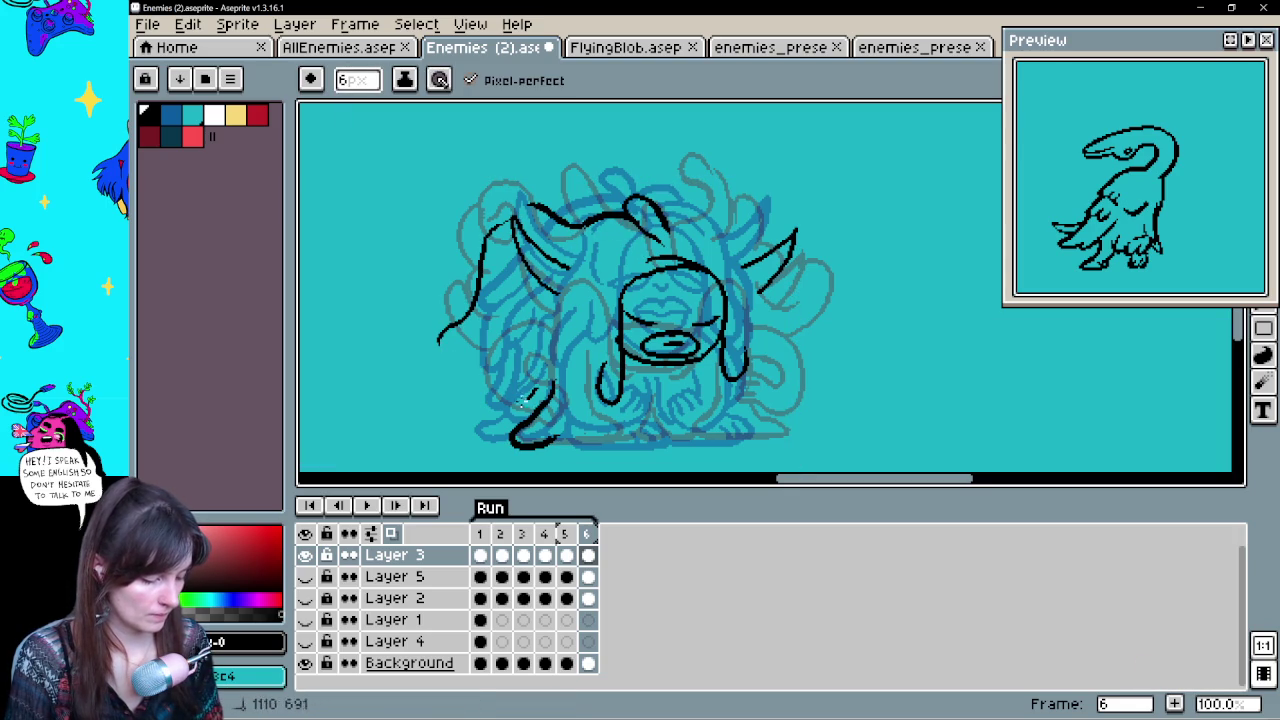
drag(452, 340, 462, 298)
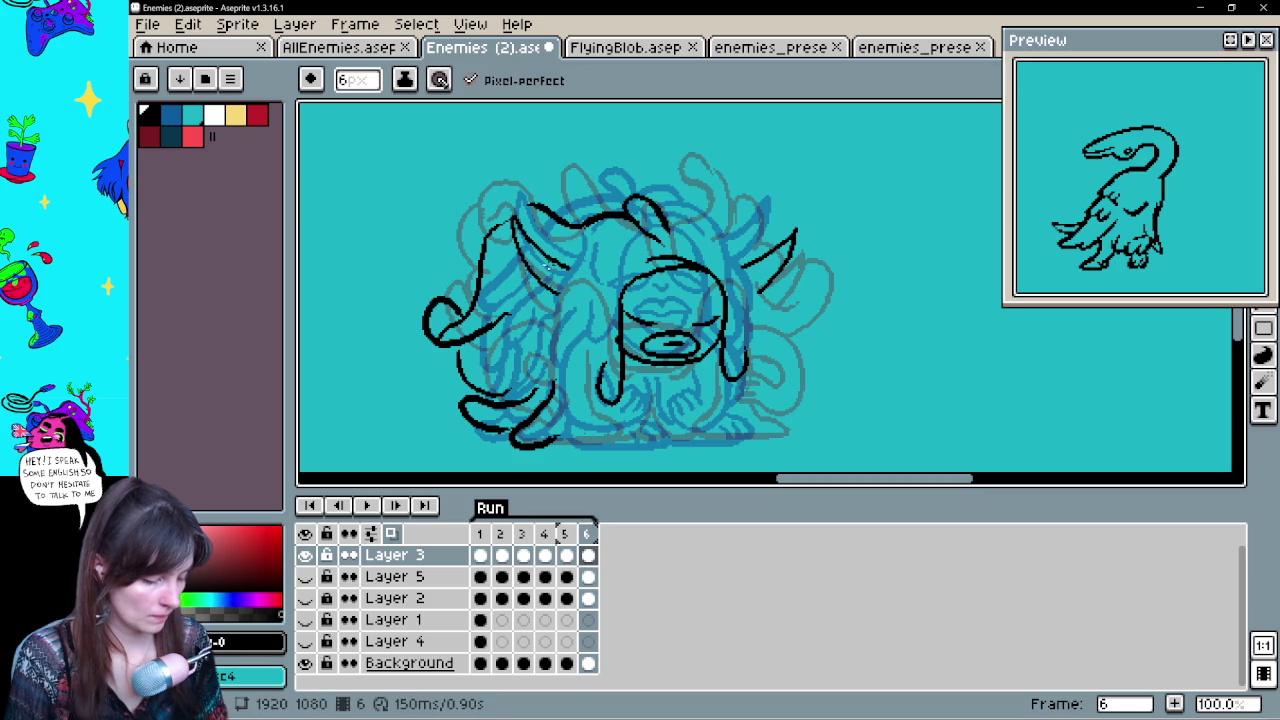
key(ctrl+z)
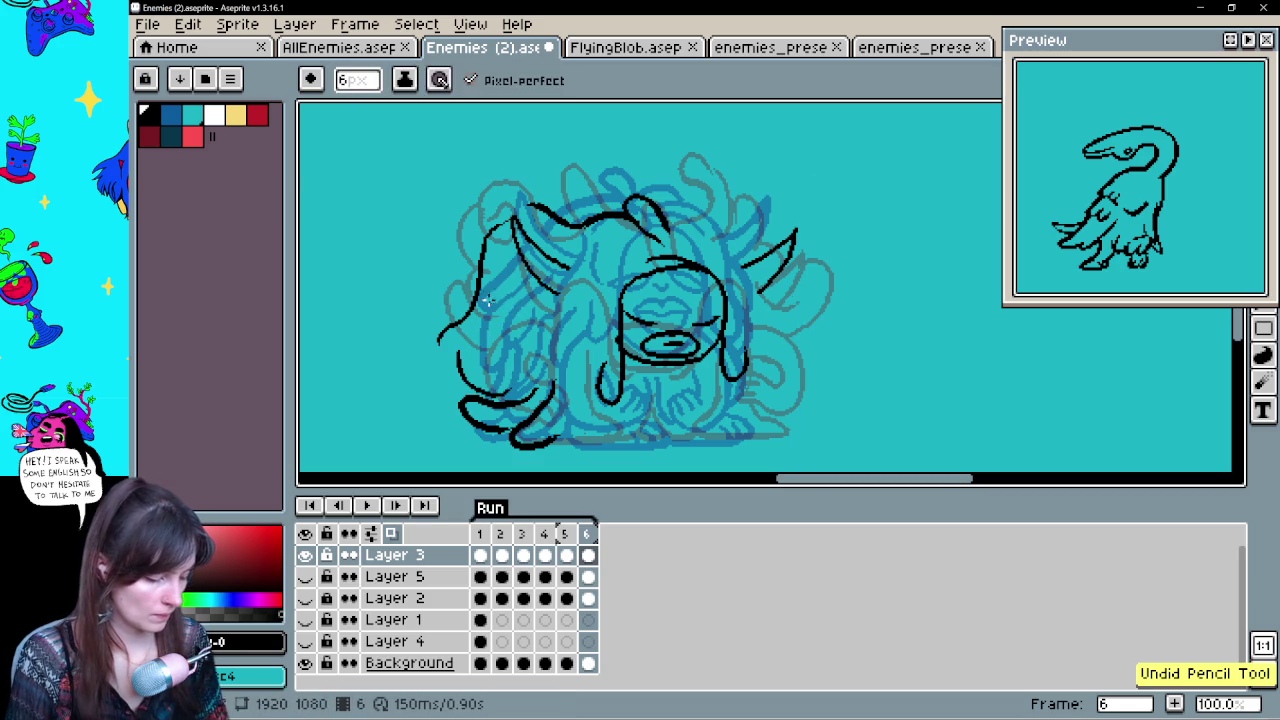
key(e)
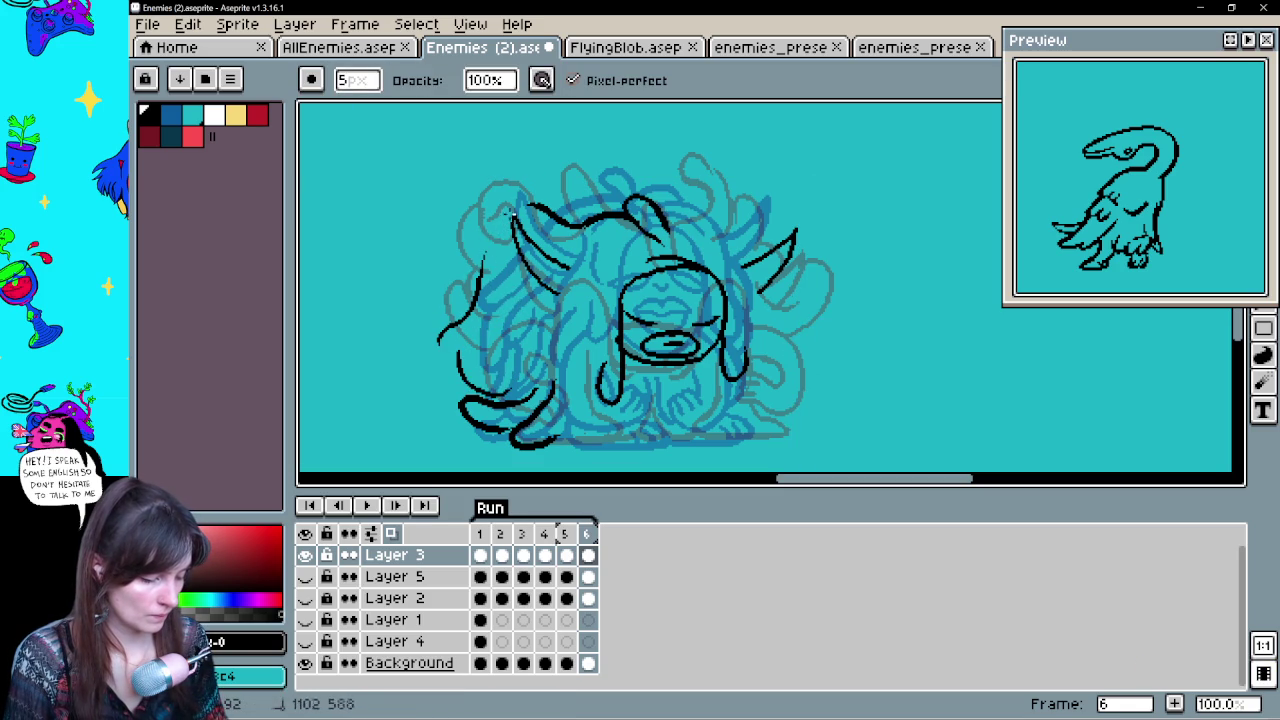
key(b)
key(ctrl+z)
mouse_move(520, 325)
mouse_down()
mouse_move(466, 378)
mouse_move(513, 370)
mouse_up()
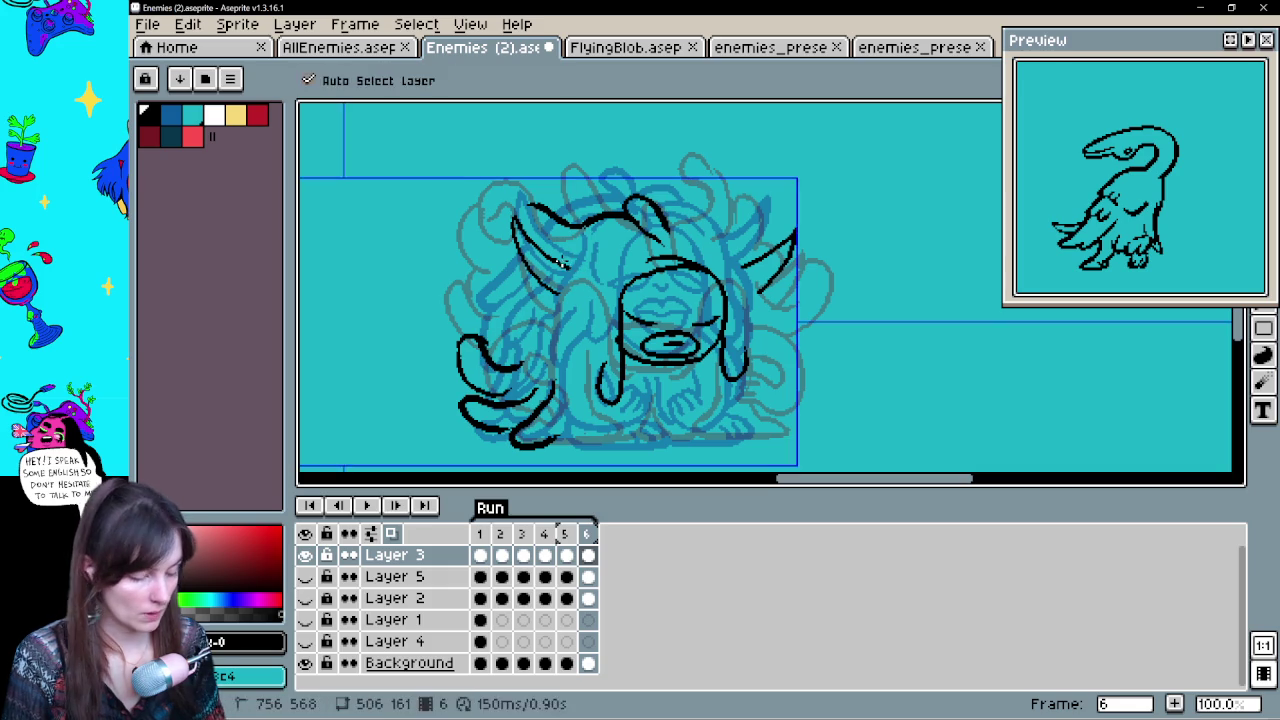
Ink a short line across the head top and an arc of hair beside the face
key(ctrl+z)
mouse_move(665, 213)
mouse_down()
mouse_move(720, 245)
mouse_move(707, 213)
mouse_up()
key(e)
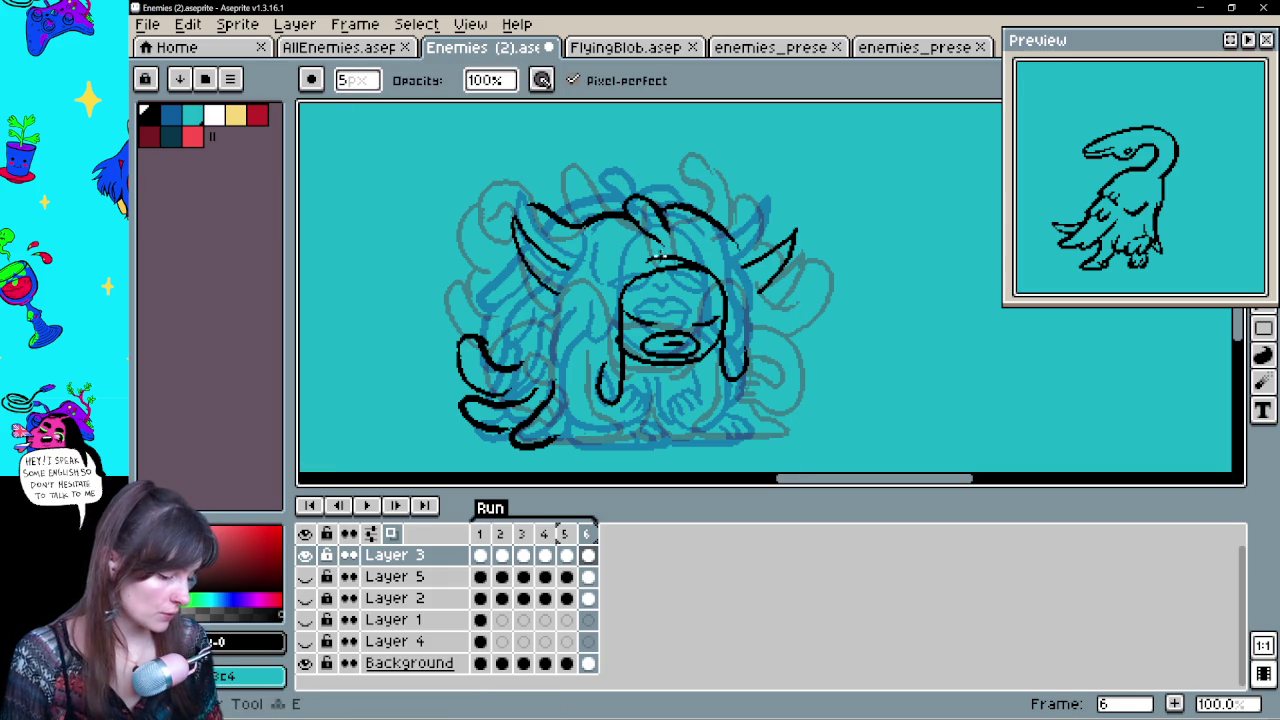
key(b)
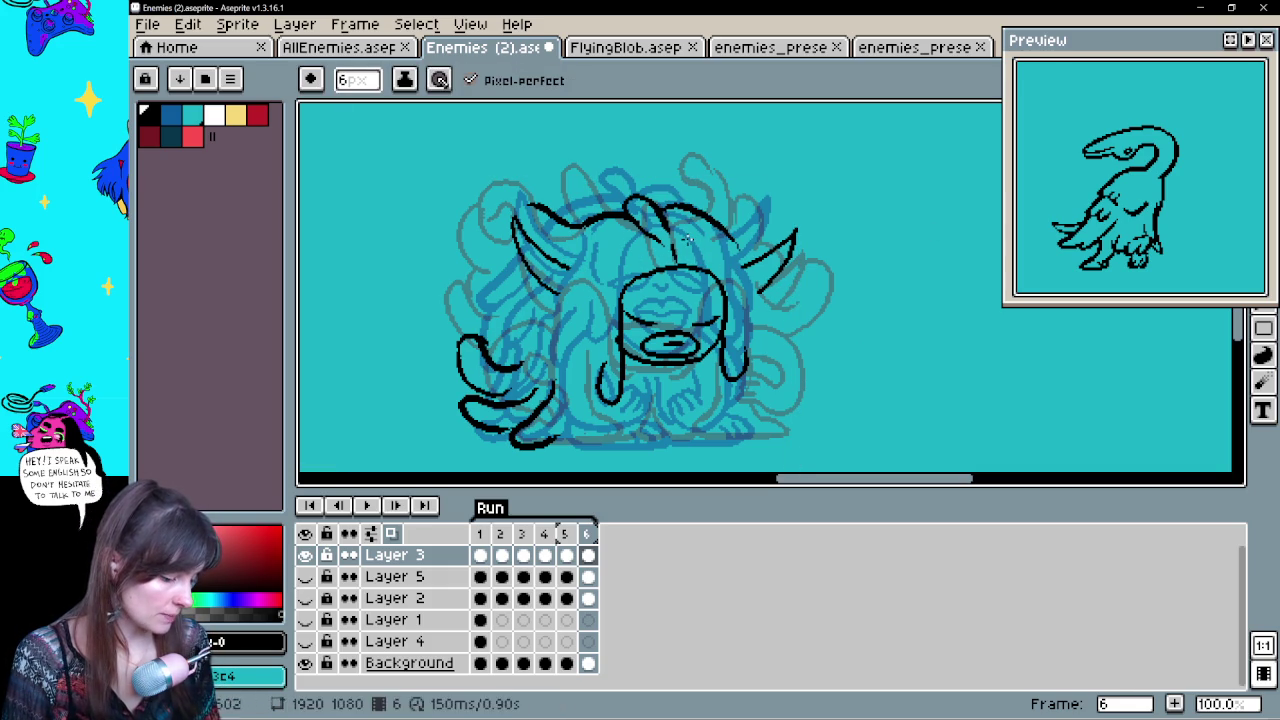
key(ctrl+z)
mouse_move(645, 247)
mouse_down()
mouse_move(600, 318)
mouse_move(568, 326)
mouse_up()
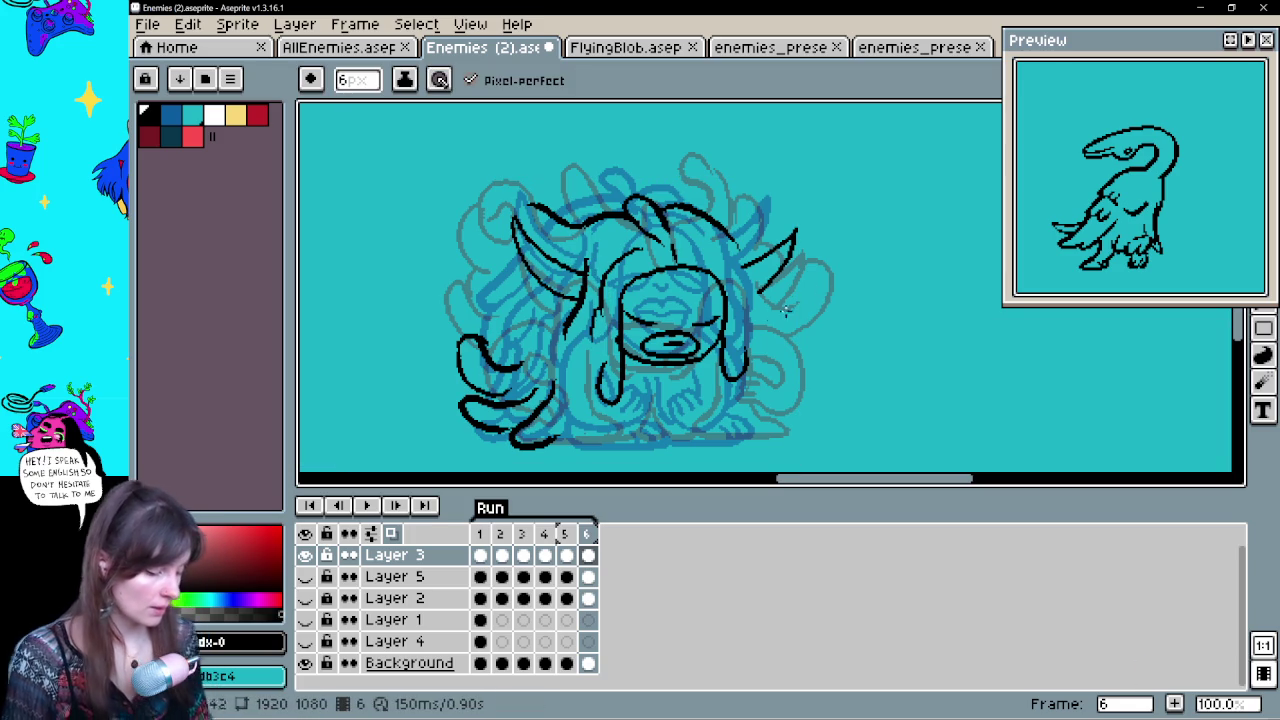
Ink the hair strands at the face's lower left, redrawing them until they fit
key(ctrl+z)
mouse_move(578, 330)
mouse_down()
mouse_move(522, 405)
mouse_move(600, 418)
mouse_up()
key(ctrl+z)
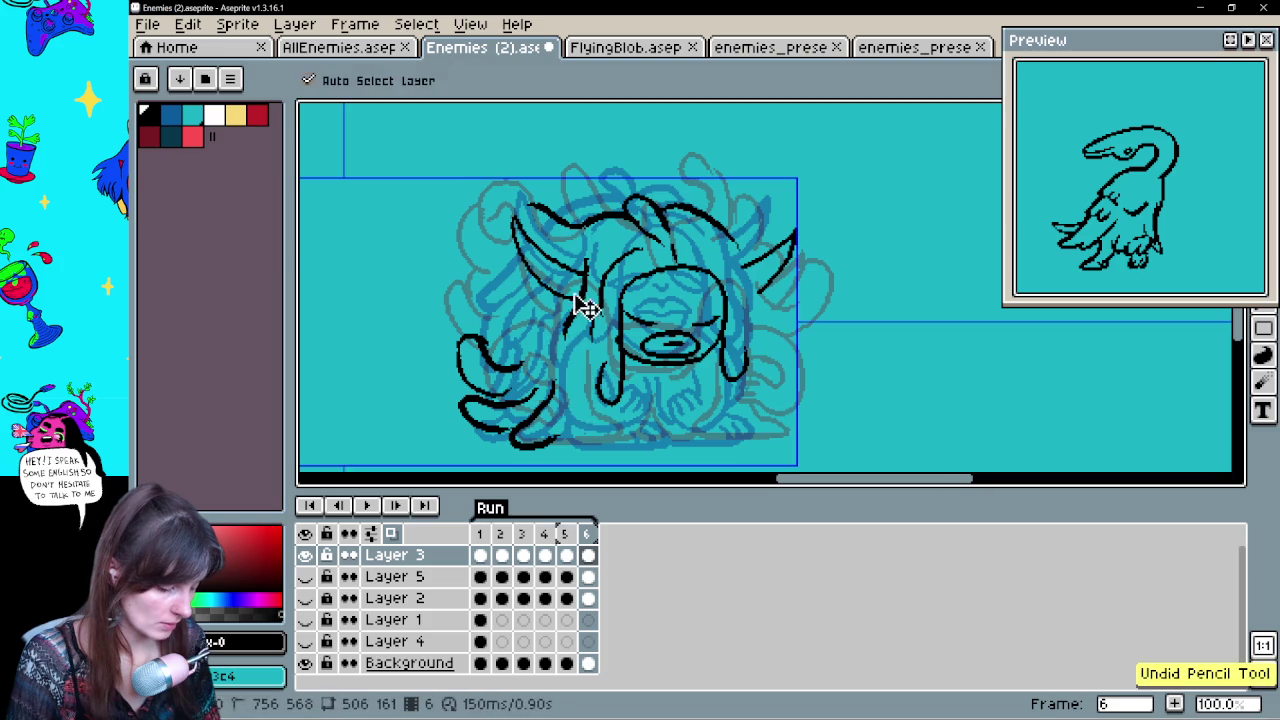
drag(574, 332, 590, 425)
key(ctrl+z)
mouse_move(576, 338)
mouse_down()
mouse_move(592, 425)
mouse_move(612, 425)
mouse_move(587, 368)
mouse_up()
key(e)
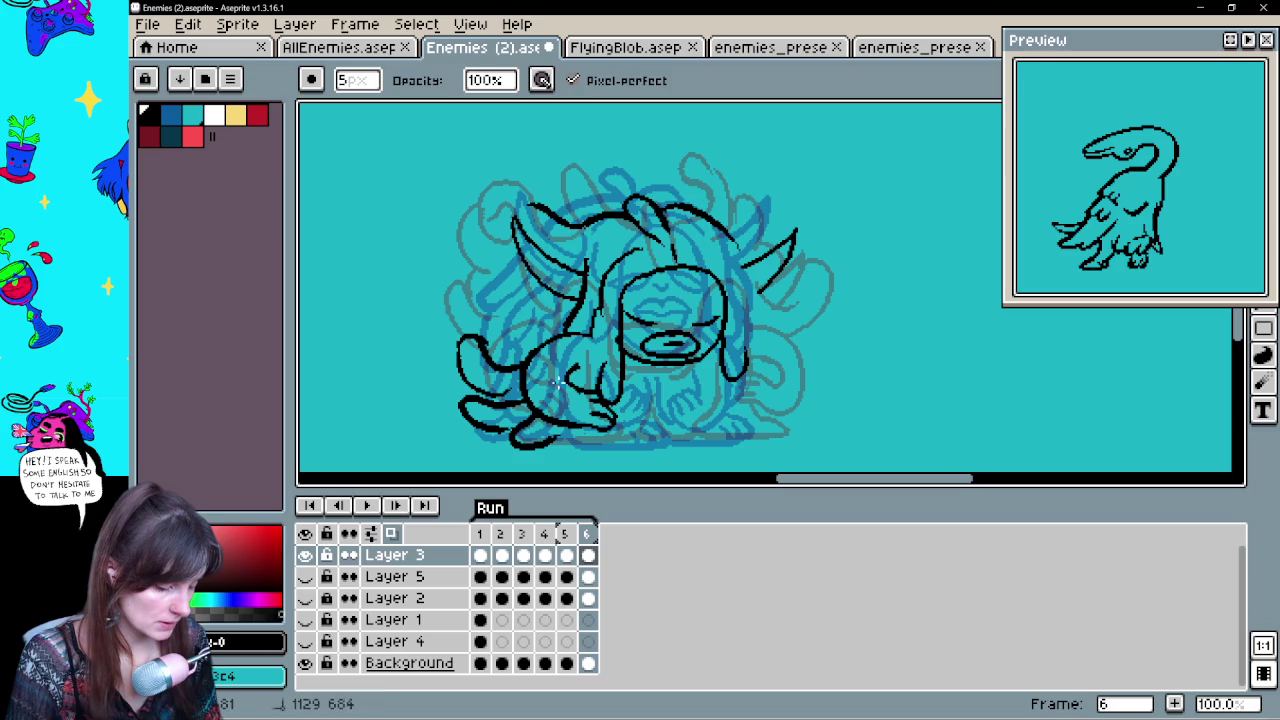
key(b)
key(ctrl+z)
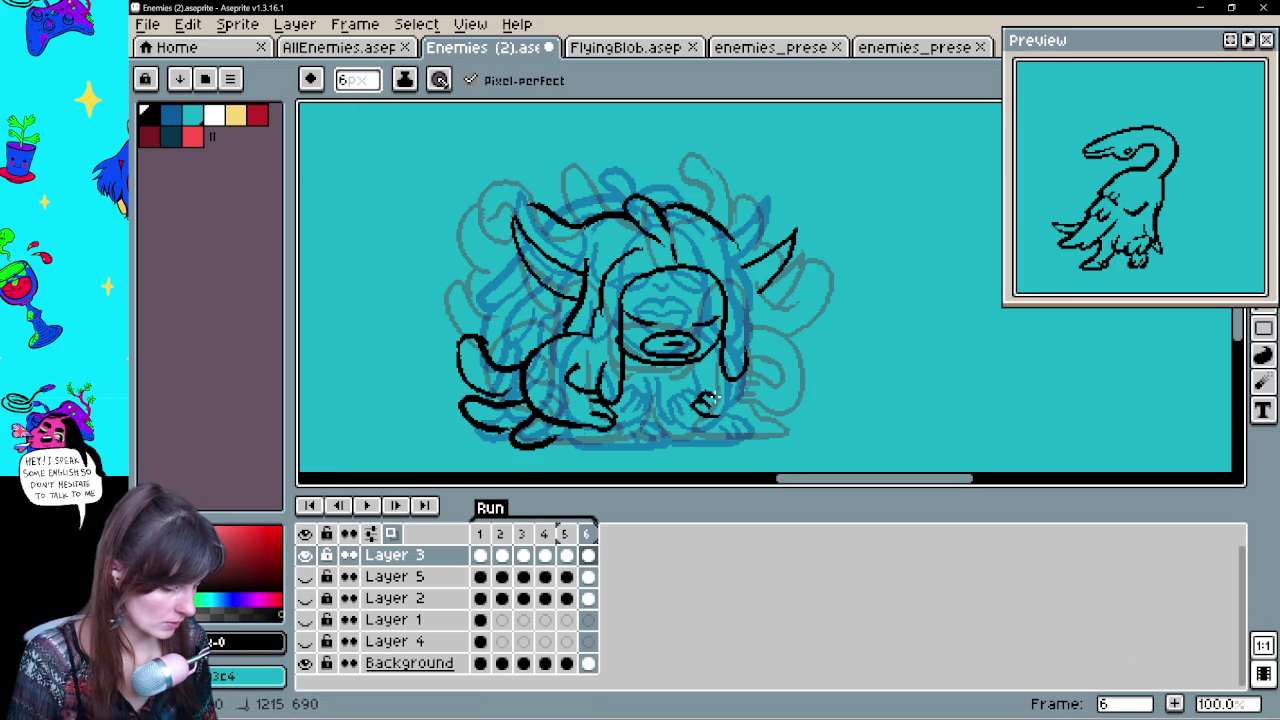
Ink the curve along the creature's right side and undo small strokes near the head and horn
drag(706, 414, 757, 336)
key(e)
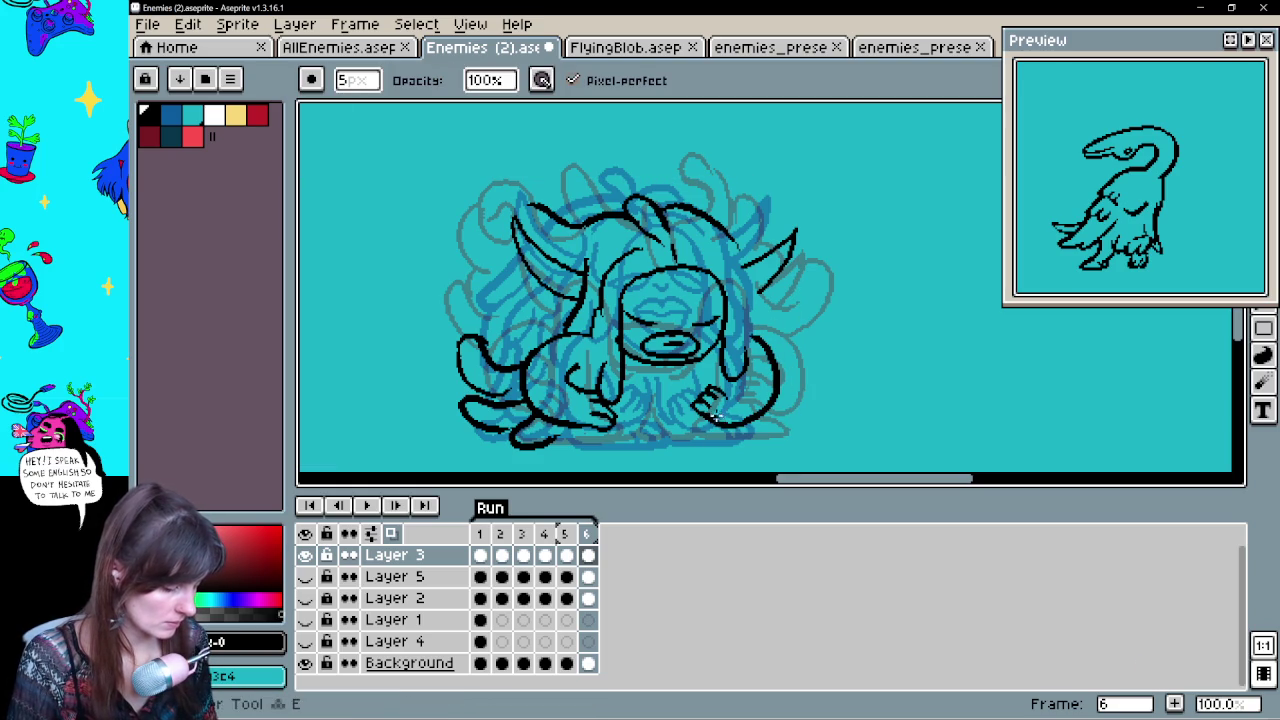
key(b)
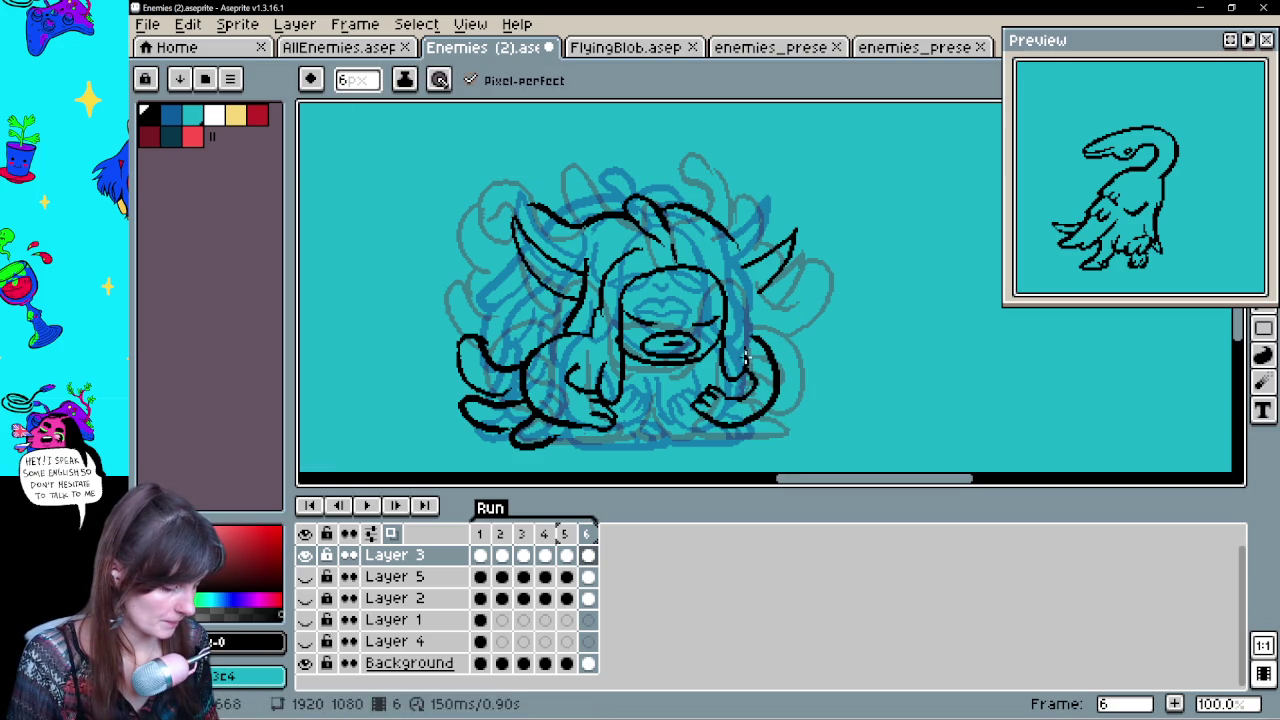
key(ctrl)
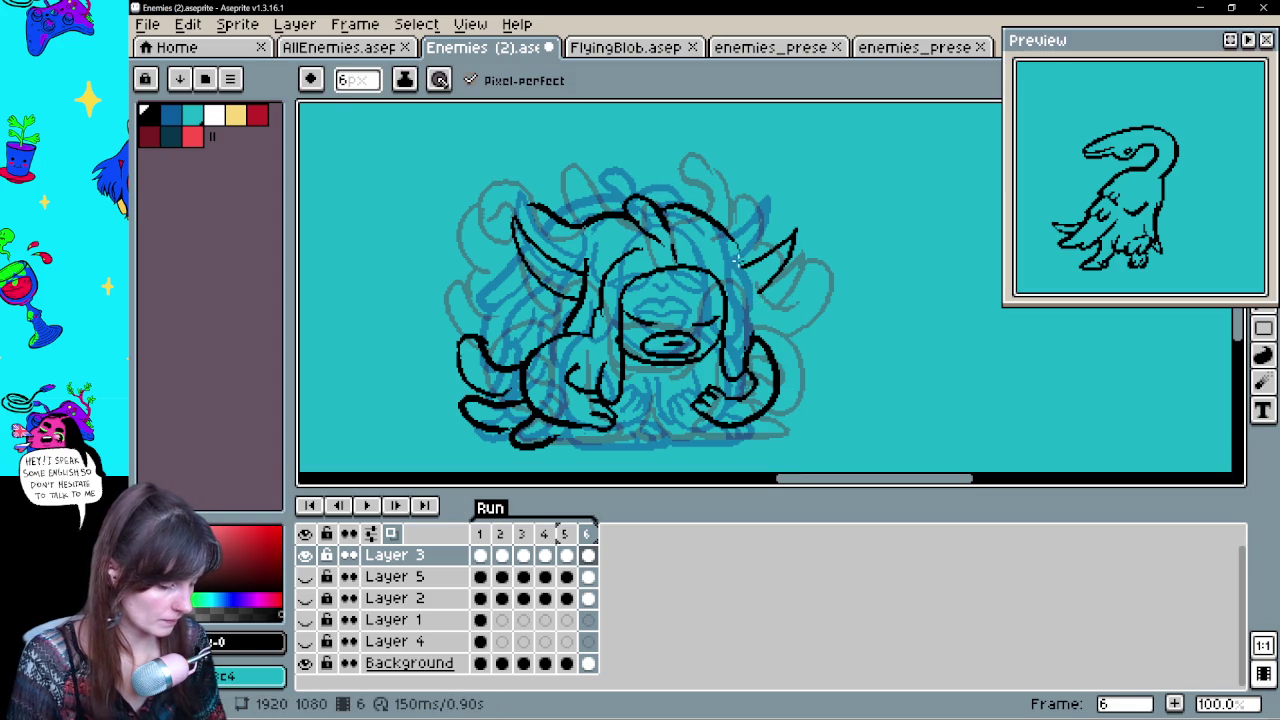
key(ctrl)
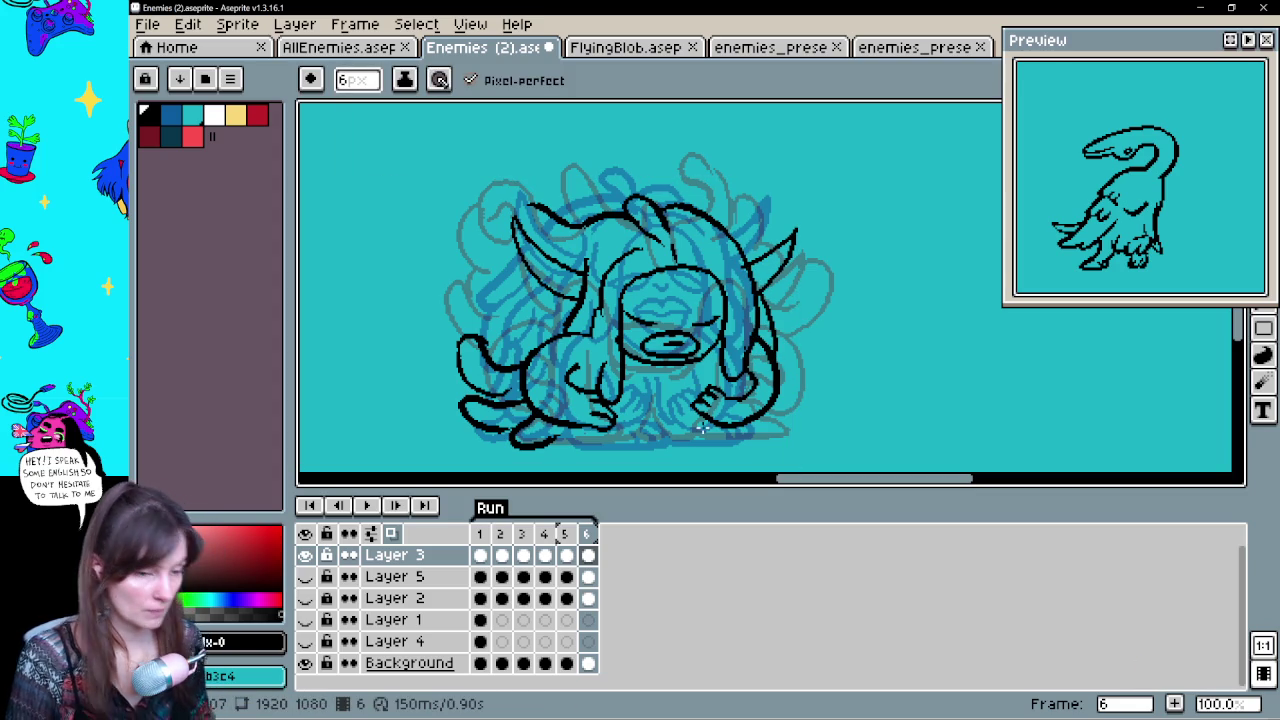
key(ctrl+z)
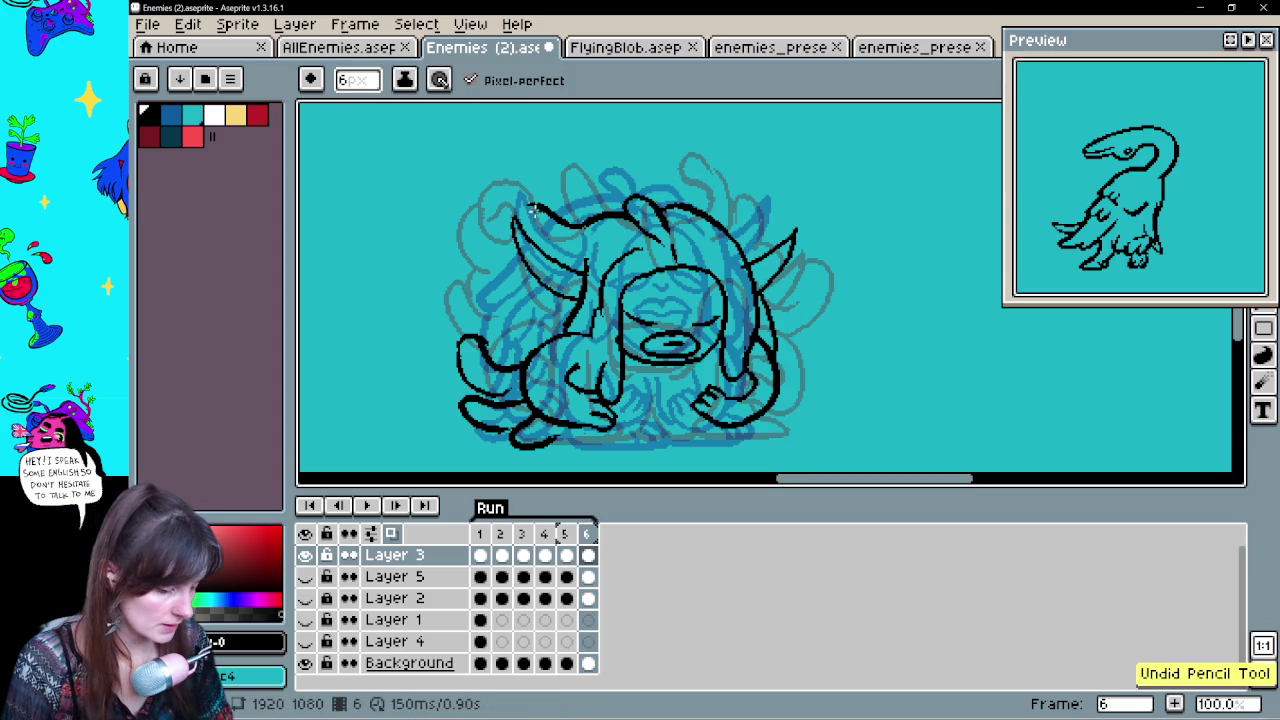
key(ctrl+z)
key(ctrl+z)
key(ctrl+z)
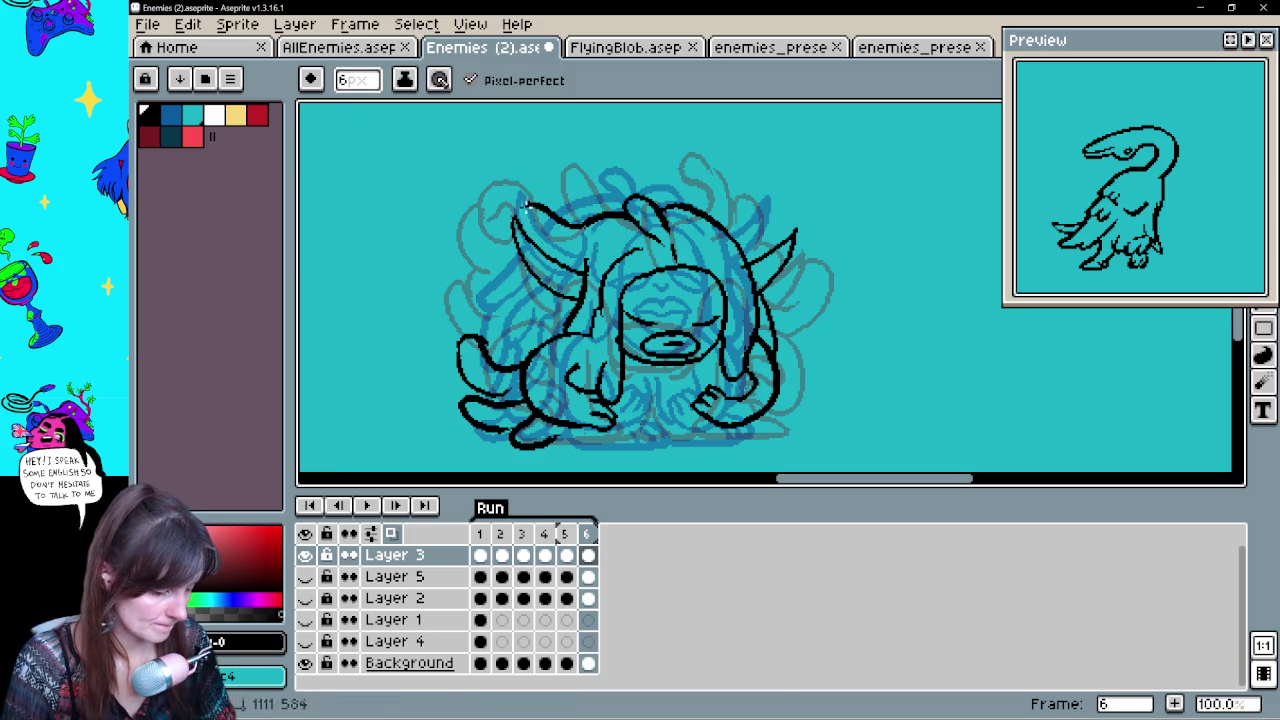
key(ctrl+z)
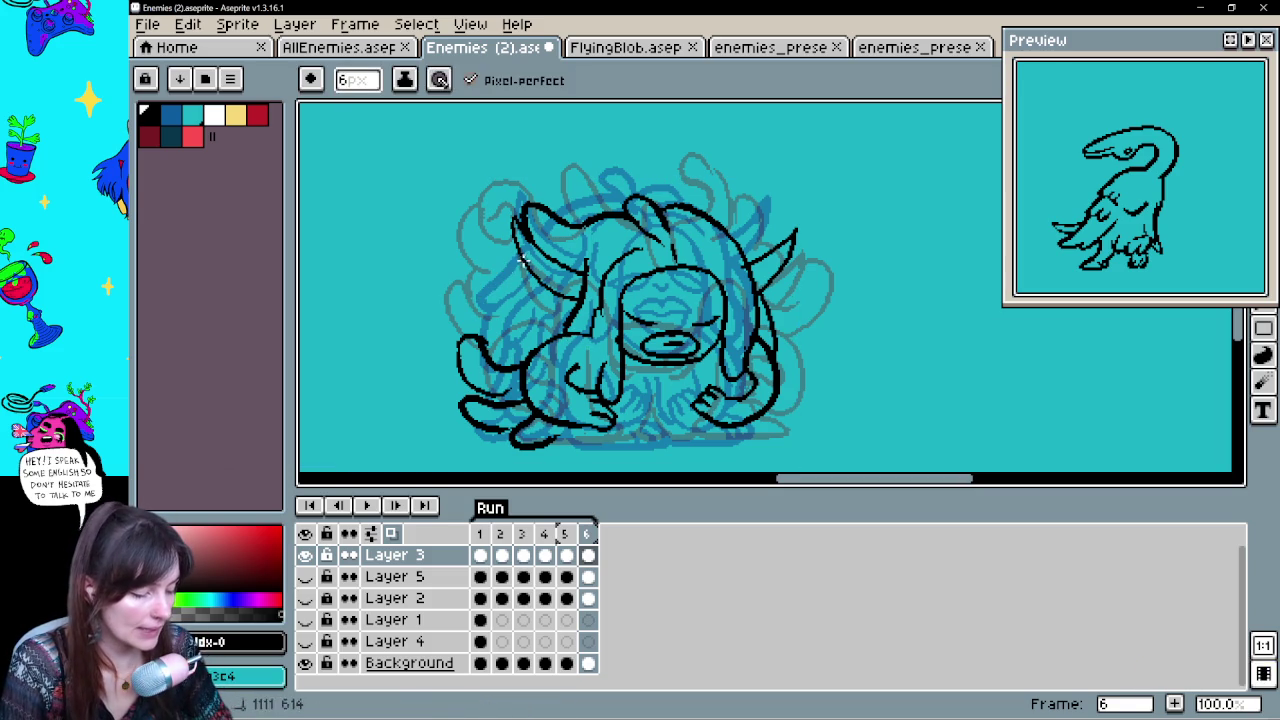
Ink the left hair strand down beside the horn and clean it up with the eraser
drag(515, 255, 478, 341)
key(b)
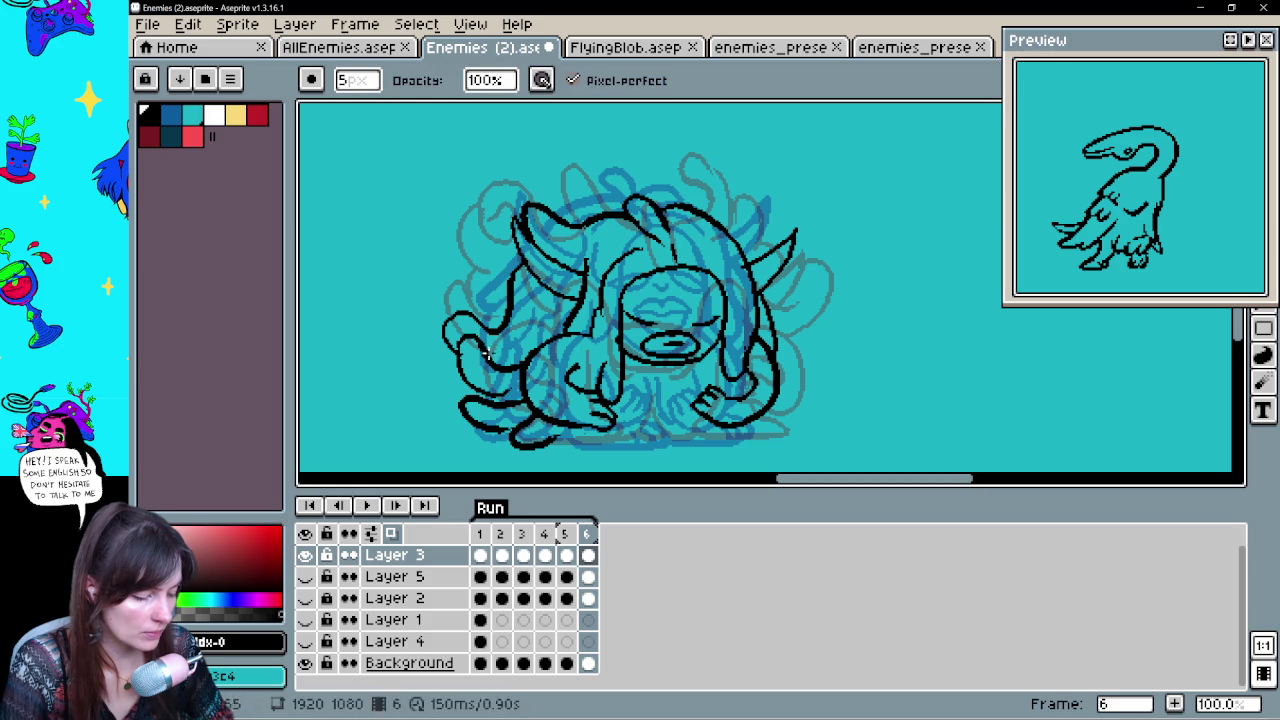
drag(493, 342, 458, 340)
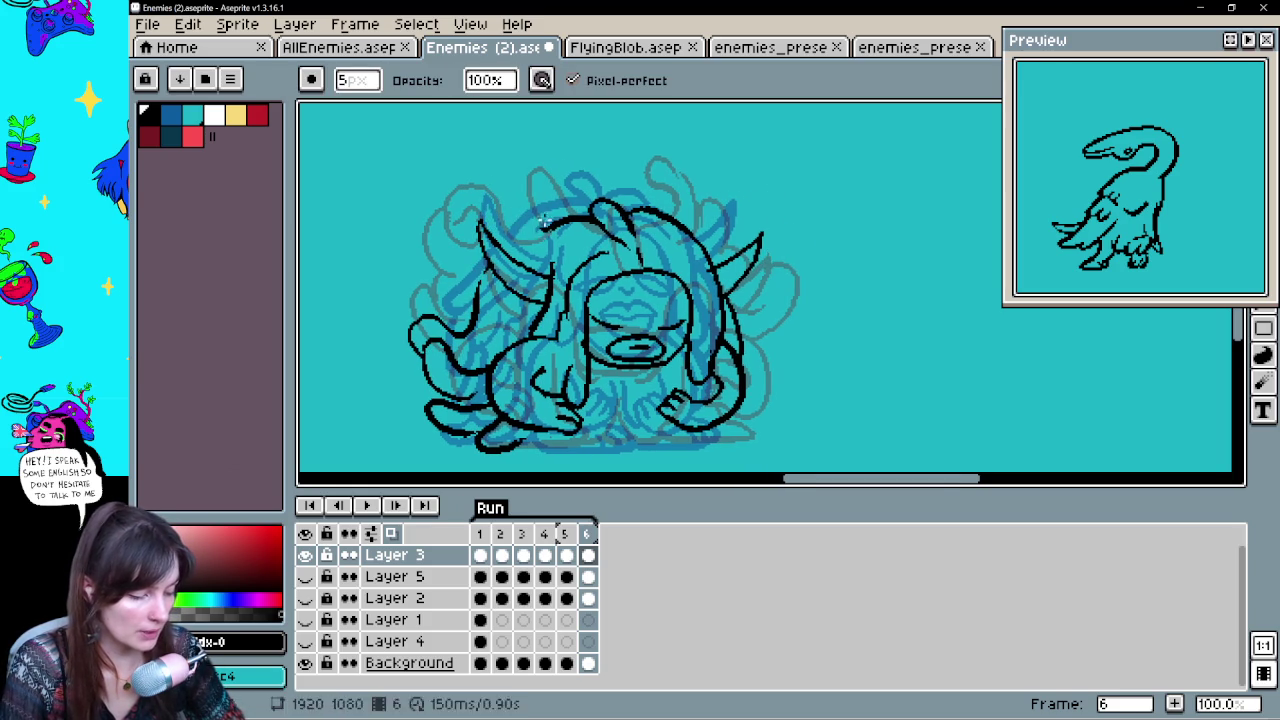
key(e)
key(v)
key(e)
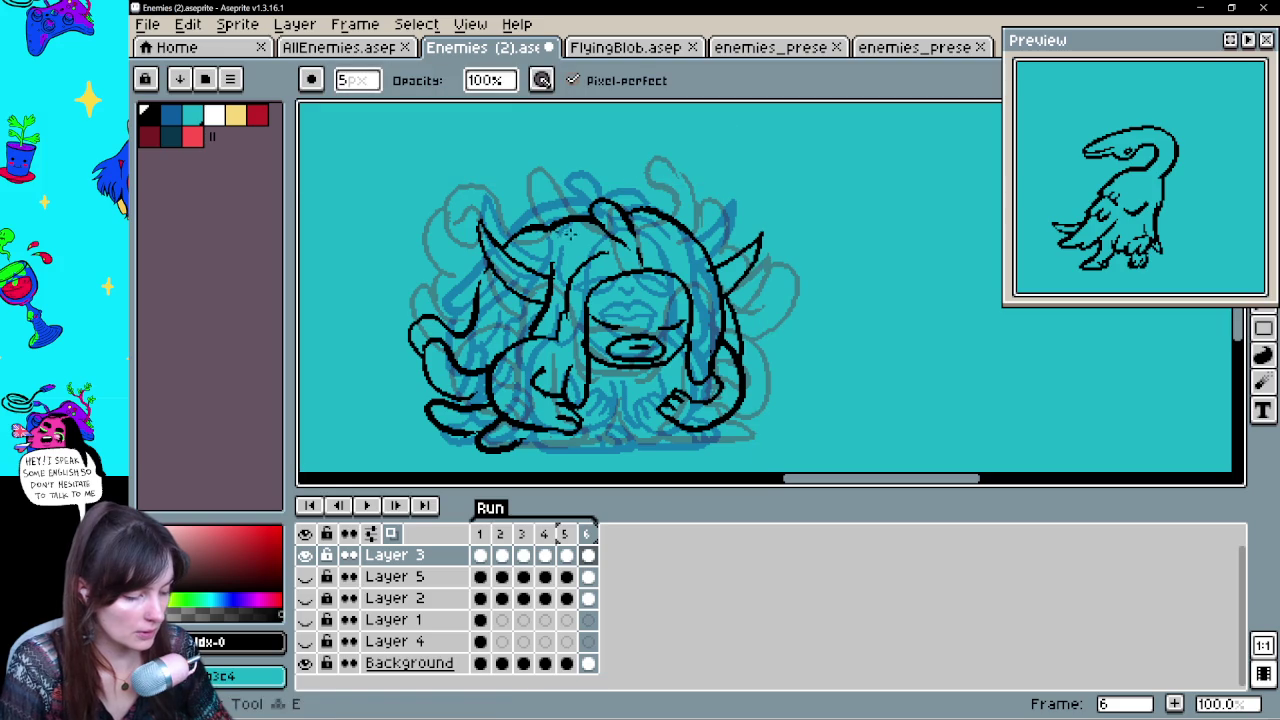
key(b)
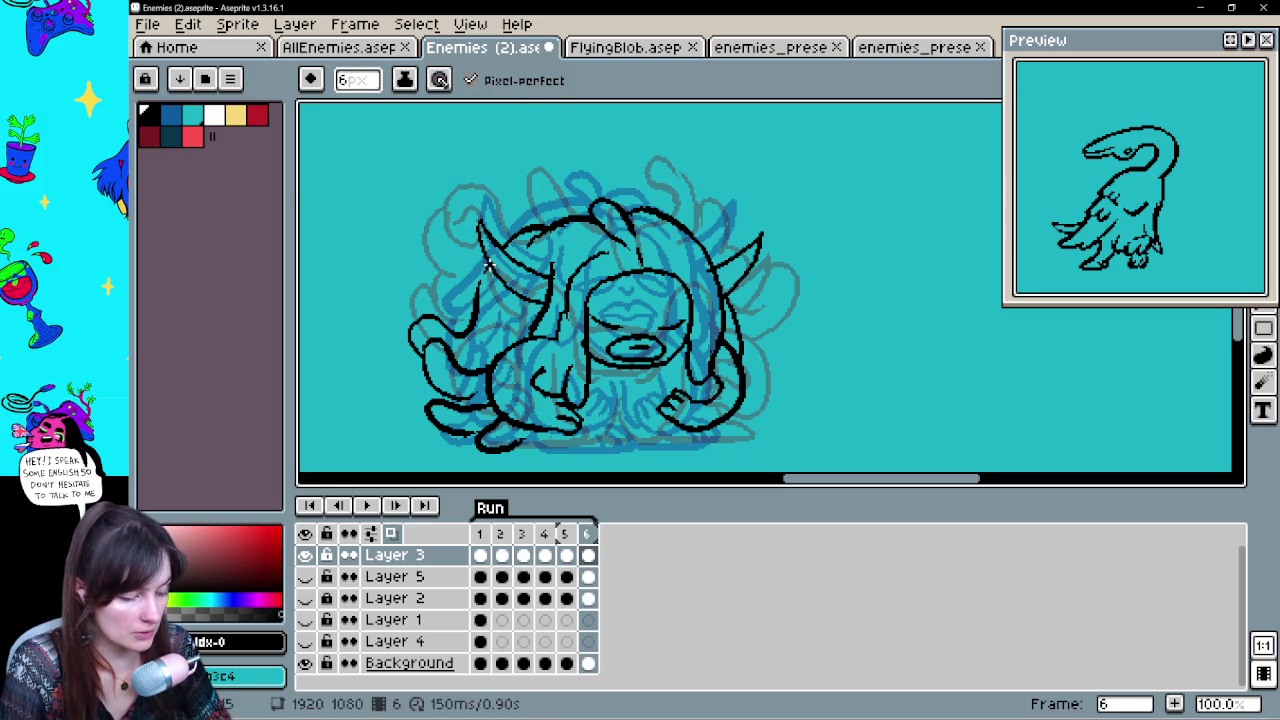
key(e)
key(b)
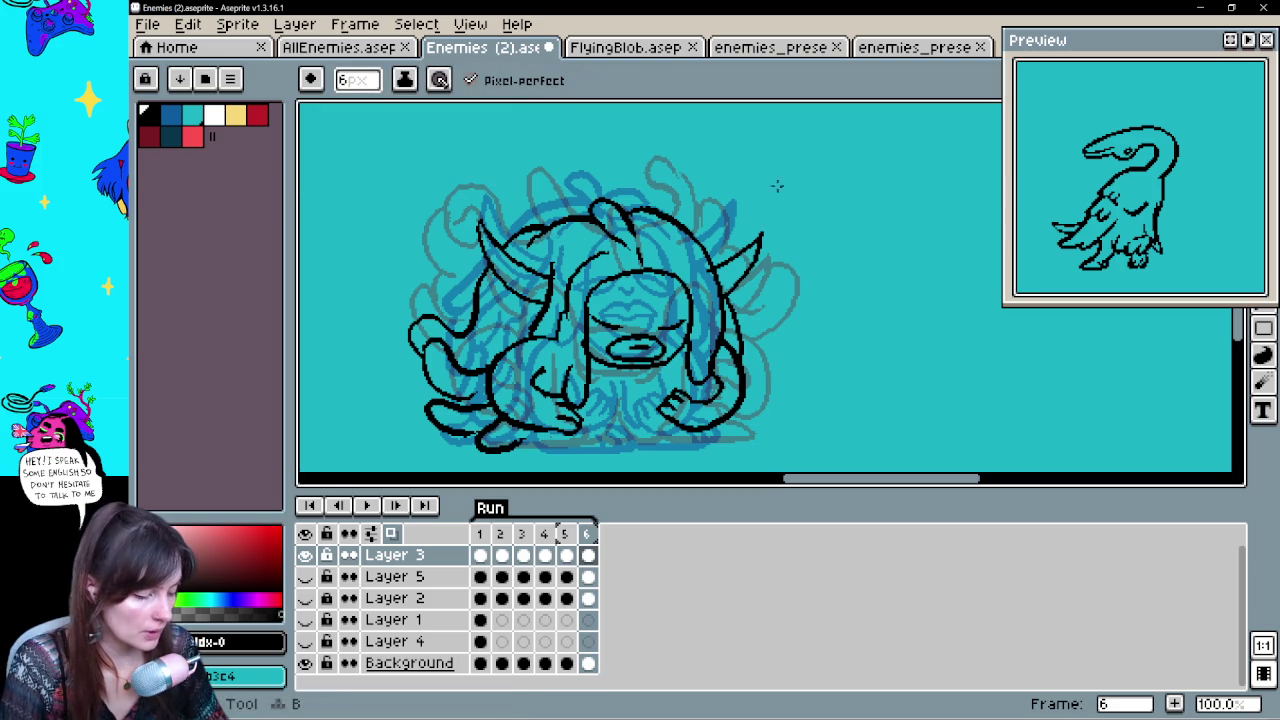
Redraw the creature's bottom contour as one thick black line
drag(779, 375, 794, 314)
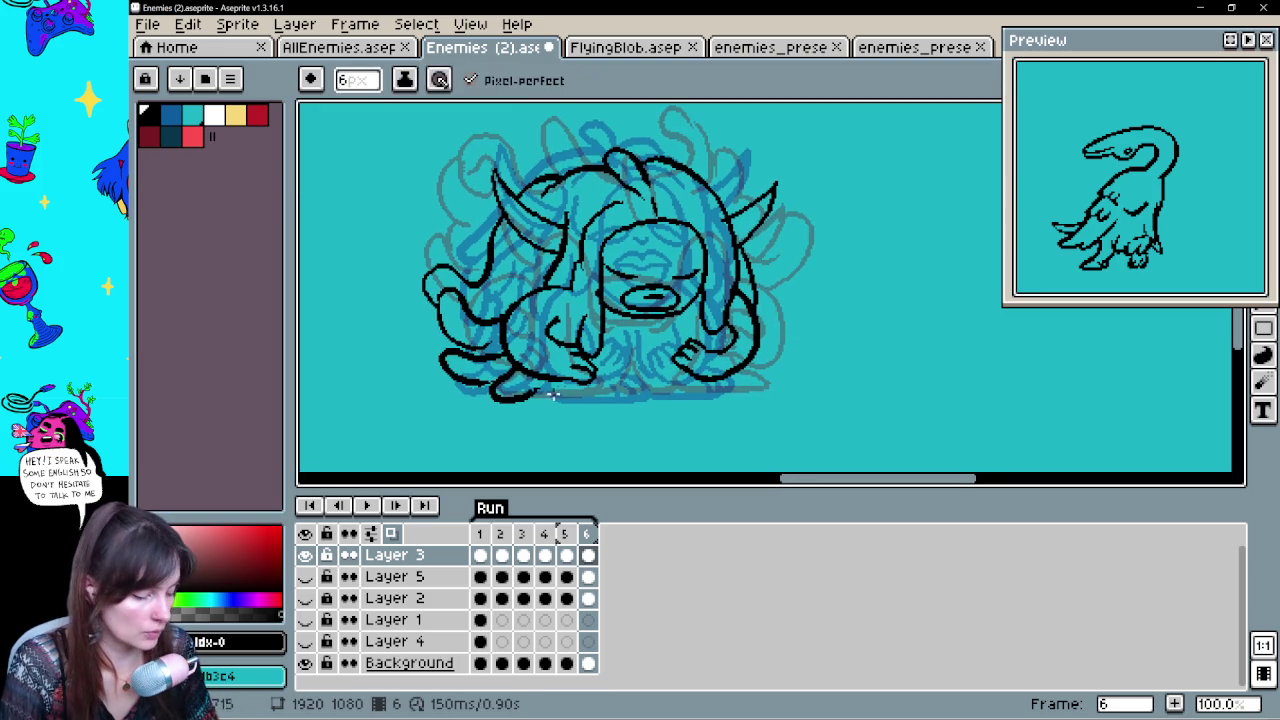
key(ctrl+z)
mouse_move(552, 378)
mouse_down()
mouse_move(548, 392)
mouse_move(704, 394)
mouse_up()
key(ctrl+z)
key(ctrl+z)
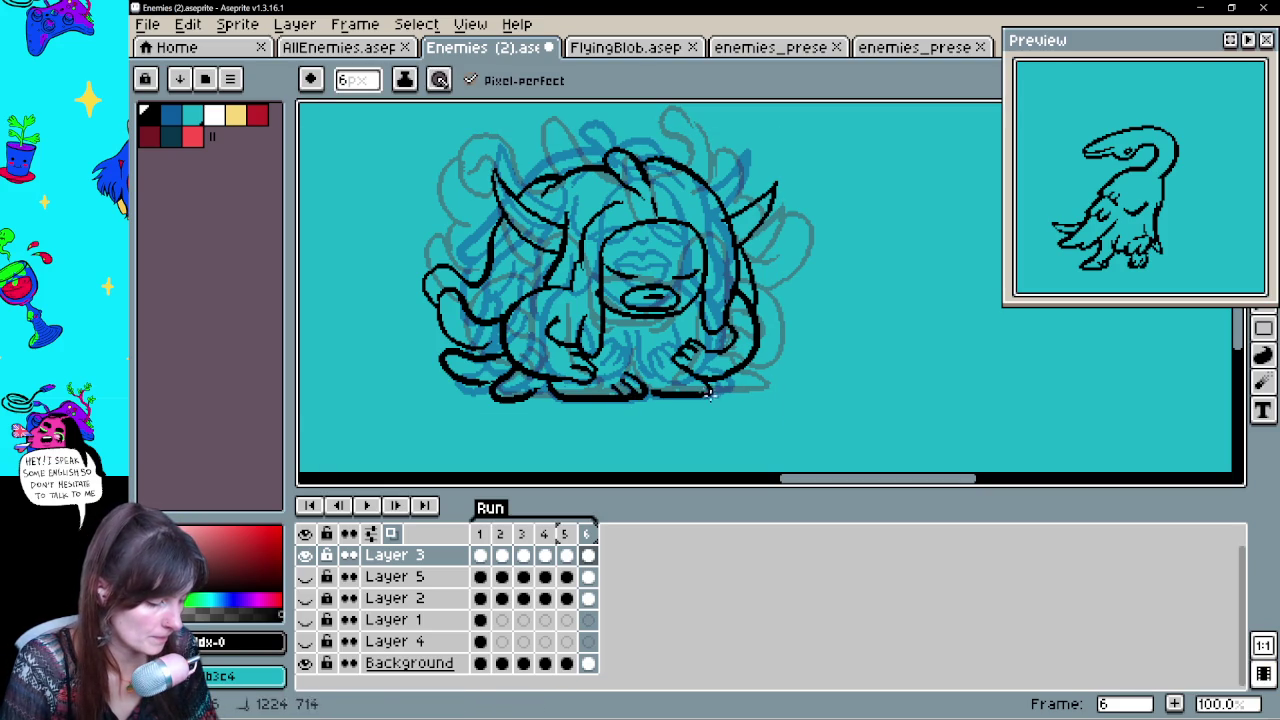
key(ctrl+z)
mouse_move(596, 390)
mouse_down()
mouse_move(630, 328)
mouse_move(624, 387)
mouse_move(642, 318)
mouse_up()
key(ctrl+z)
drag(570, 384, 705, 387)
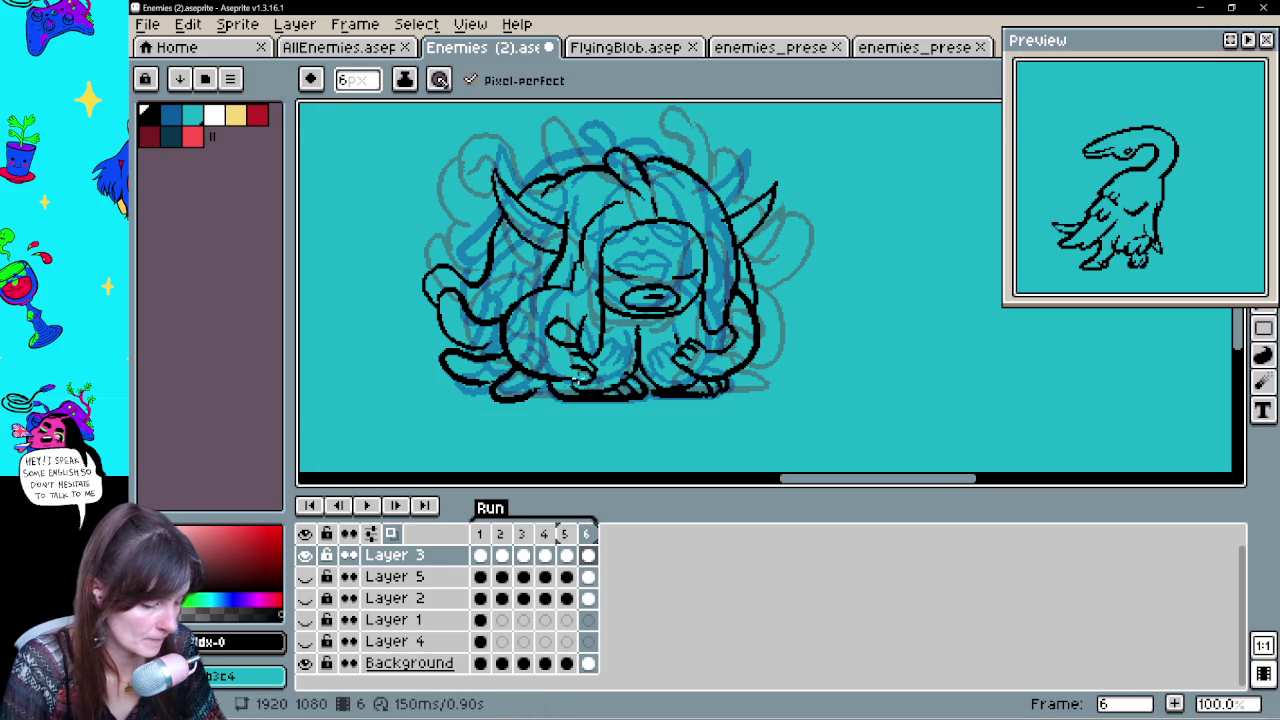
Touch up the lower body and hand outlines with the eraser and pencil, comparing with the neighbouring frame
key(e)
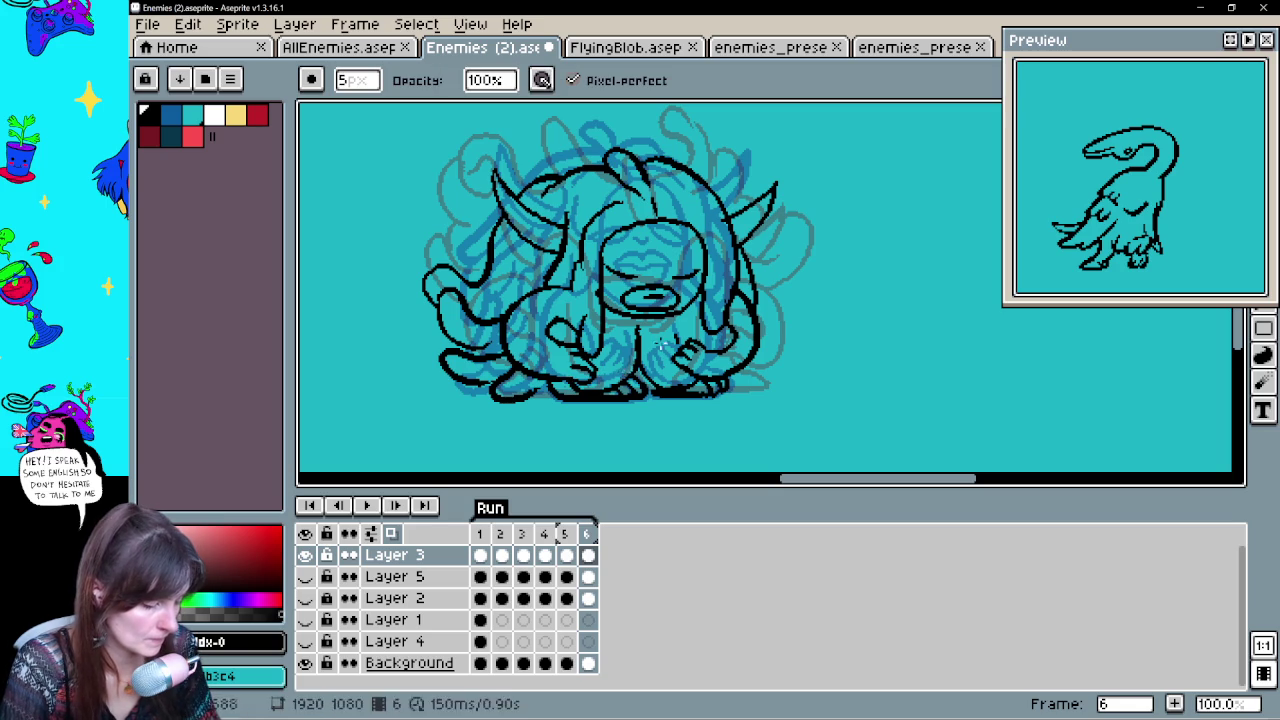
mouse_move(785, 328)
mouse_down()
mouse_move(767, 357)
mouse_move(777, 332)
mouse_up()
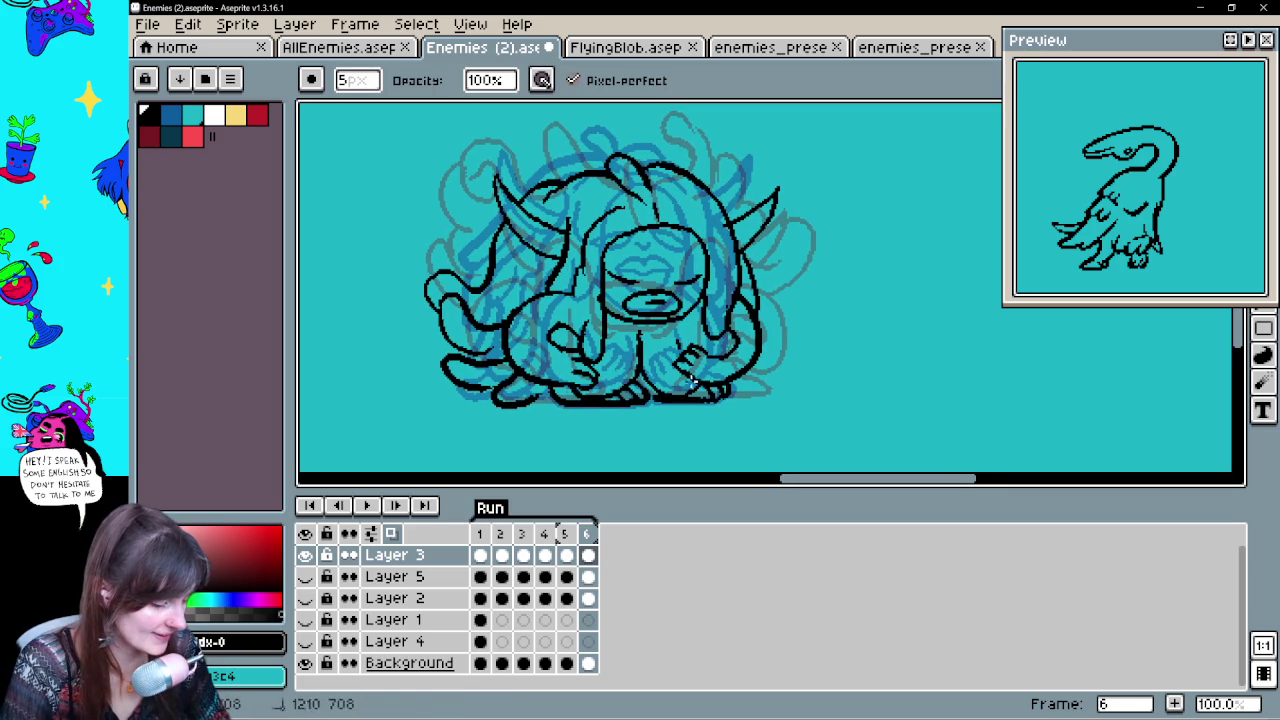
key(b)
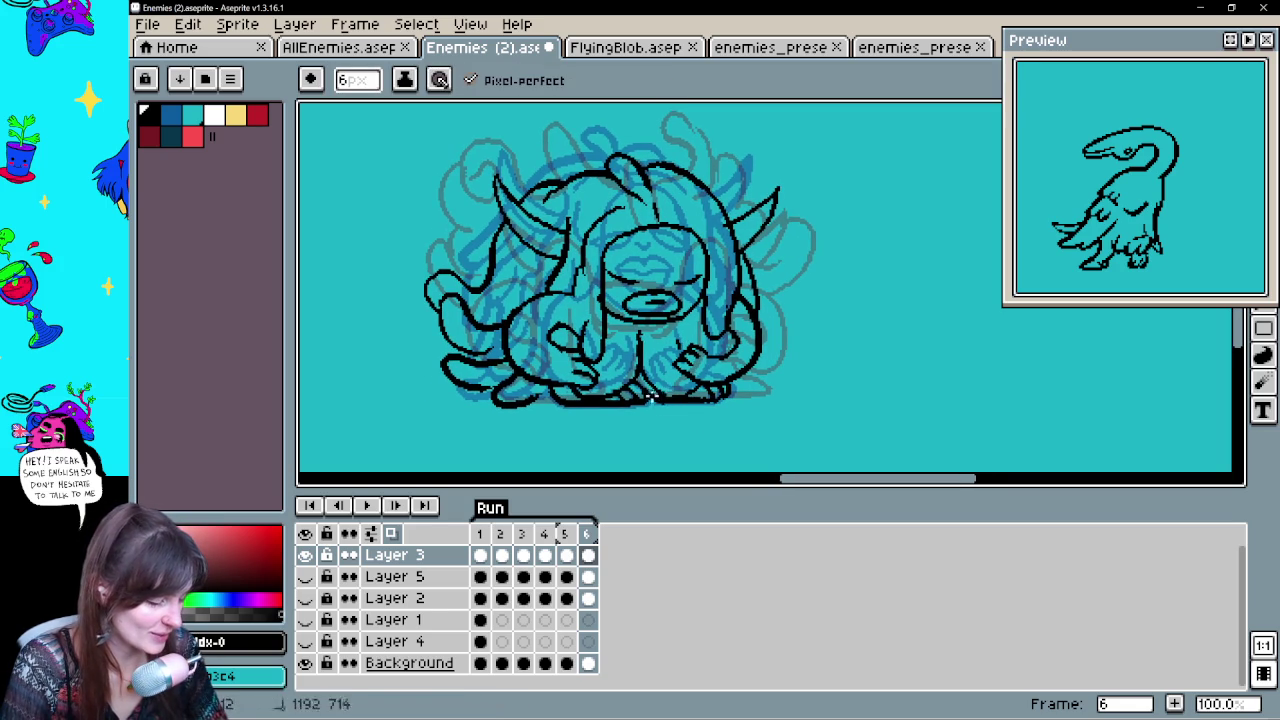
drag(752, 318, 775, 342)
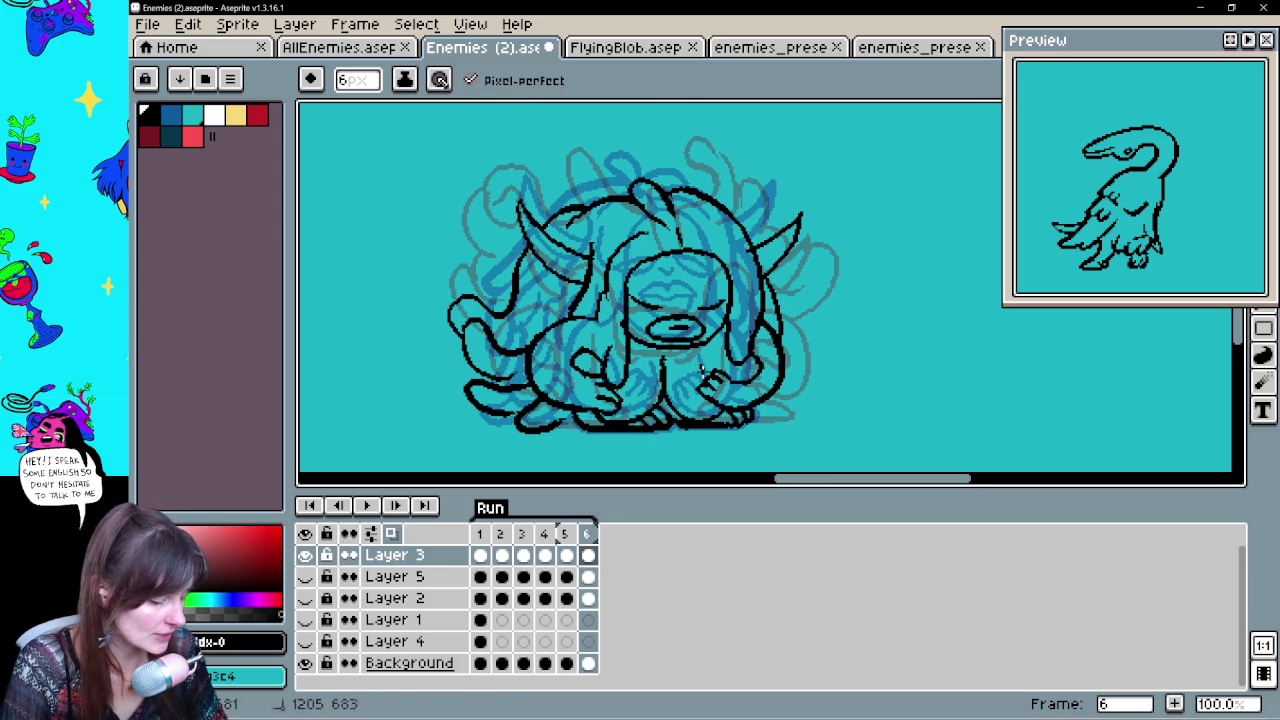
drag(625, 330, 621, 378)
key(ctrl+z)
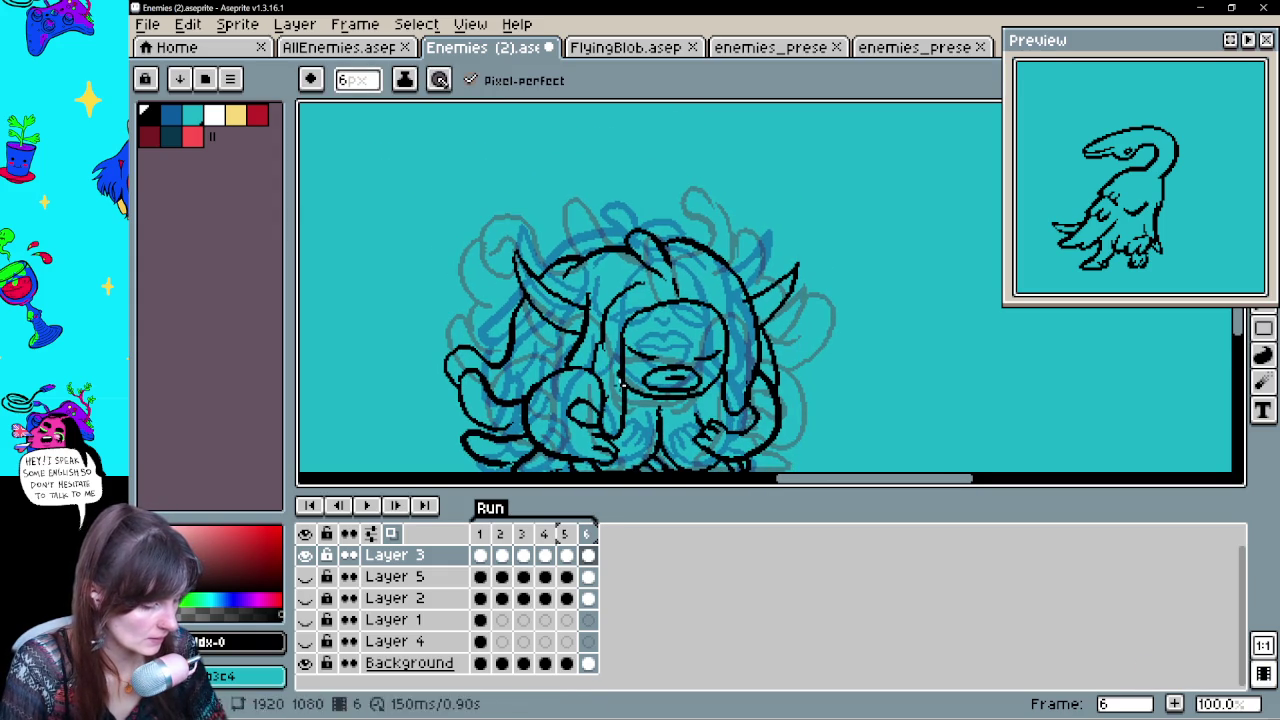
key(e)
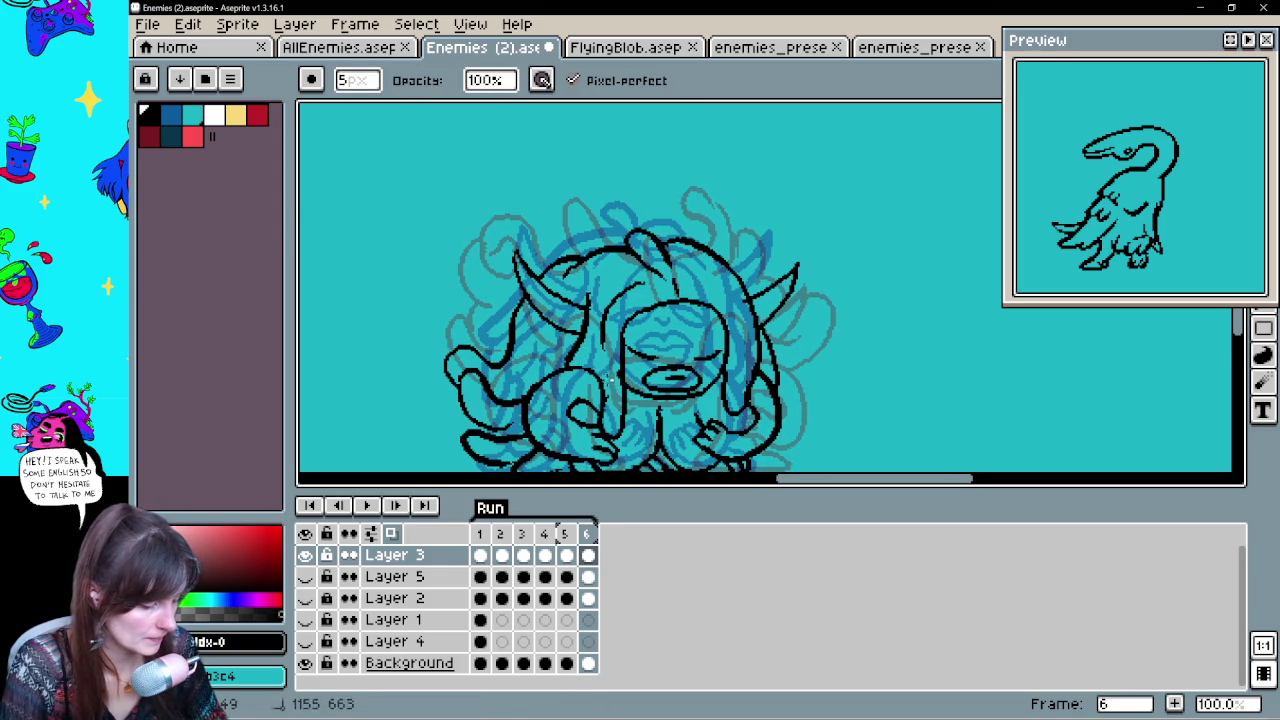
drag(831, 385, 833, 346)
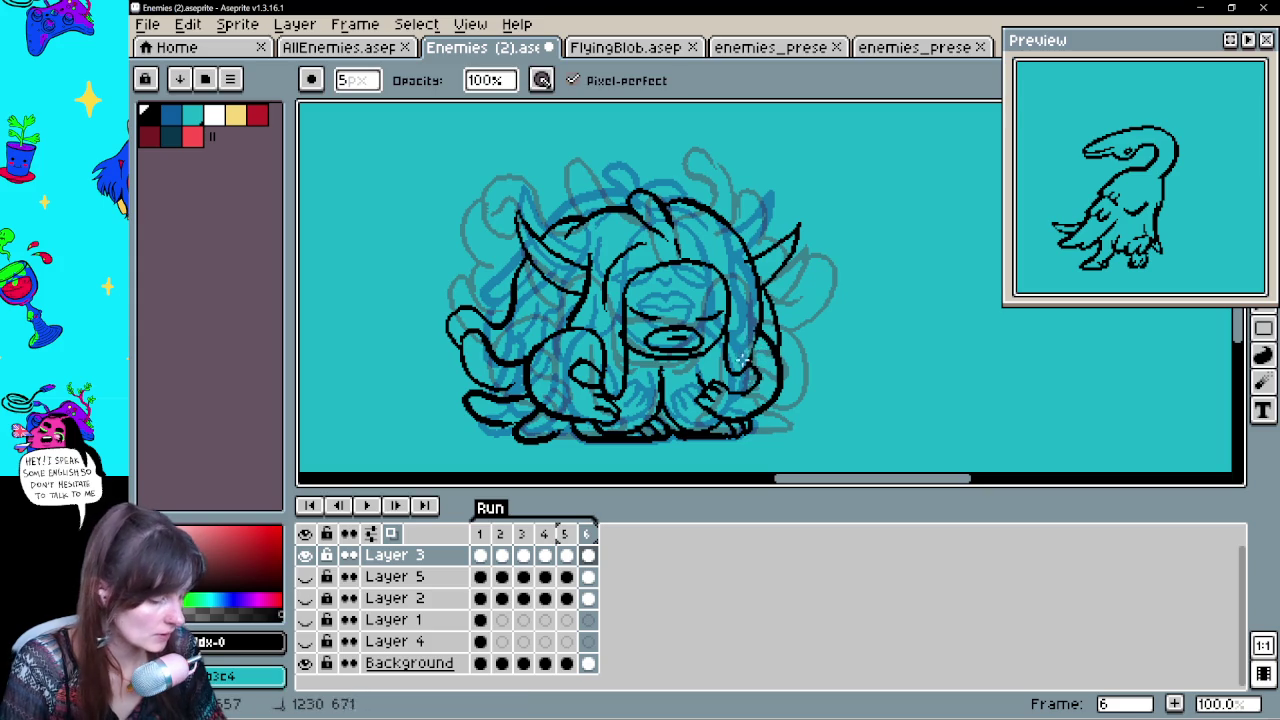
key(b)
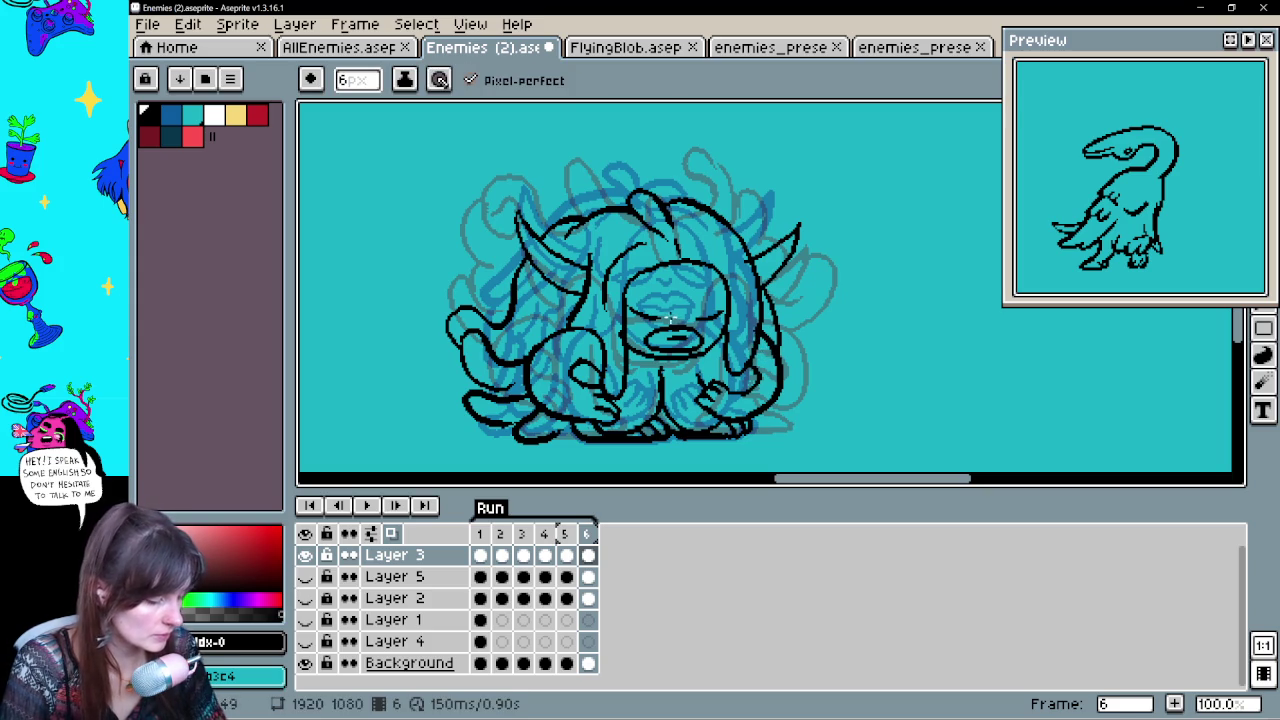
key(Left)
key(Right)
Pan across frame 6 to check the finished outline, then settle on frame 5
key(e)
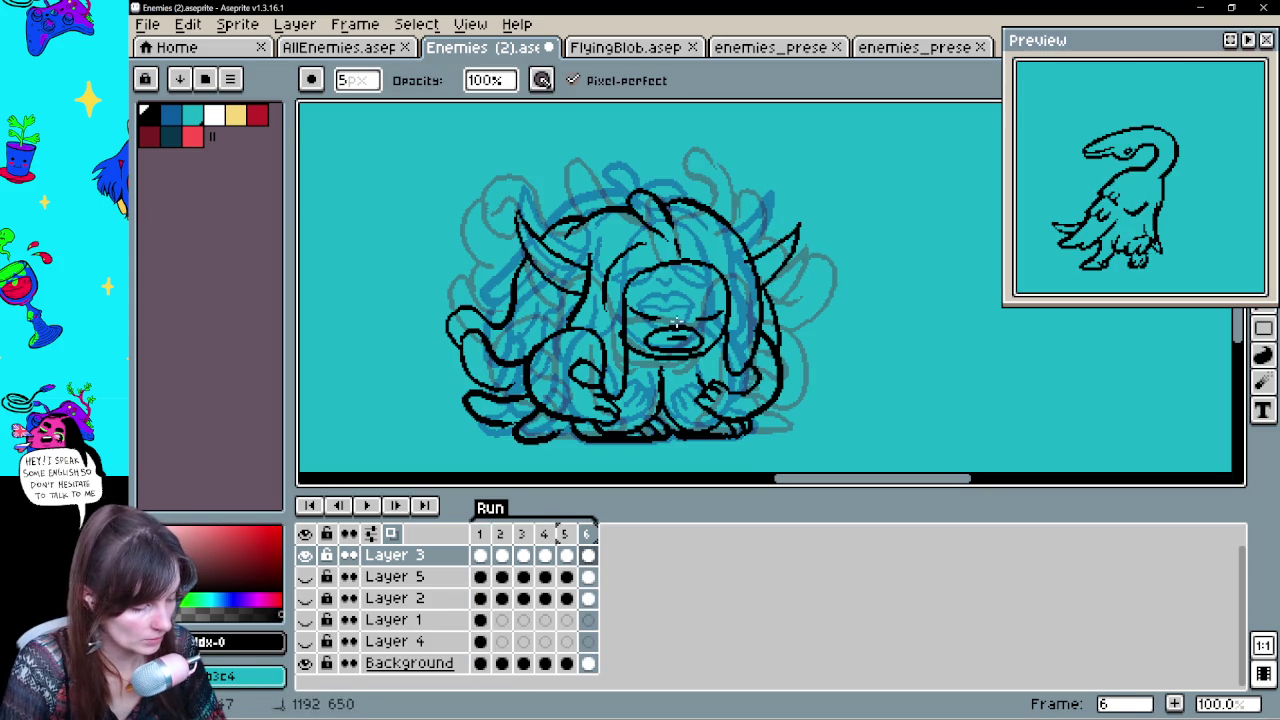
key(b)
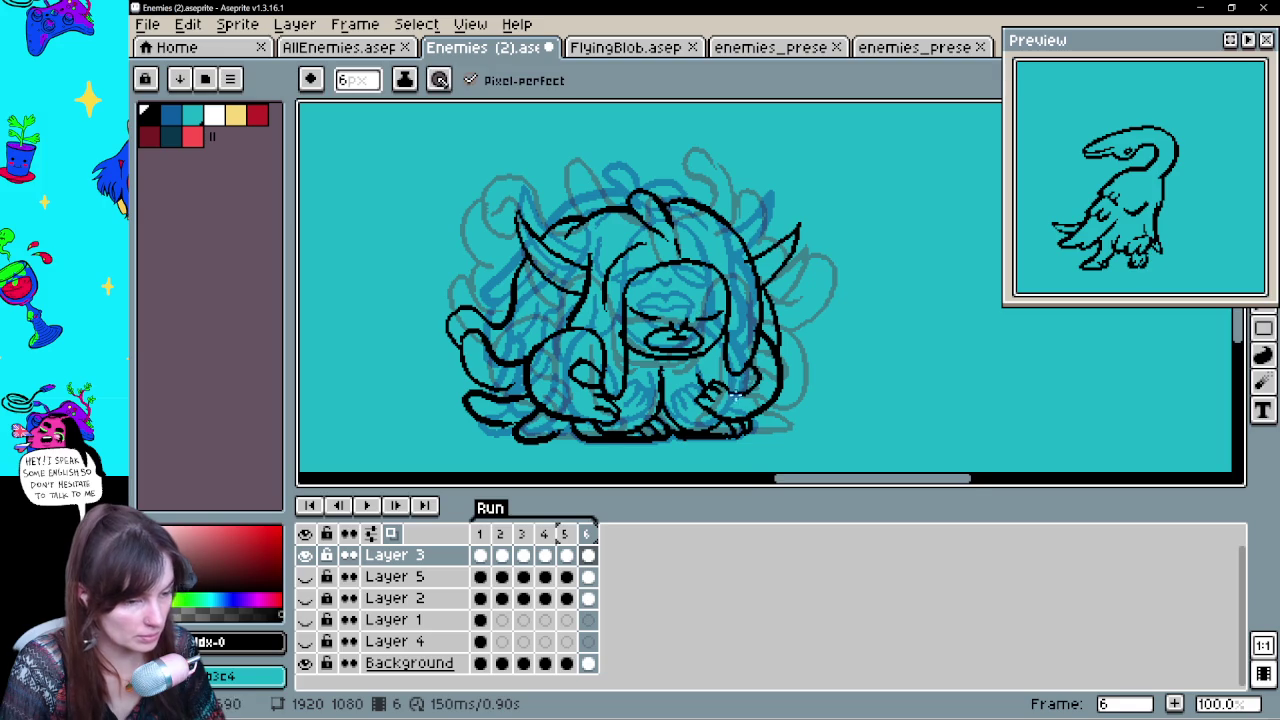
drag(735, 390, 711, 378)
key(space)
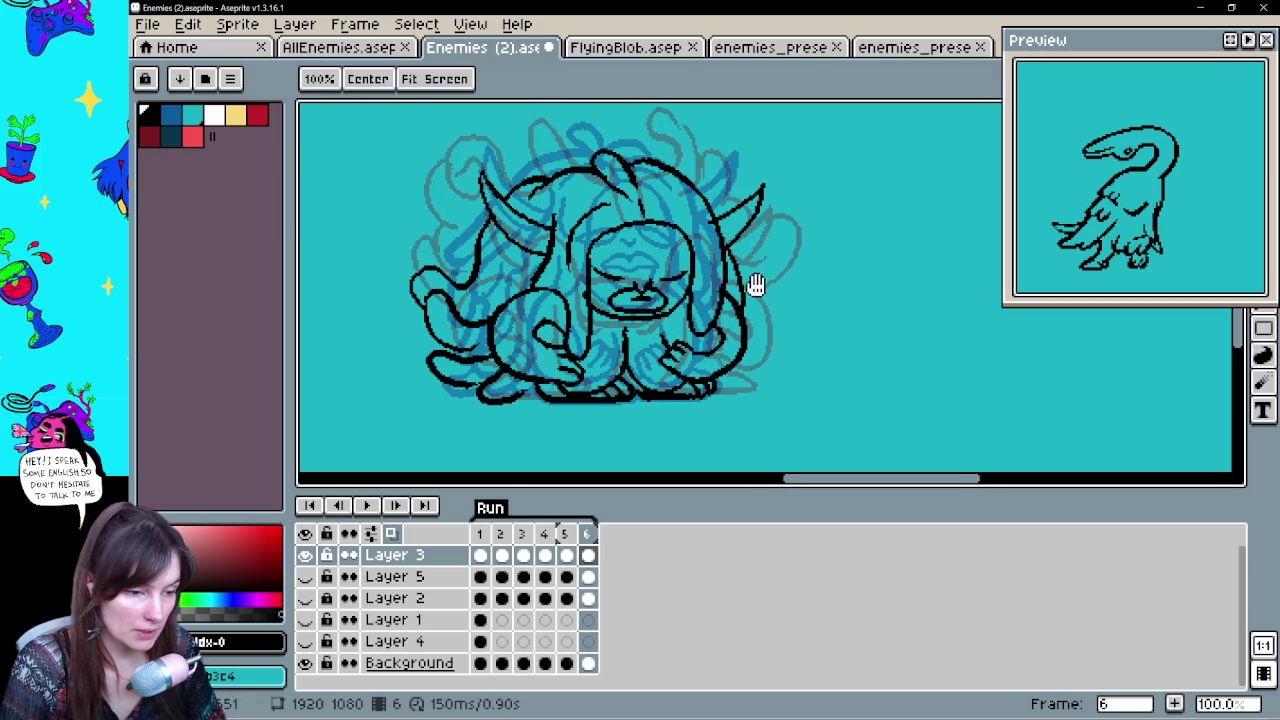
drag(751, 277, 763, 365)
key(space)
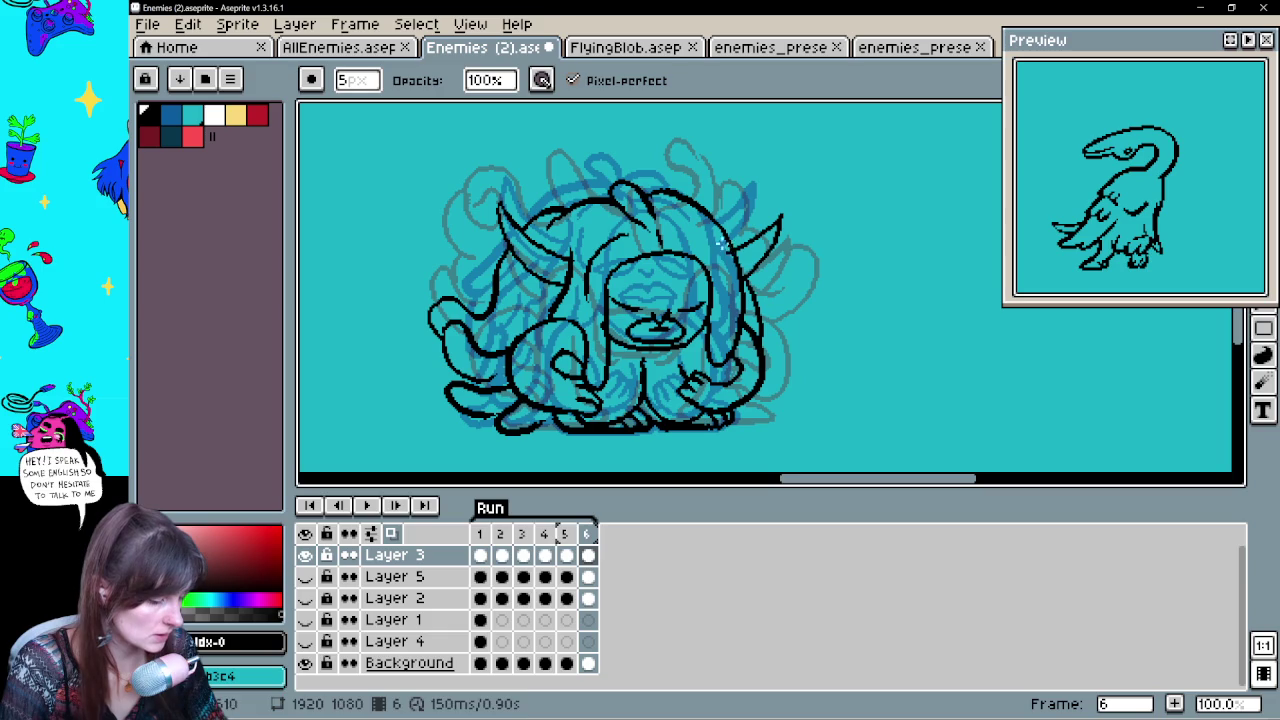
drag(790, 324, 809, 334)
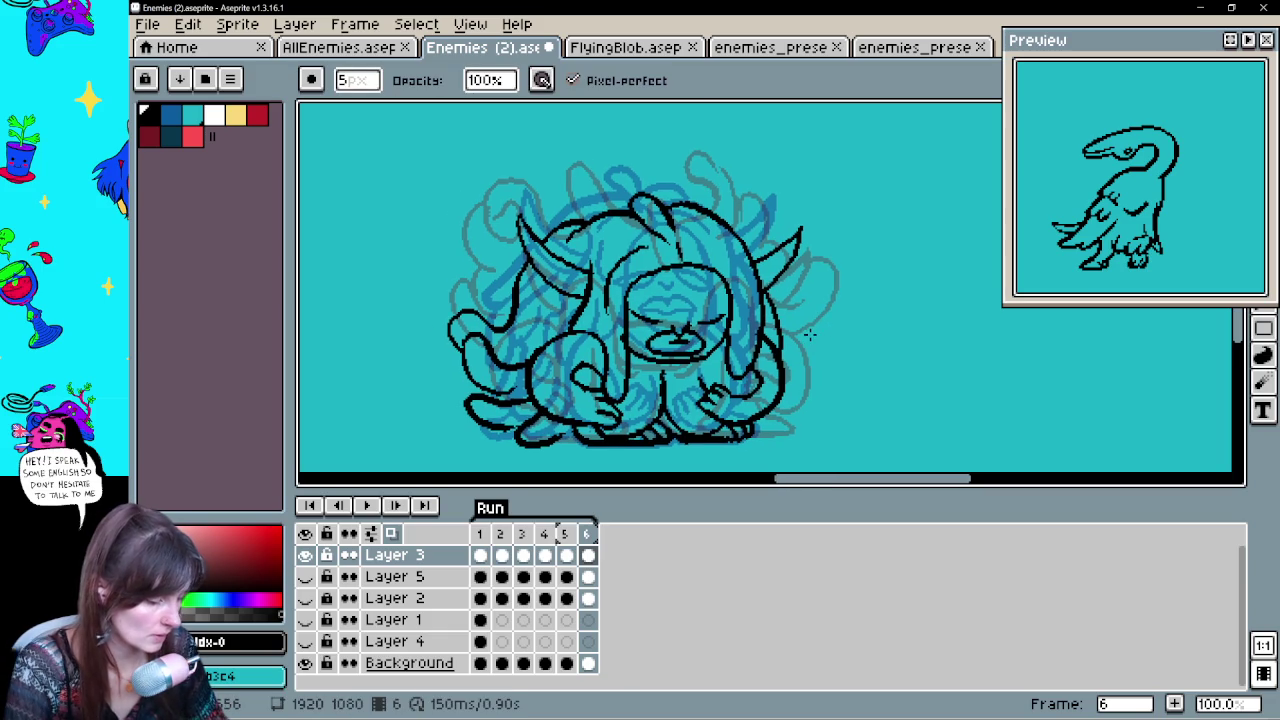
key(Left)
key(Right)
key(Left)
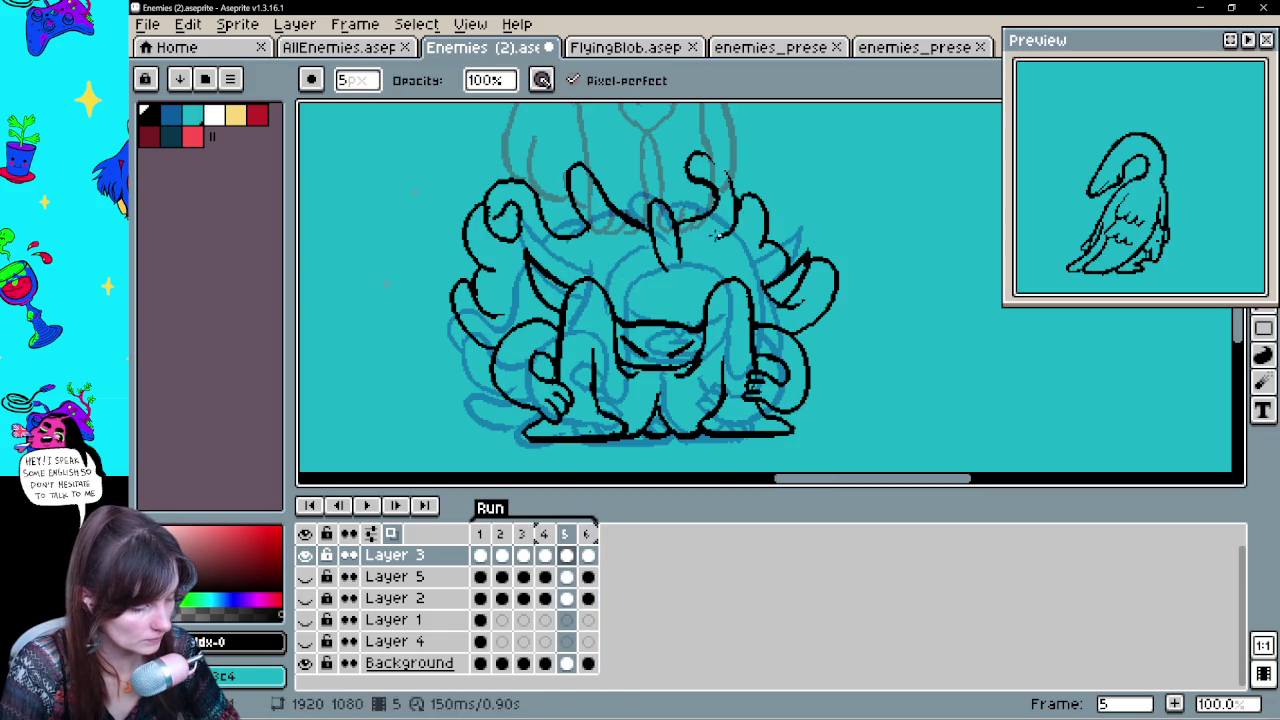
Erase and redraw the right edge of the top curl on frame 5
key(e)
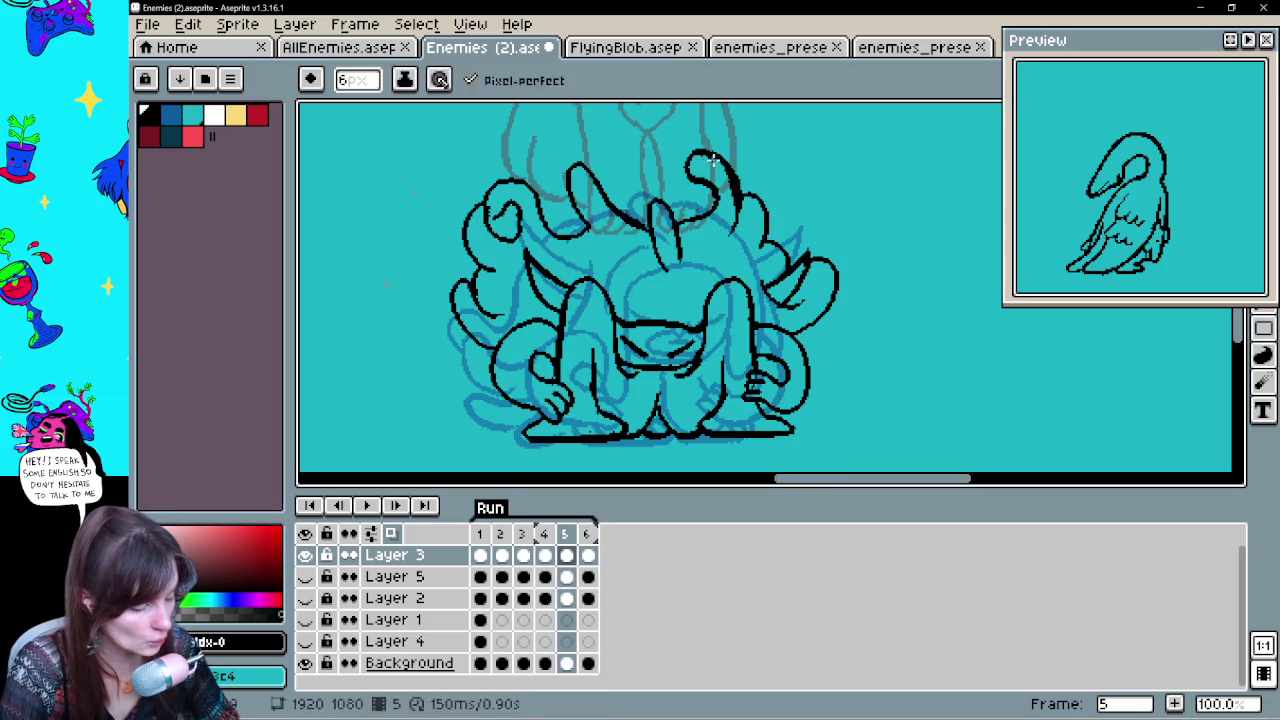
drag(714, 157, 738, 228)
mouse_move(703, 152)
mouse_down()
mouse_move(746, 218)
mouse_move(744, 244)
mouse_up()
key(ctrl+z)
key(ctrl+y)
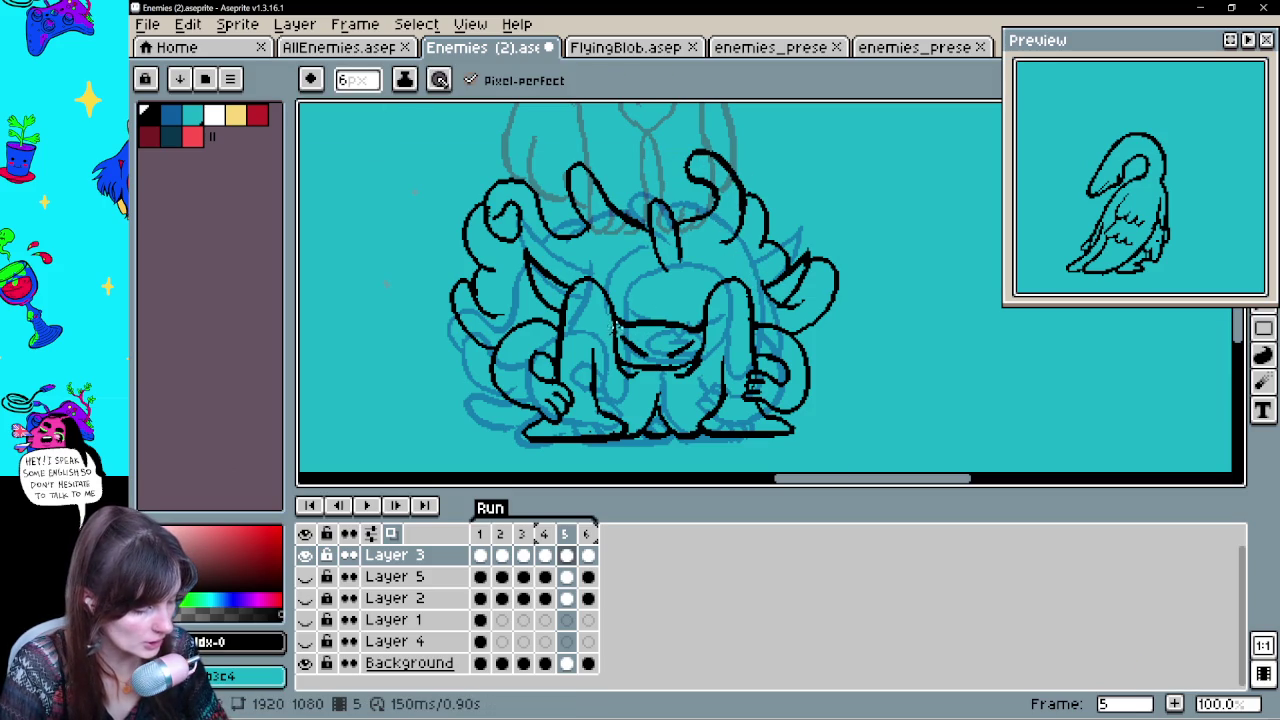
Ink the humps along the left side of the face
mouse_move(658, 272)
mouse_down()
mouse_move(628, 306)
mouse_move(716, 297)
mouse_up()
key(b)
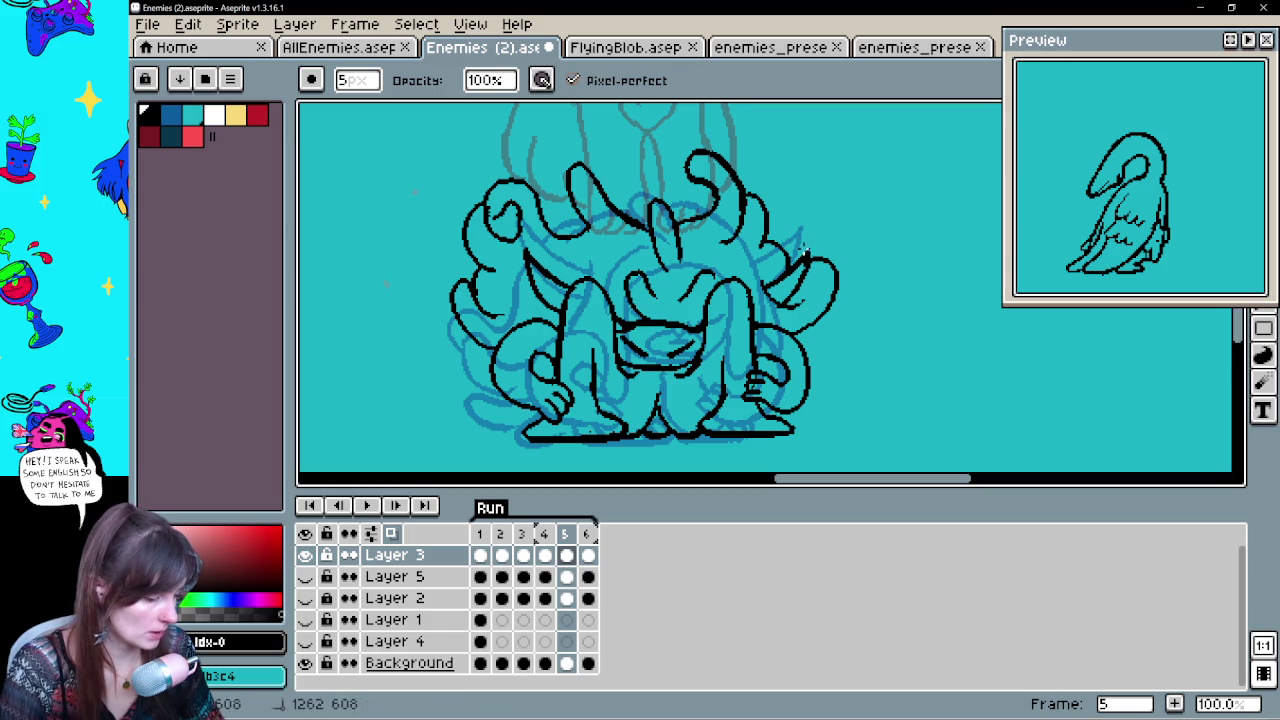
drag(851, 271, 855, 279)
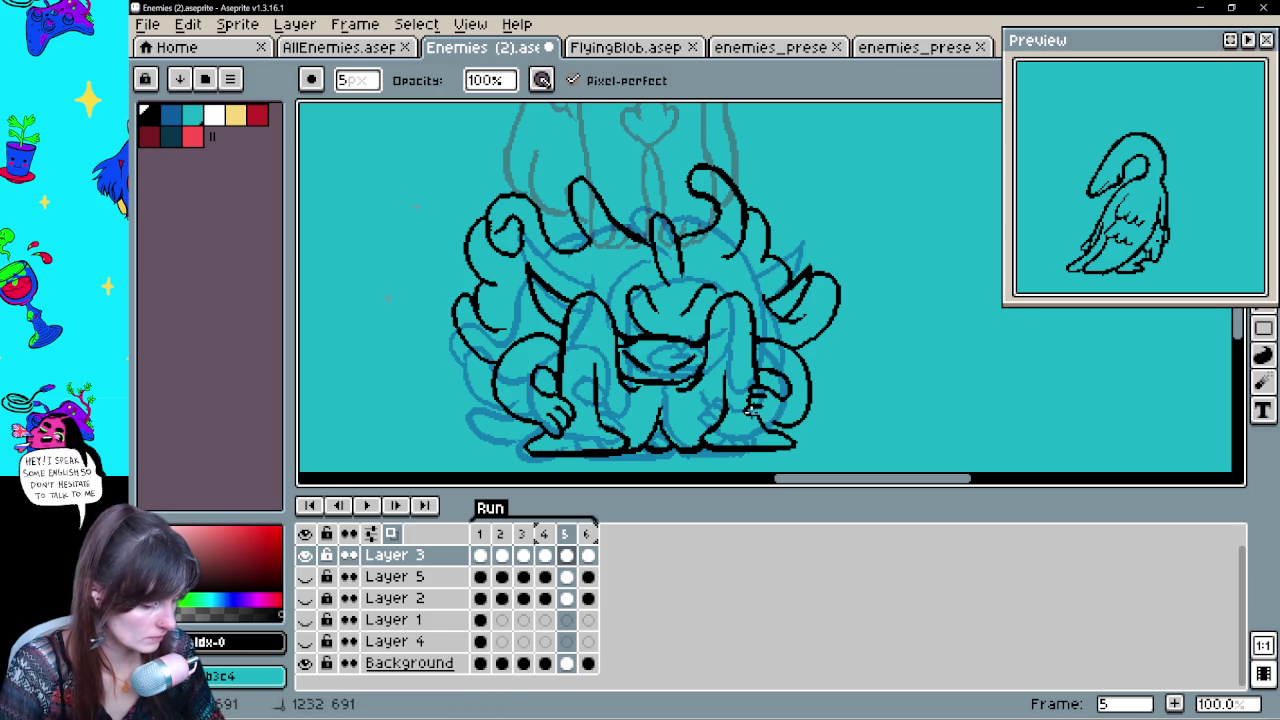
key(e)
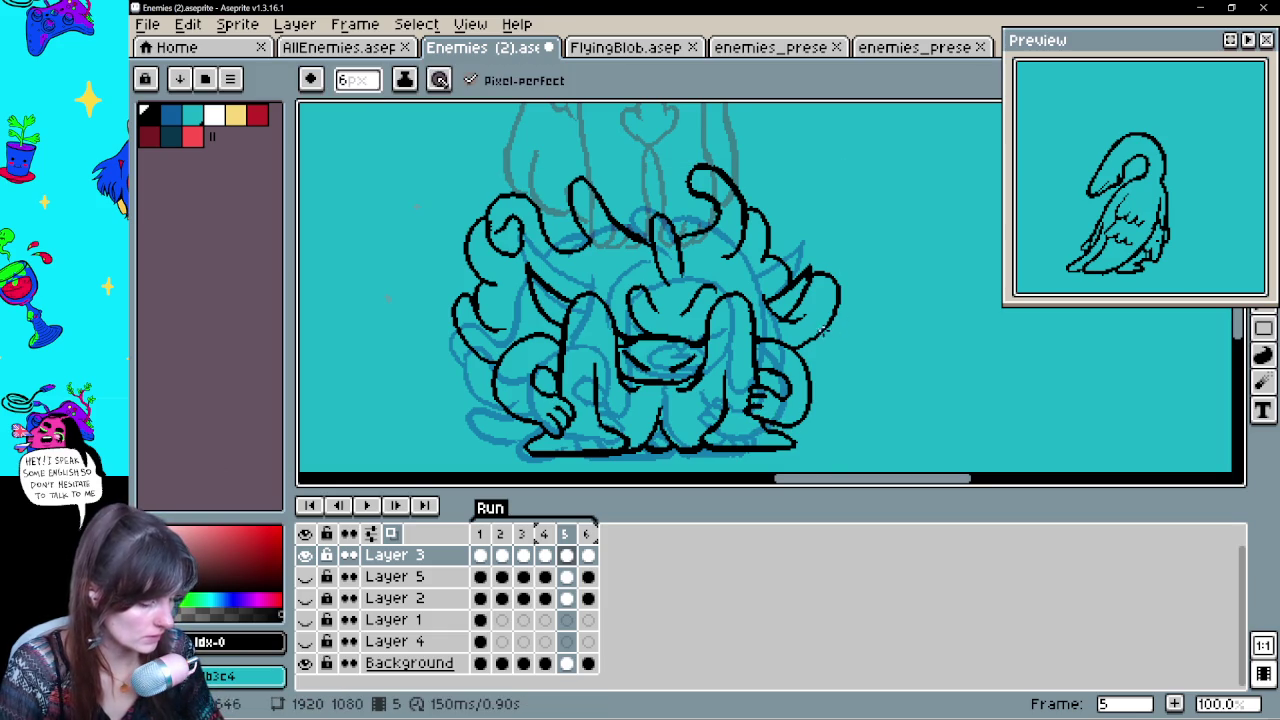
mouse_move(826, 331)
mouse_down()
mouse_move(858, 362)
mouse_move(810, 356)
mouse_move(795, 368)
mouse_move(803, 400)
mouse_move(846, 343)
mouse_move(800, 417)
mouse_move(838, 333)
mouse_up()
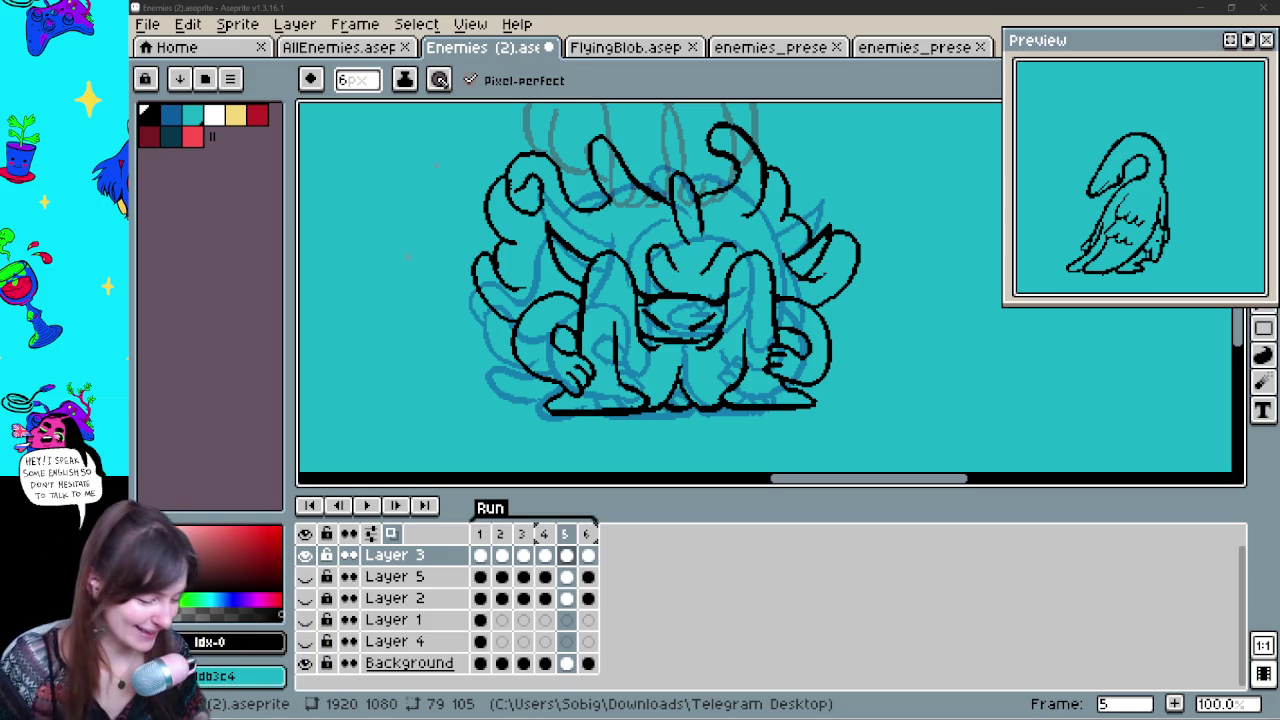
Rework the mouth lines and extend the ground line by the right foot on frame 5
drag(855, 322, 825, 362)
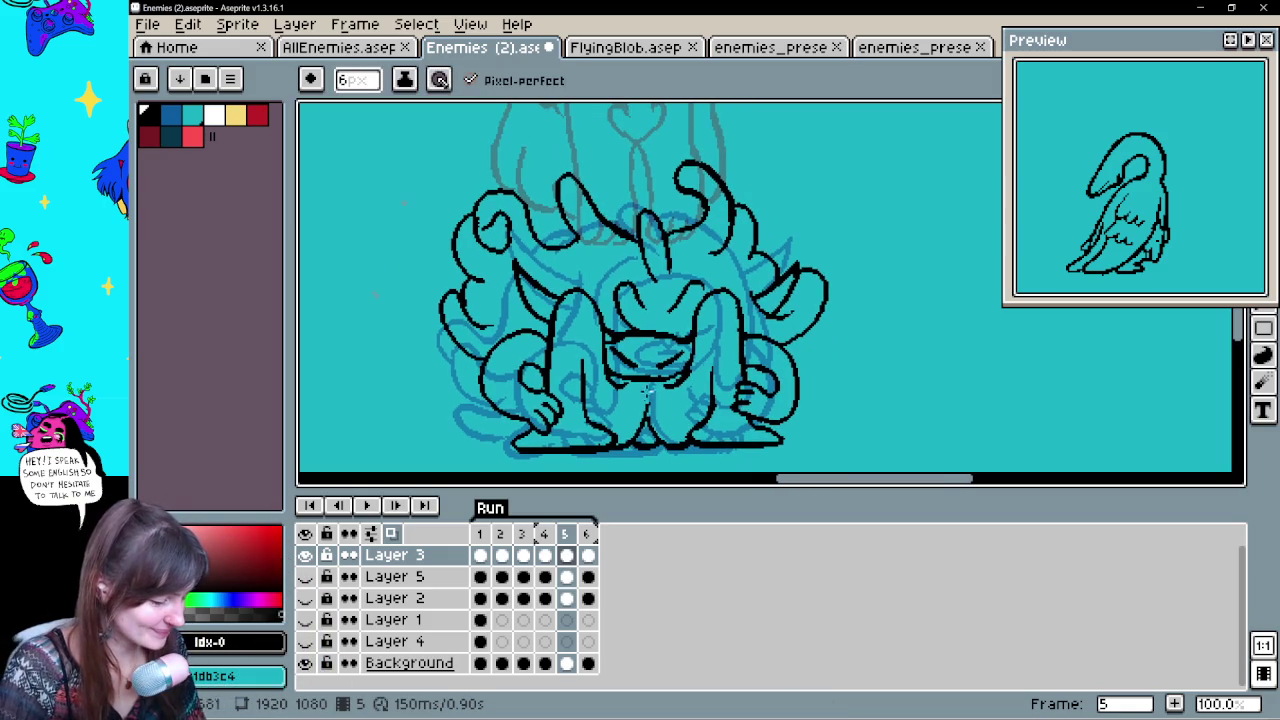
key(e)
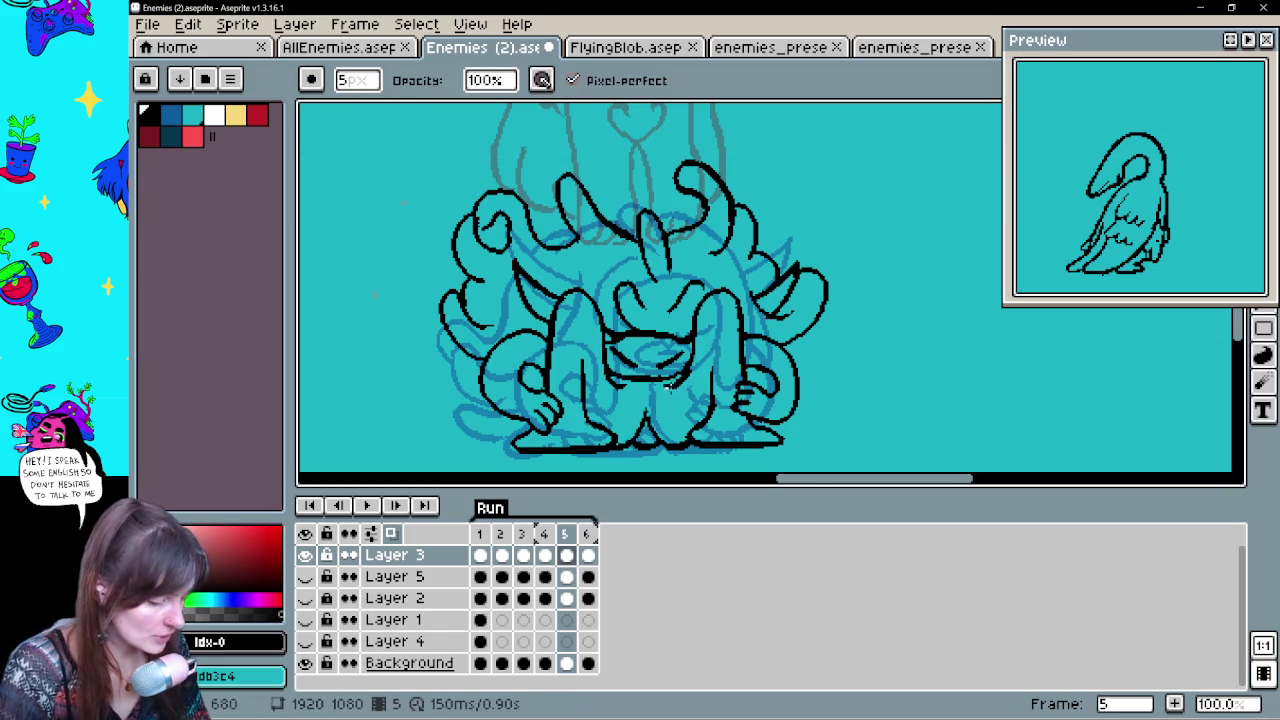
key(b)
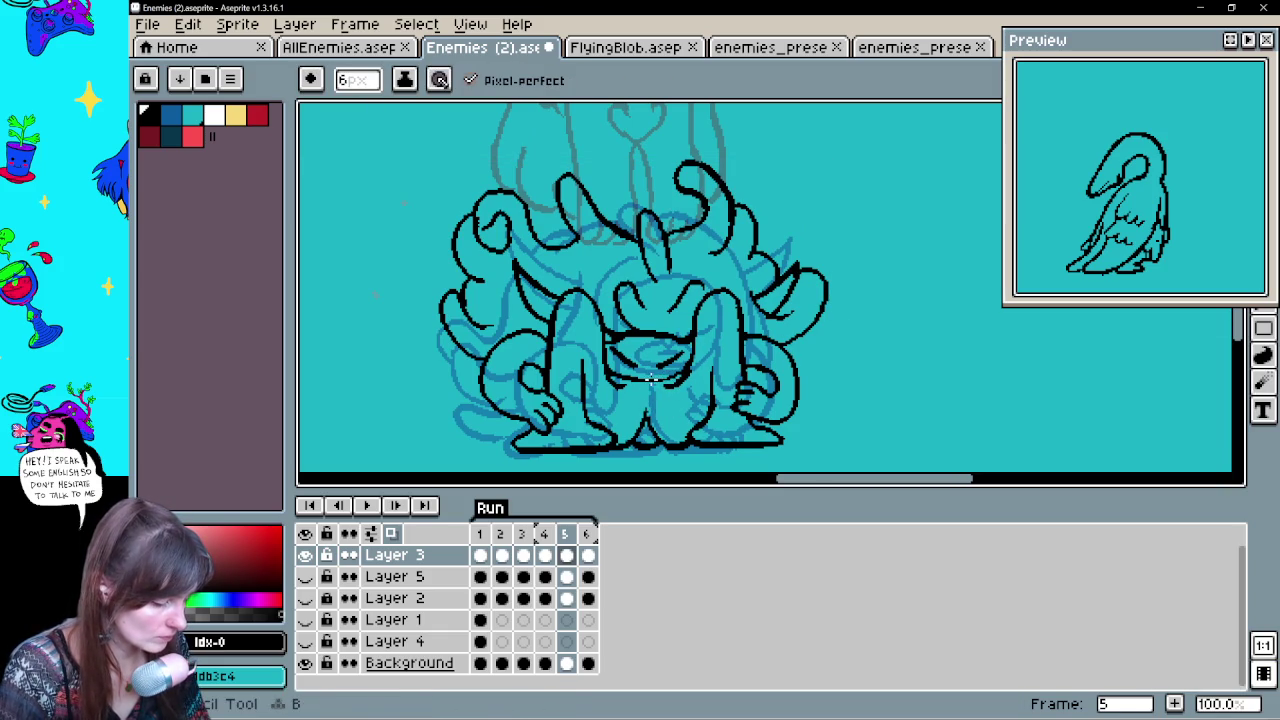
key(ctrl)
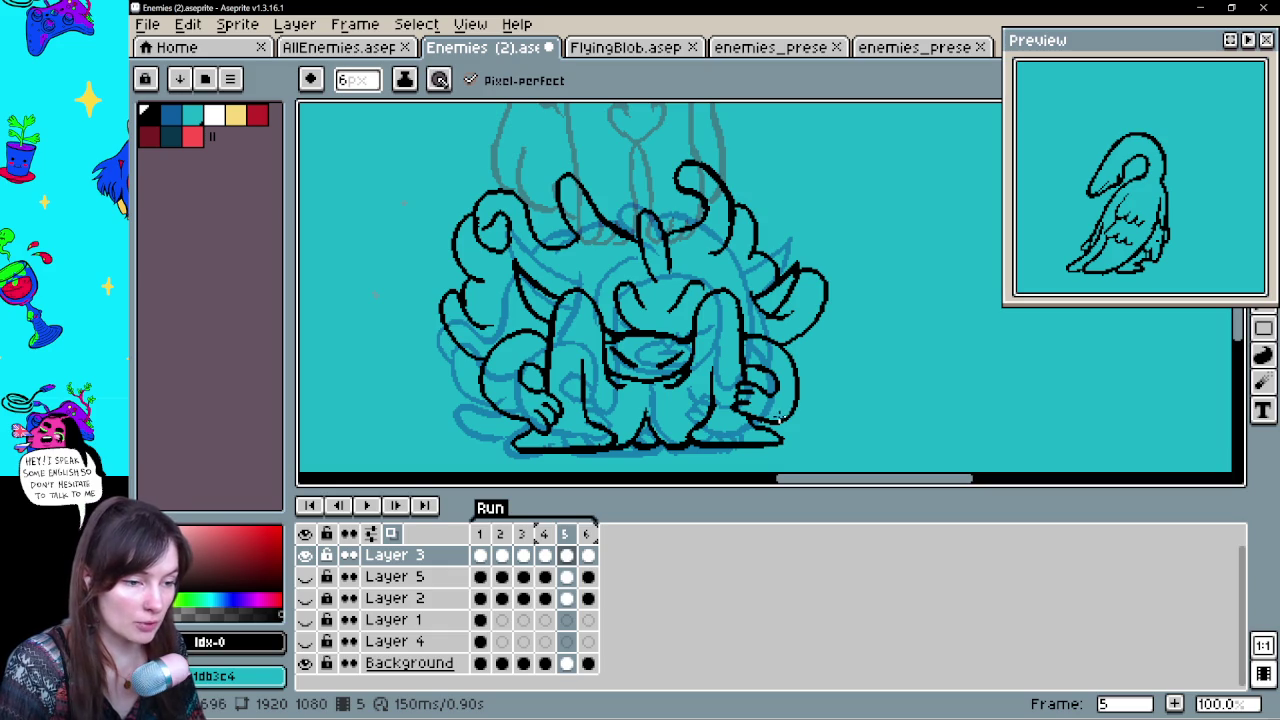
key(space)
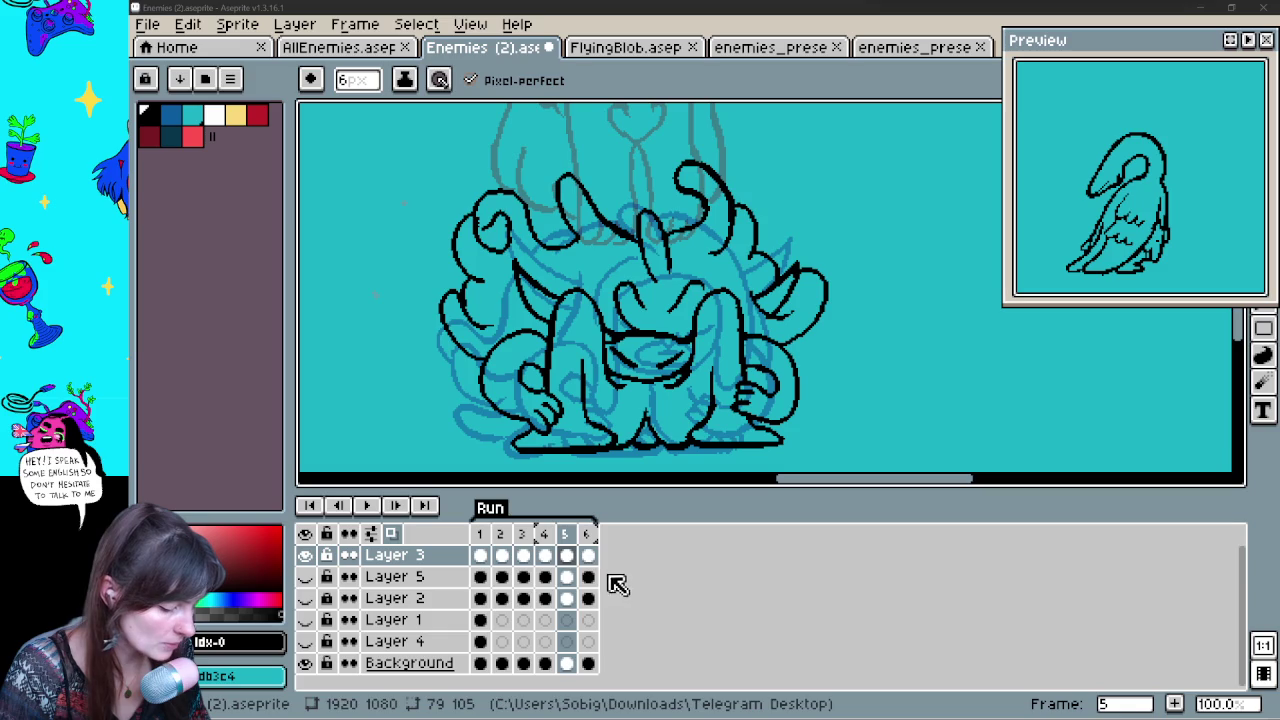
click(544, 555)
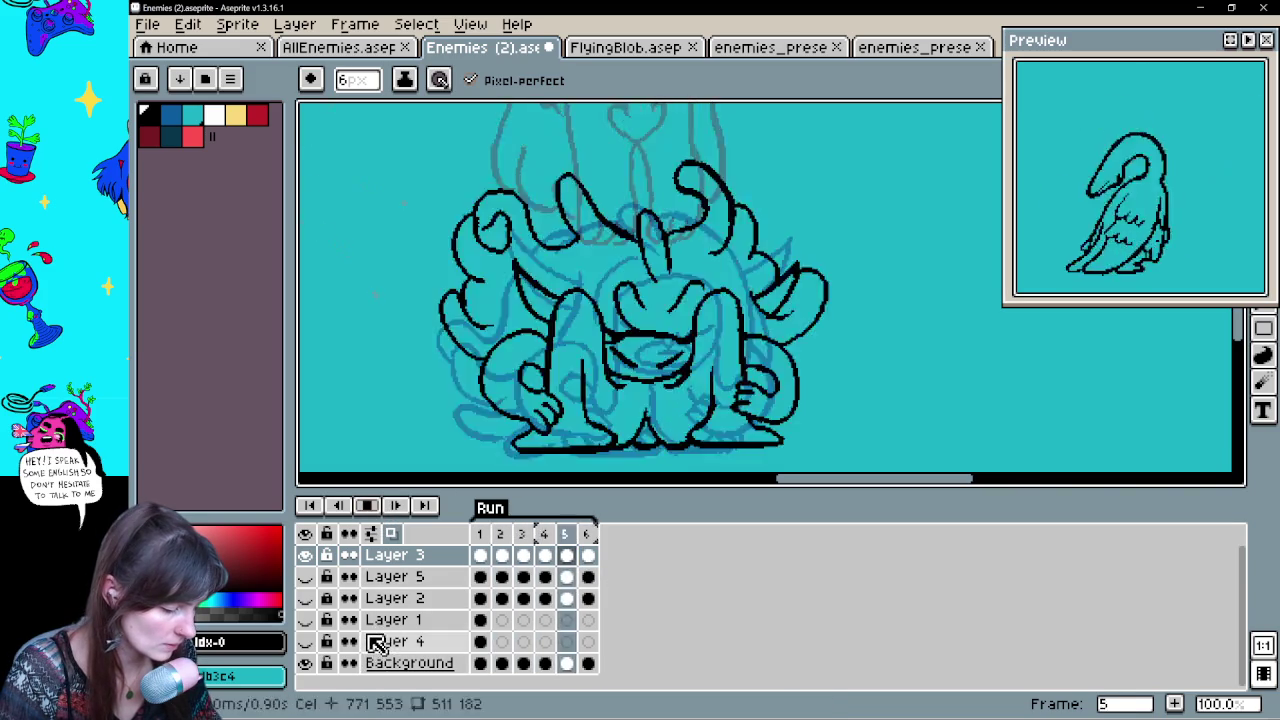
Stop playback, select frame 6 of Layer 3, switch off onion skin and play the loop
click(379, 519)
click(588, 556)
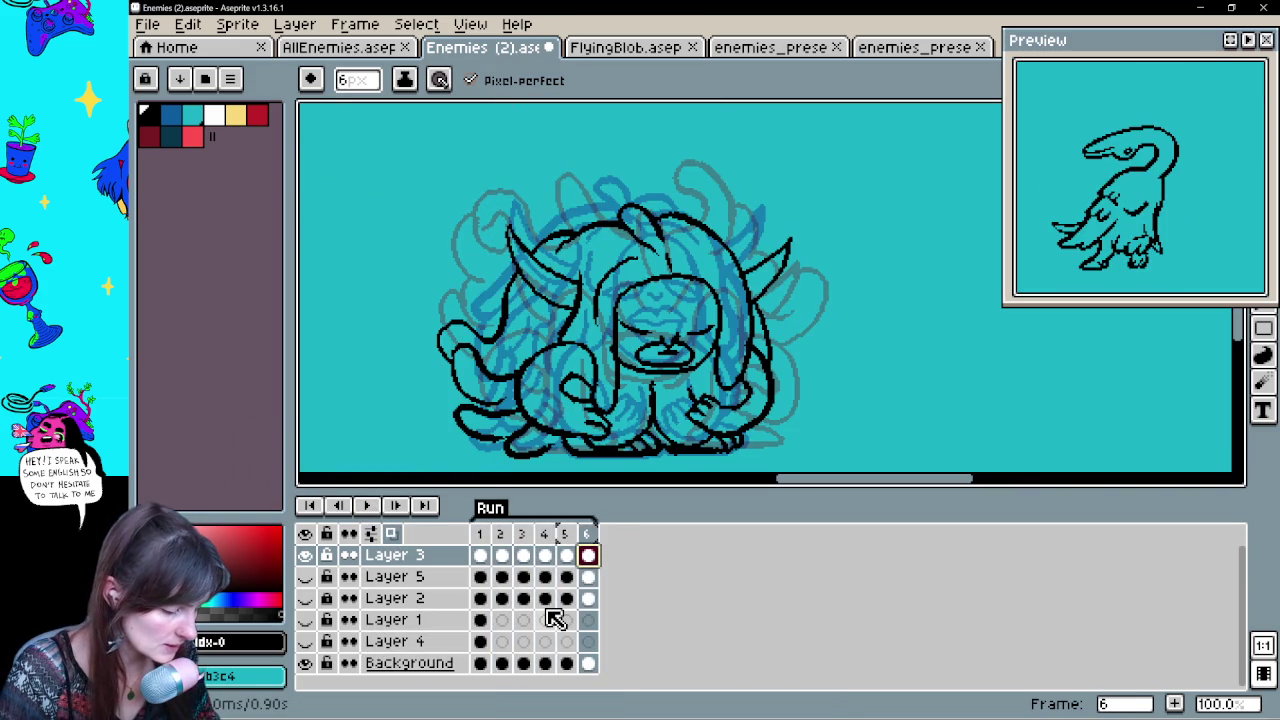
click(391, 533)
click(367, 506)
Zoom out to watch both creatures animate together
key(h)
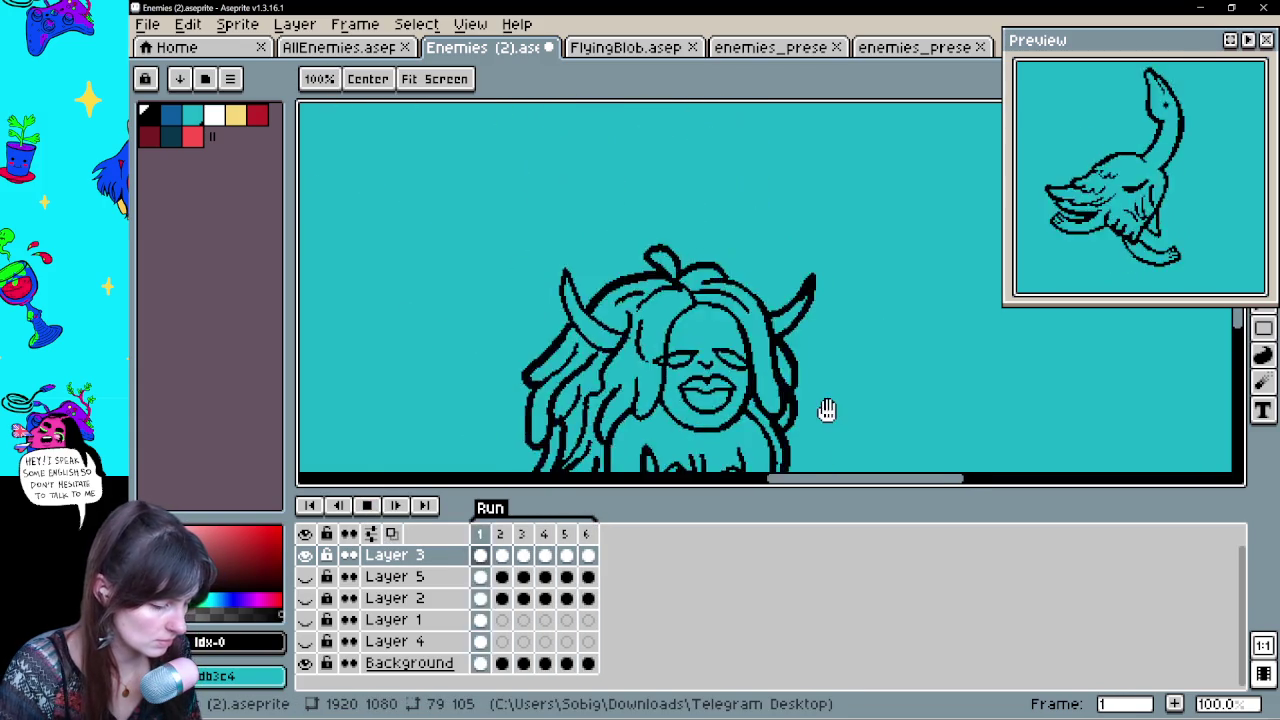
scroll(816, 368, down, 1)
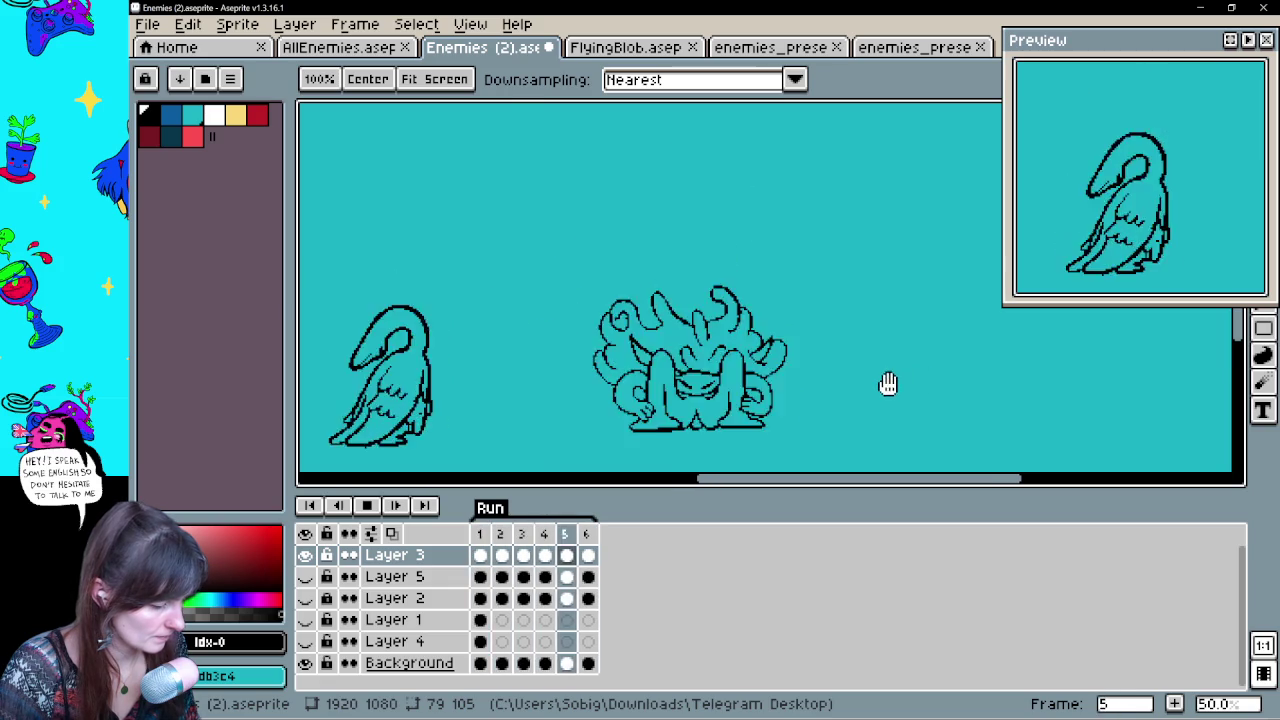
key(b)
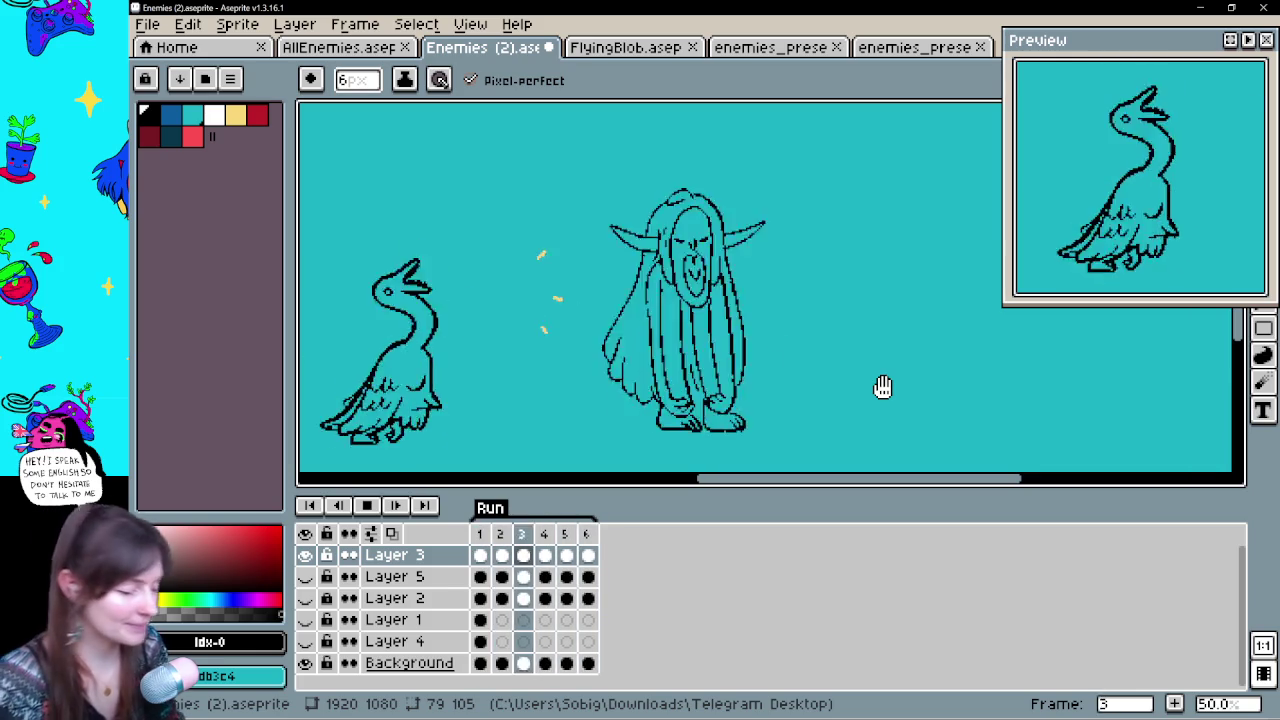
Stop playback on frame 2, zoom to 100% and centre the horned creature
click(378, 513)
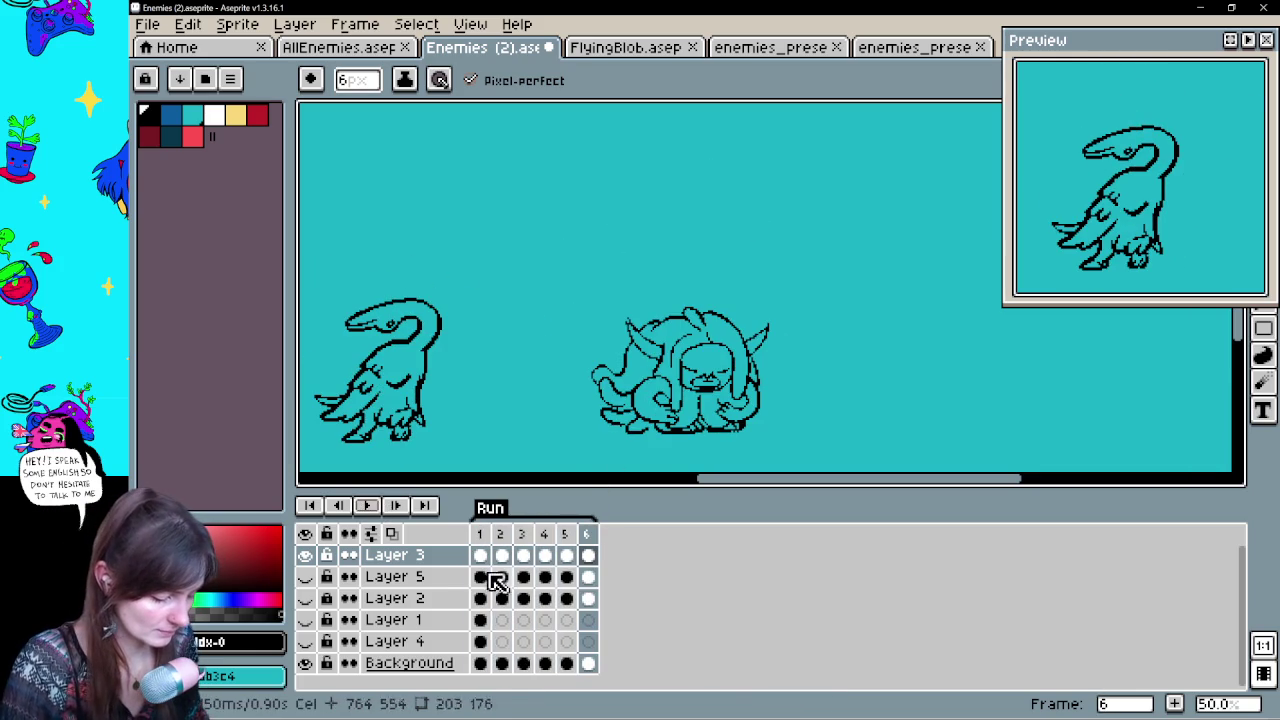
key(Right)
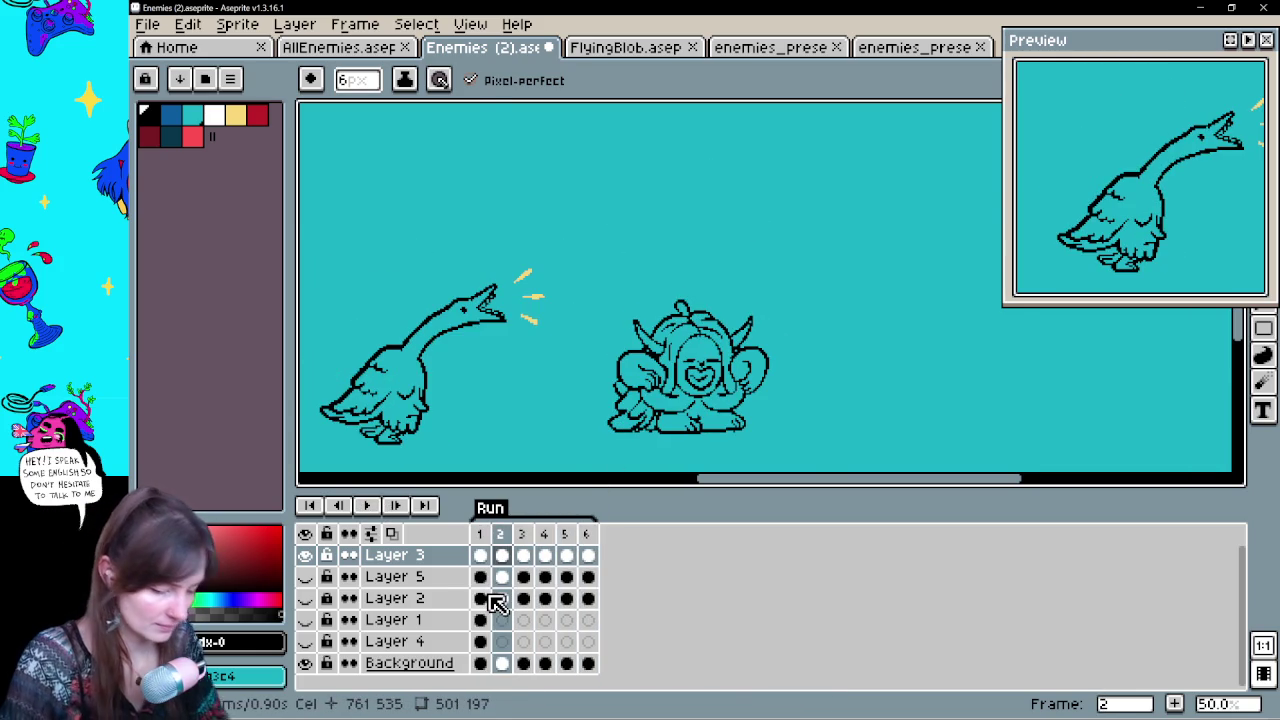
key(1)
drag(747, 298, 529, 343)
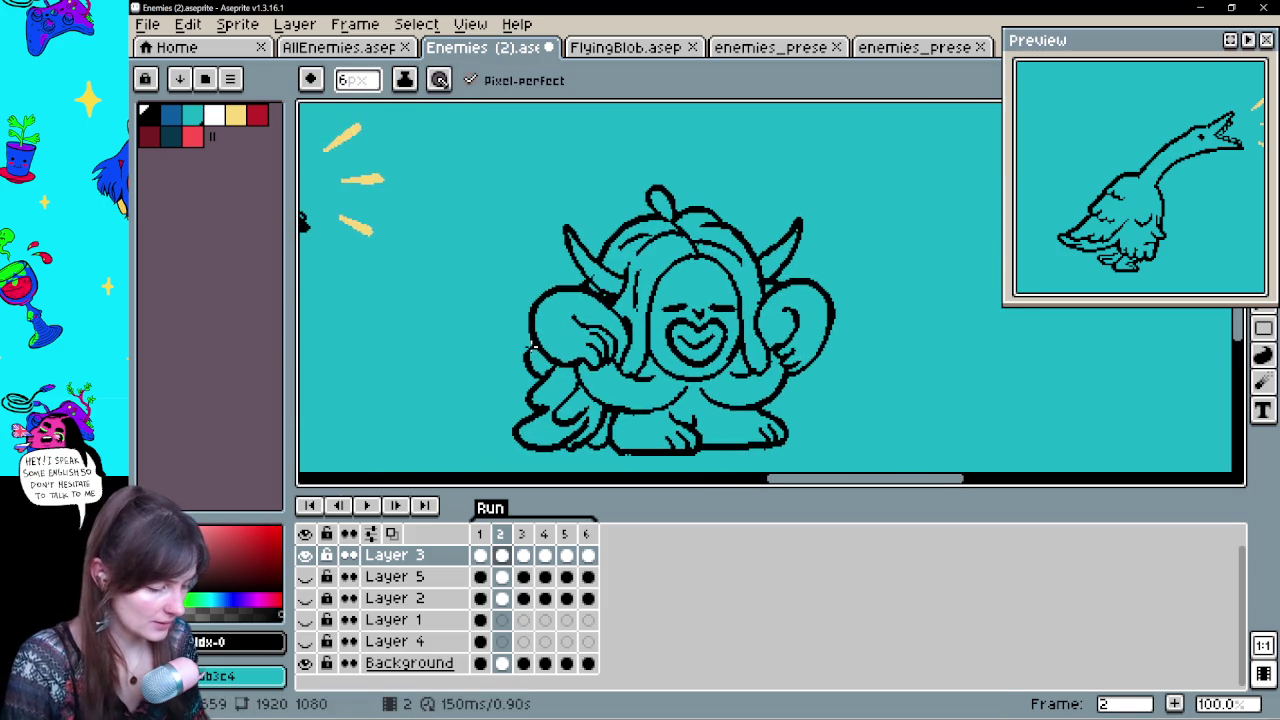
Undo the stray stroke and draw a curved outline stroke on the horned creature
key(Return)
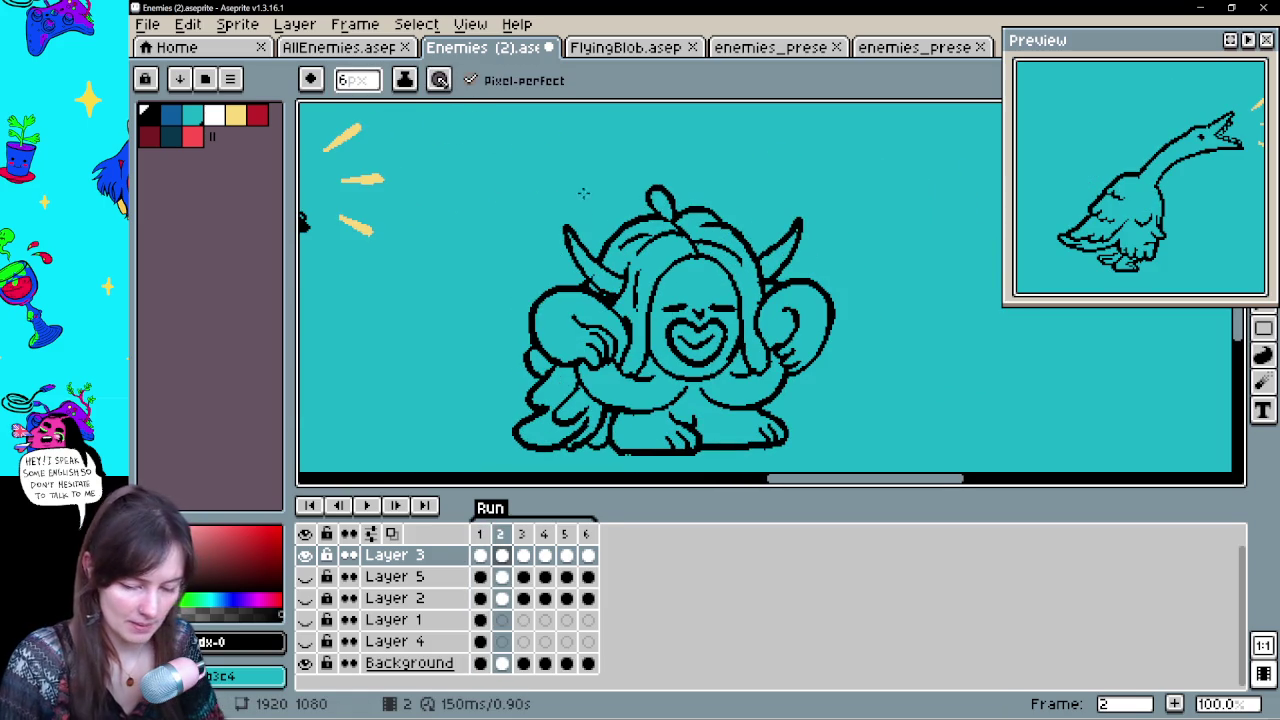
key(ctrl+z)
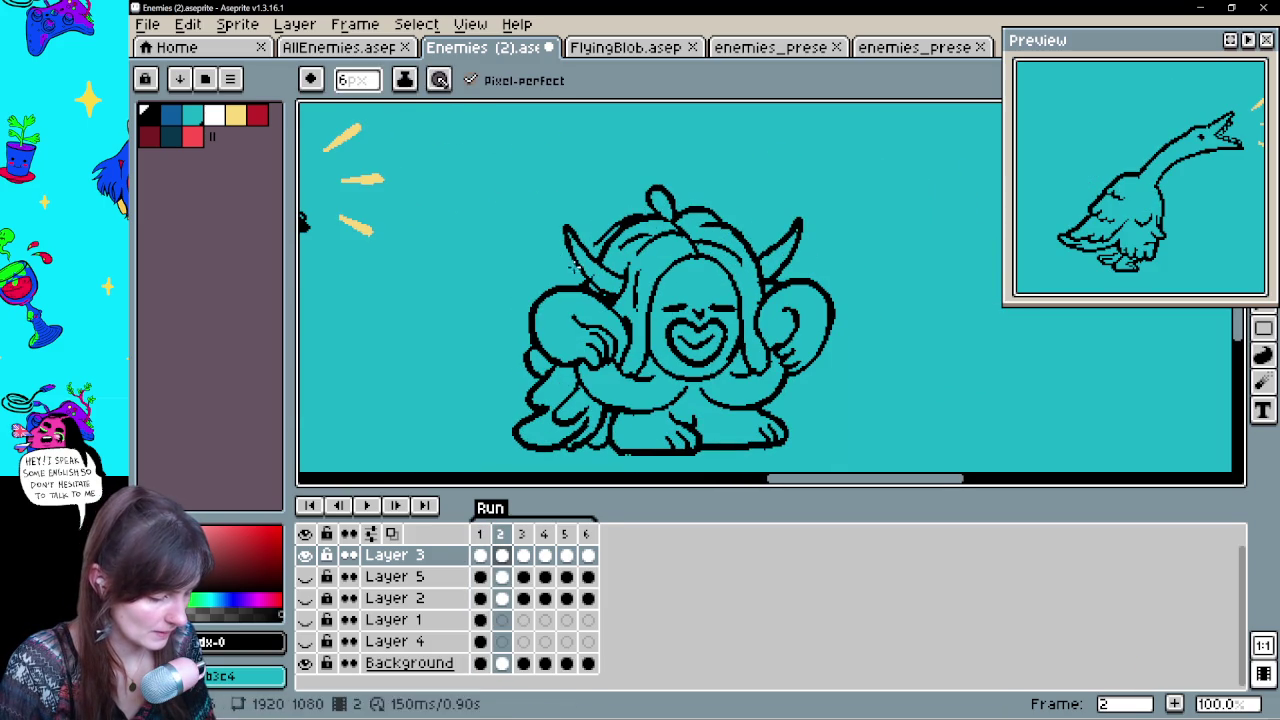
drag(516, 280, 520, 315)
key(e)
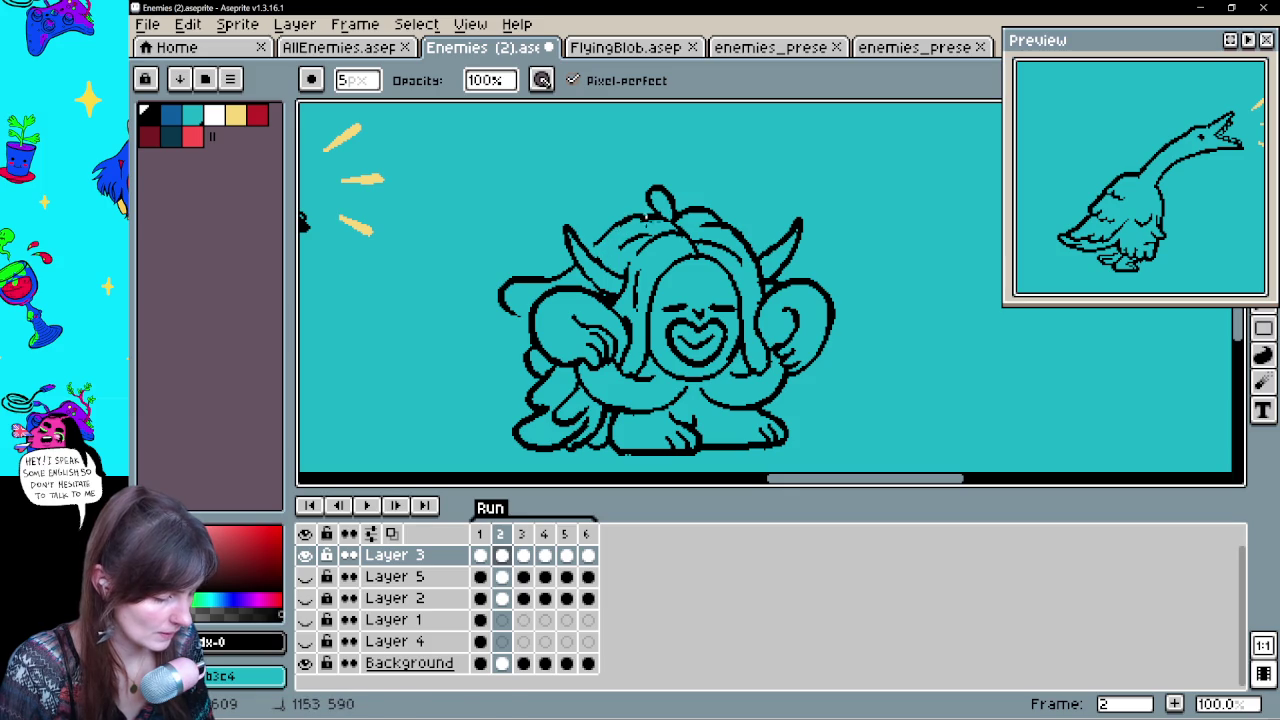
scroll(820, 334, right, 3)
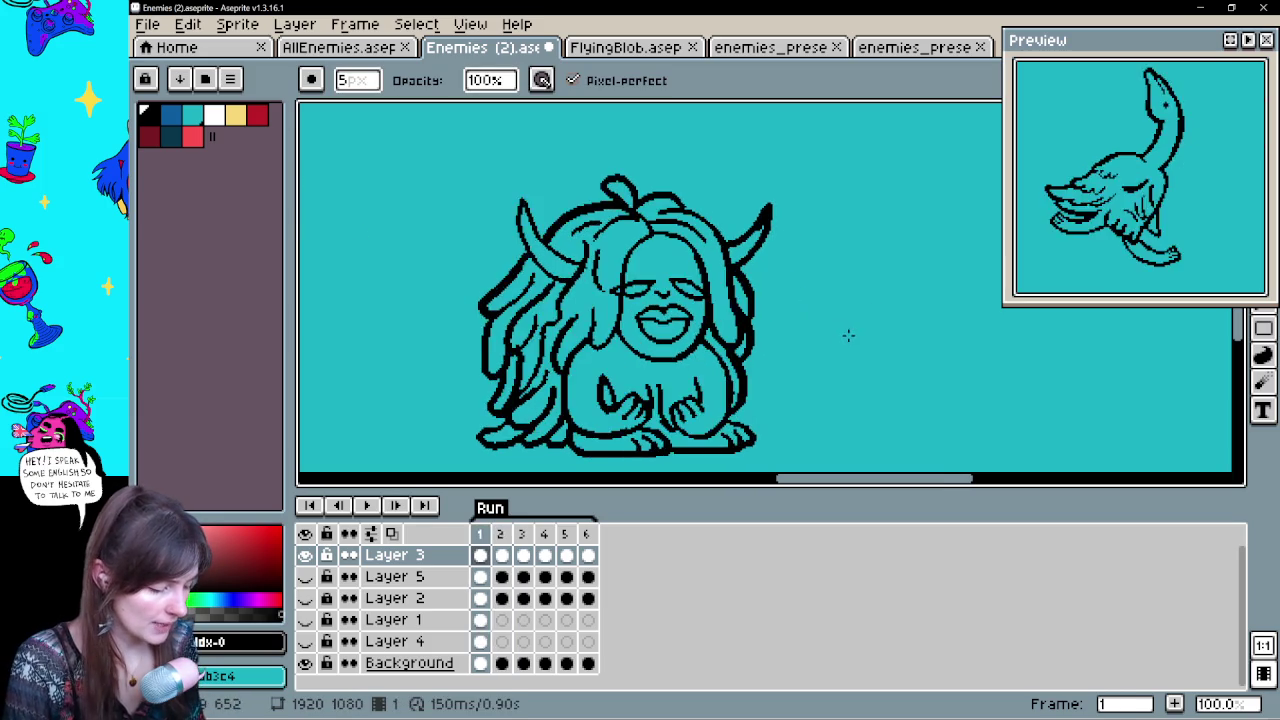
Redraw the hair strands on frame 2 with alternating pencil and eraser passes
key(b)
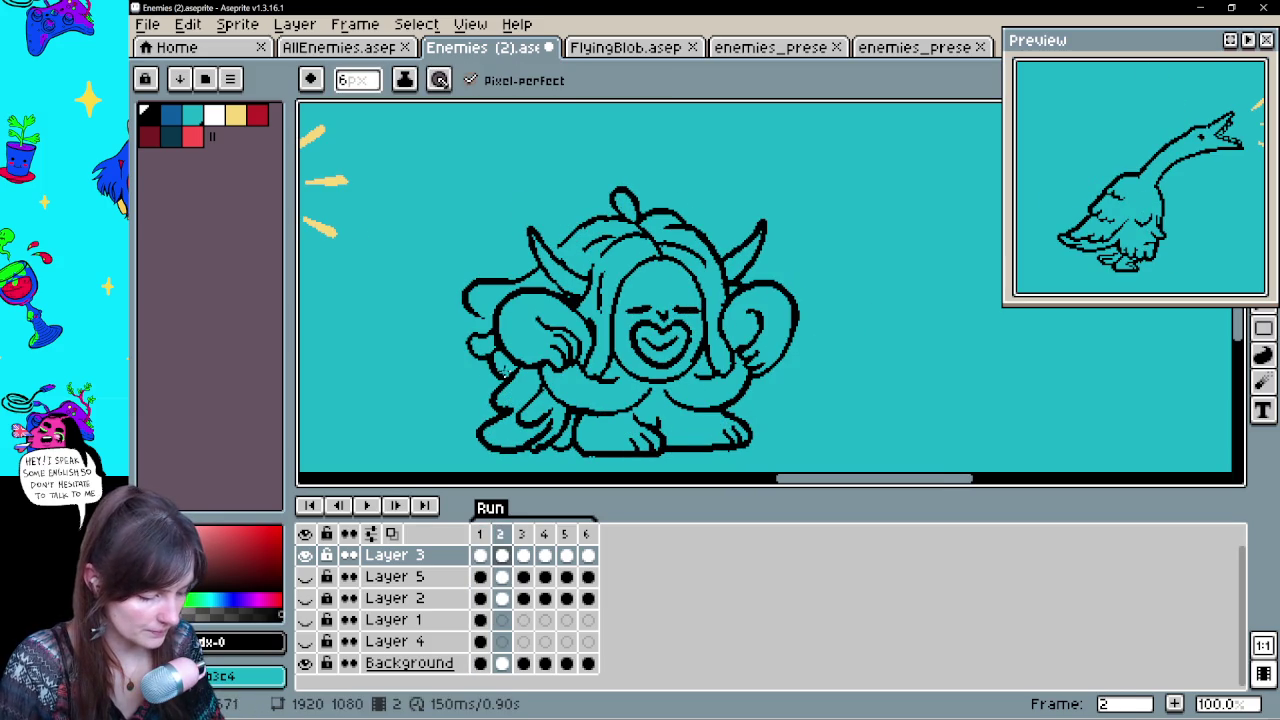
key(e)
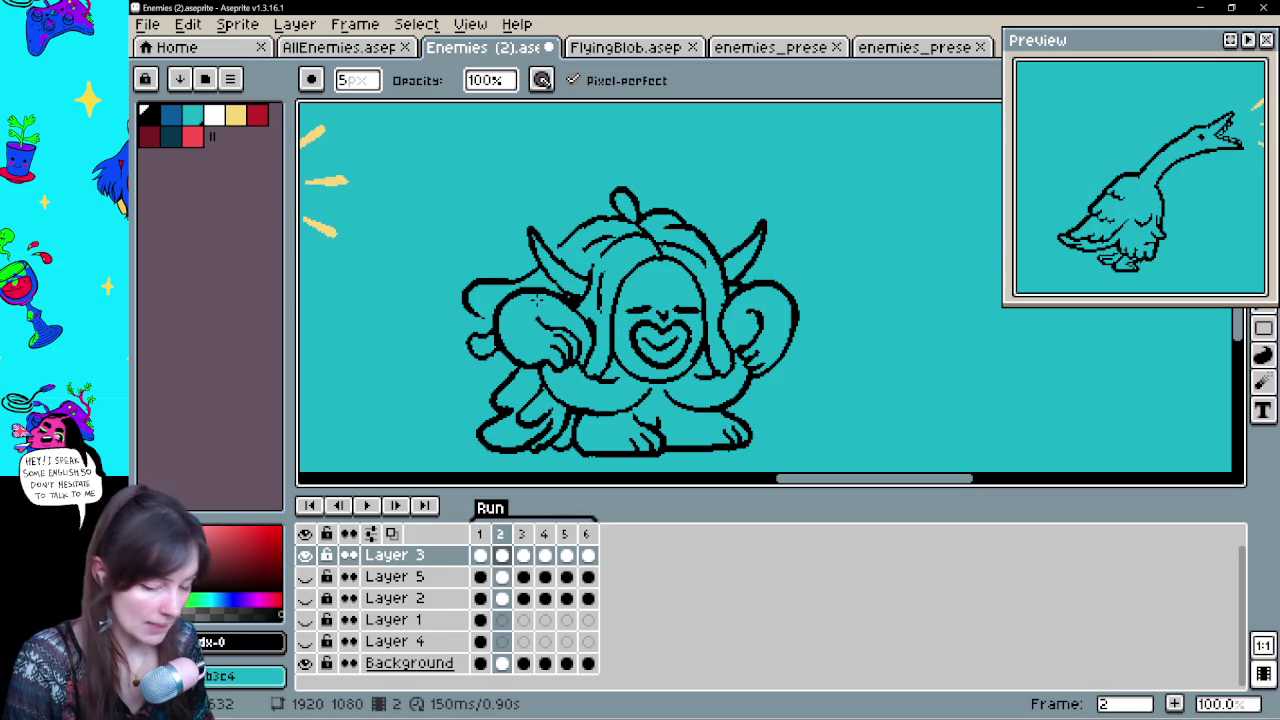
key(e)
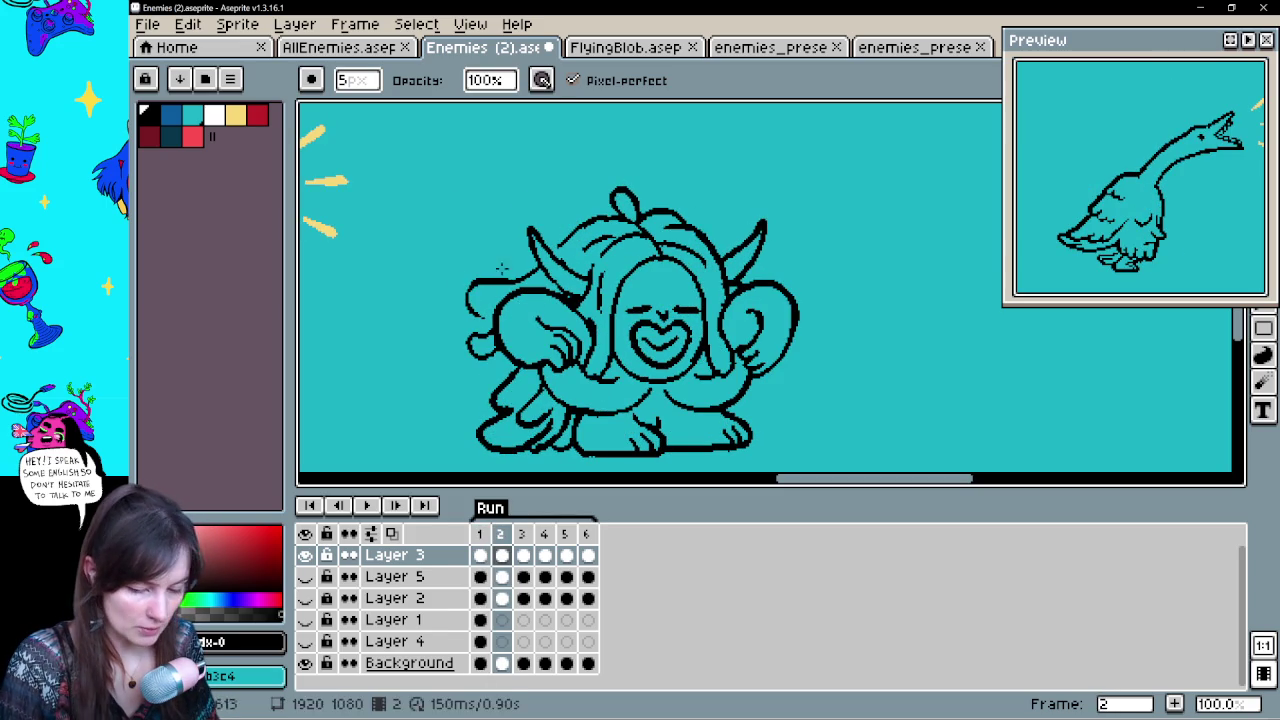
key(b)
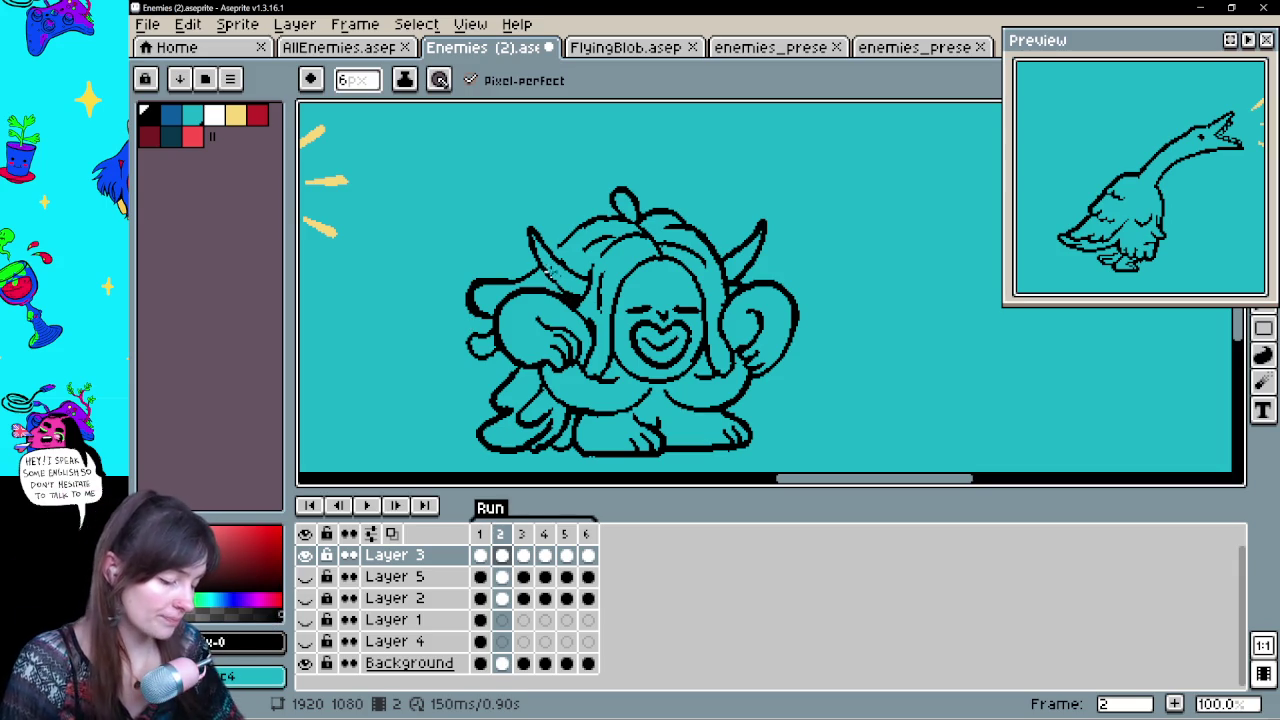
key(b)
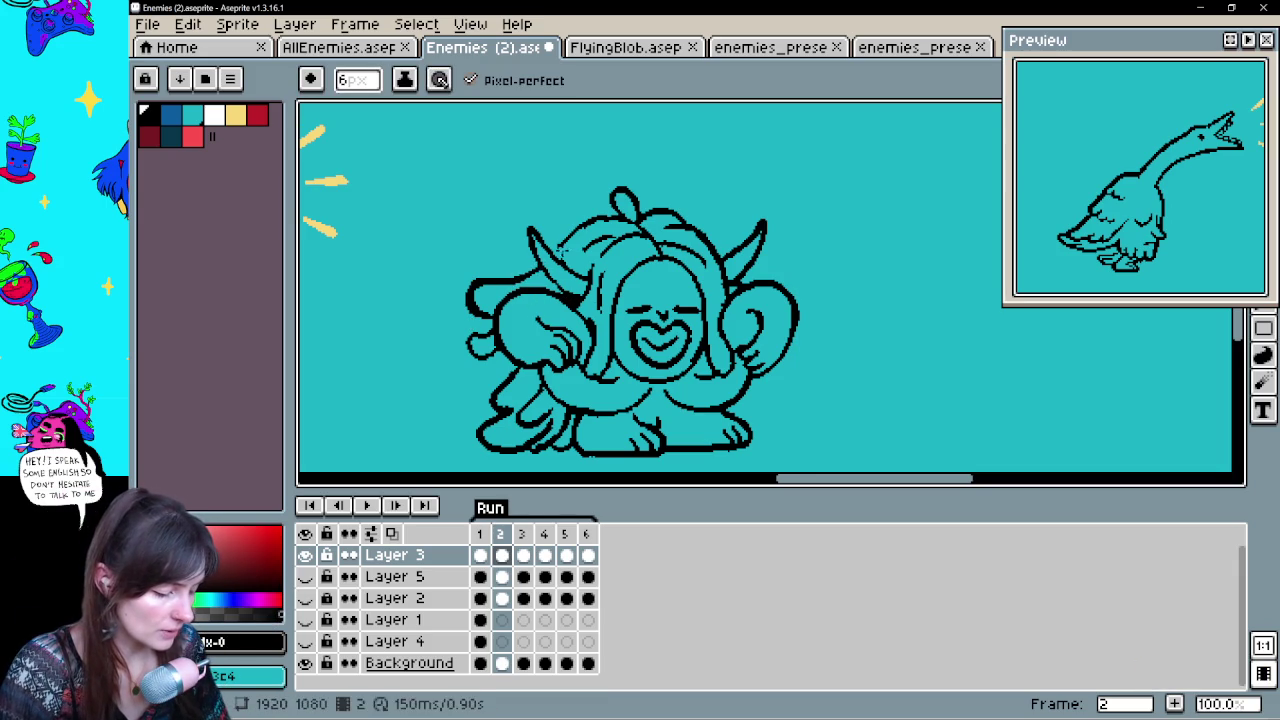
key(b)
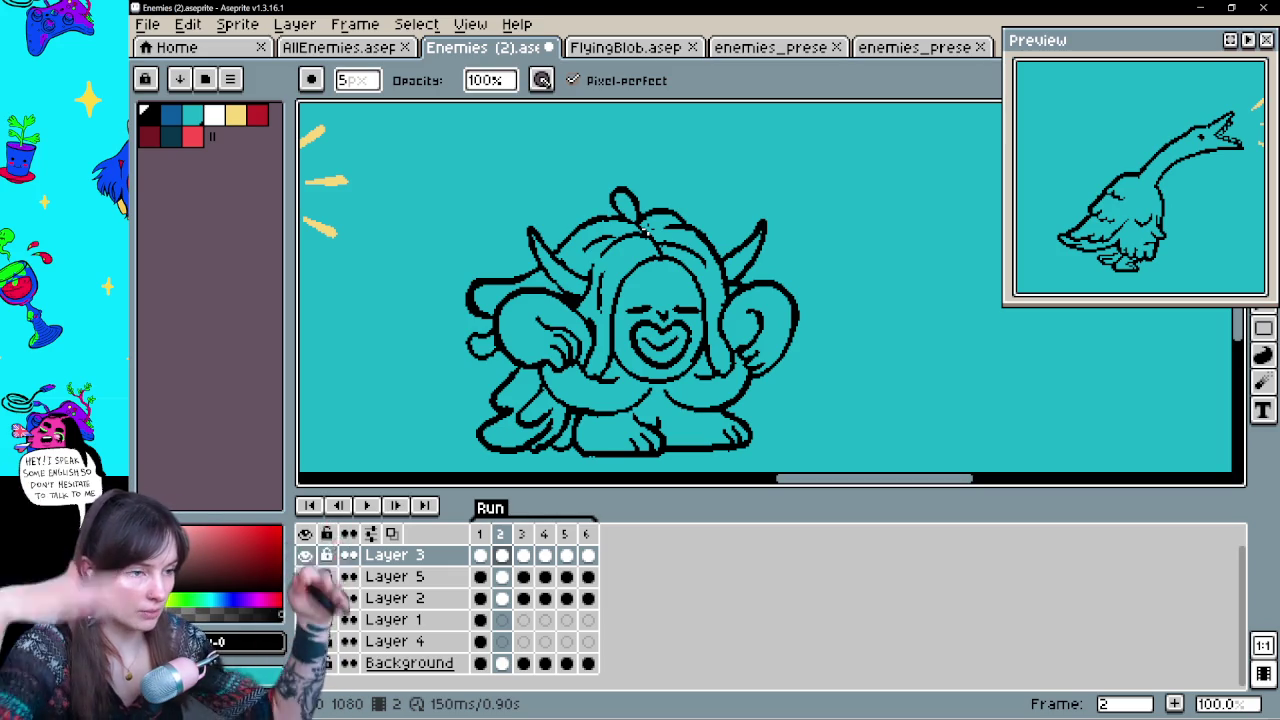
key(b)
scroll(644, 230, down, 1)
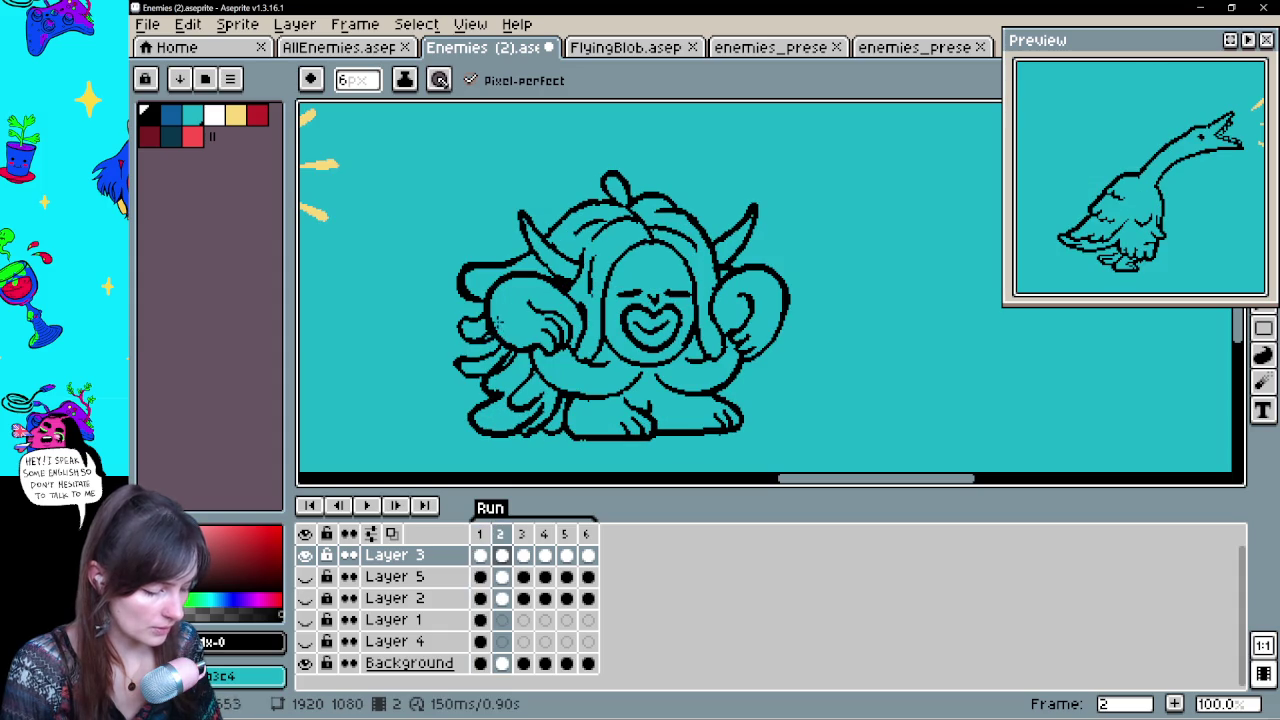
Extend the creature's right foot outline, then select Layer 5 and play the animation
key(e)
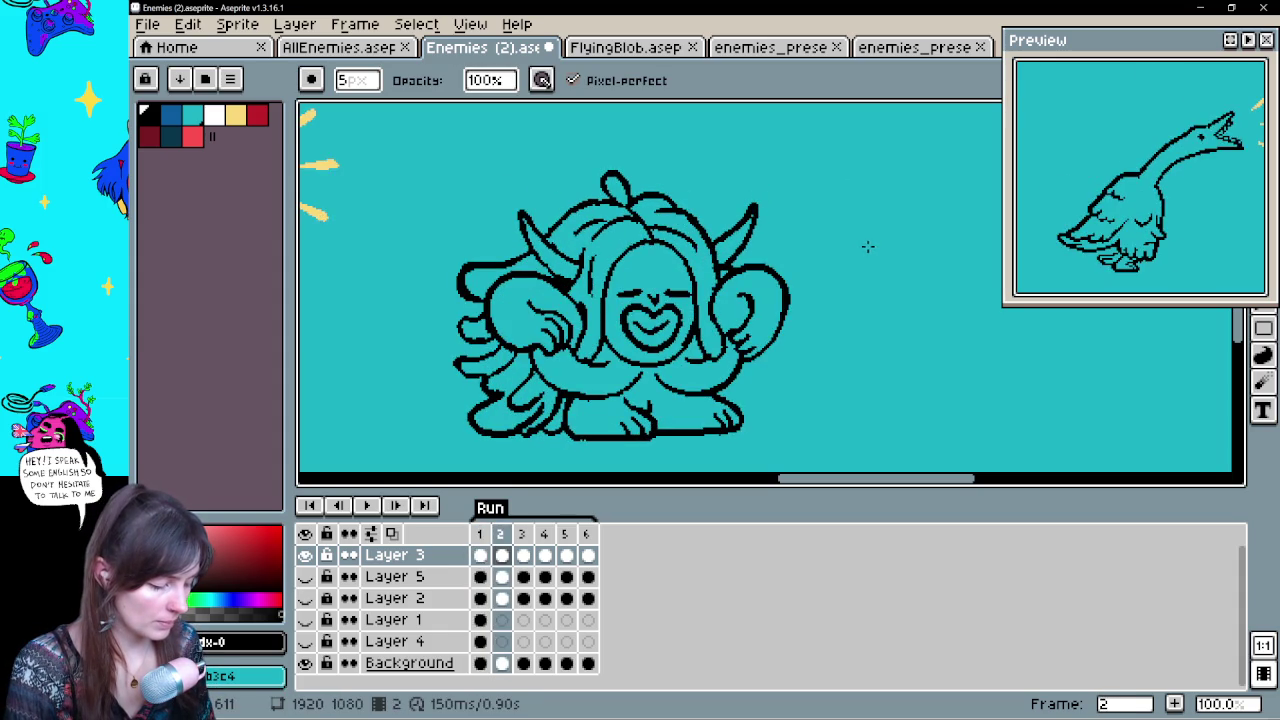
key(b)
drag(745, 385, 760, 408)
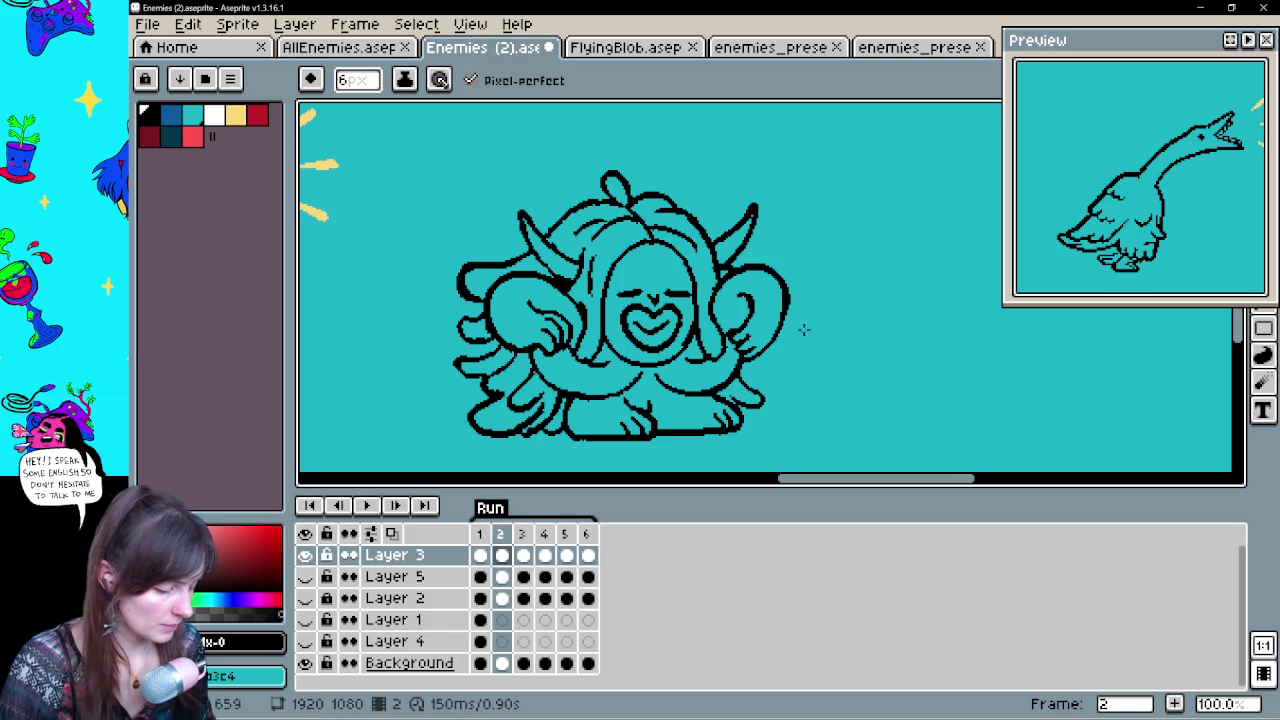
key(Down)
key(Return)
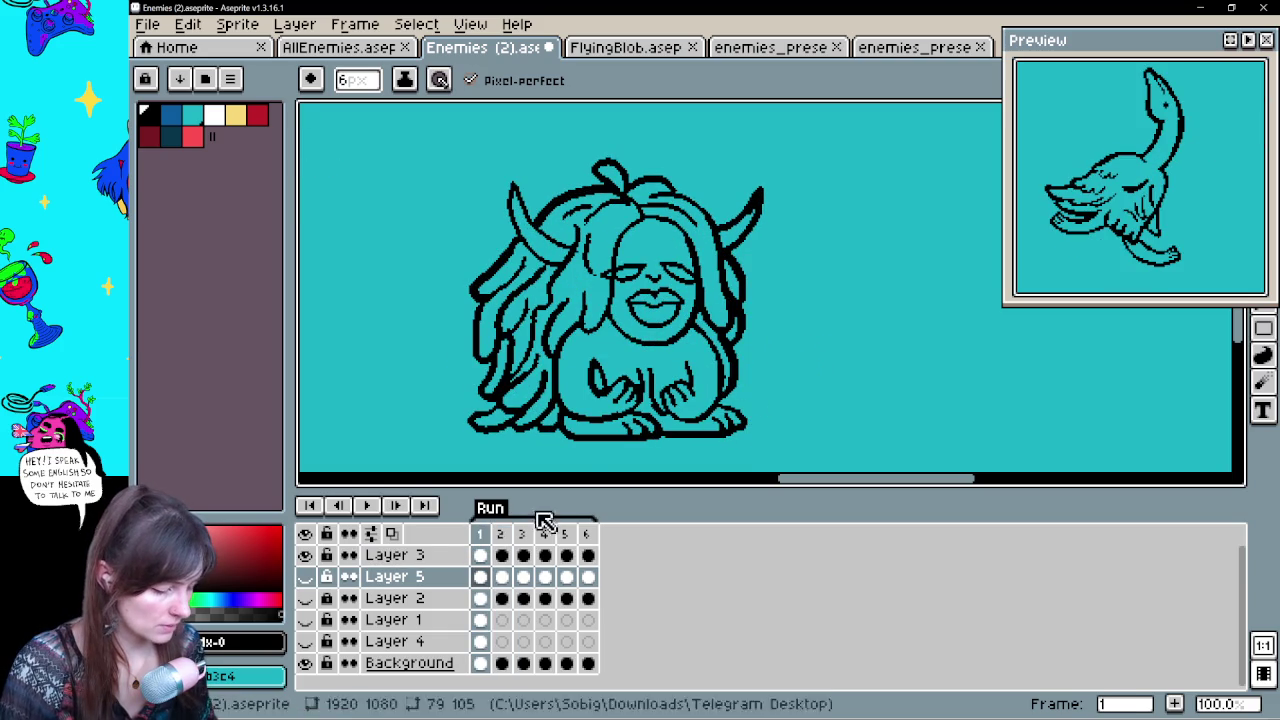
Select Layer 3's frame 1 cel and play the animation to check the inked lines
key(Up)
key(e)
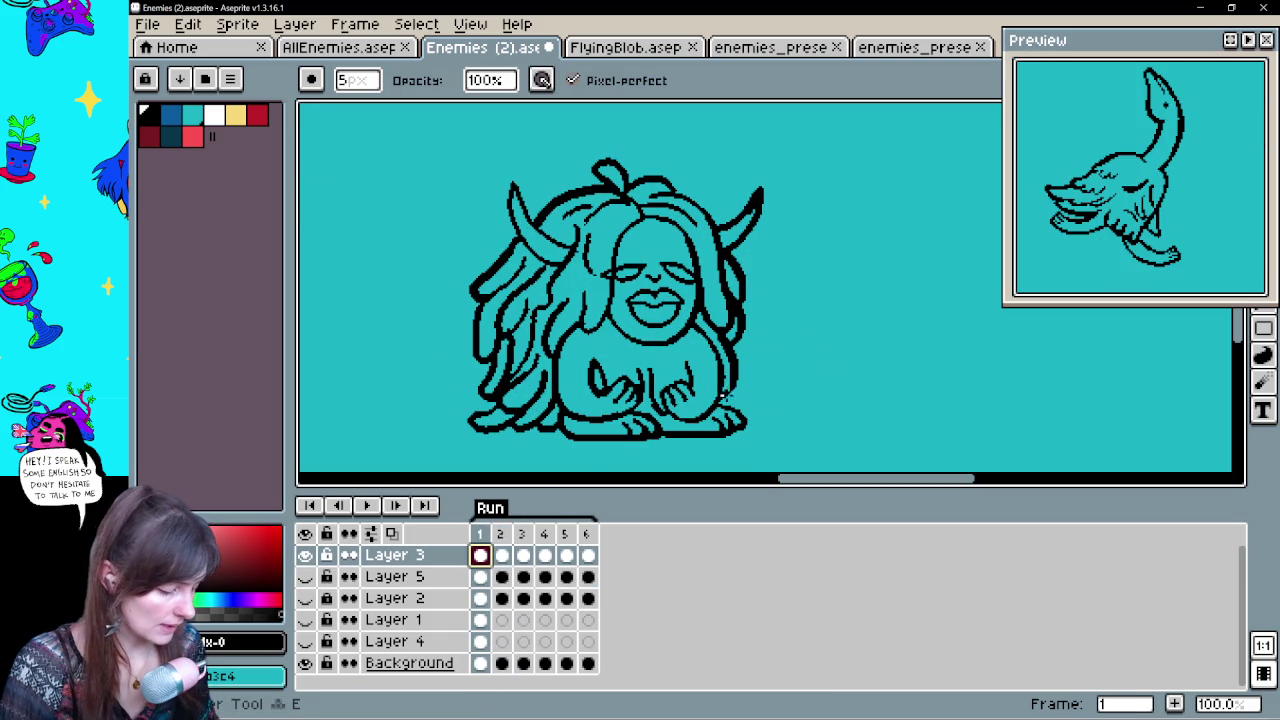
key(b)
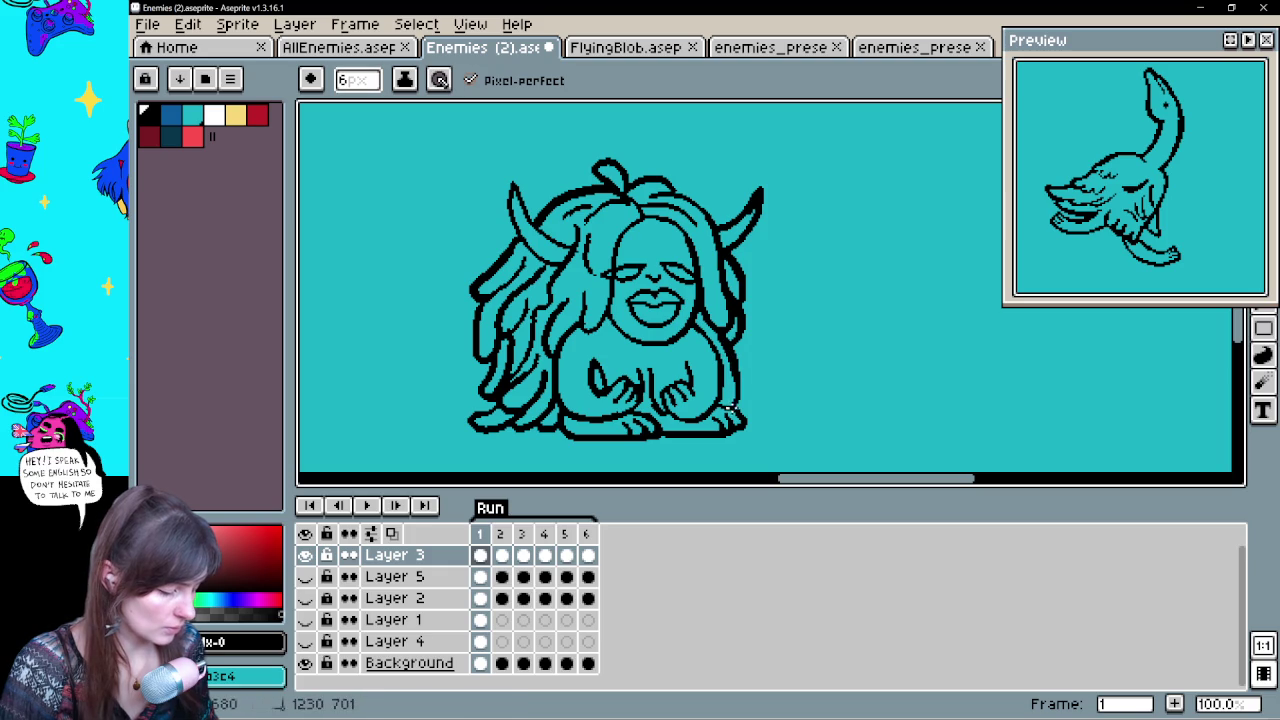
key(Return)
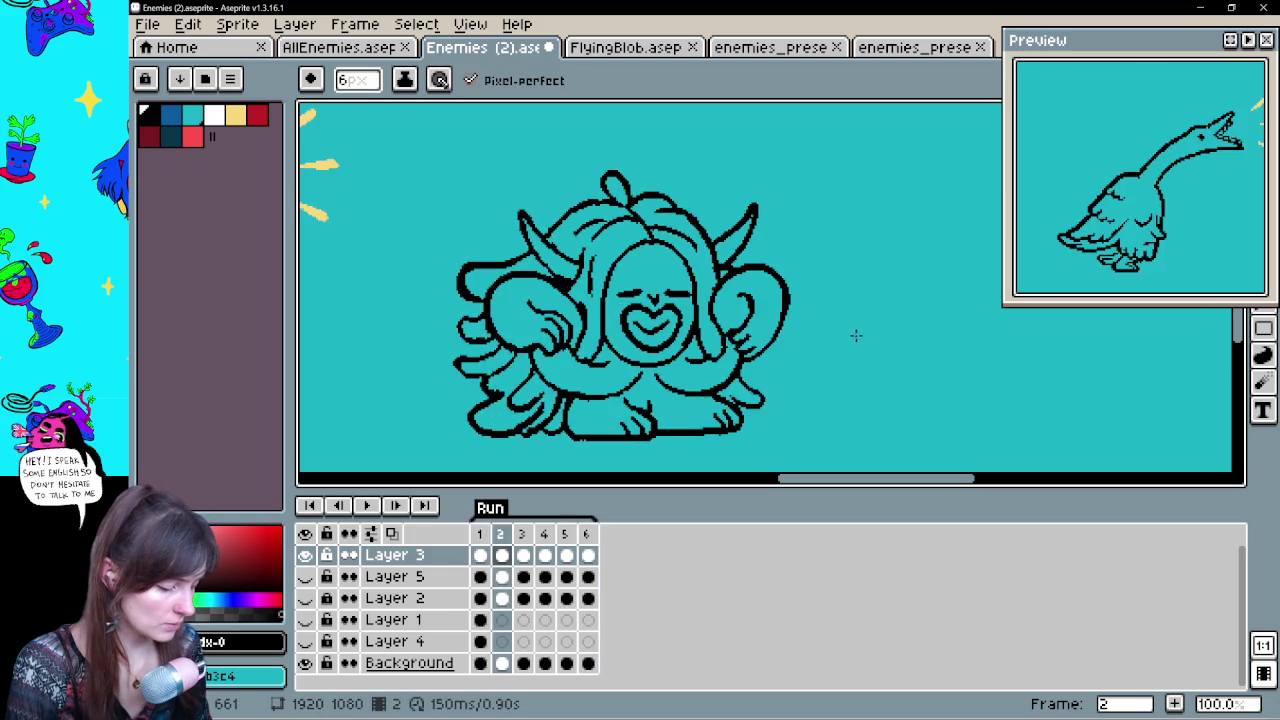
Touch up outlines with pencil and eraser, replaying the animation and stopping on frame 1
key(e)
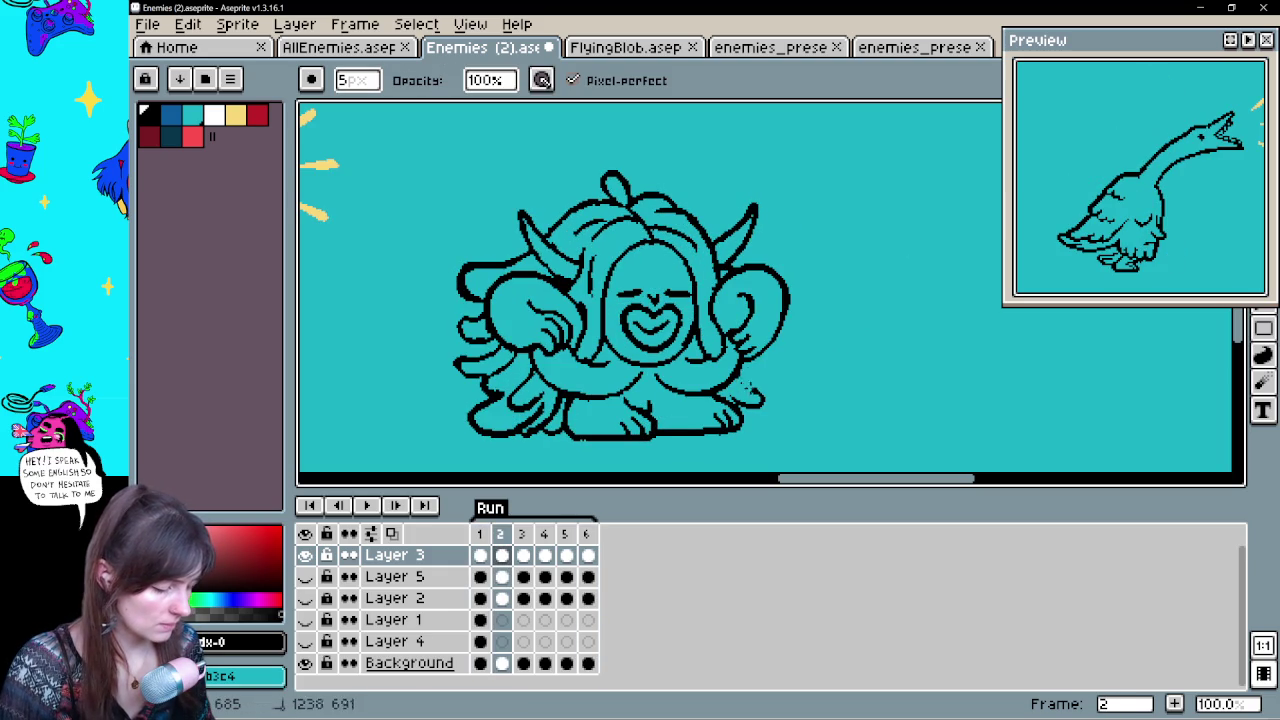
key(b)
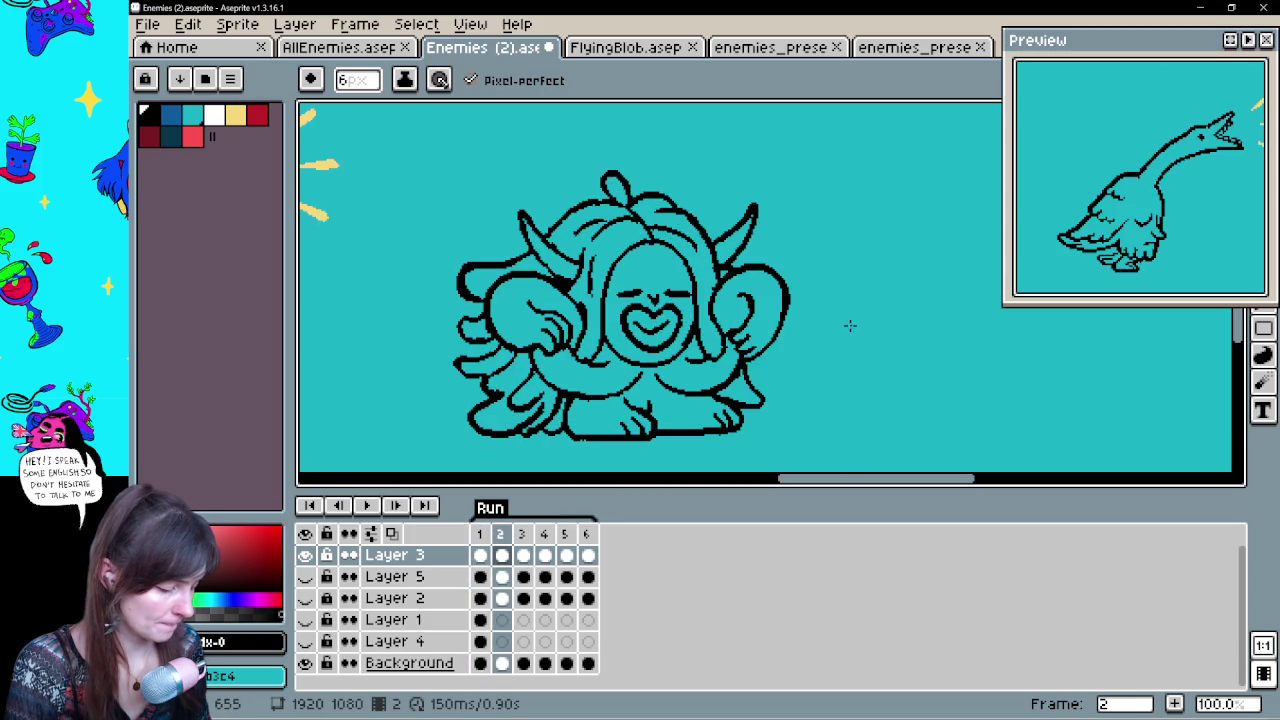
key(Return)
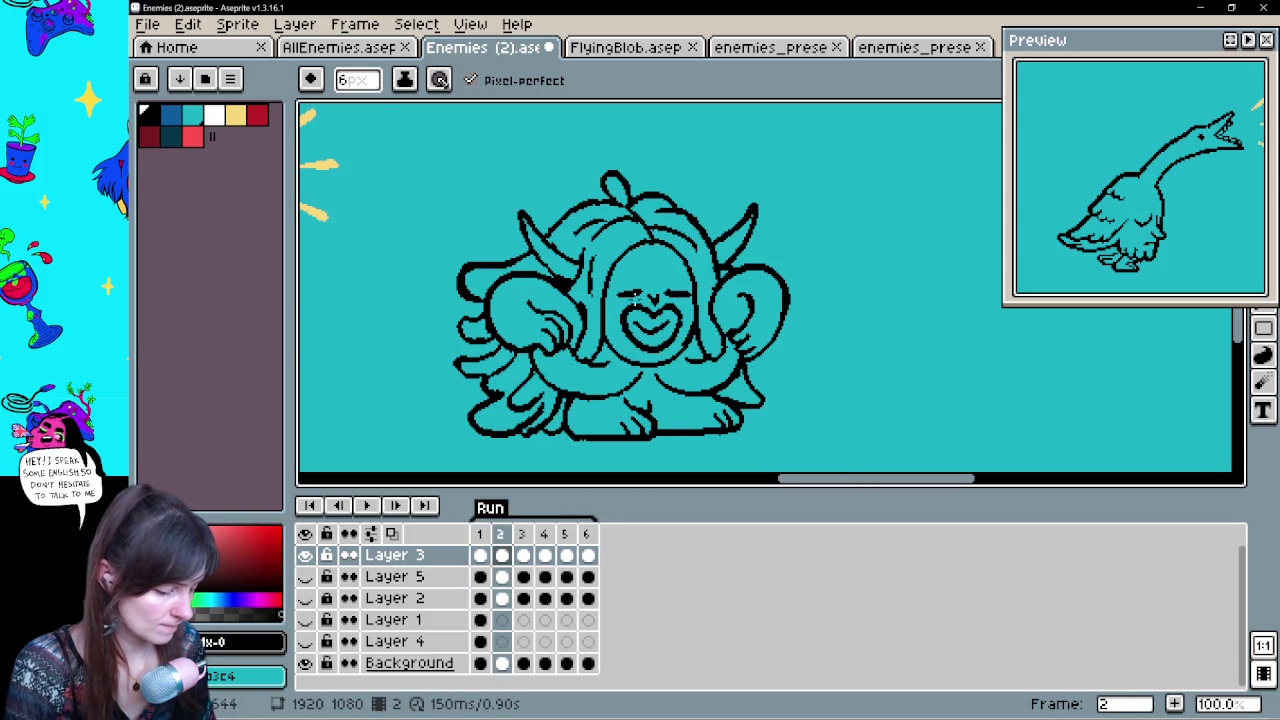
key(e)
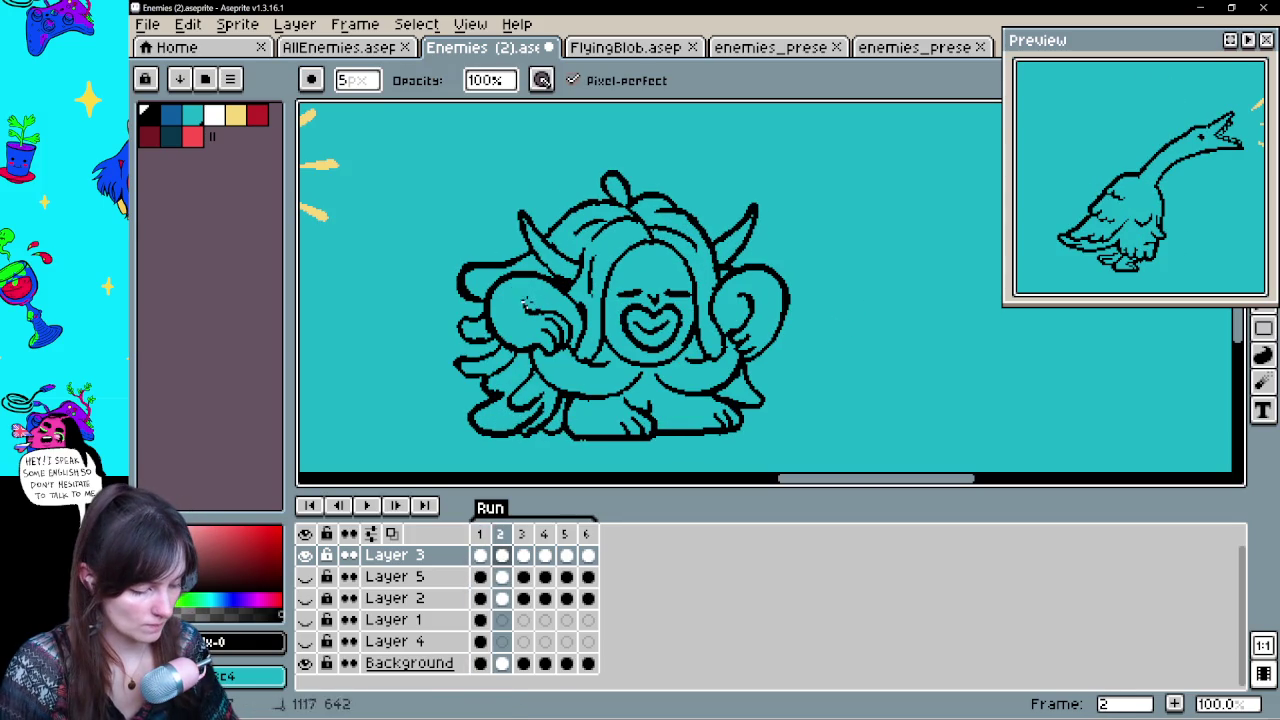
key(b)
key(Return)
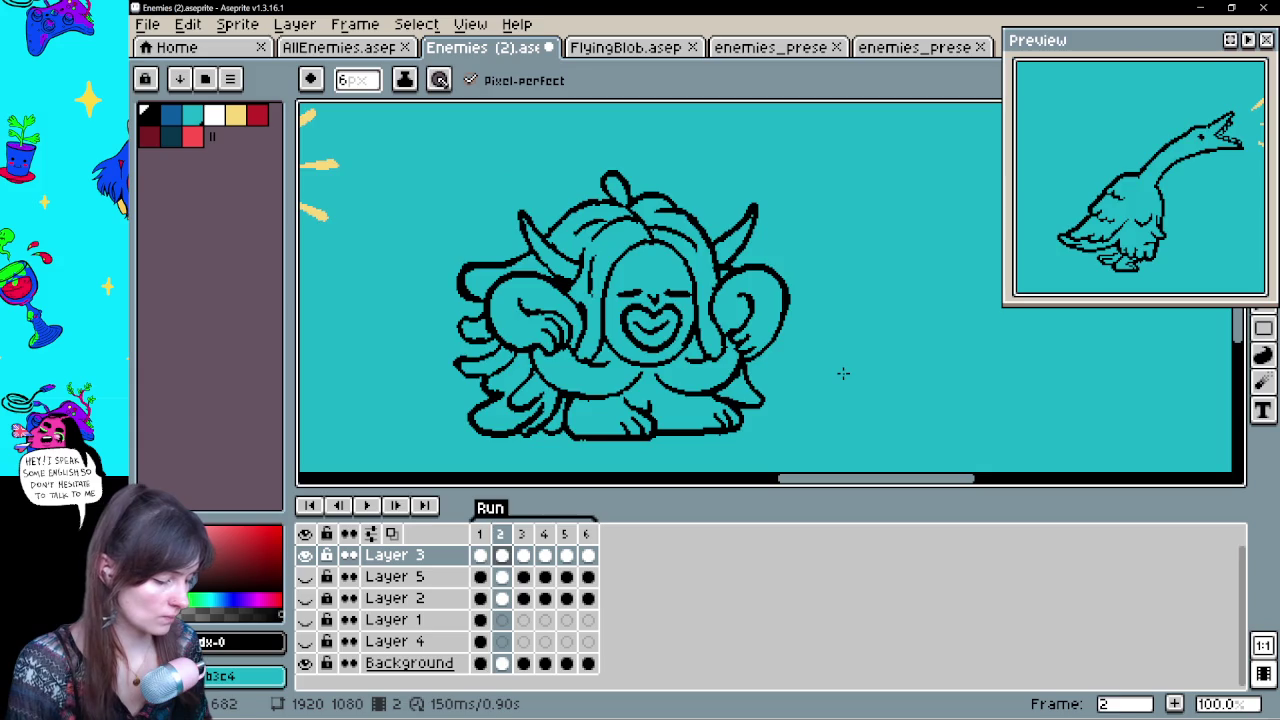
key(Return)
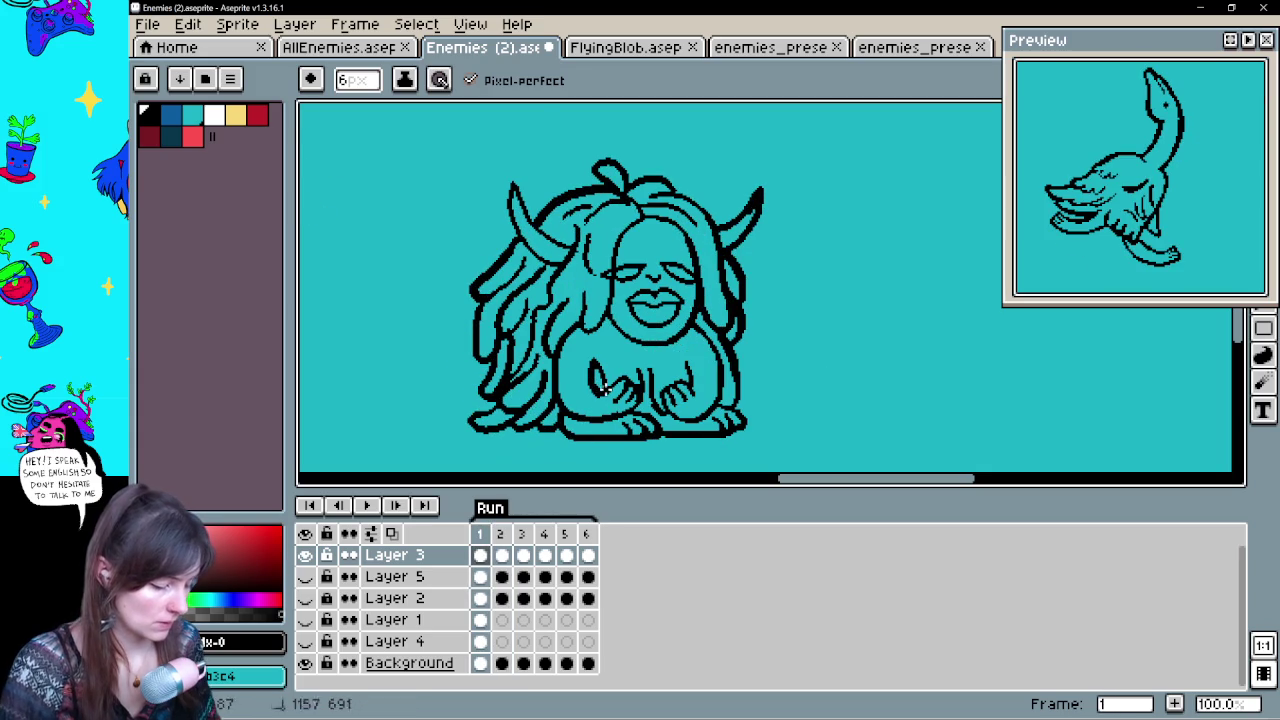
Refine frame 1's belly and hand outlines with the 6px pencil and eraser, then replay
key(e)
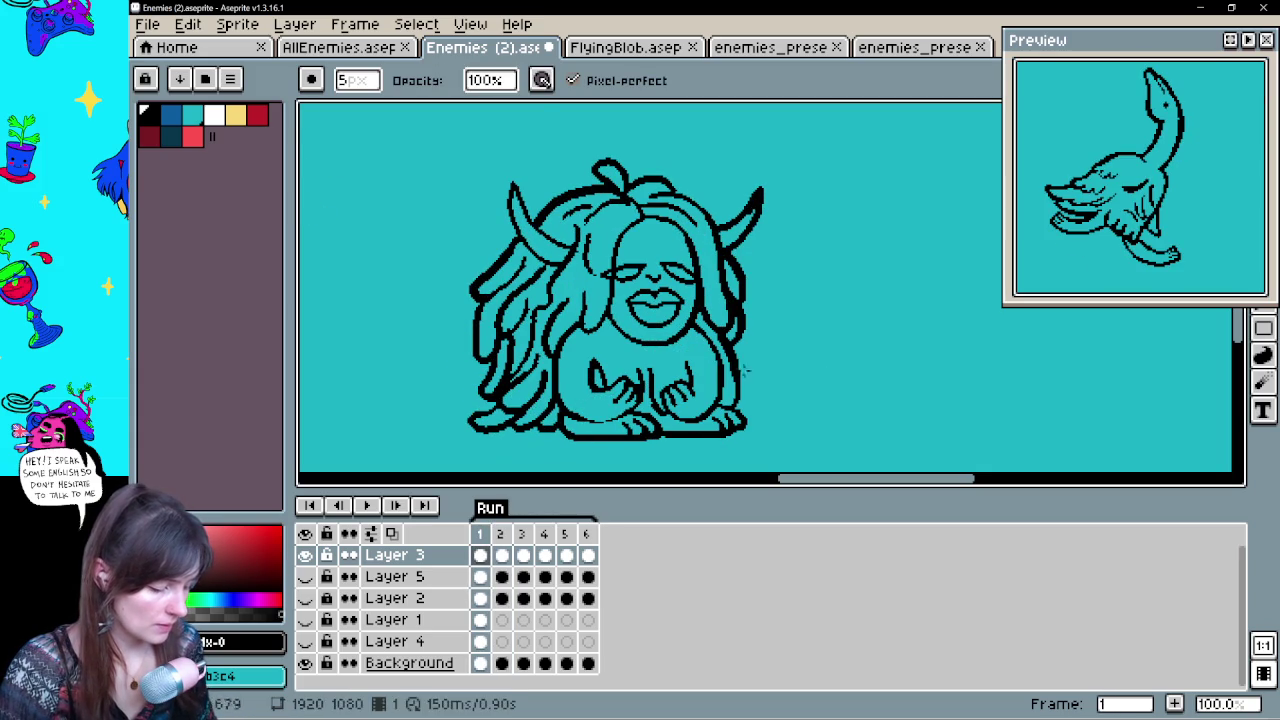
key(b)
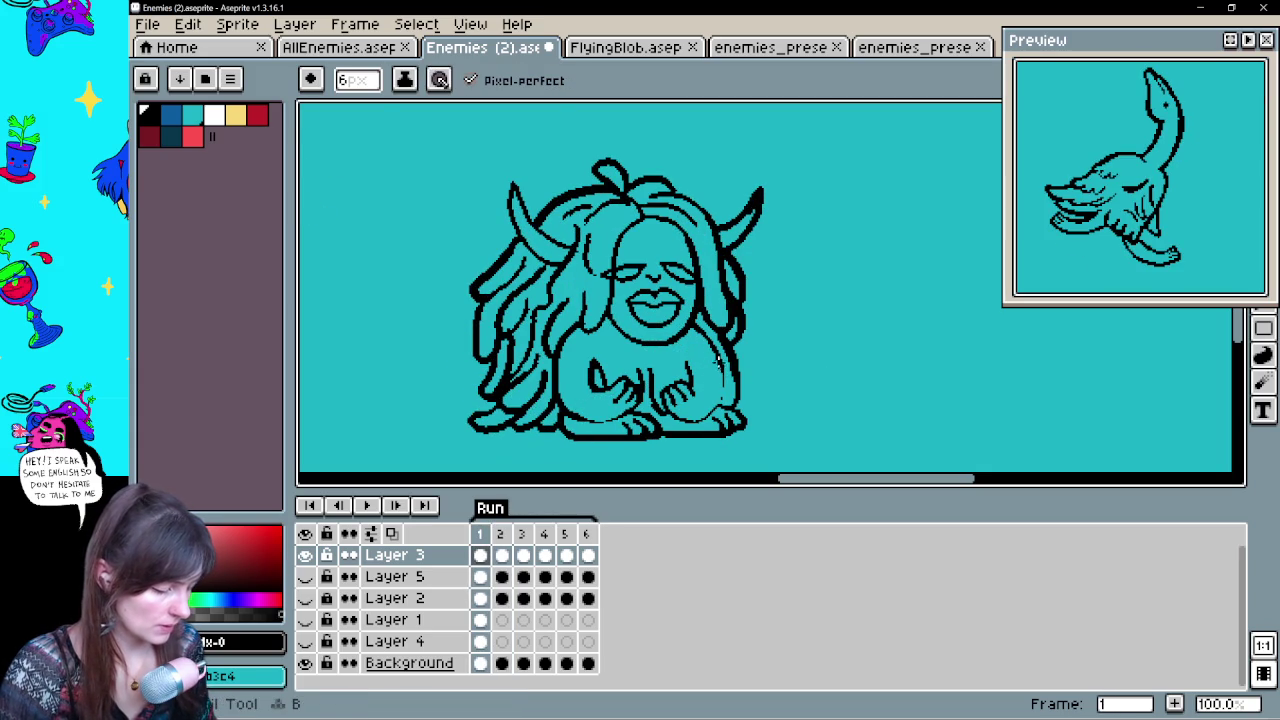
key(e)
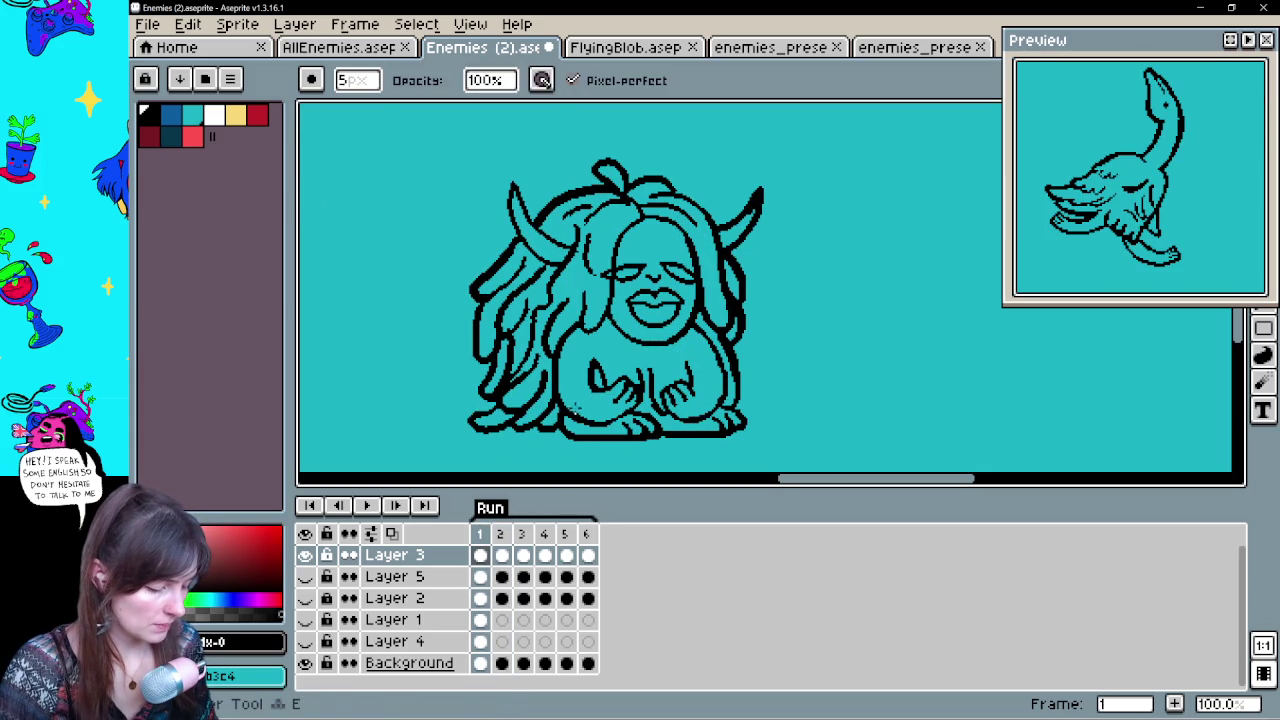
key(b)
key(e)
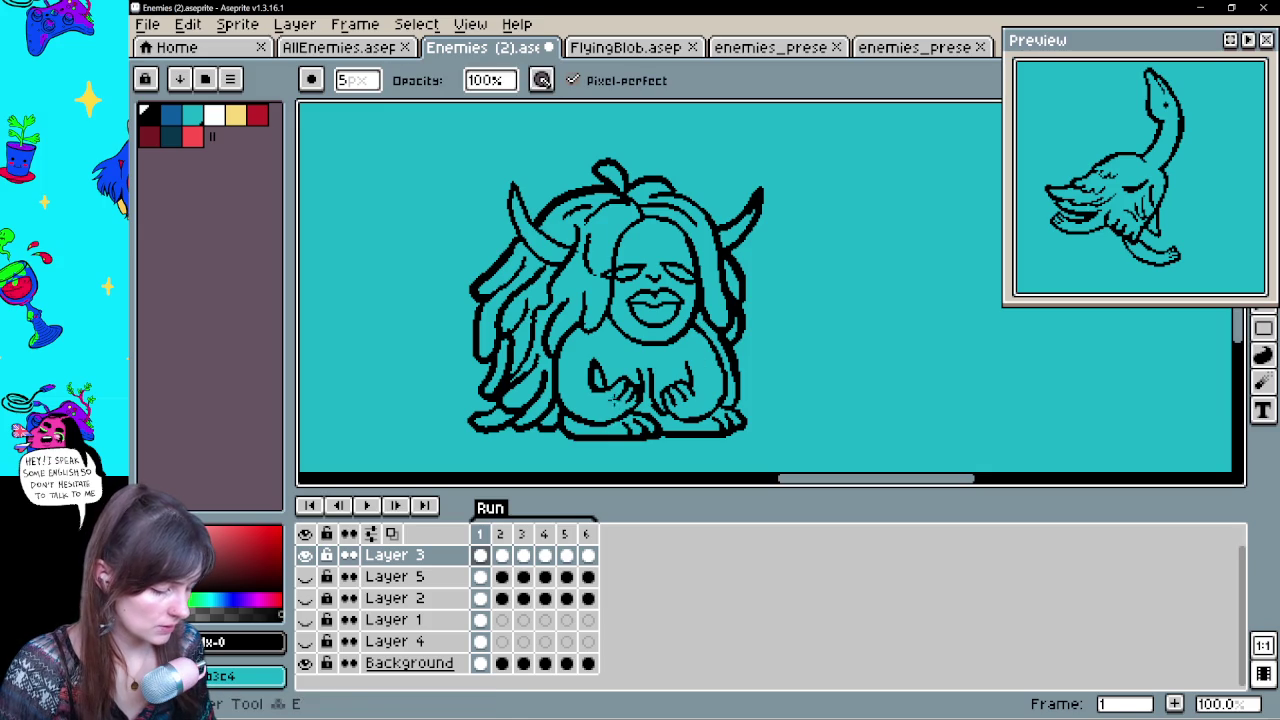
key(b)
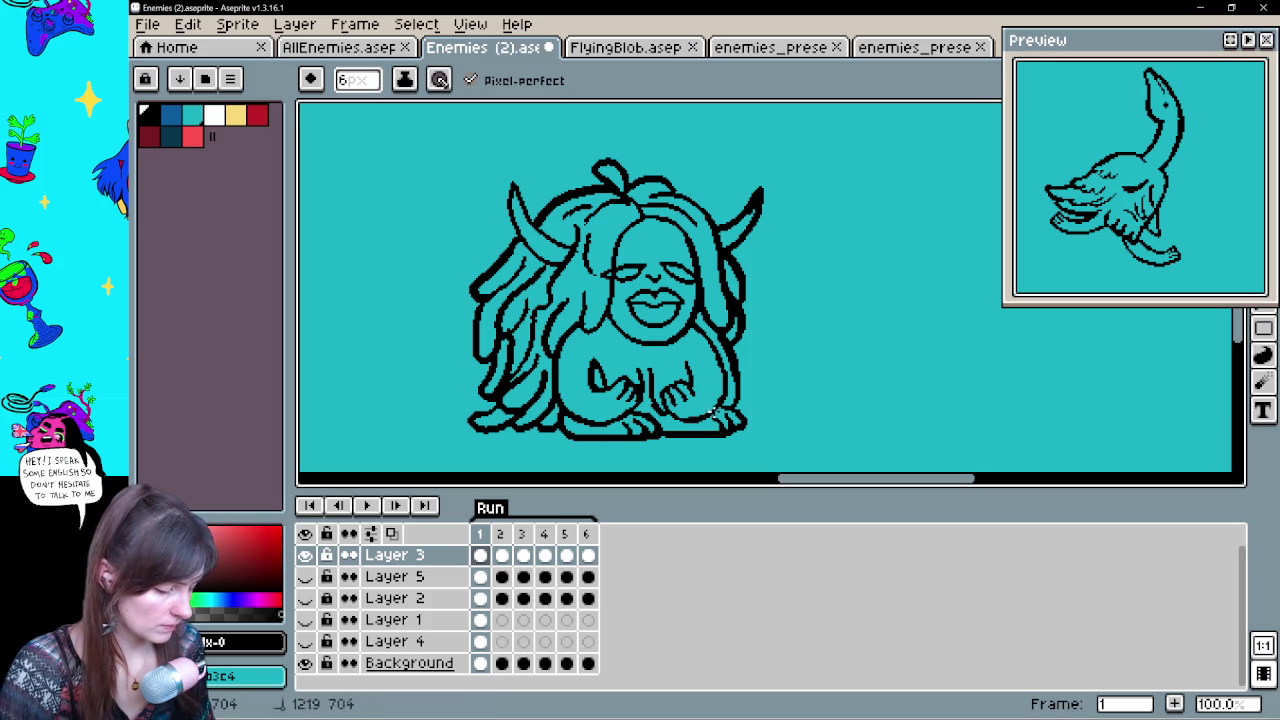
key(Return)
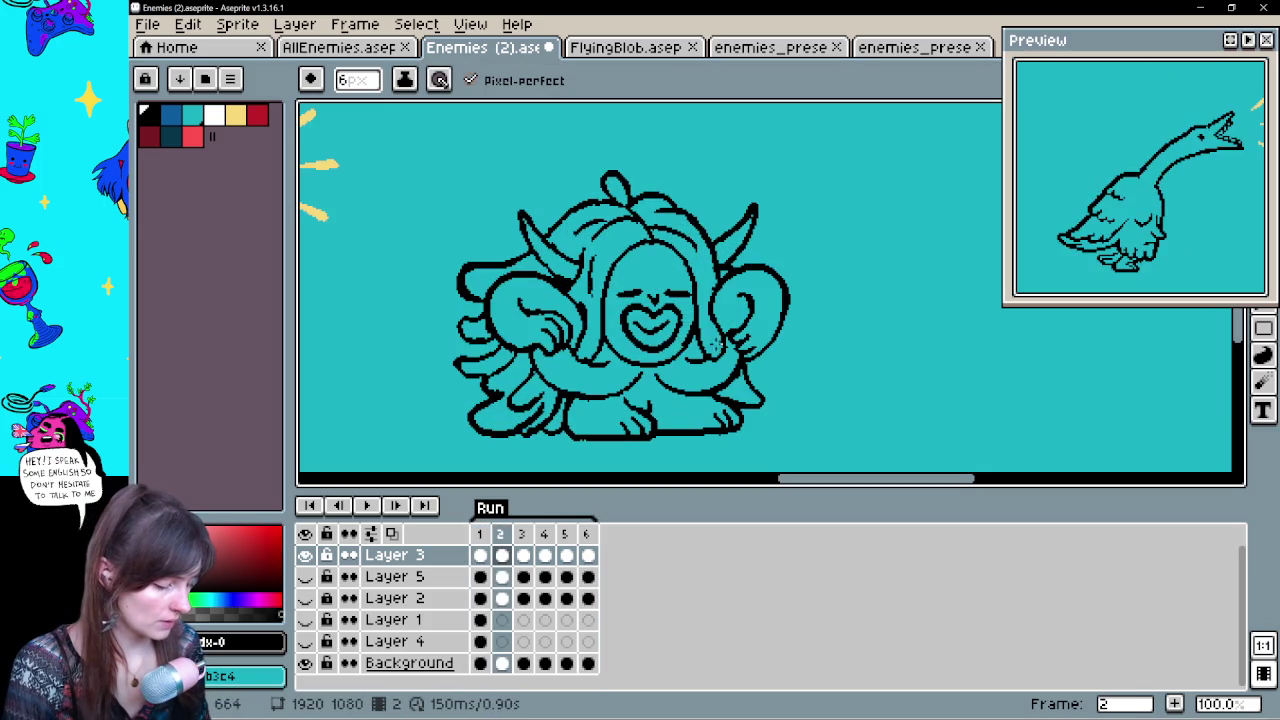
key(e)
key(b)
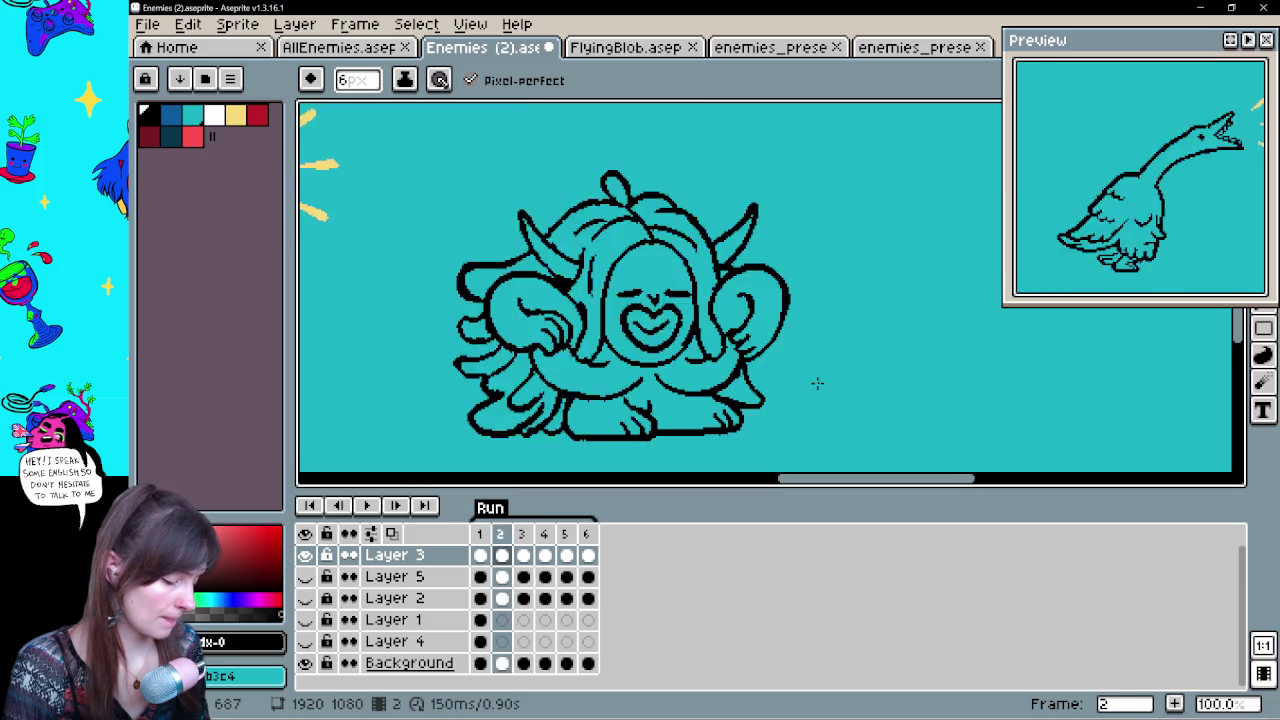
Erase the old left and lower right foot outlines on frame 3
key(e)
drag(576, 428, 565, 405)
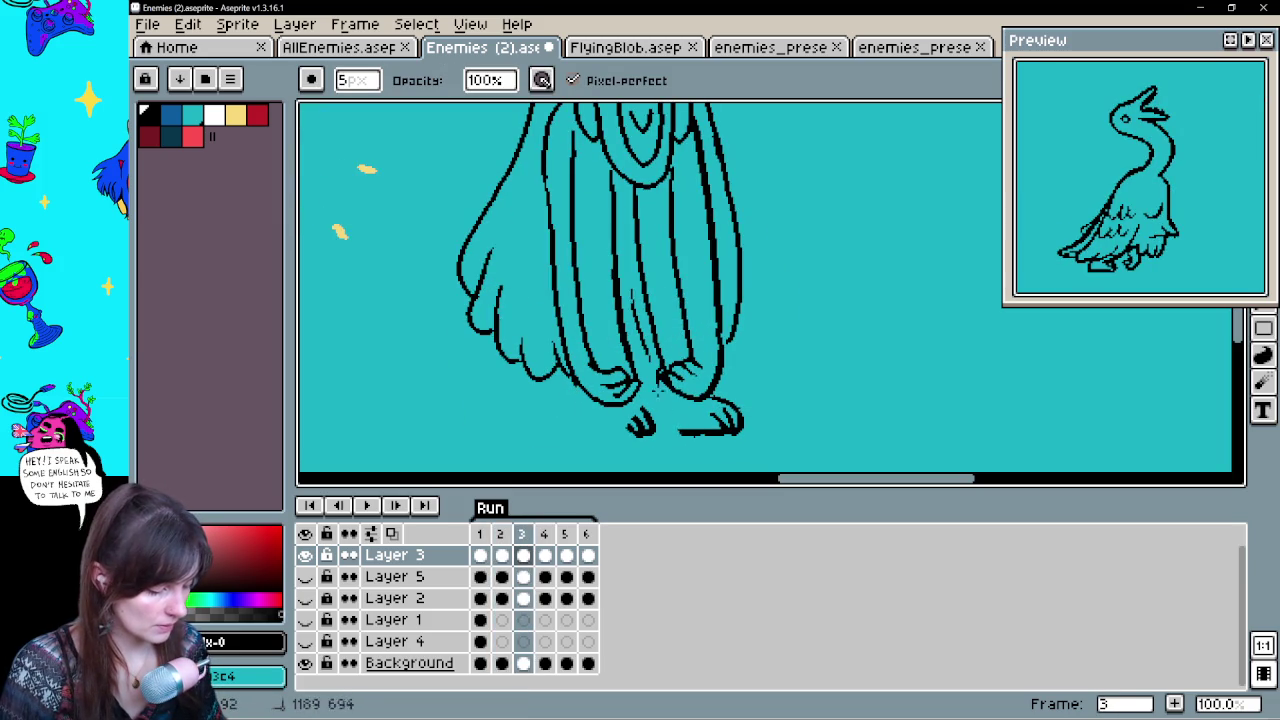
key(b)
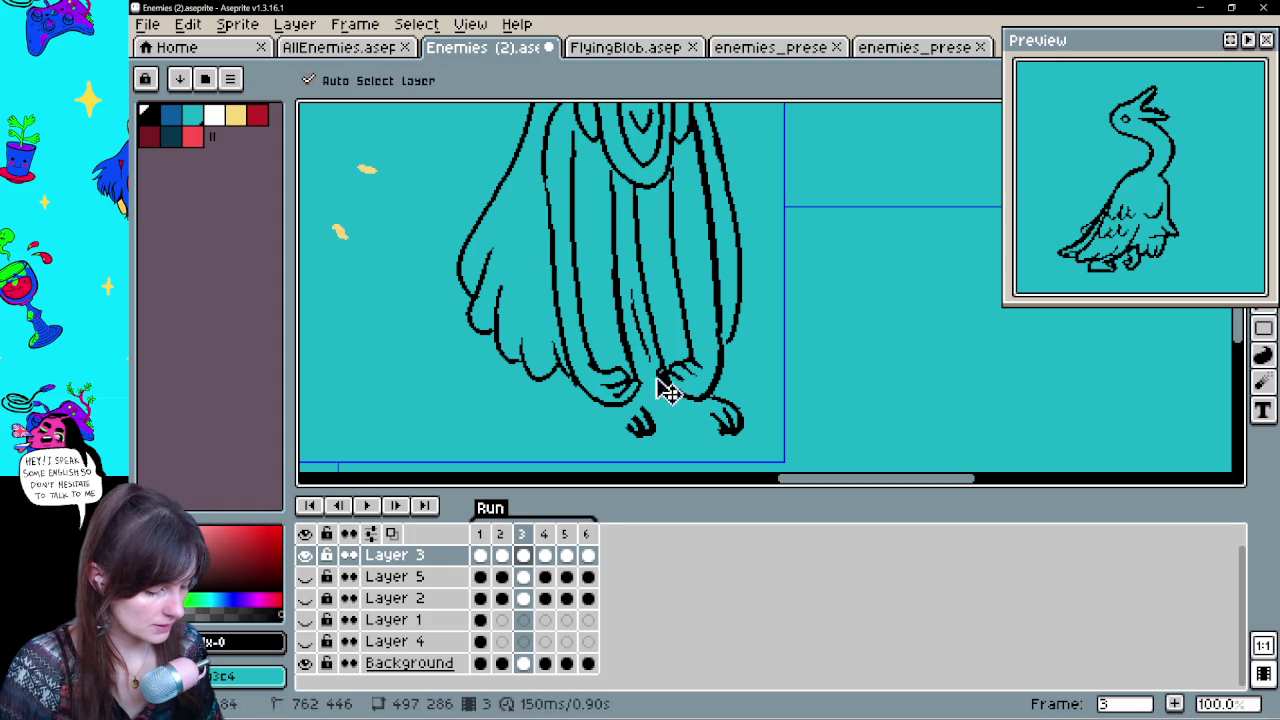
key(ctrl+z)
key(ctrl+z)
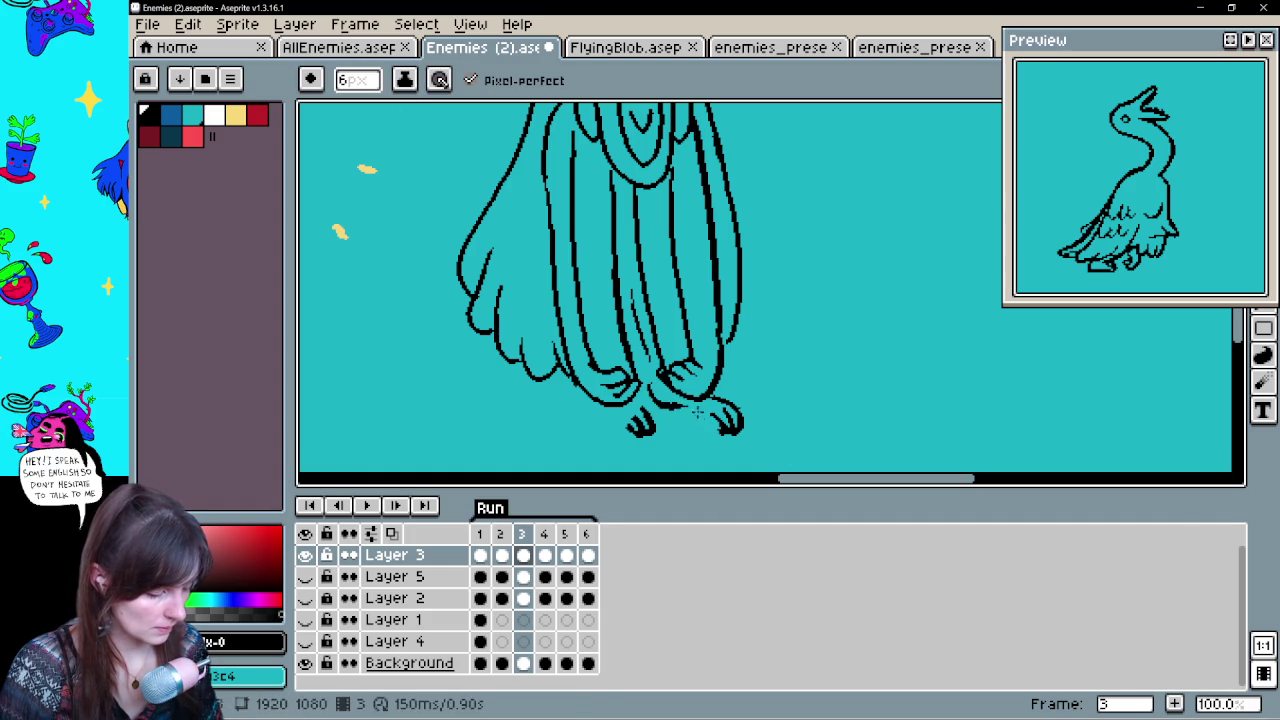
key(ctrl)
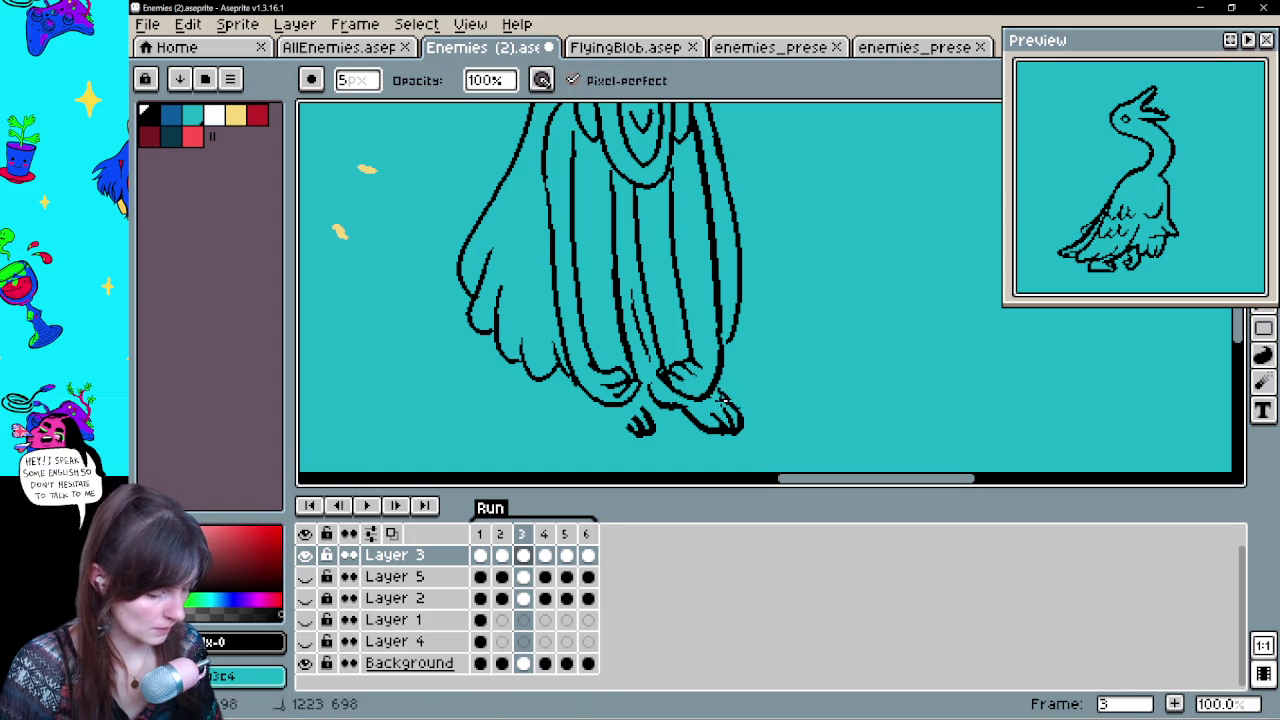
key(Return)
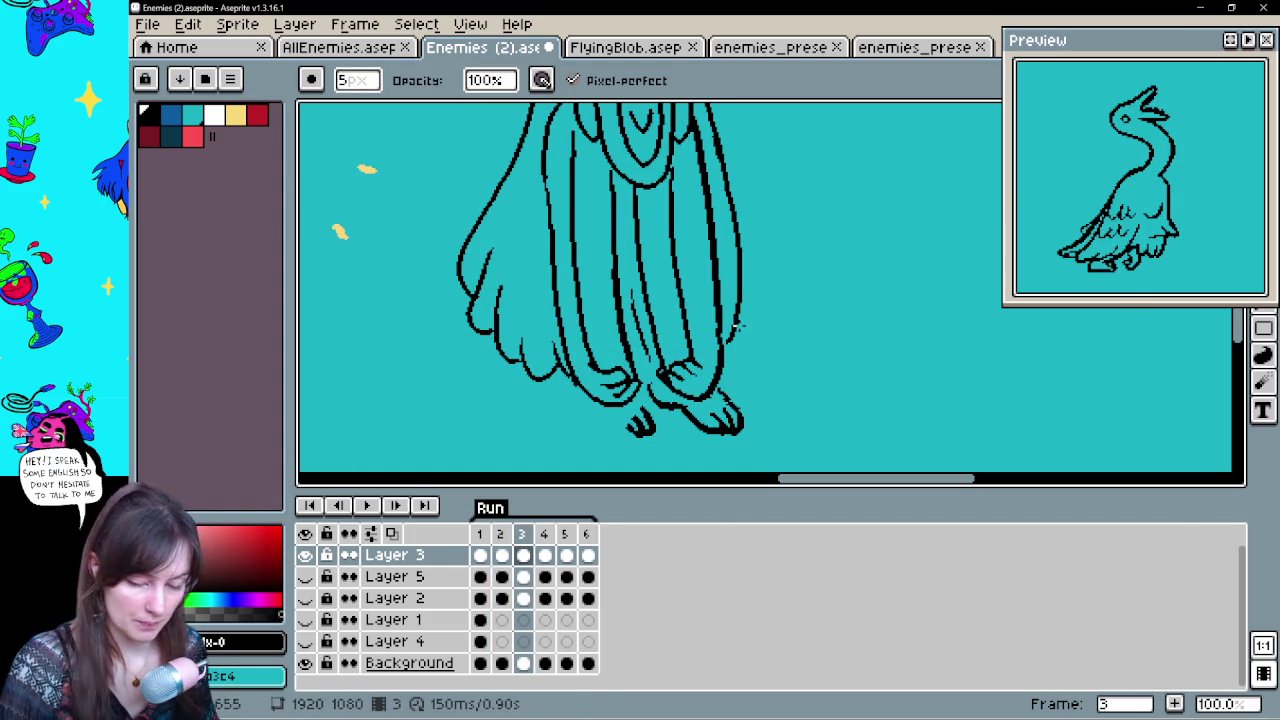
drag(697, 424, 738, 428)
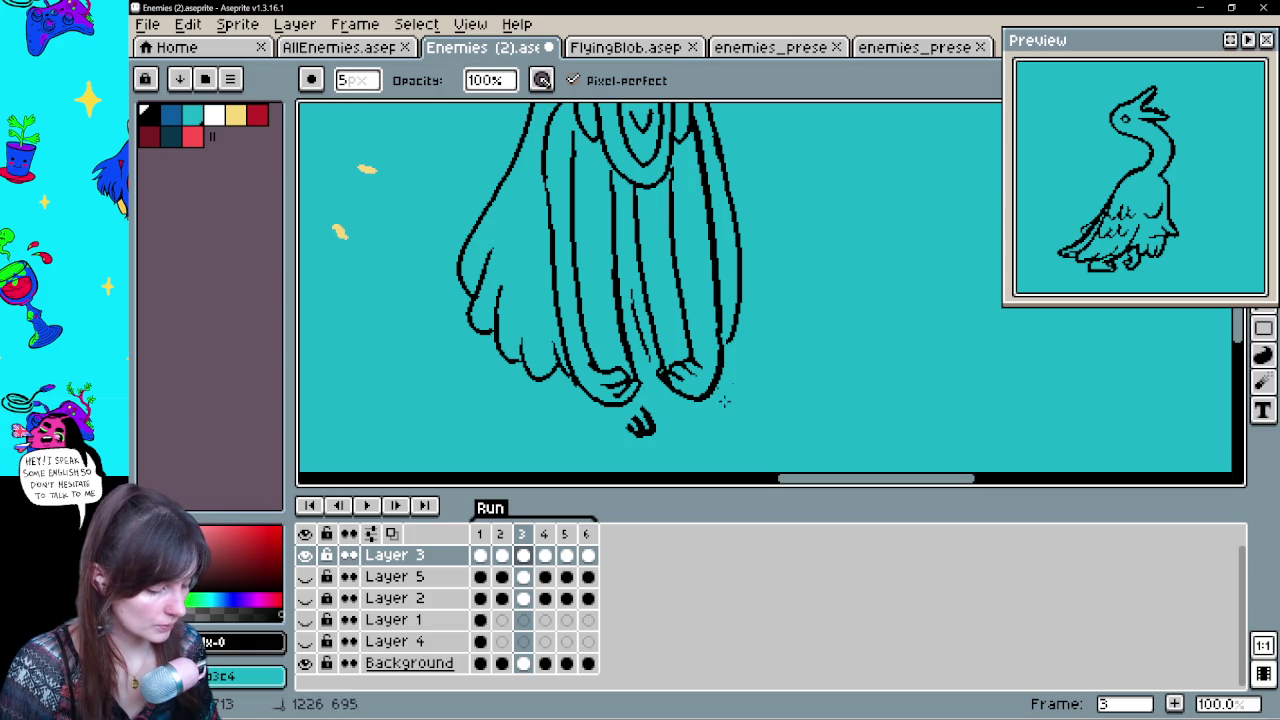
key(e)
Draw claws on the right foot, comparing against frame 2
key(comma)
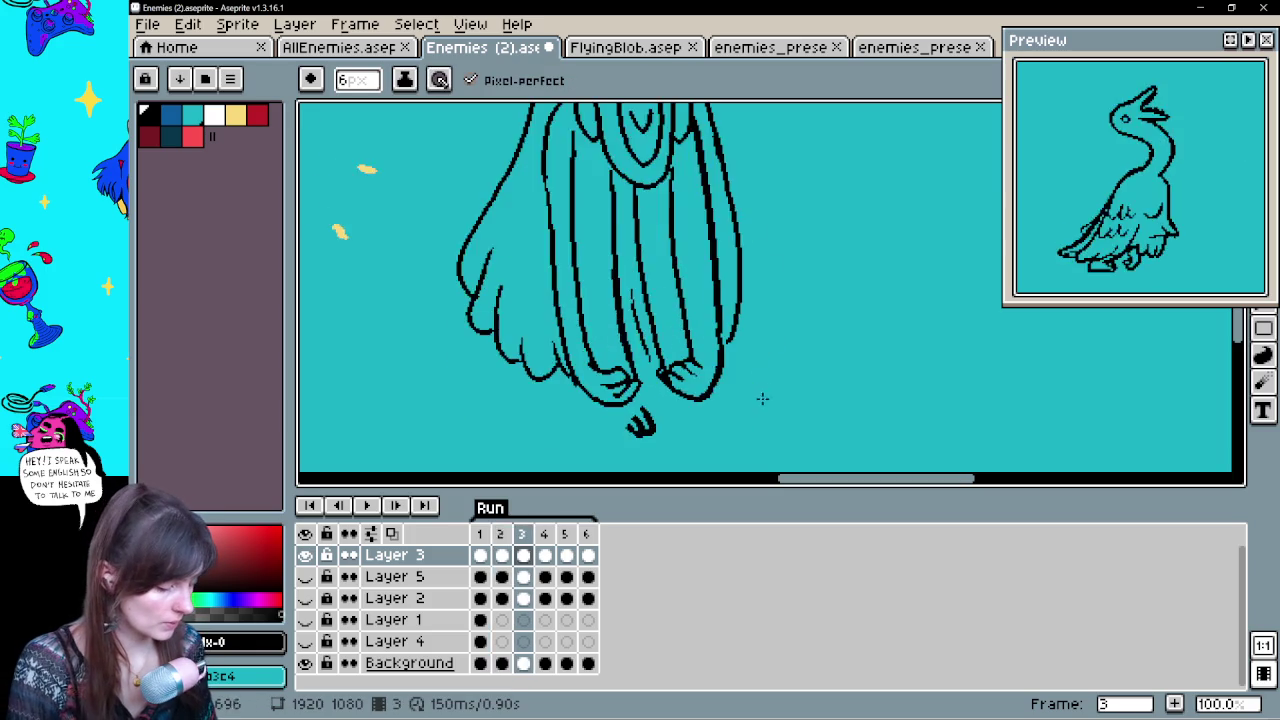
key(period)
drag(718, 428, 728, 437)
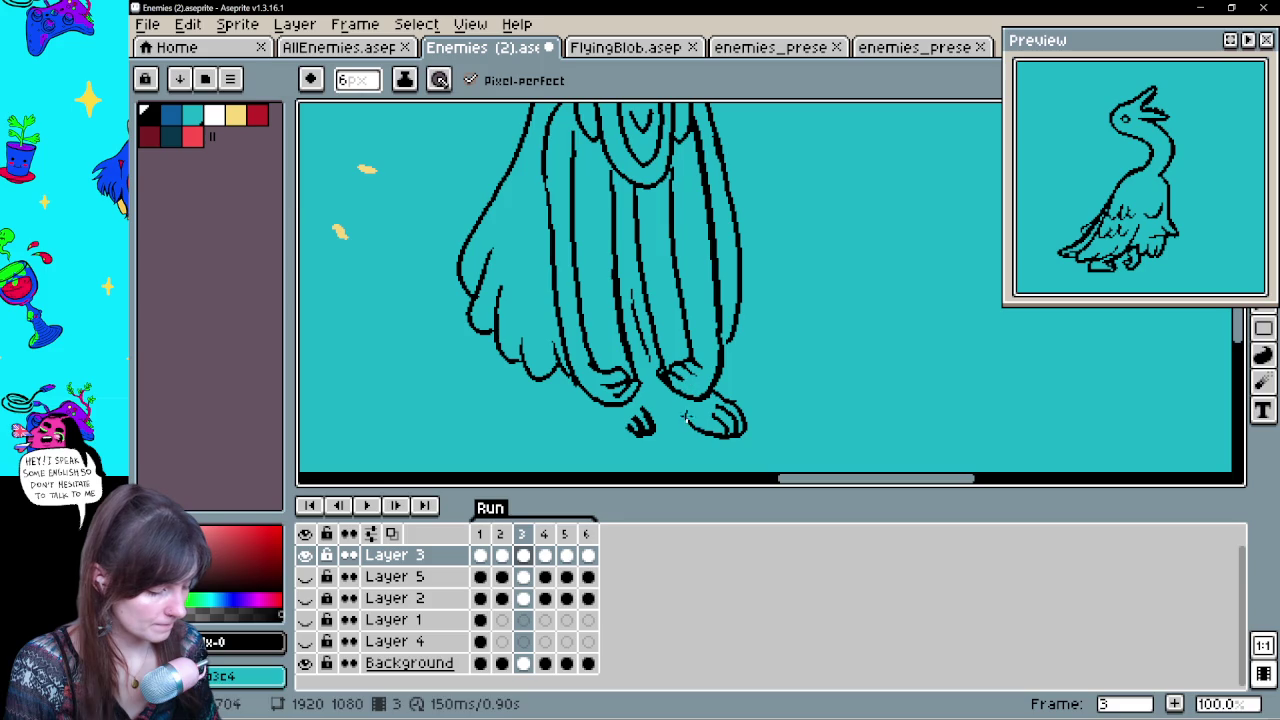
key(comma)
key(period)
key(comma)
key(period)
key(comma)
key(period)
Lasso-select the redrawn right foot, then deselect and compare frames
key(q)
mouse_move(750, 452)
mouse_down()
mouse_move(676, 425)
mouse_move(645, 378)
mouse_up()
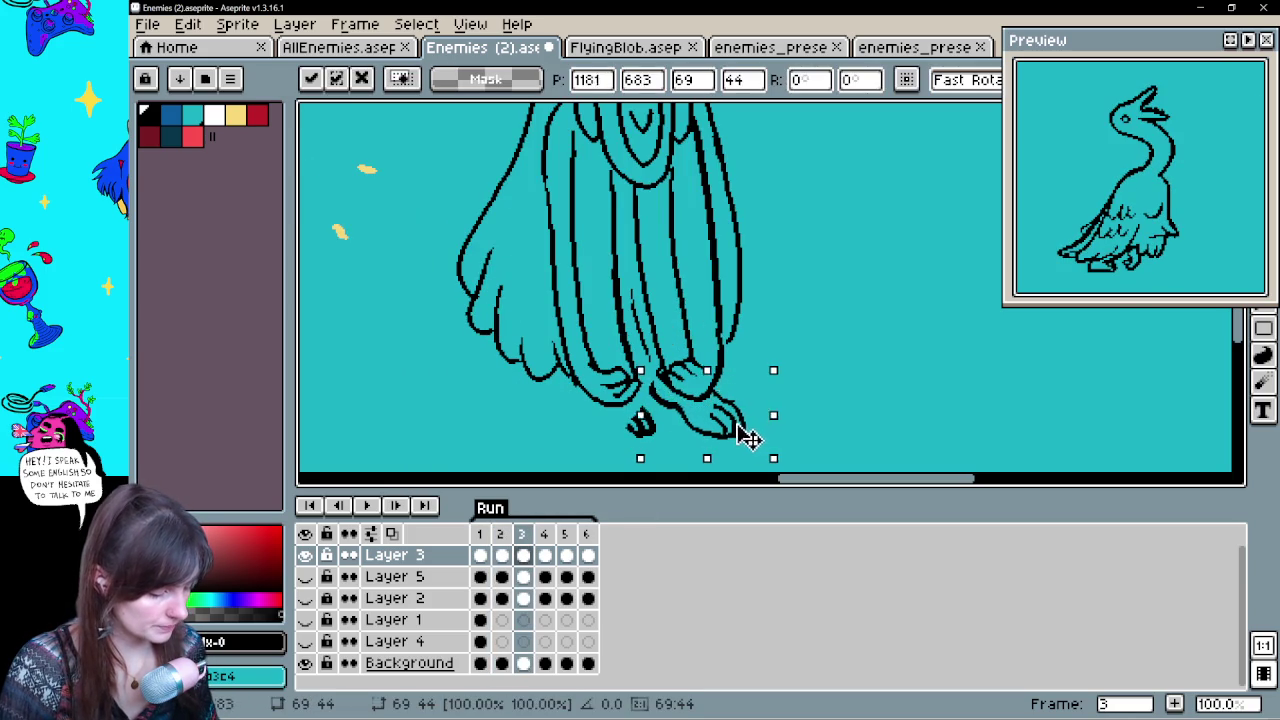
key(ctrl+d)
key(period)
key(comma)
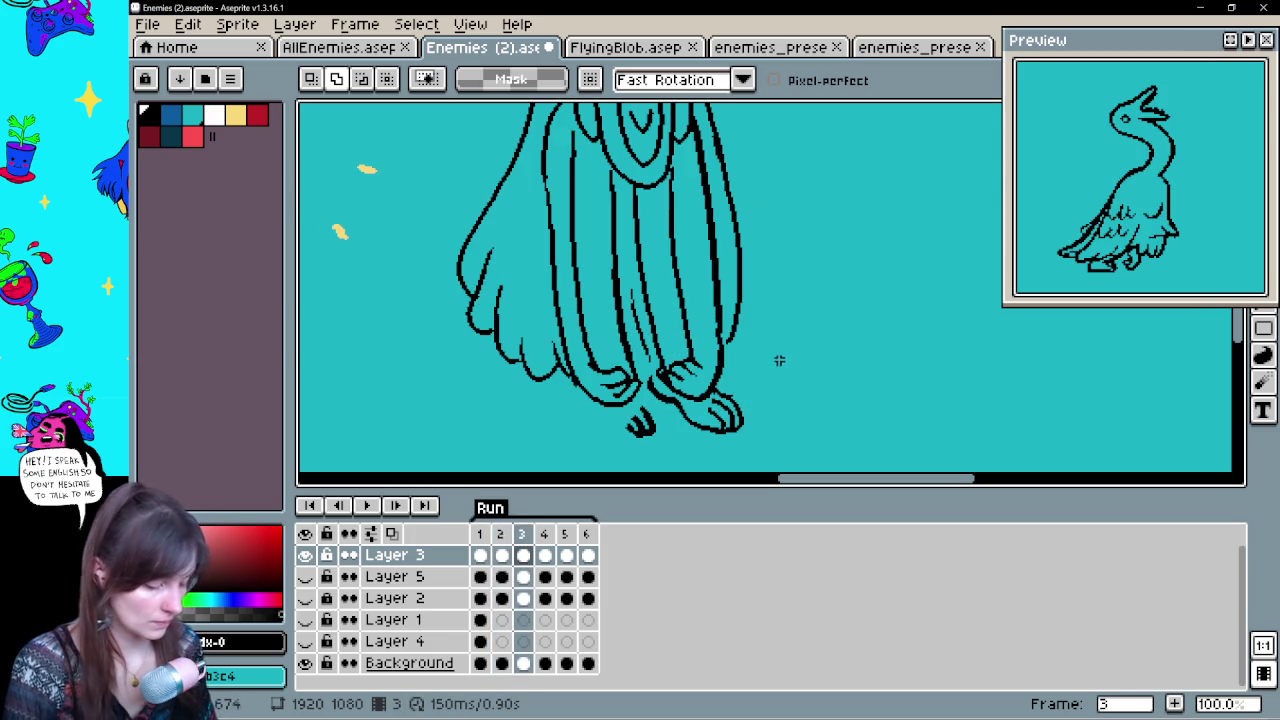
Redraw the left foot's outline with claws, flipping between frames 2 and 3 to compare
key(b)
mouse_move(642, 434)
mouse_down()
mouse_move(606, 426)
mouse_move(578, 388)
mouse_up()
key(period)
key(comma)
key(period)
key(comma)
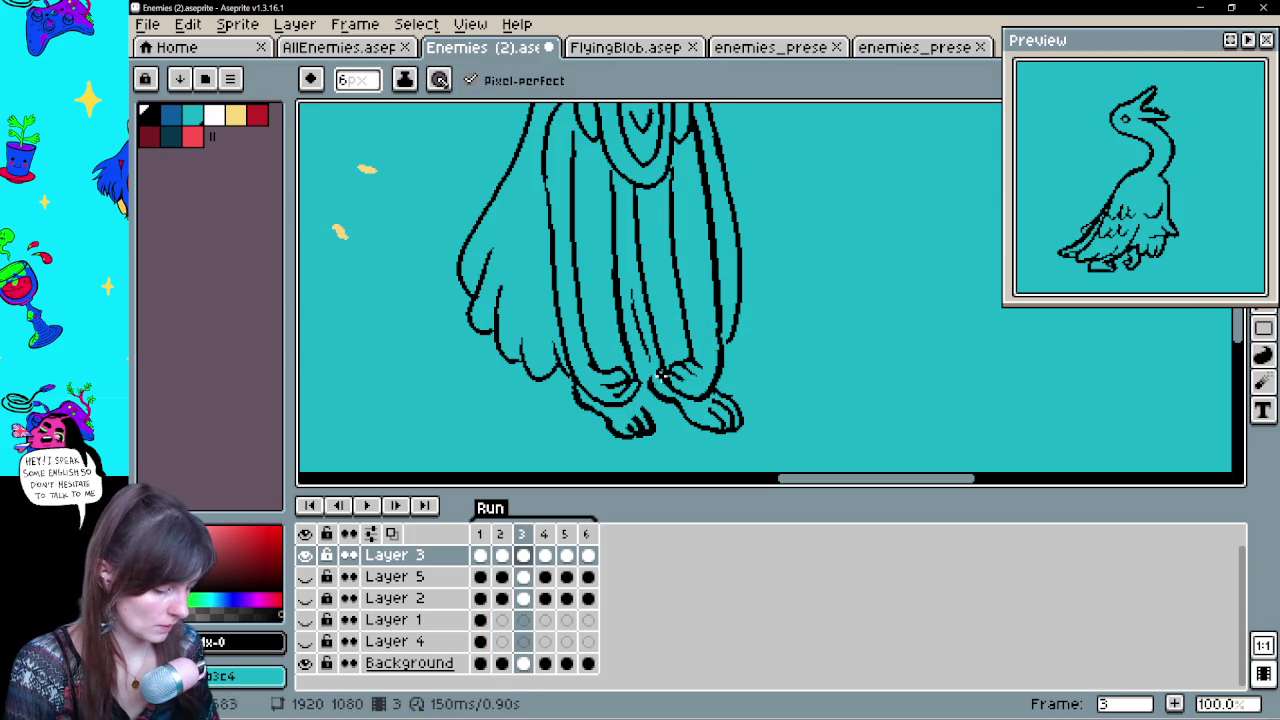
key(e)
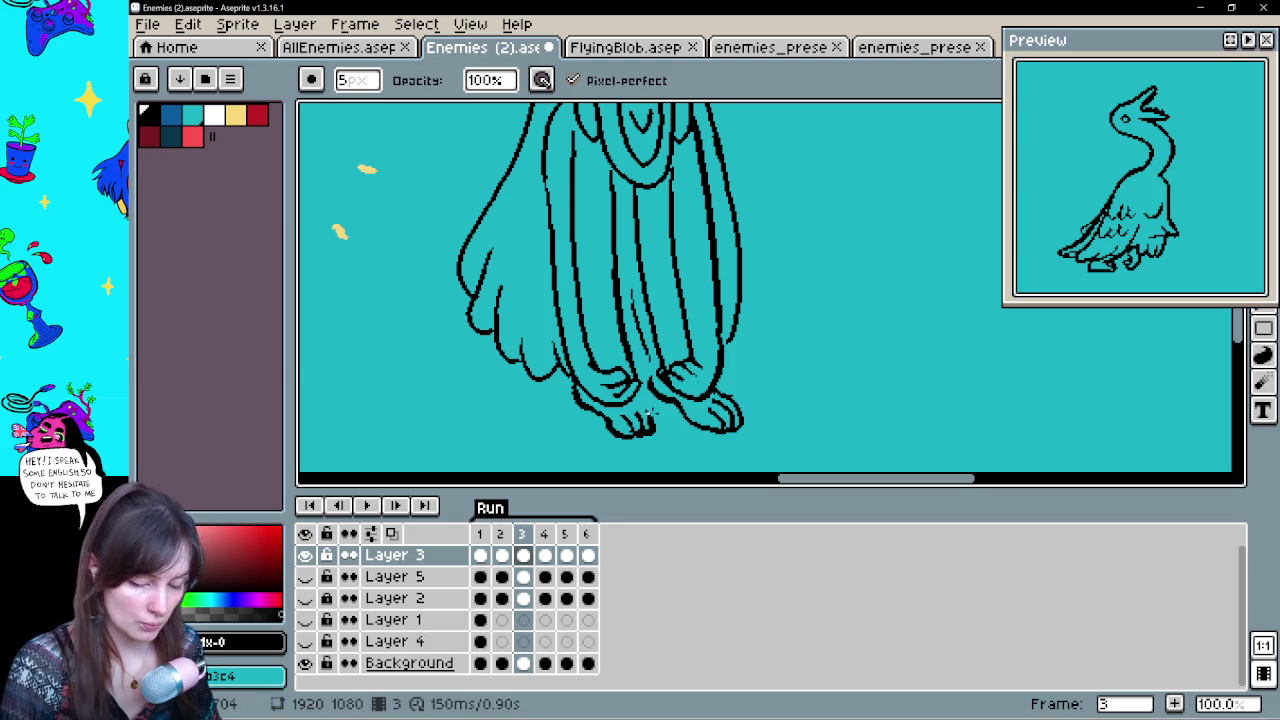
key(b)
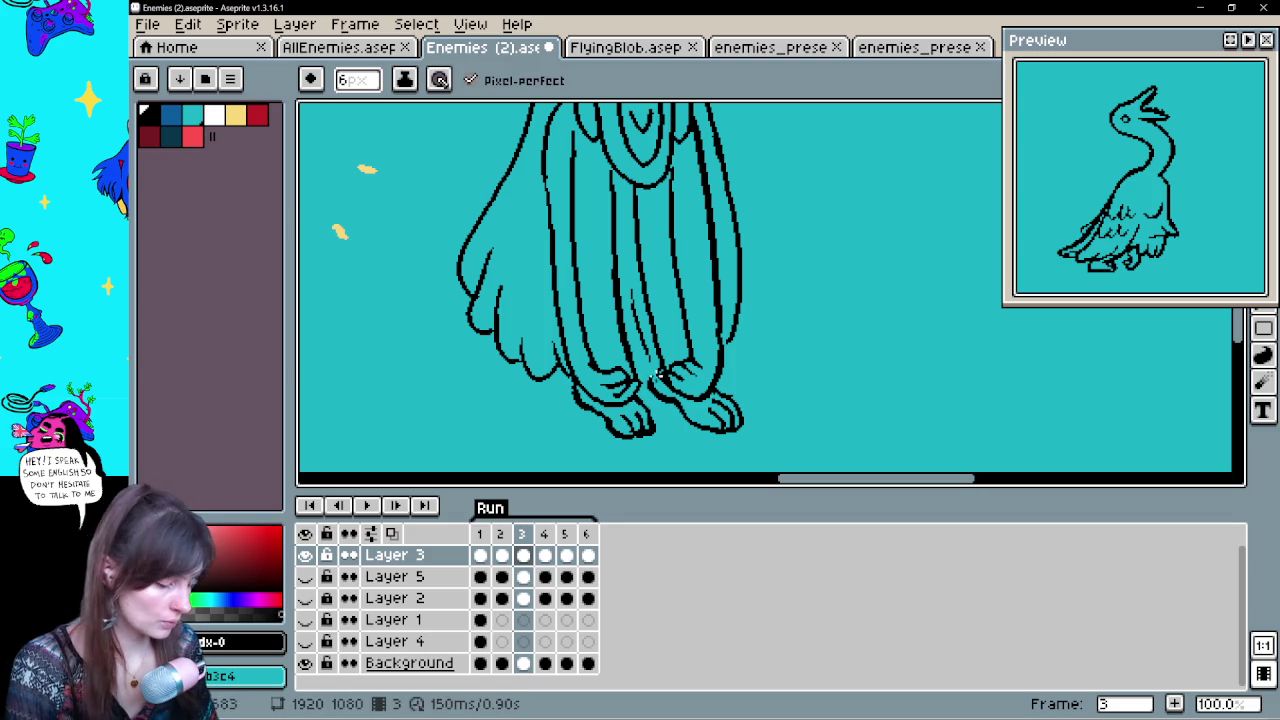
key(Left)
key(Right)
key(Left)
key(Right)
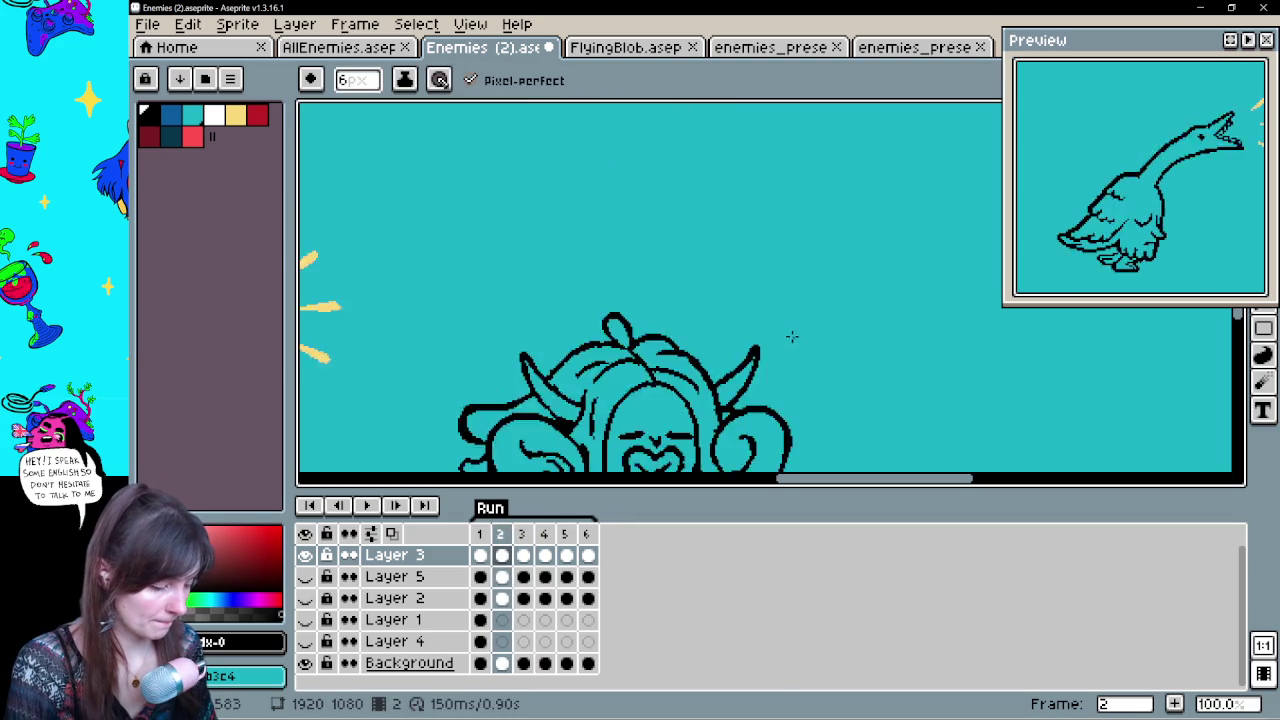
On frame 3, thicken the left hair outline and add a short curl at the bottom left
key(Right)
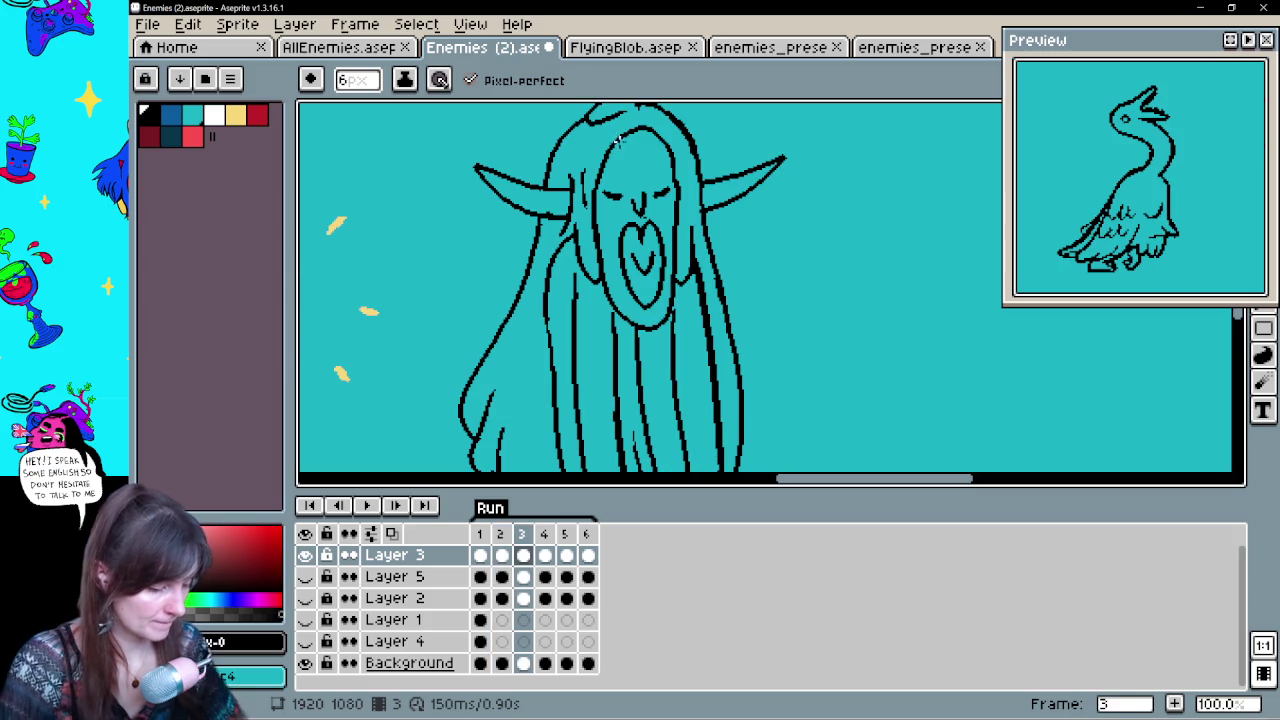
drag(598, 154, 602, 255)
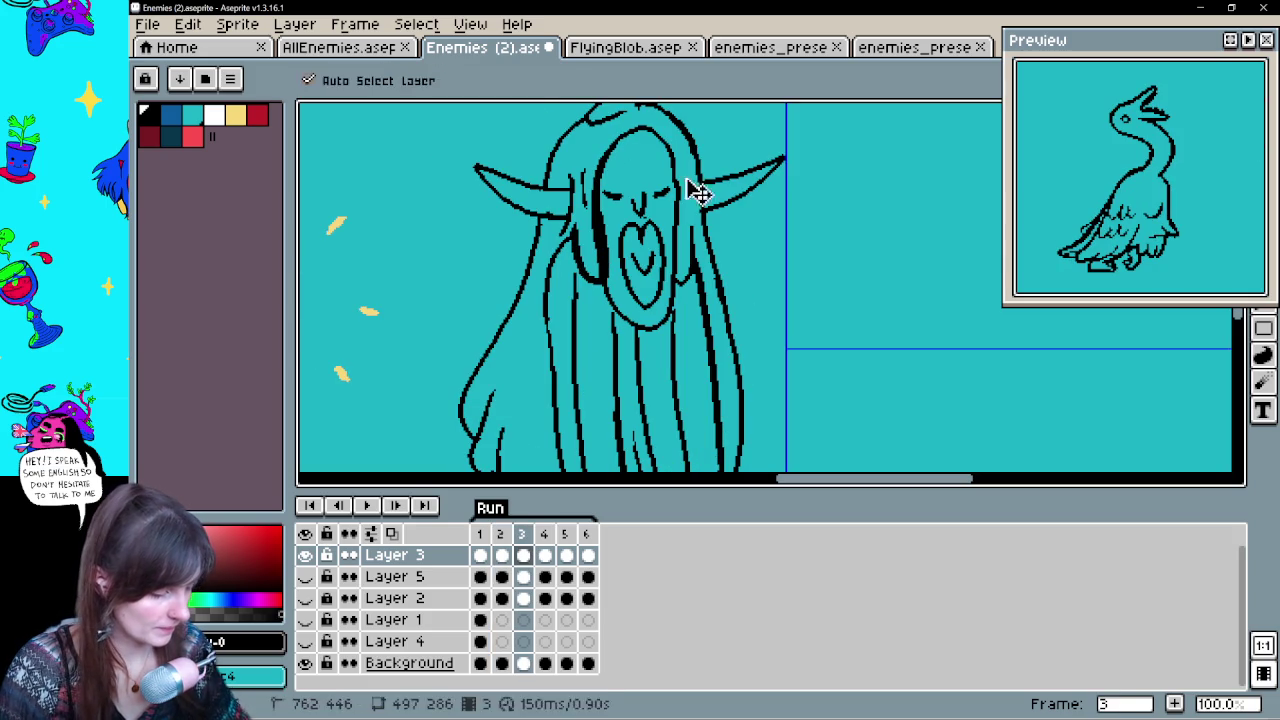
key(ctrl+z)
drag(541, 212, 465, 440)
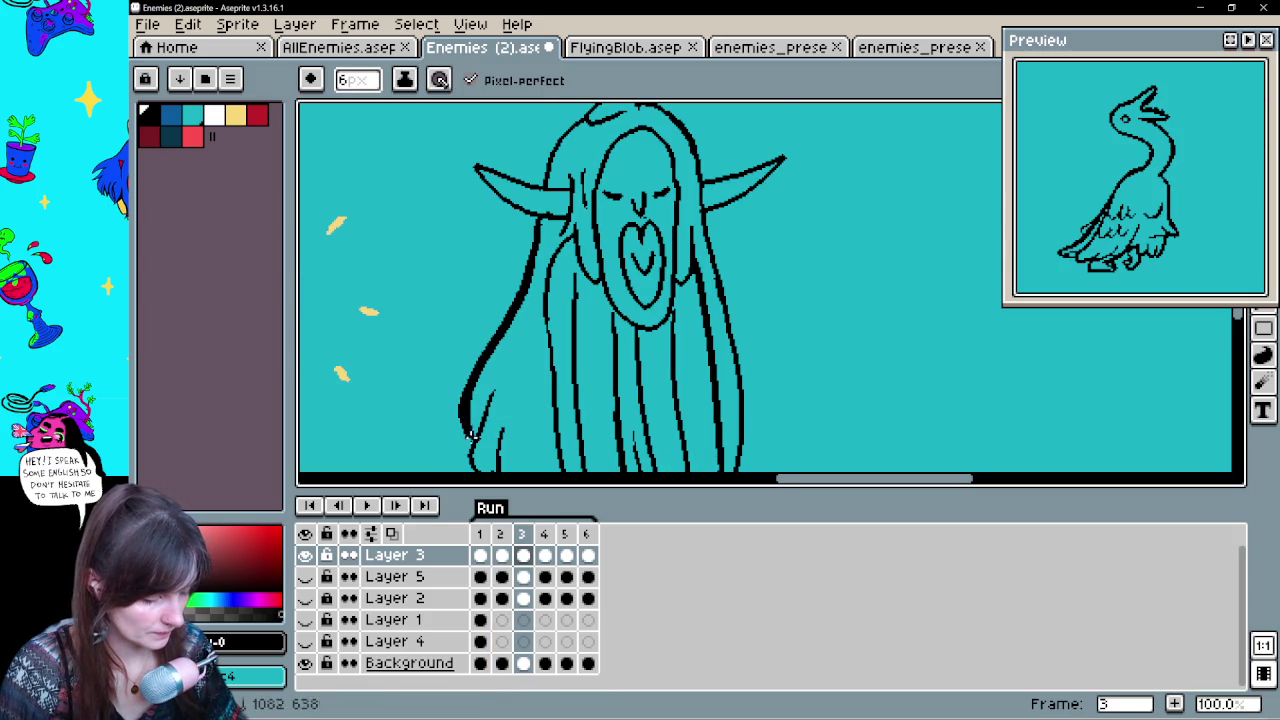
drag(629, 323, 629, 153)
mouse_move(486, 298)
mouse_down()
mouse_move(540, 360)
mouse_move(648, 430)
mouse_up()
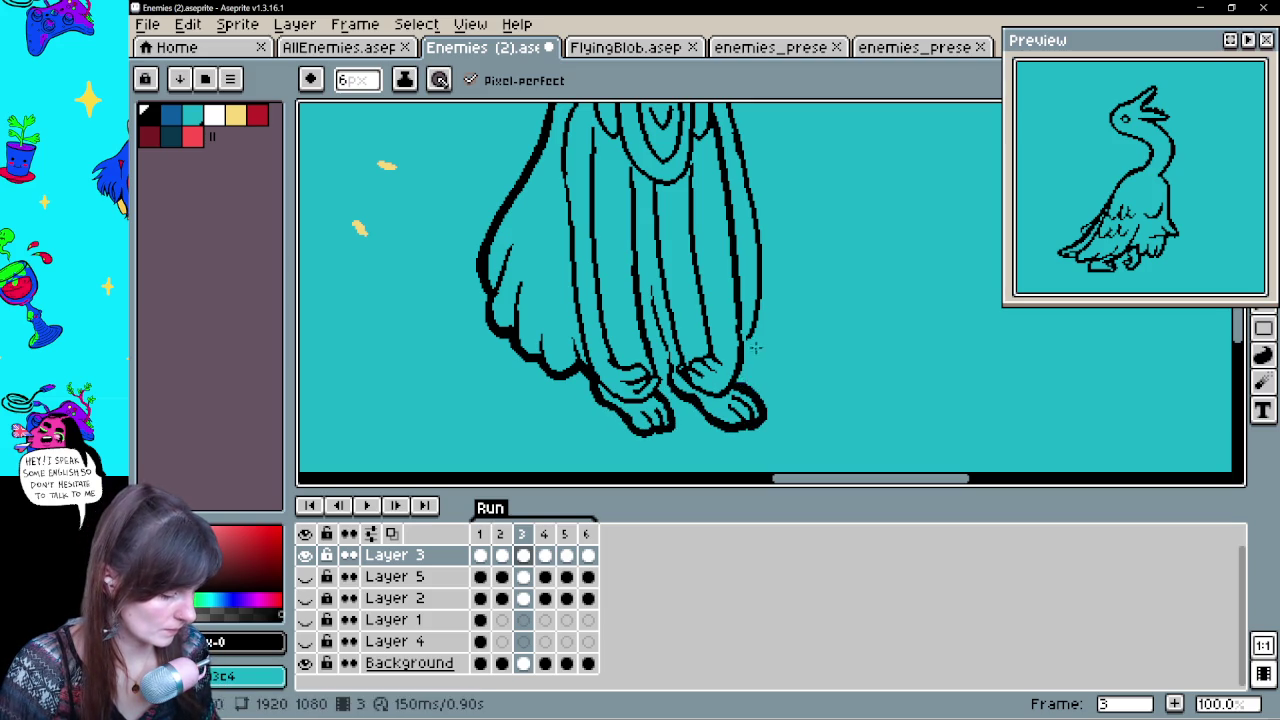
Thicken both sides of the head outline and the upper left horn edge
drag(778, 273, 748, 366)
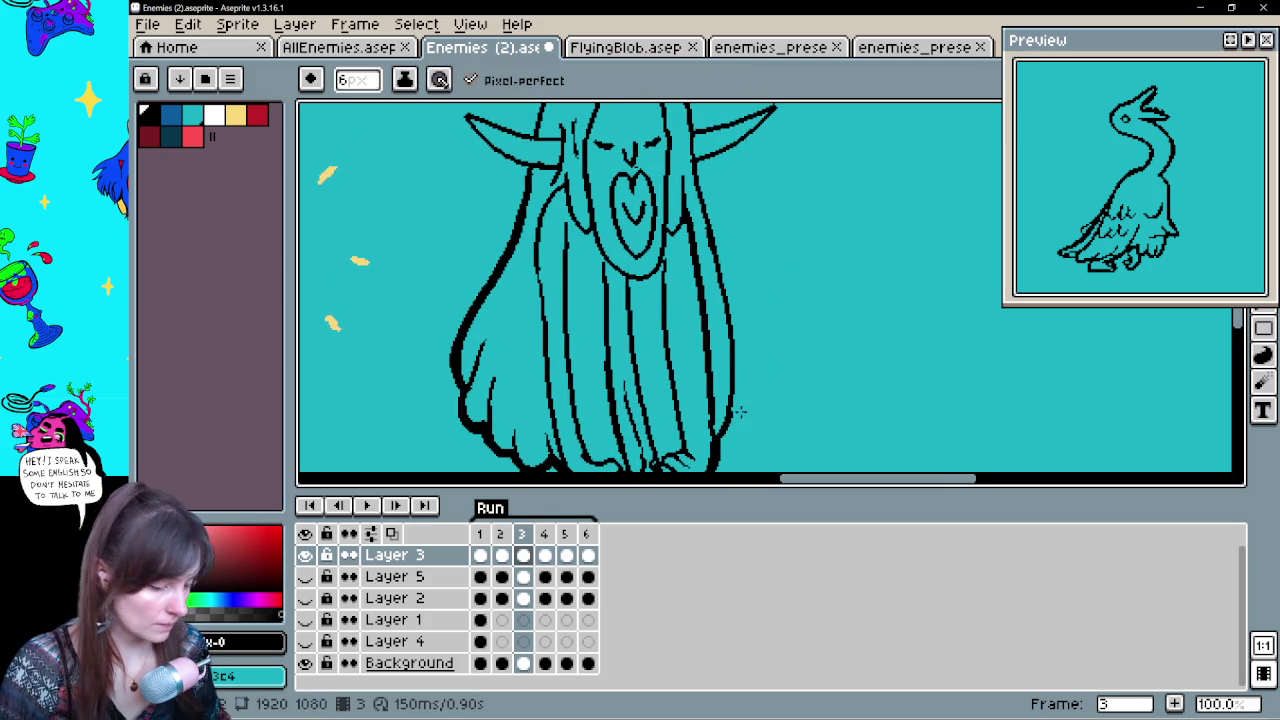
mouse_move(725, 296)
mouse_down()
mouse_move(710, 336)
mouse_move(795, 274)
mouse_up()
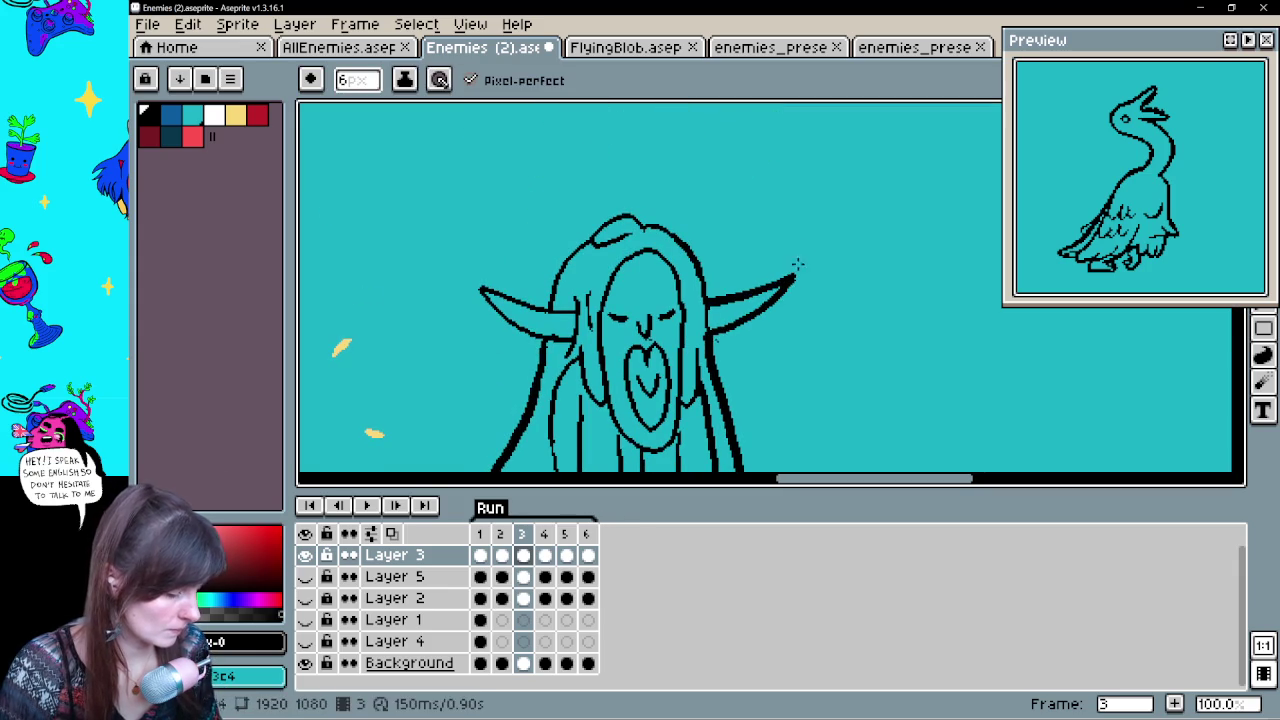
drag(706, 300, 688, 248)
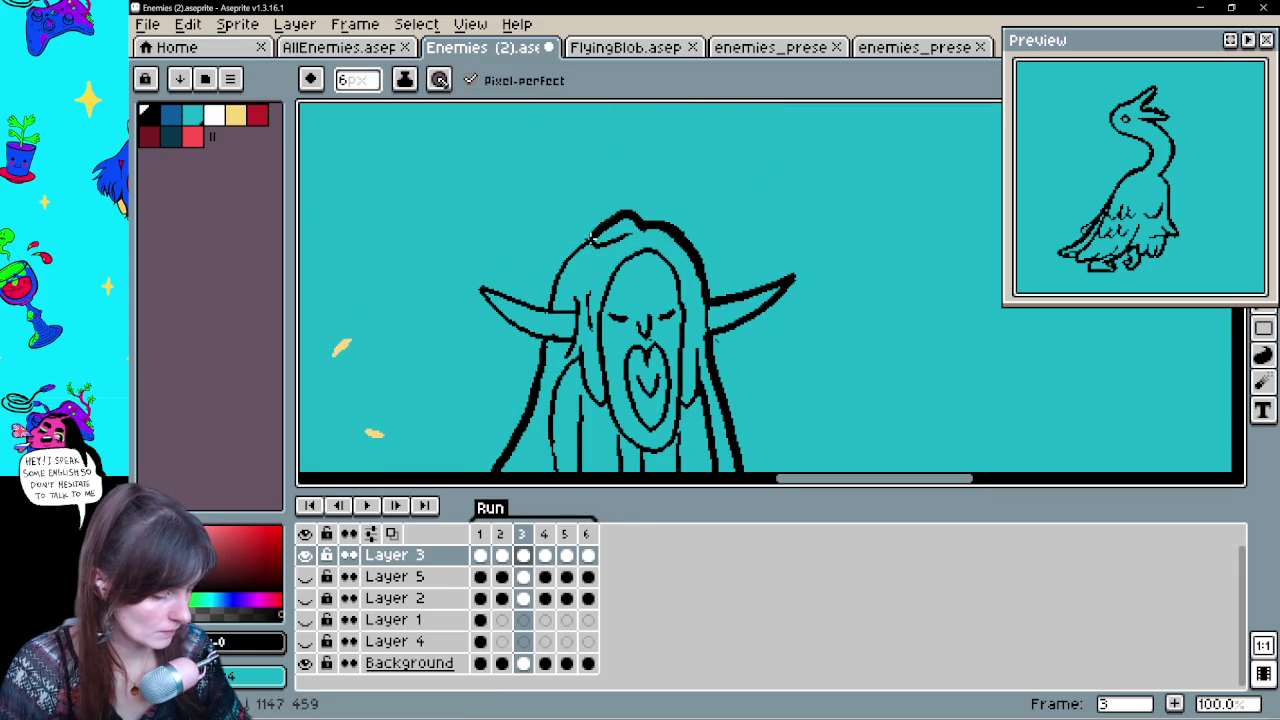
drag(553, 272, 528, 307)
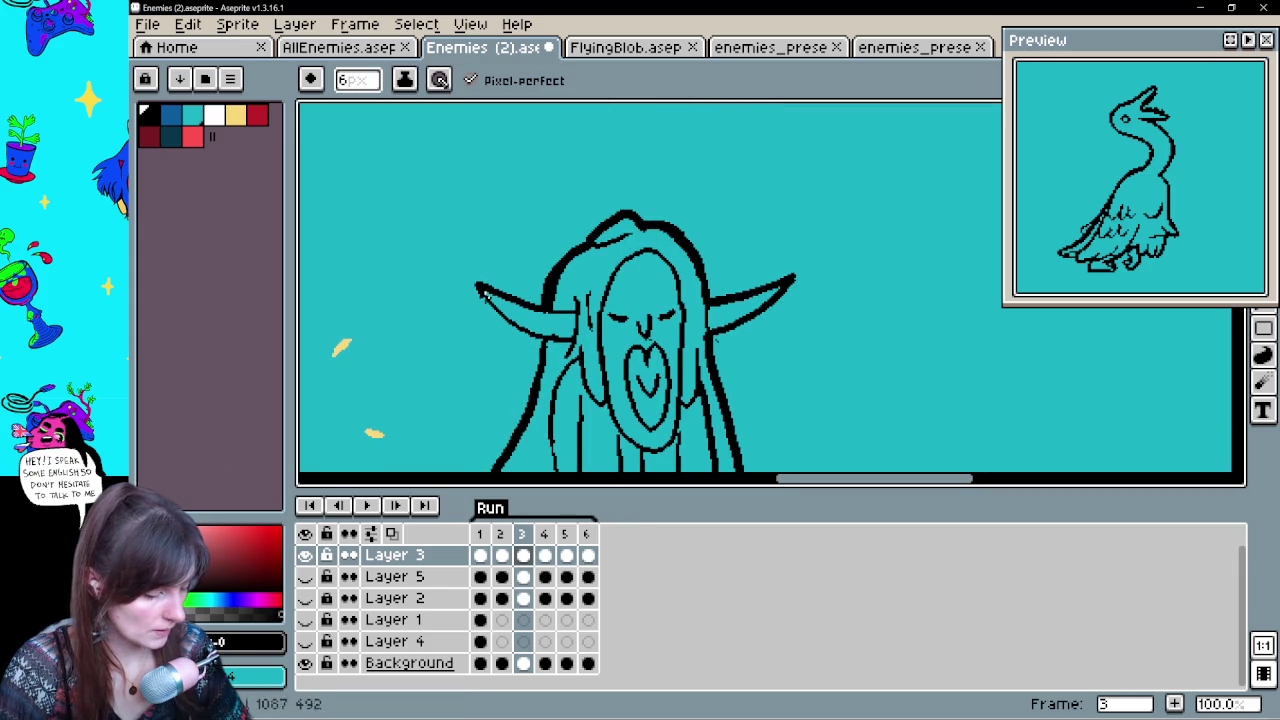
Pan down to the creature's feet and step to frame 4
drag(774, 397, 866, 243)
key(e)
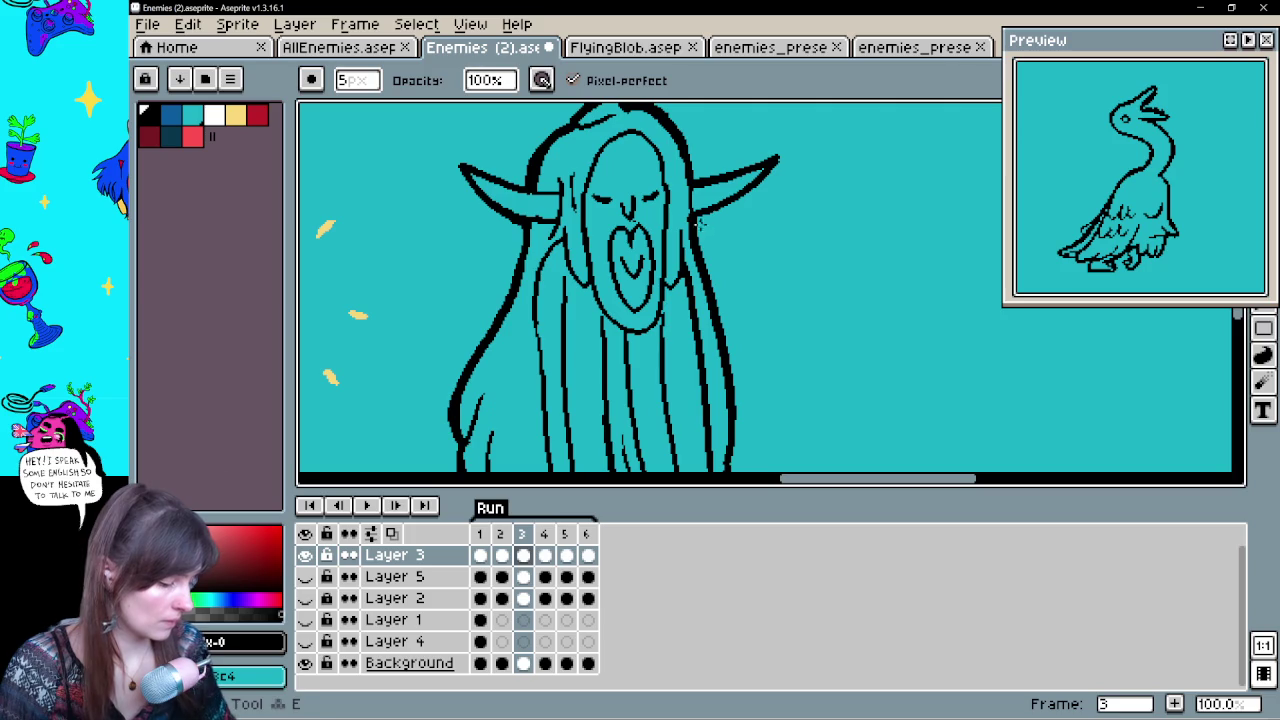
drag(746, 295, 737, 257)
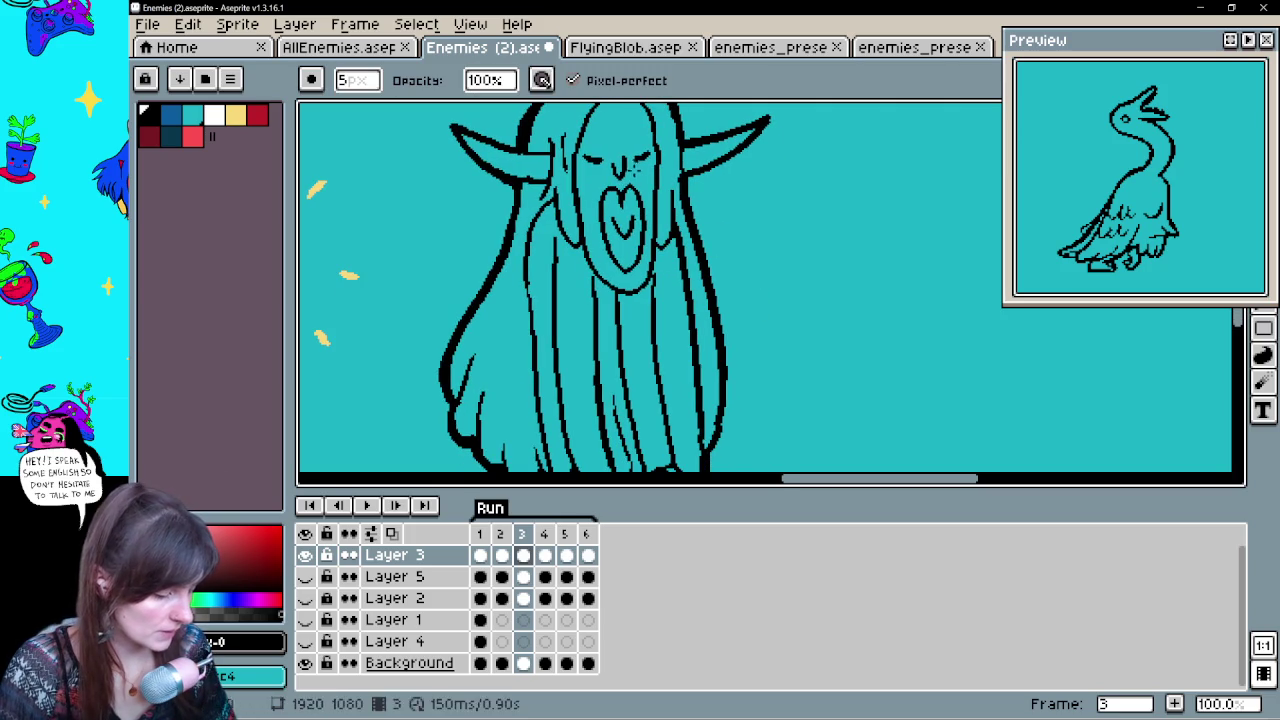
mouse_move(581, 118)
mouse_down()
mouse_move(774, 294)
mouse_move(813, 429)
mouse_up()
key(period)
key(b)
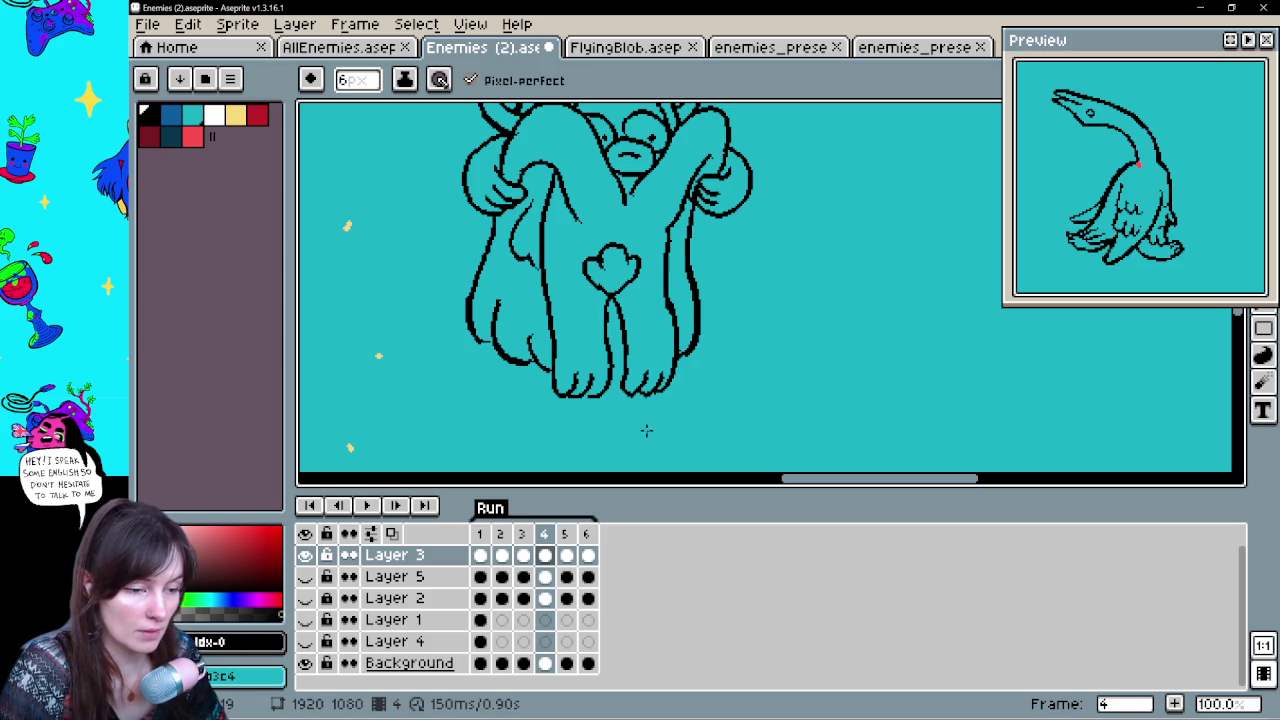
Thicken frame 4's lower left leg line toward the foot
mouse_move(552, 366)
mouse_down()
mouse_move(565, 393)
mouse_move(610, 396)
mouse_move(610, 362)
mouse_move(656, 398)
mouse_move(677, 360)
mouse_up()
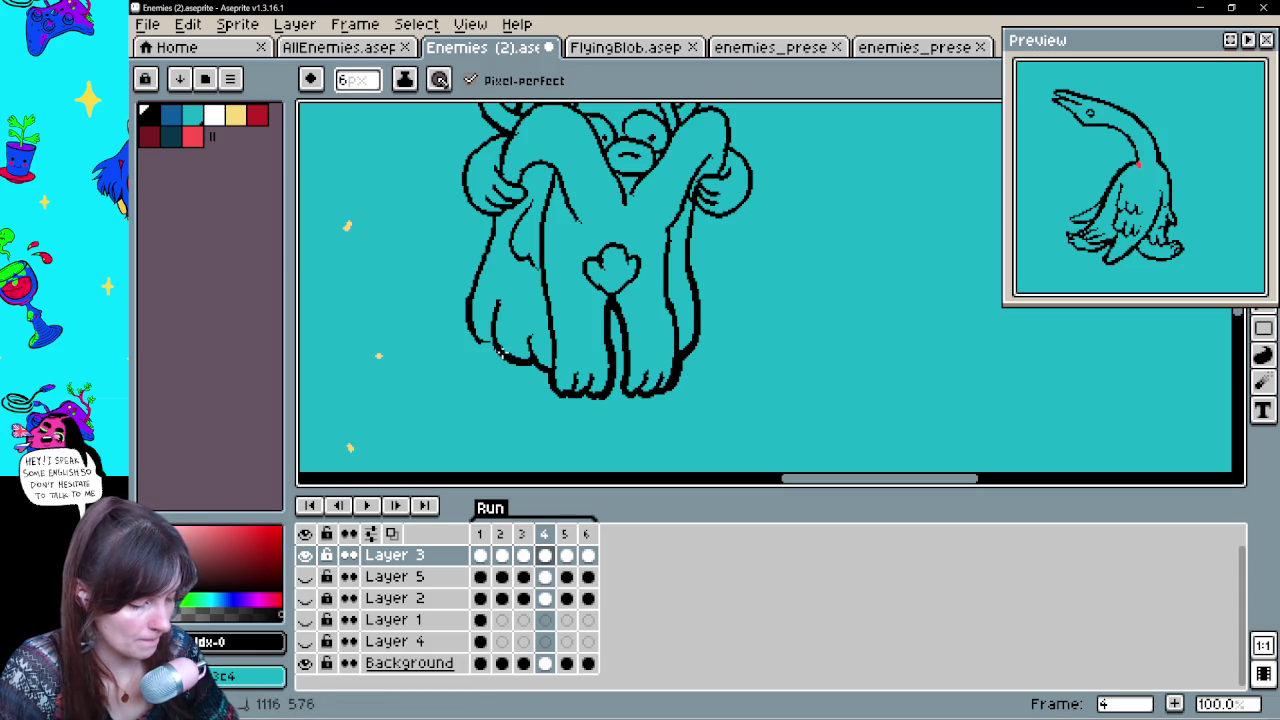
drag(751, 305, 736, 420)
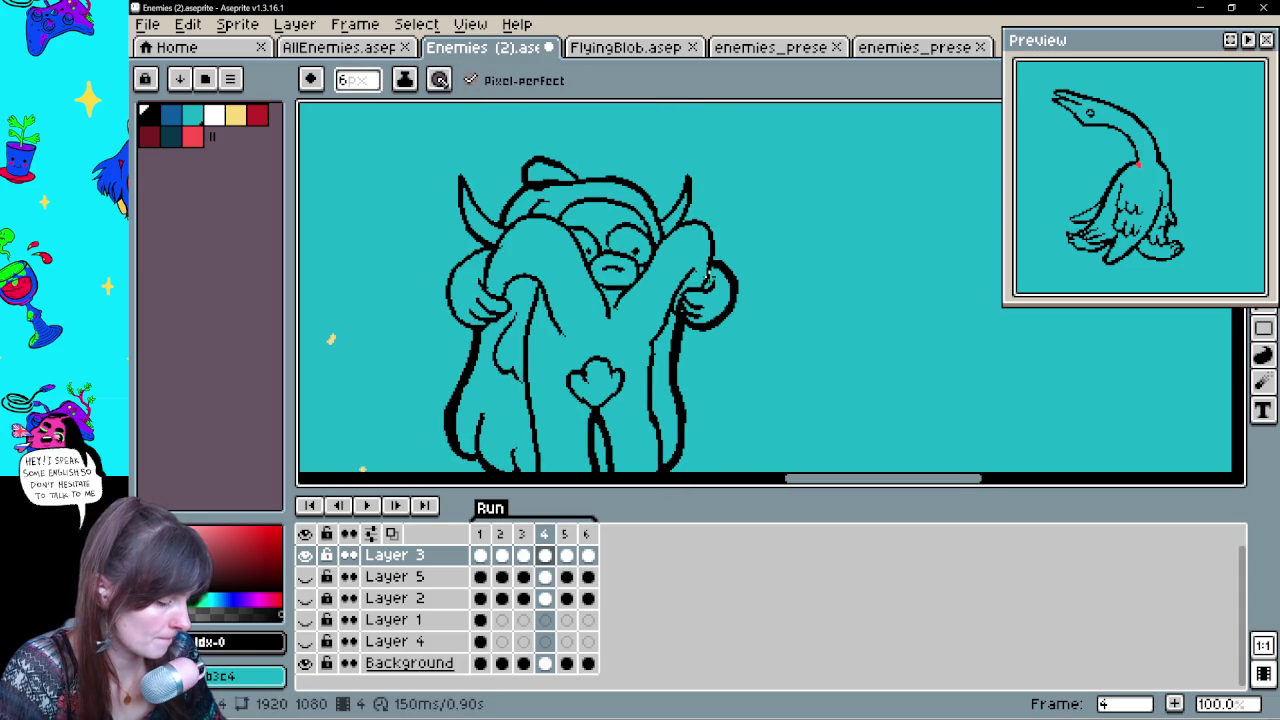
key(e)
key(b)
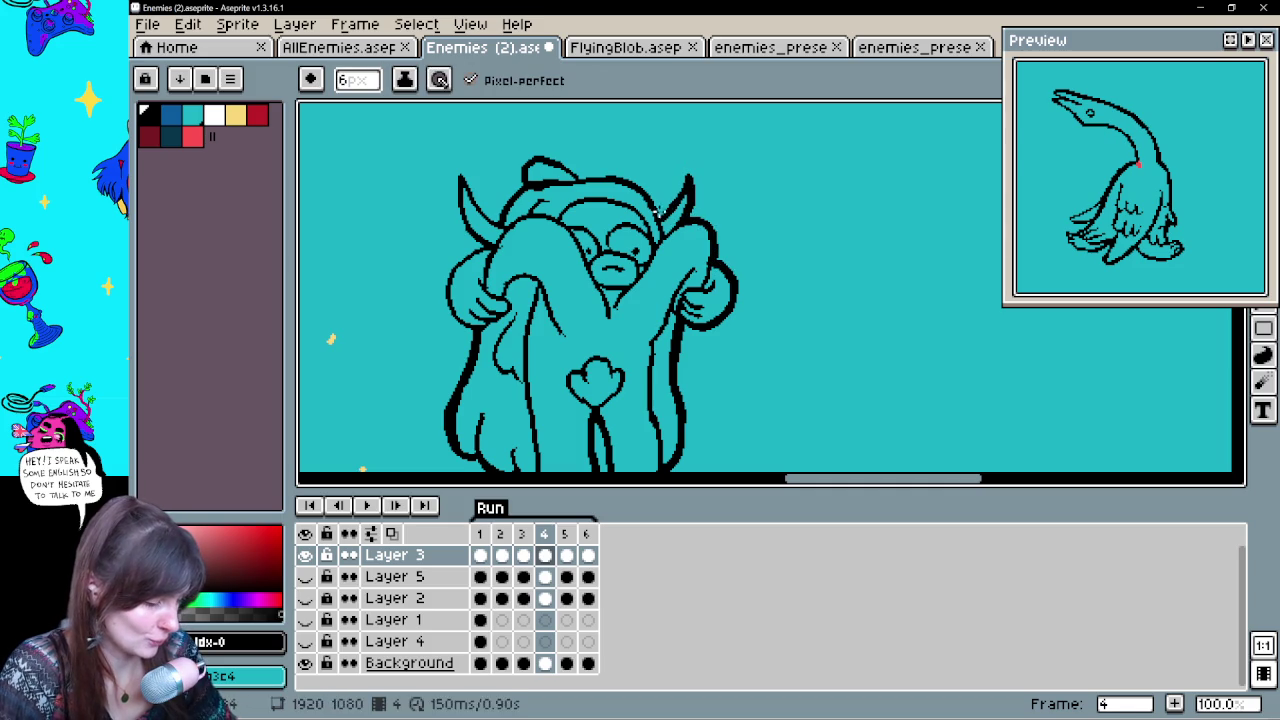
key(e)
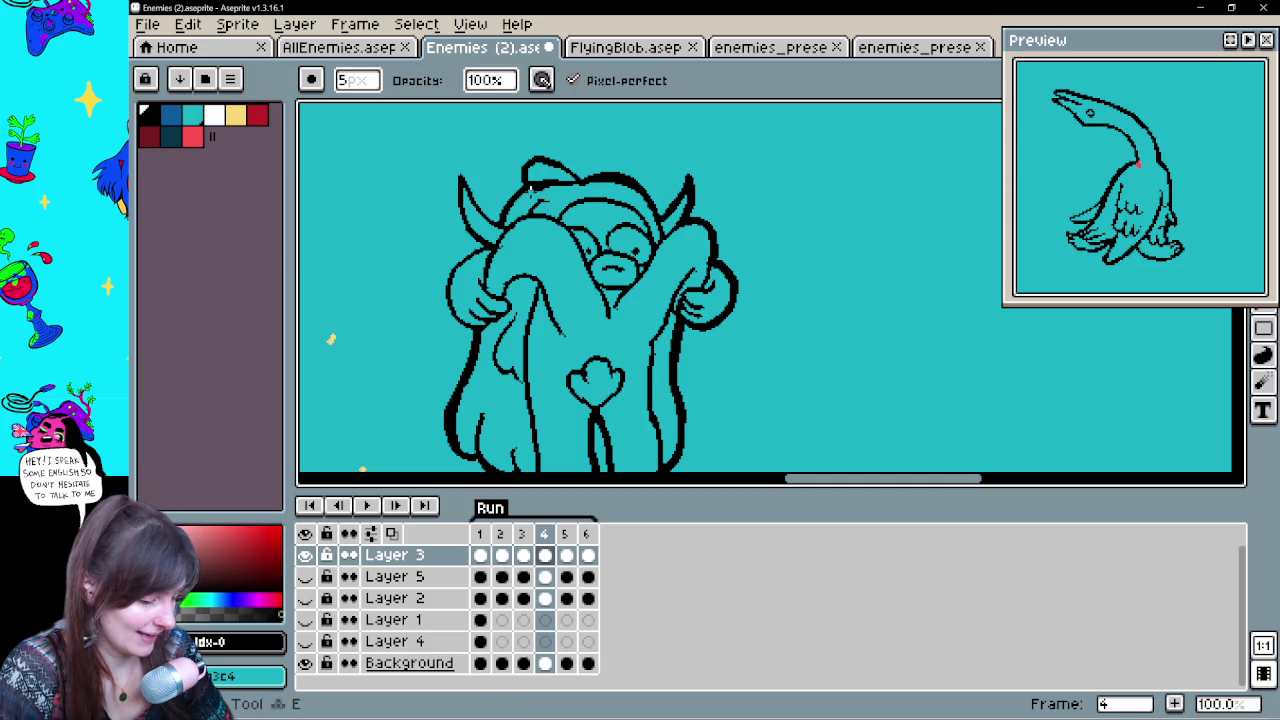
key(b)
Redraw the top-of-head outline thicker, touching it up with the eraser
mouse_move(585, 182)
mouse_down()
mouse_move(535, 160)
mouse_move(489, 218)
mouse_move(466, 320)
mouse_up()
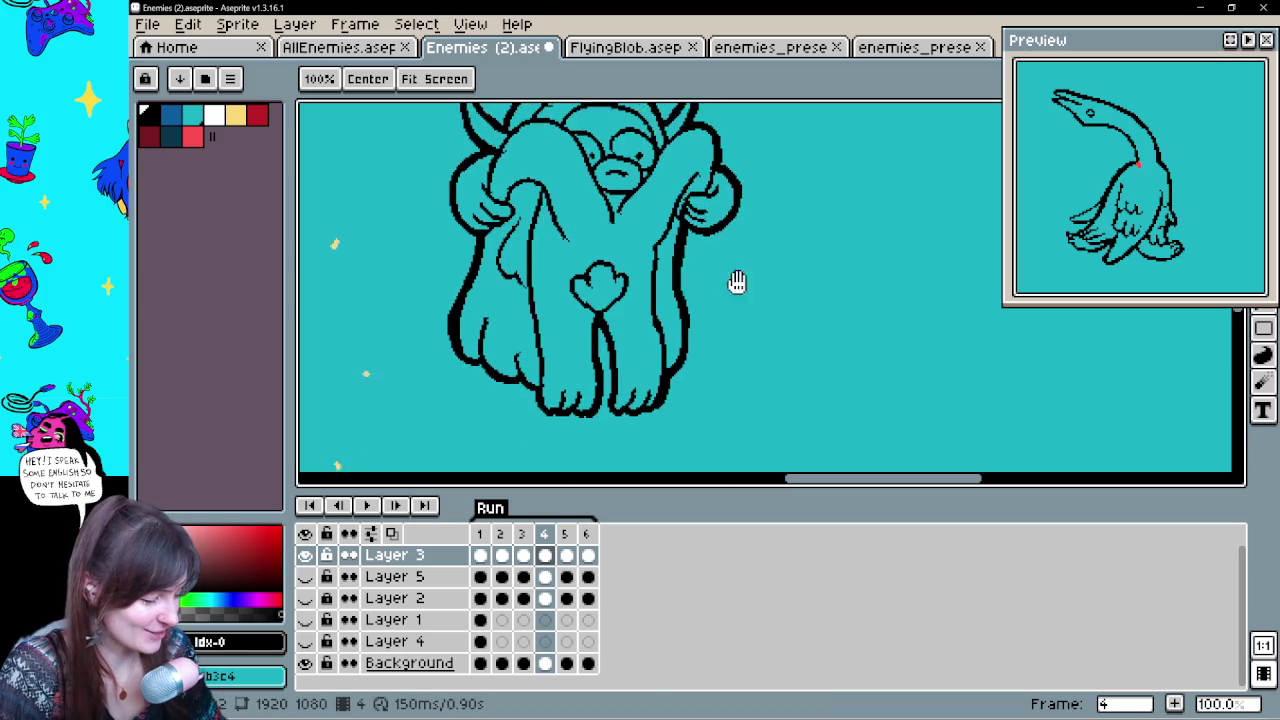
key(e)
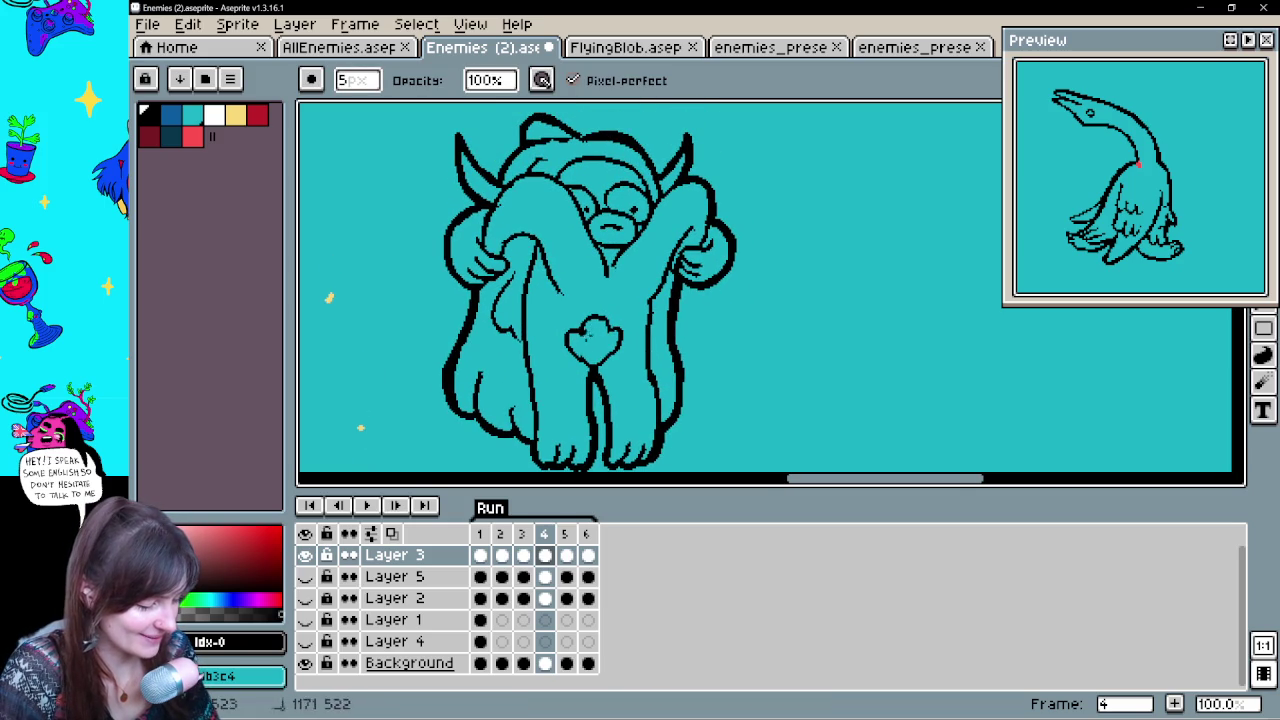
key(b)
key(e)
key(b)
key(e)
key(b)
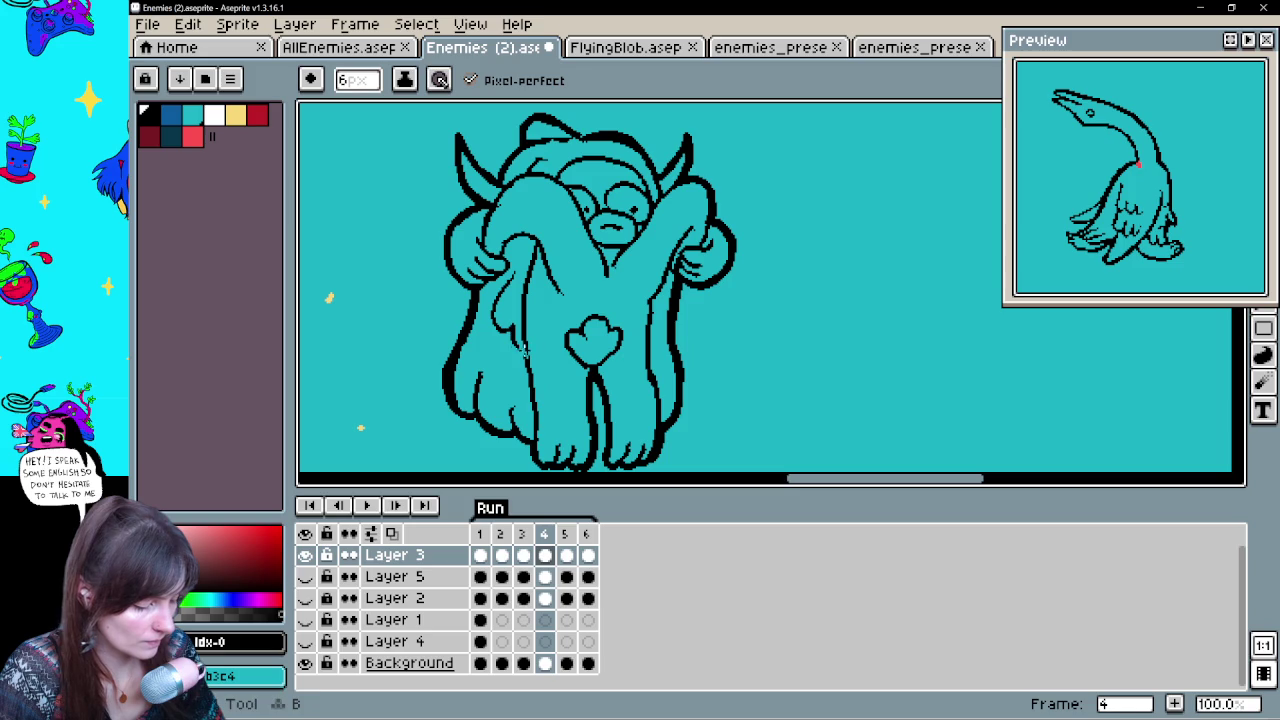
key(e)
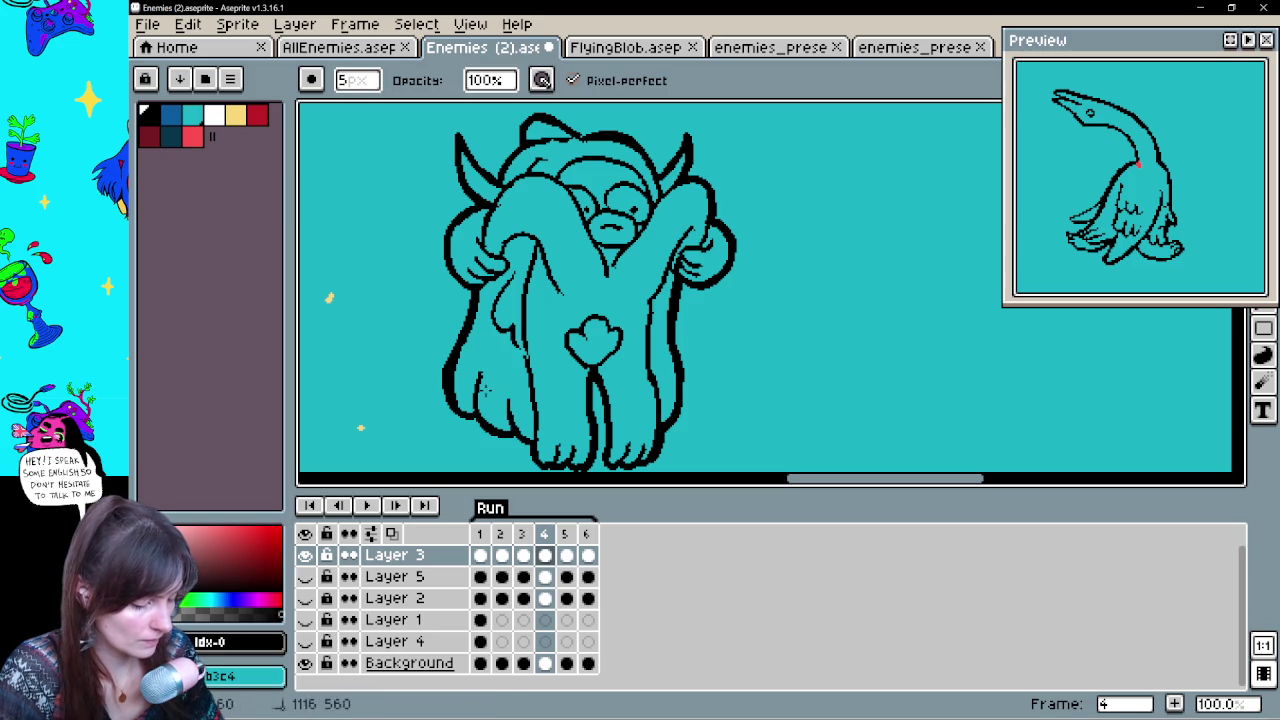
key(b)
Pan over the head and feet, then advance to frame 5
drag(660, 262, 660, 300)
key(e)
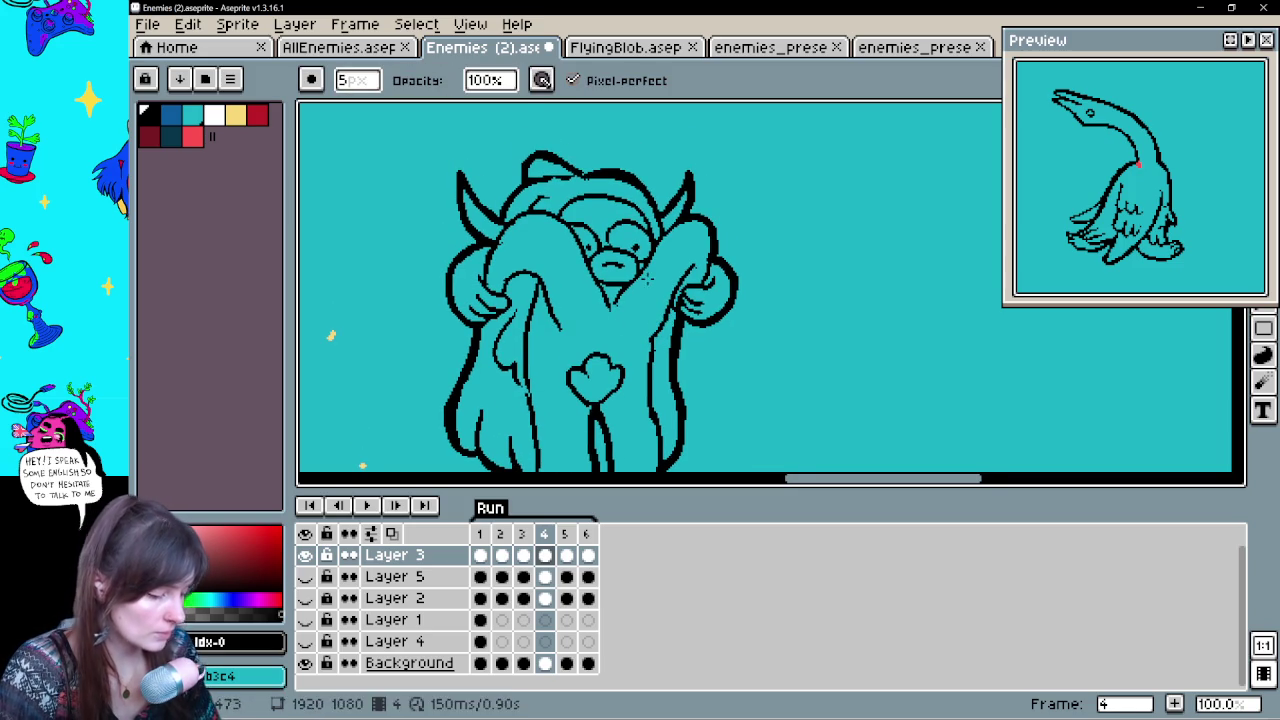
mouse_move(714, 360)
mouse_down()
mouse_move(714, 316)
mouse_move(690, 342)
mouse_move(700, 266)
mouse_up()
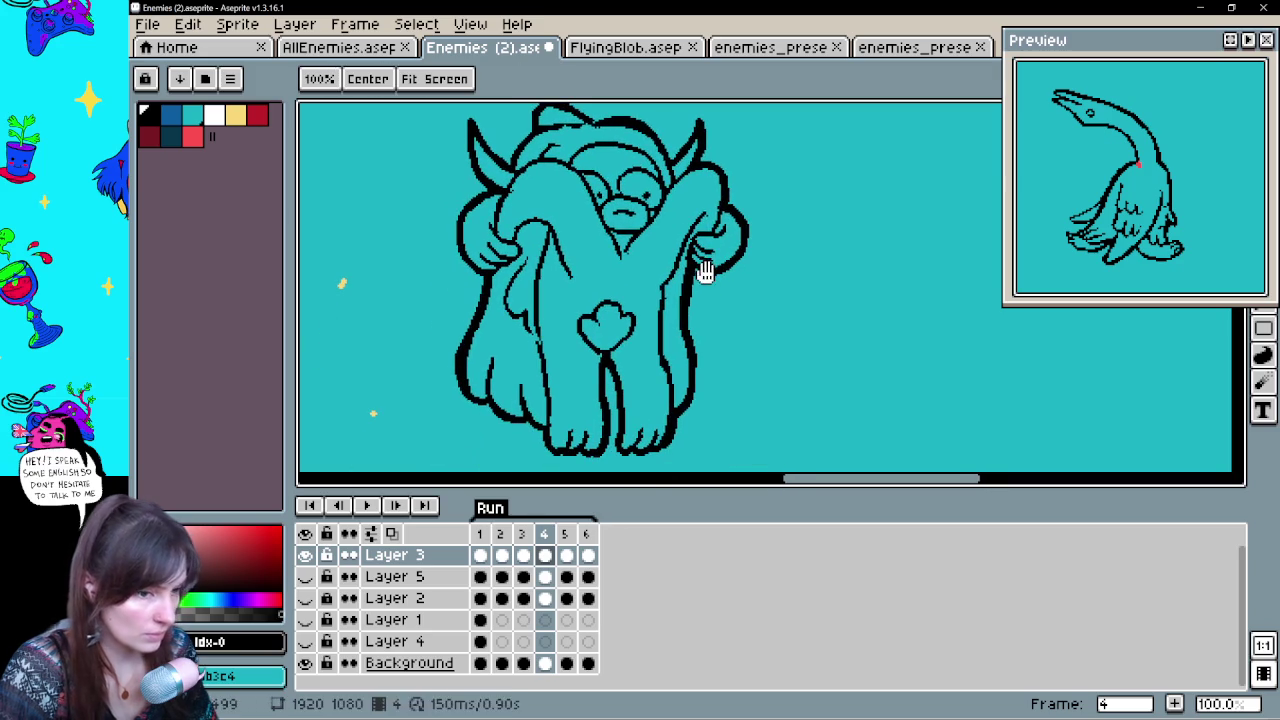
key(Right)
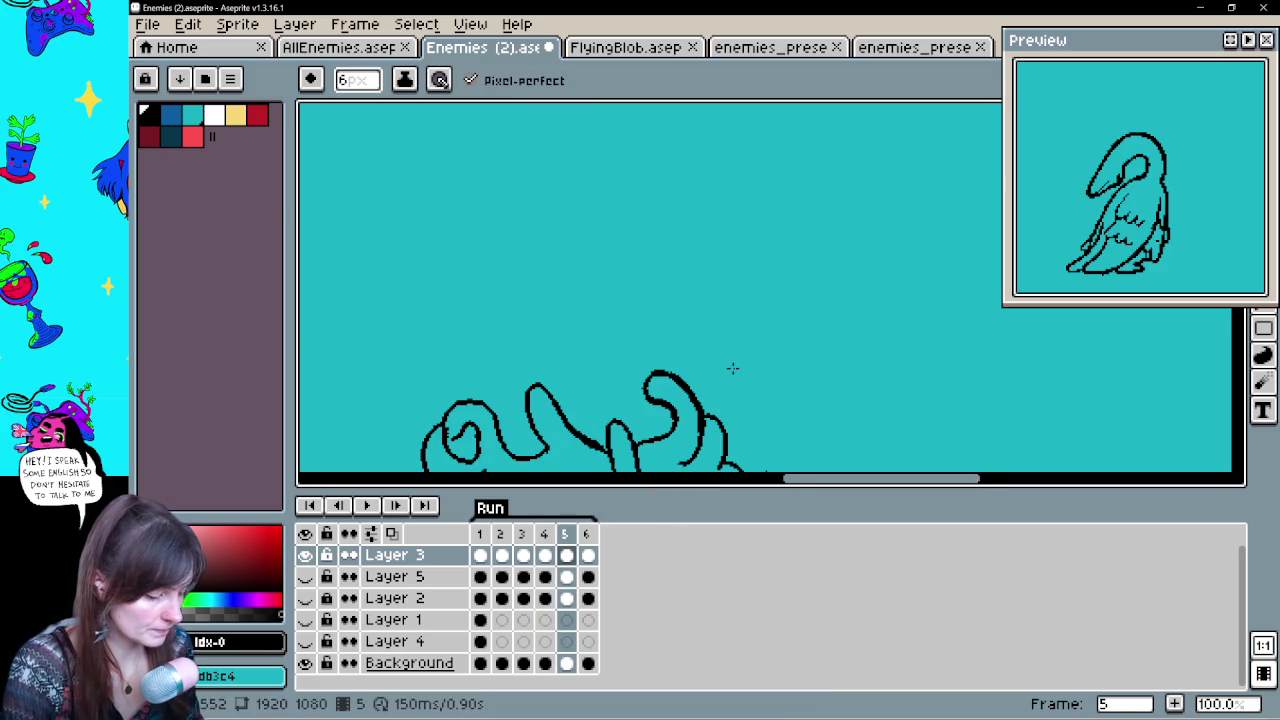
Draw a thick line up frame 5's central hair tendril and tidy the stroke
drag(731, 366, 757, 171)
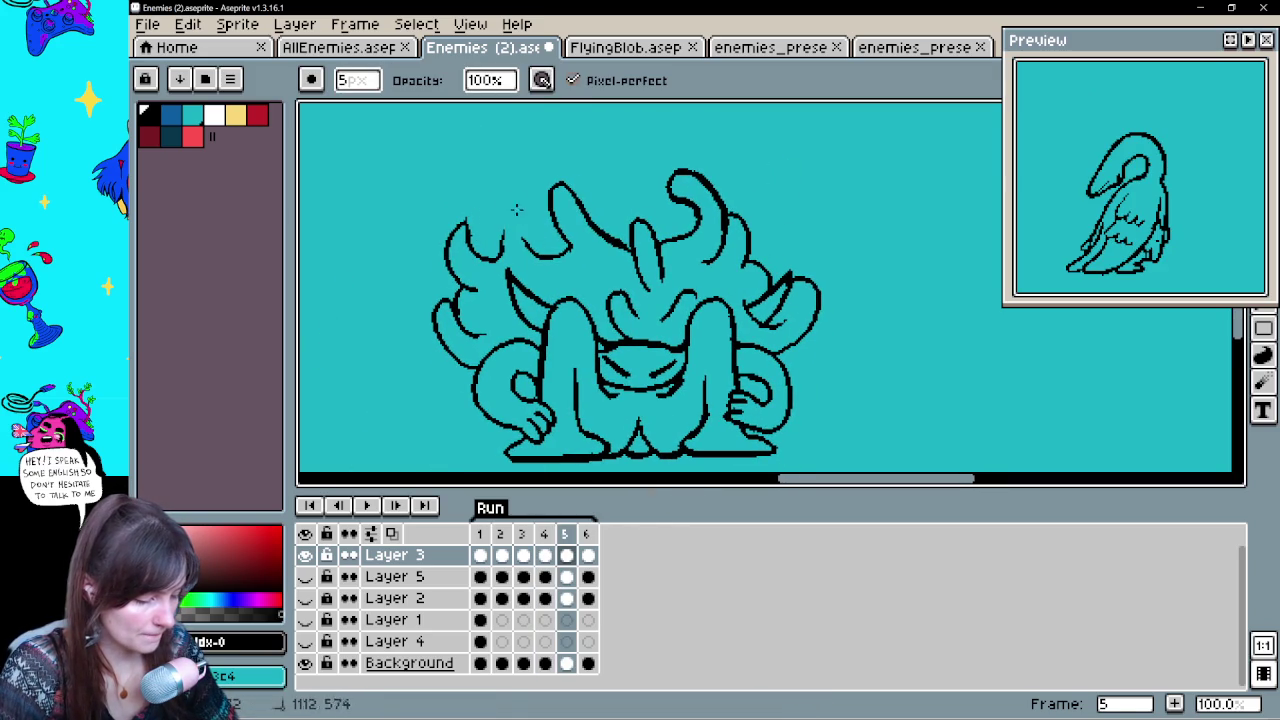
key(b)
mouse_move(521, 249)
mouse_down()
mouse_move(476, 168)
mouse_move(440, 362)
mouse_move(478, 400)
mouse_up()
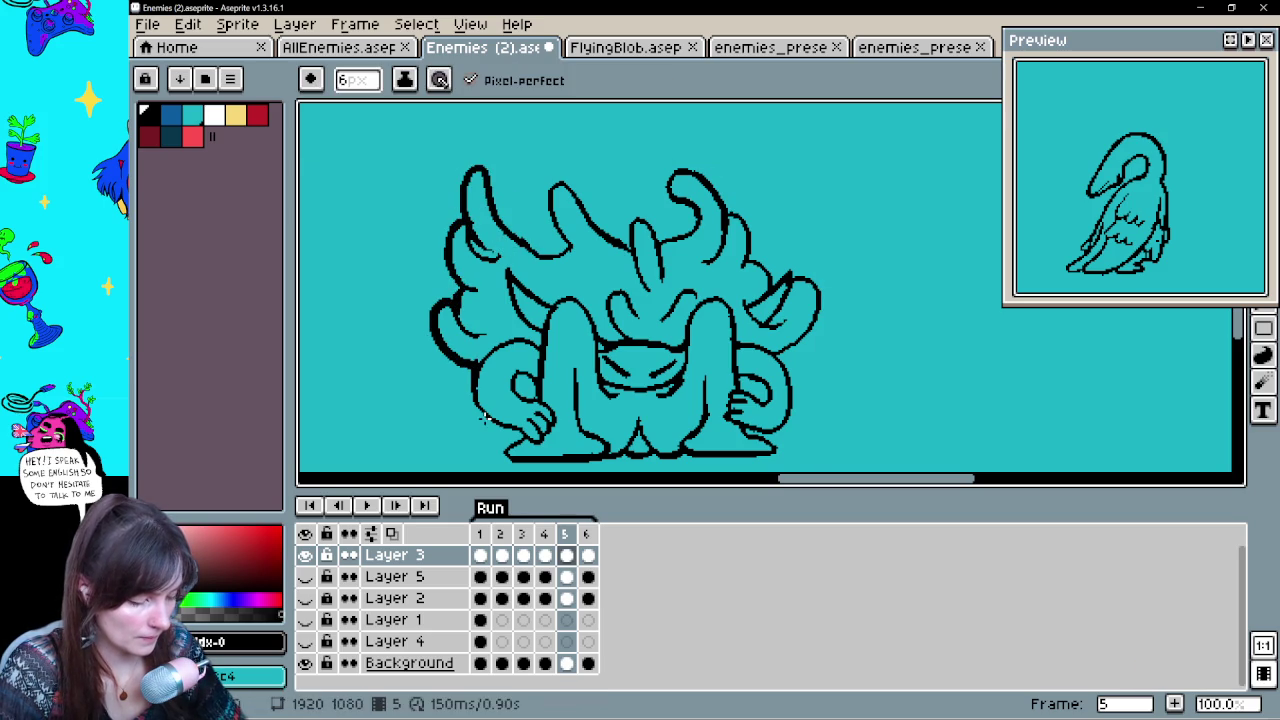
key(e)
mouse_move(565, 254)
mouse_down()
mouse_move(532, 251)
mouse_move(570, 252)
mouse_up()
key(b)
Thicken the right hair lobe, the line beside the tendril, and the right horn outline
drag(583, 200, 632, 244)
key(e)
key(b)
mouse_move(516, 240)
mouse_down()
mouse_move(566, 250)
mouse_move(660, 236)
mouse_up()
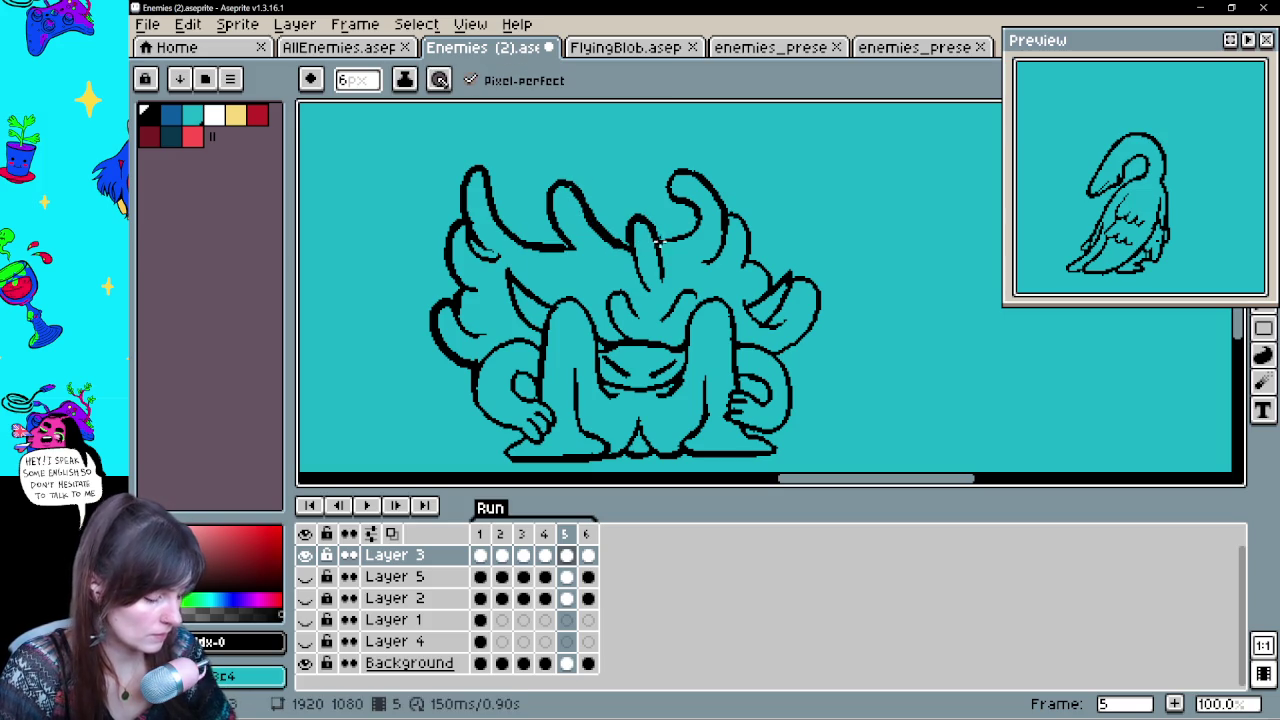
mouse_move(665, 183)
mouse_down()
mouse_move(725, 195)
mouse_move(765, 272)
mouse_move(825, 330)
mouse_move(785, 352)
mouse_move(755, 287)
mouse_up()
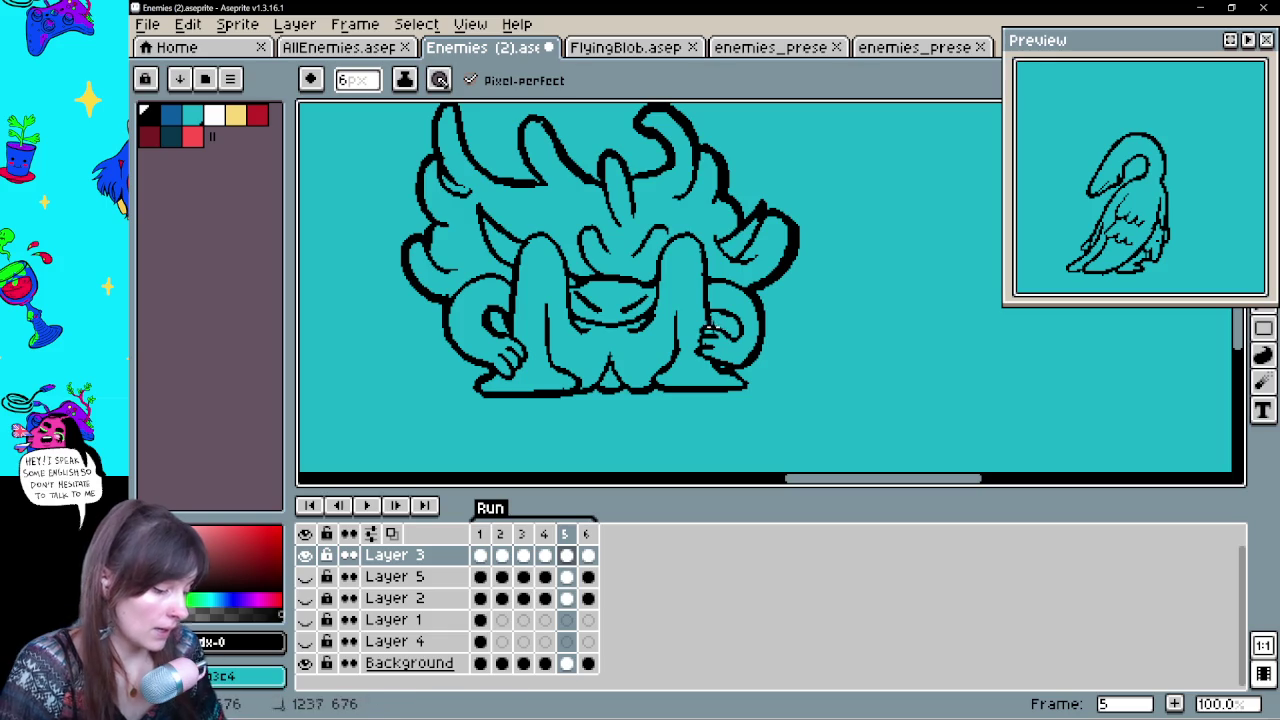
Adjust the view of the hair and go to frame 6 in the timeline
drag(800, 298, 794, 358)
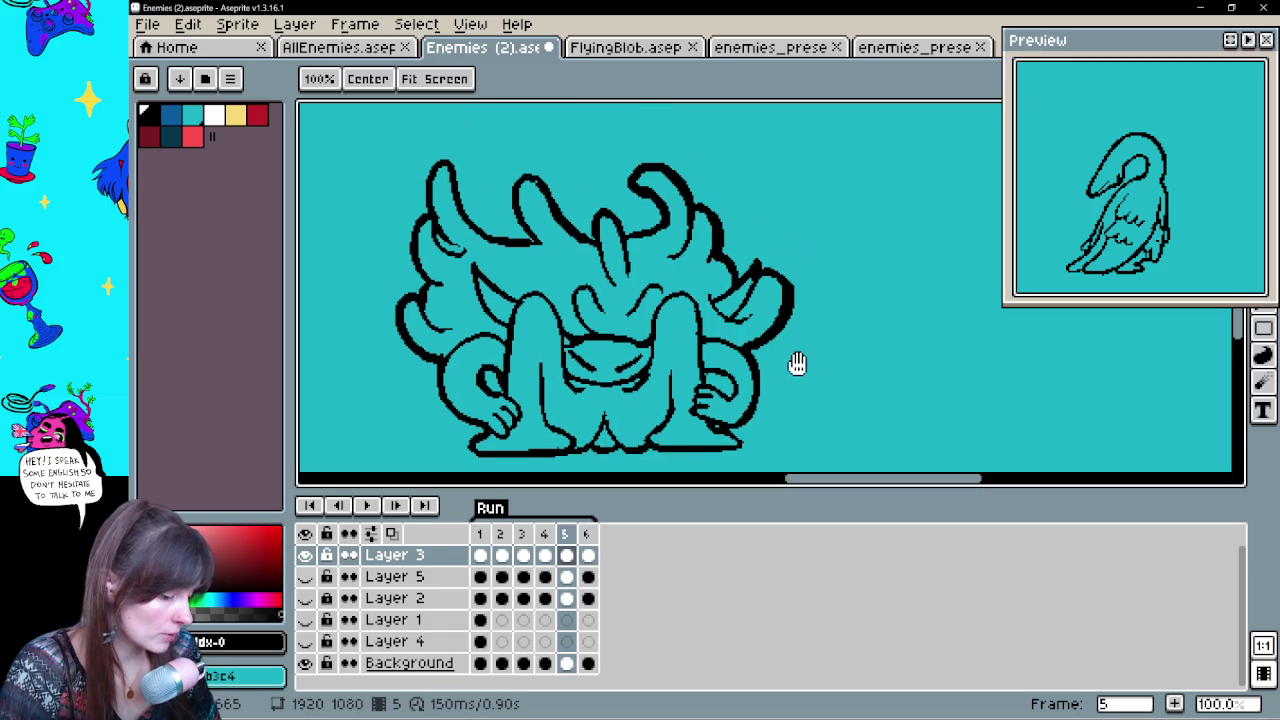
key(e)
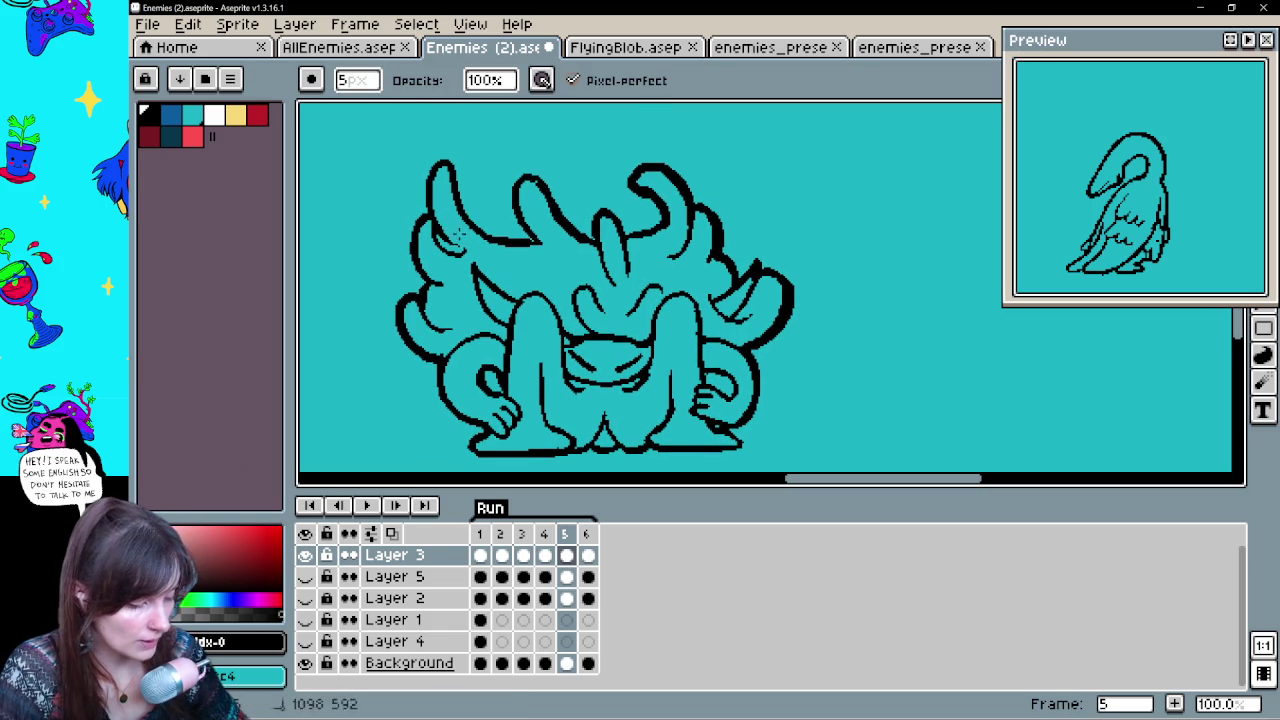
drag(843, 314, 847, 287)
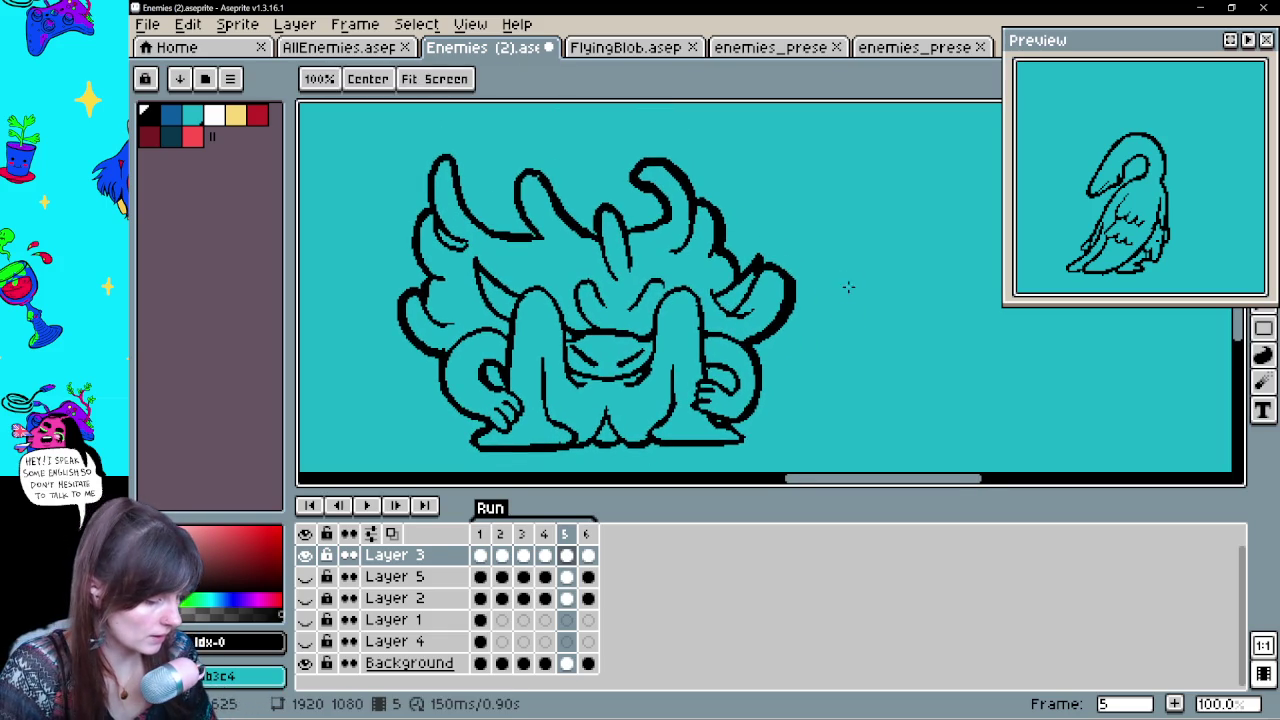
click(587, 555)
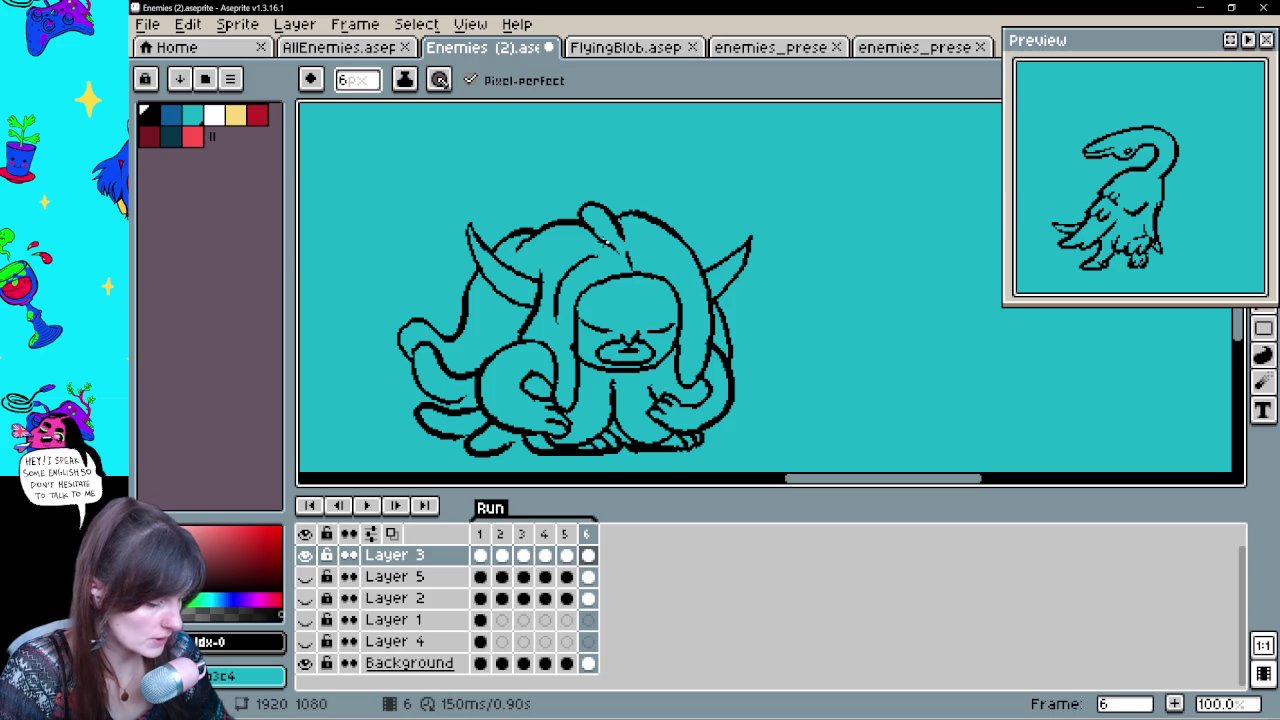
Thicken frame 6's upper-right head outline, undoing unwanted strokes
key(e)
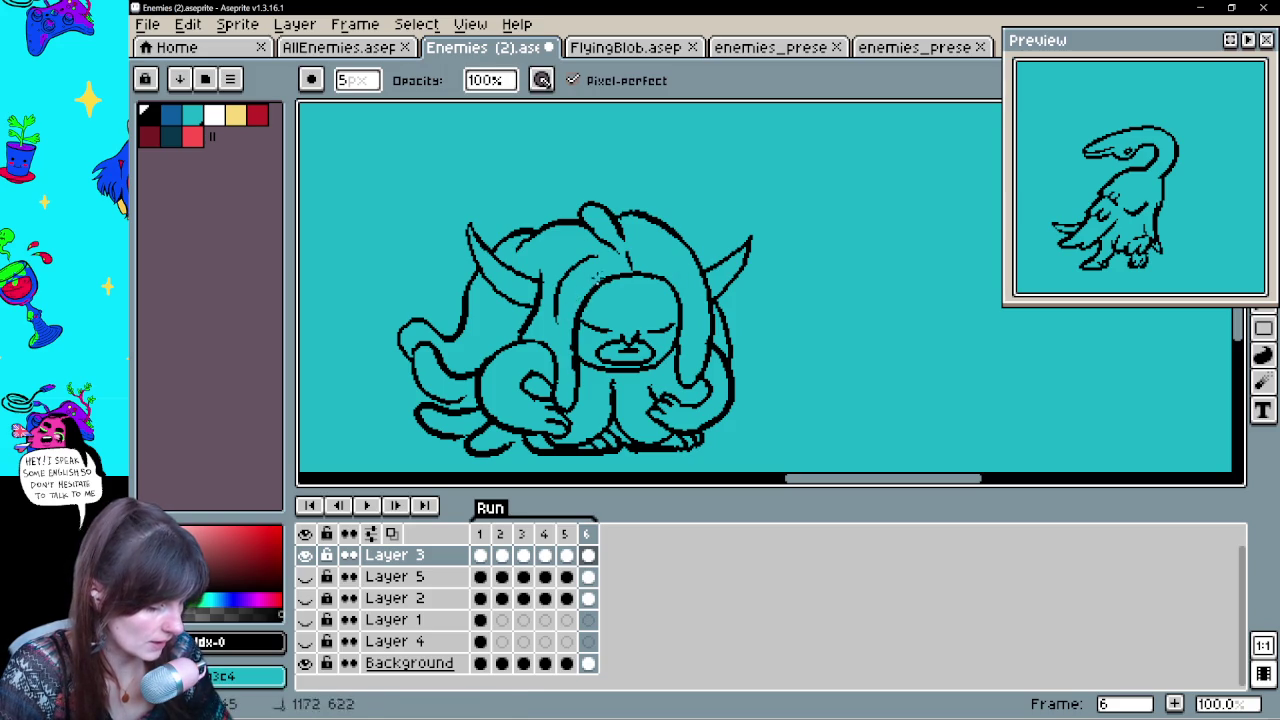
key(b)
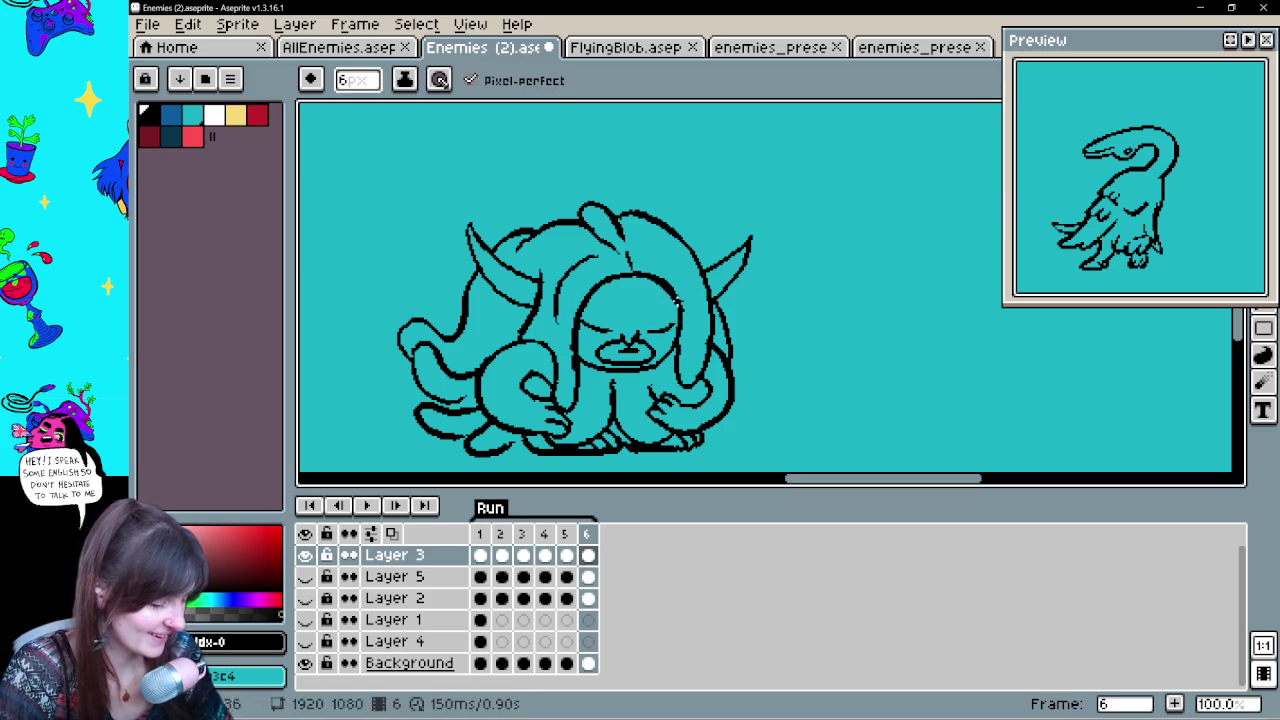
drag(638, 214, 700, 265)
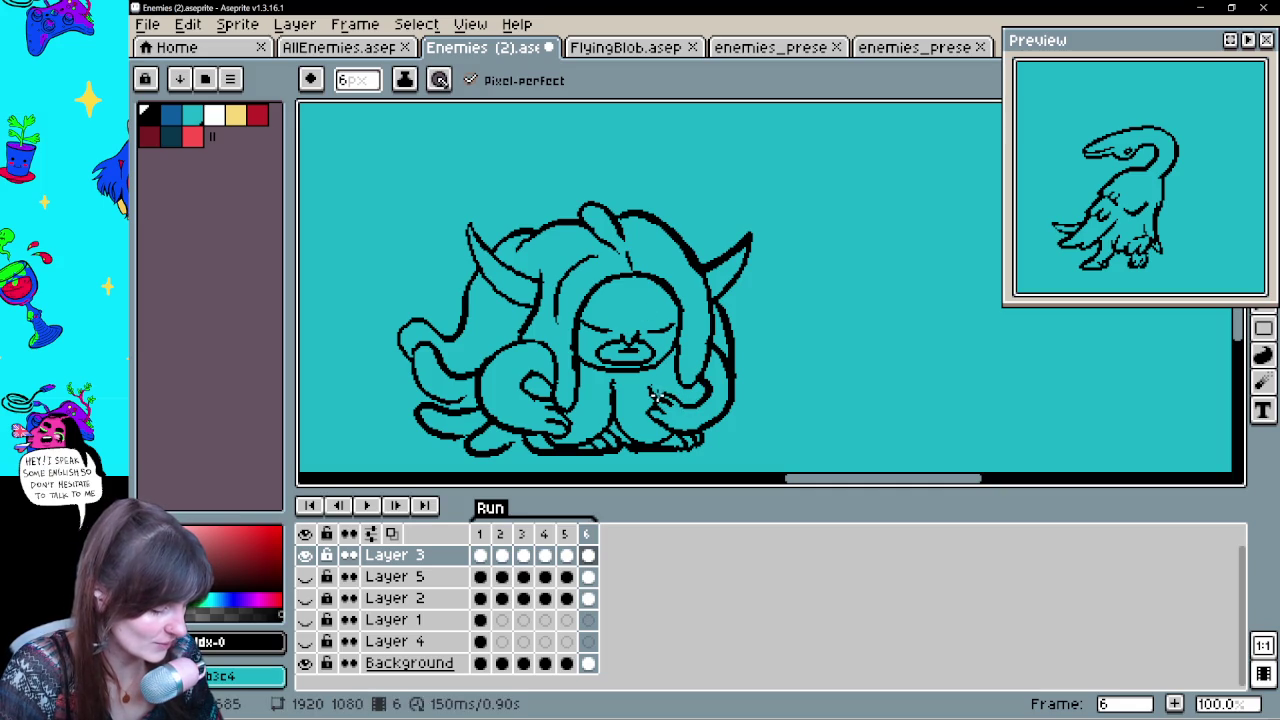
key(ctrl+z)
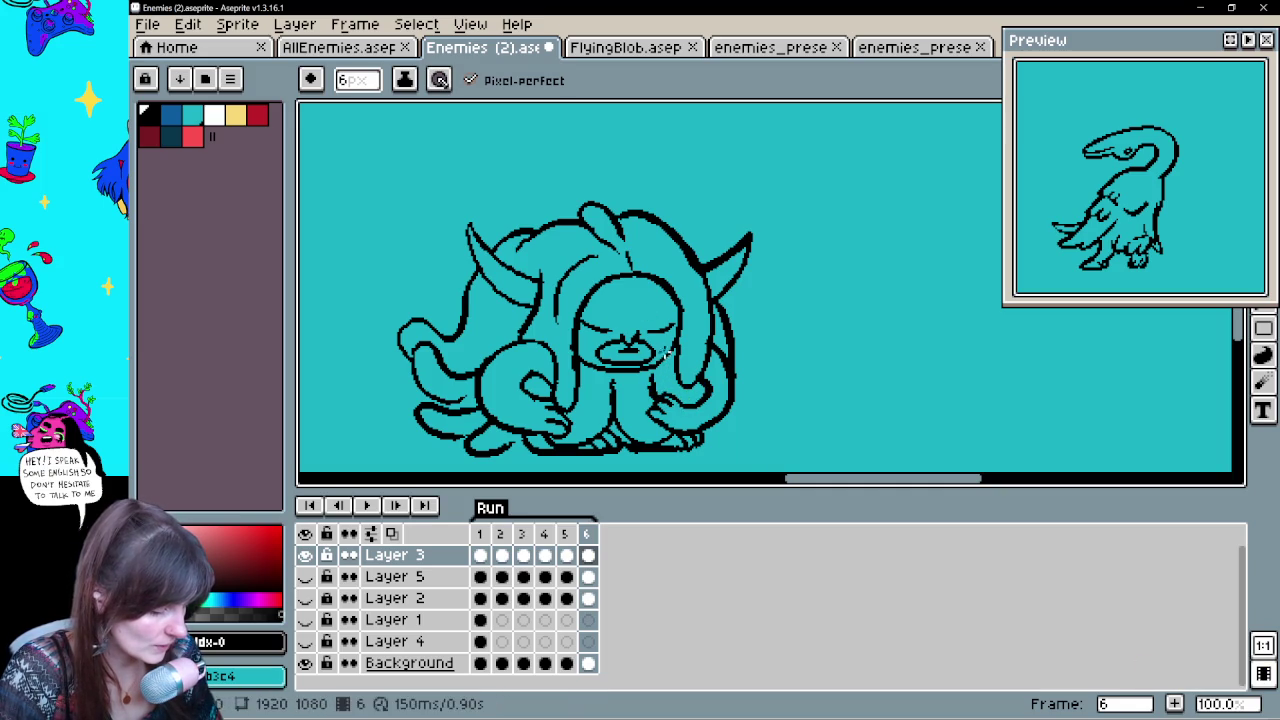
key(e)
key(b)
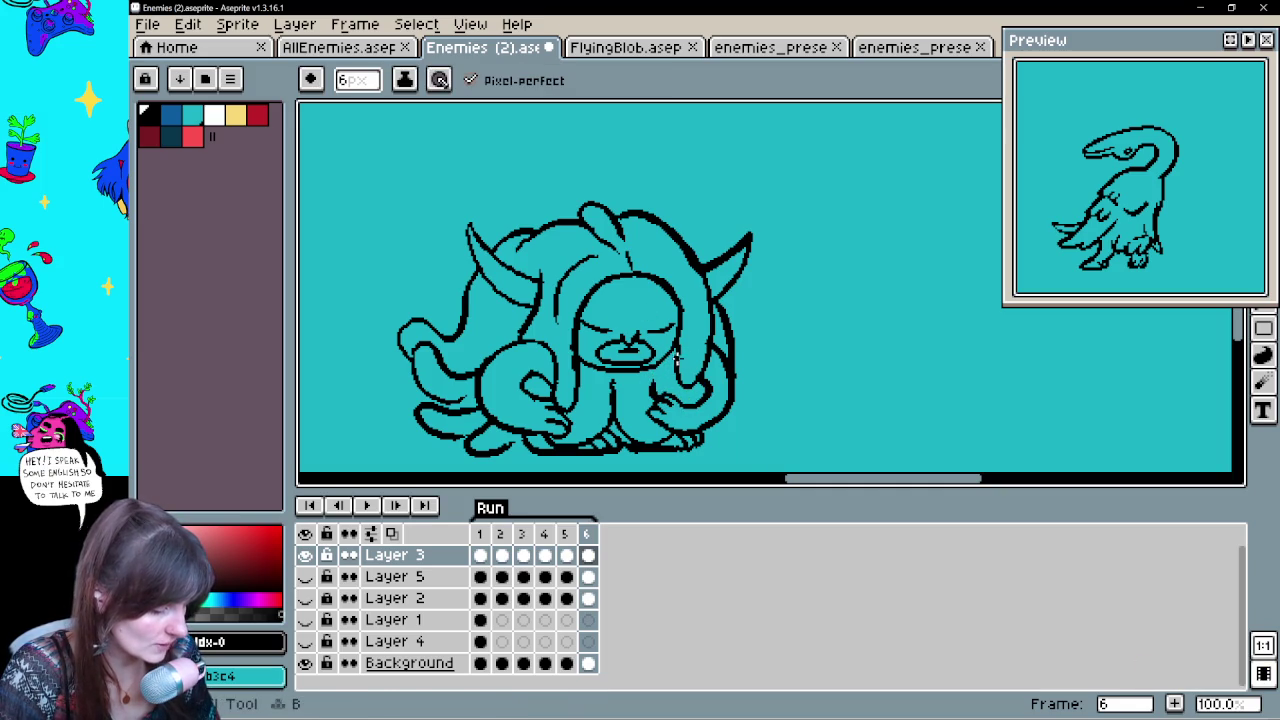
key(ctrl+z)
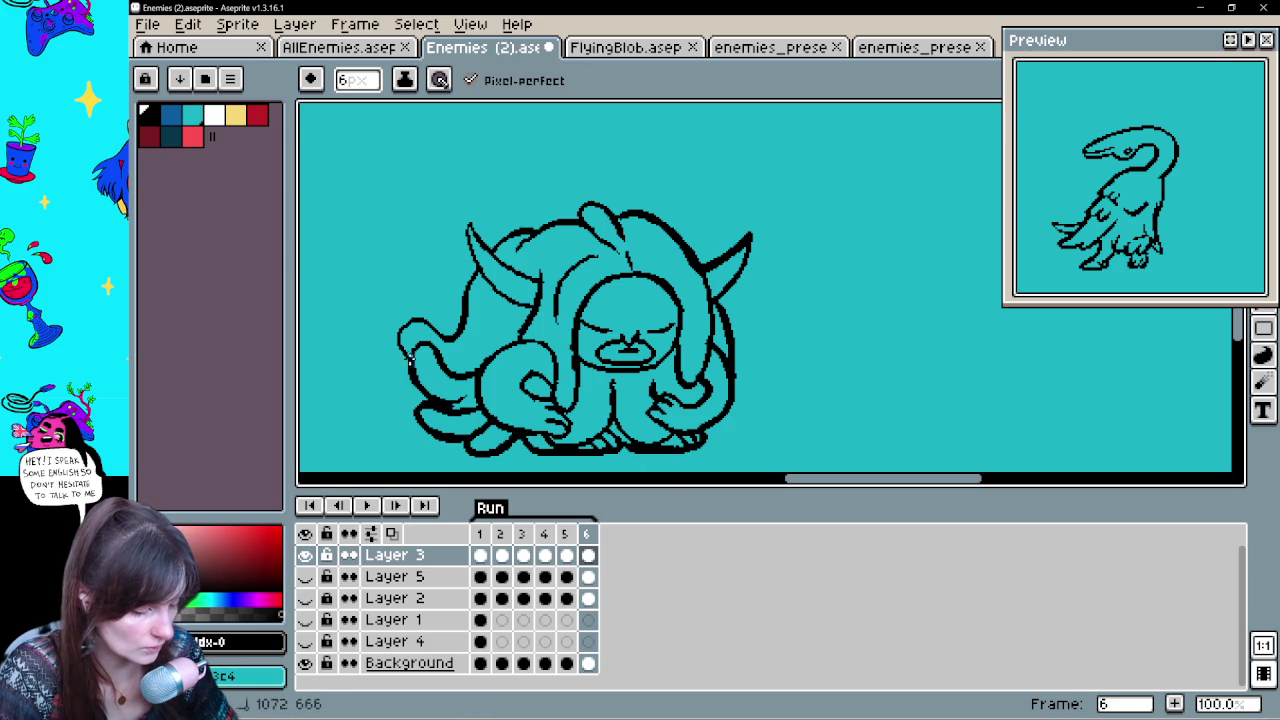
Outline the left arm and thicken the left horn tip, undo stray horn strokes, then show frame 1
key(e)
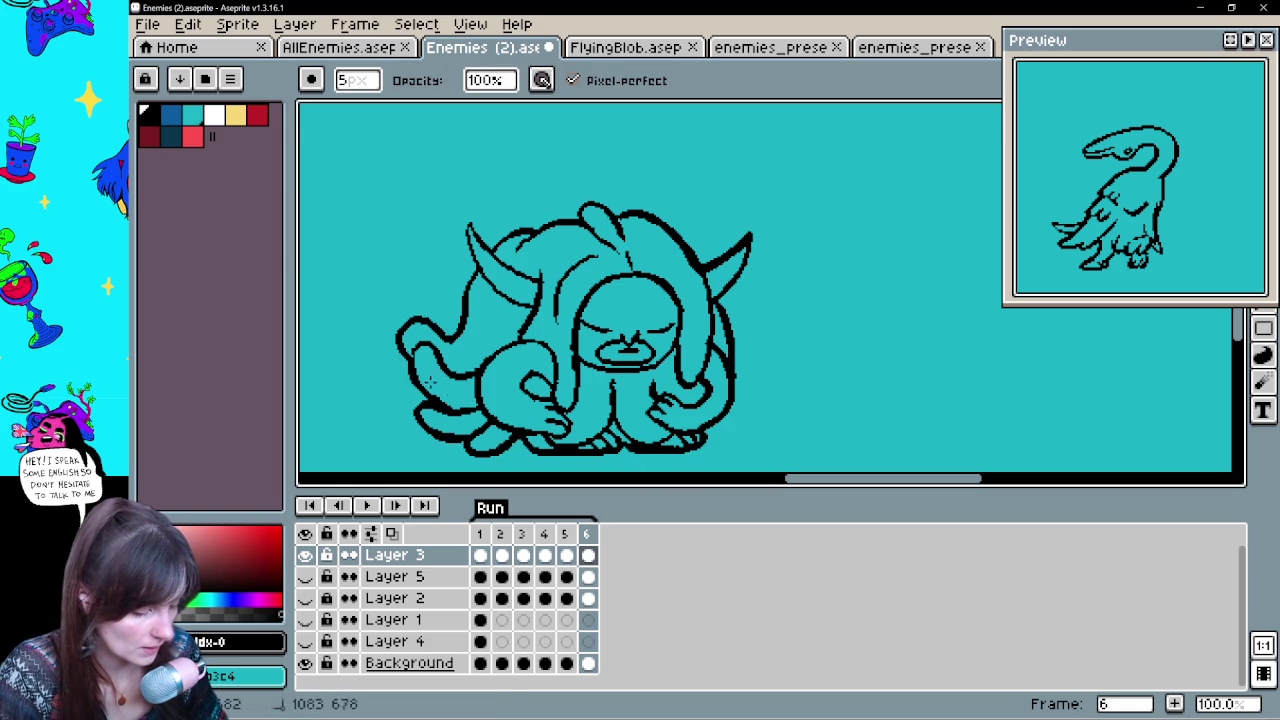
key(b)
drag(440, 336, 477, 268)
mouse_move(466, 216)
mouse_down()
mouse_move(482, 240)
mouse_move(542, 228)
mouse_up()
key(e)
key(b)
key(ctrl+z)
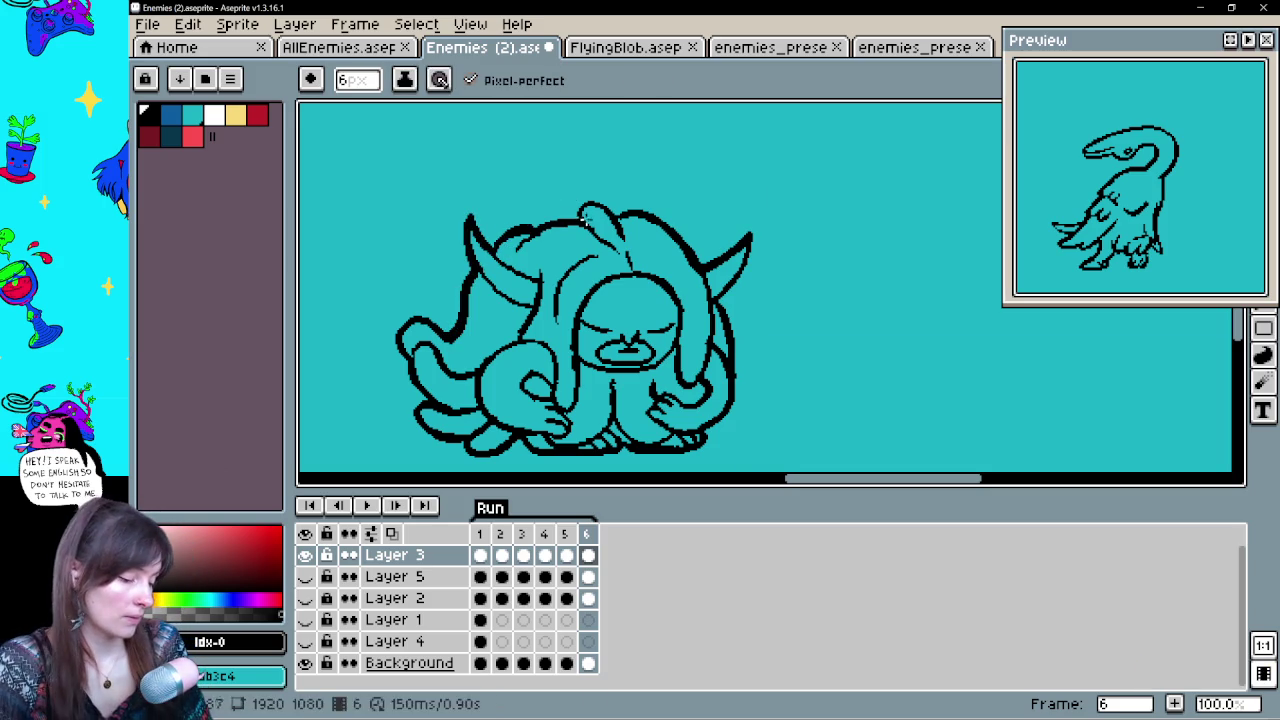
key(e)
key(b)
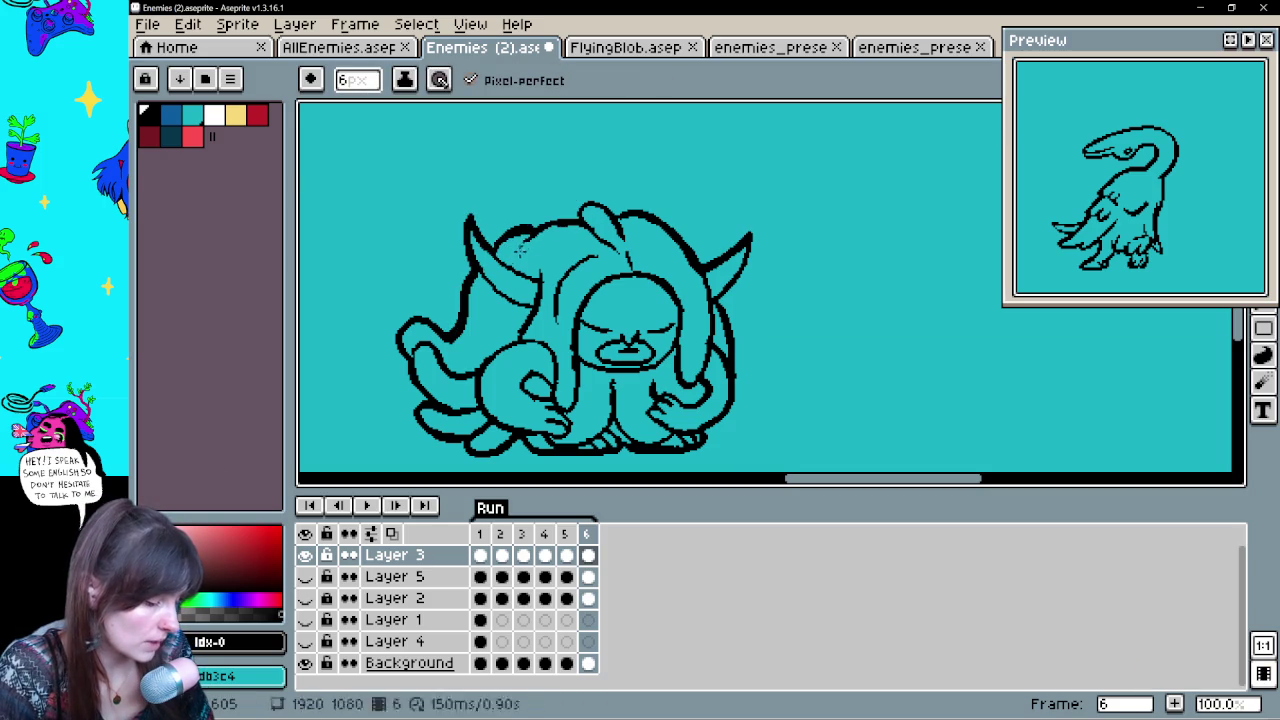
key(Right)
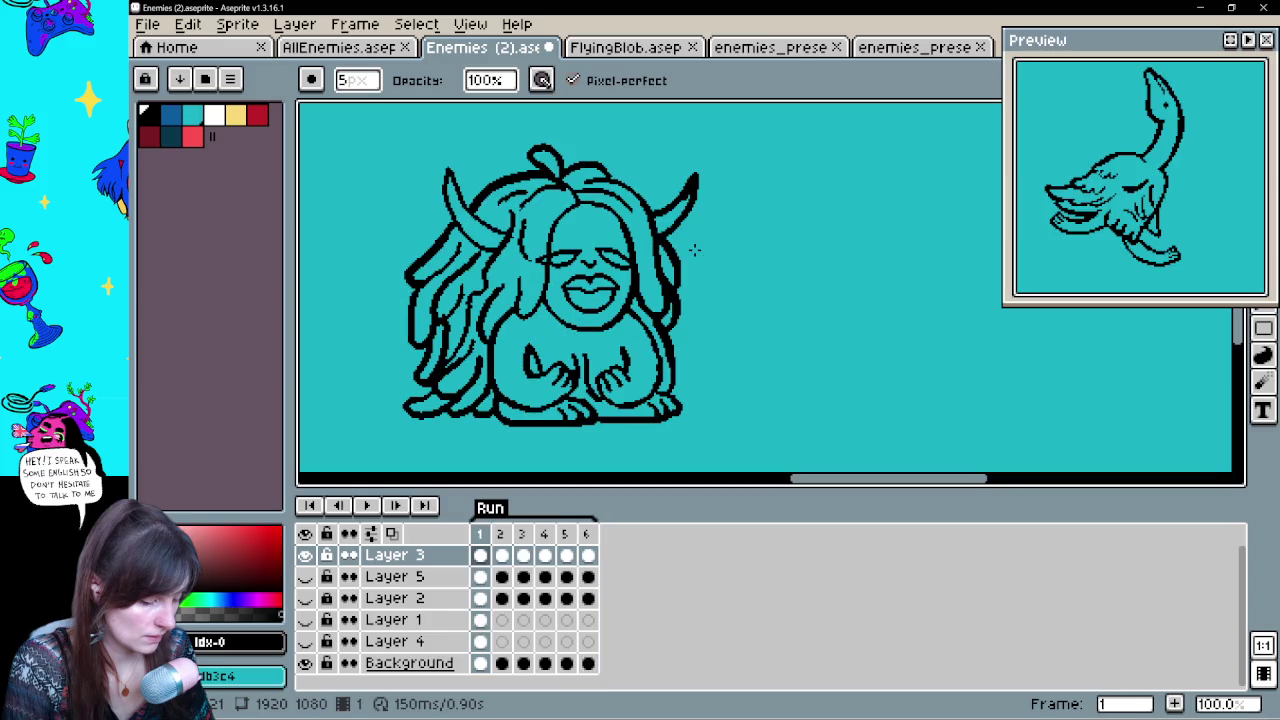
Lasso frame 5's whole drawing, nudge it slightly down, and deselect
key(Left)
key(Left)
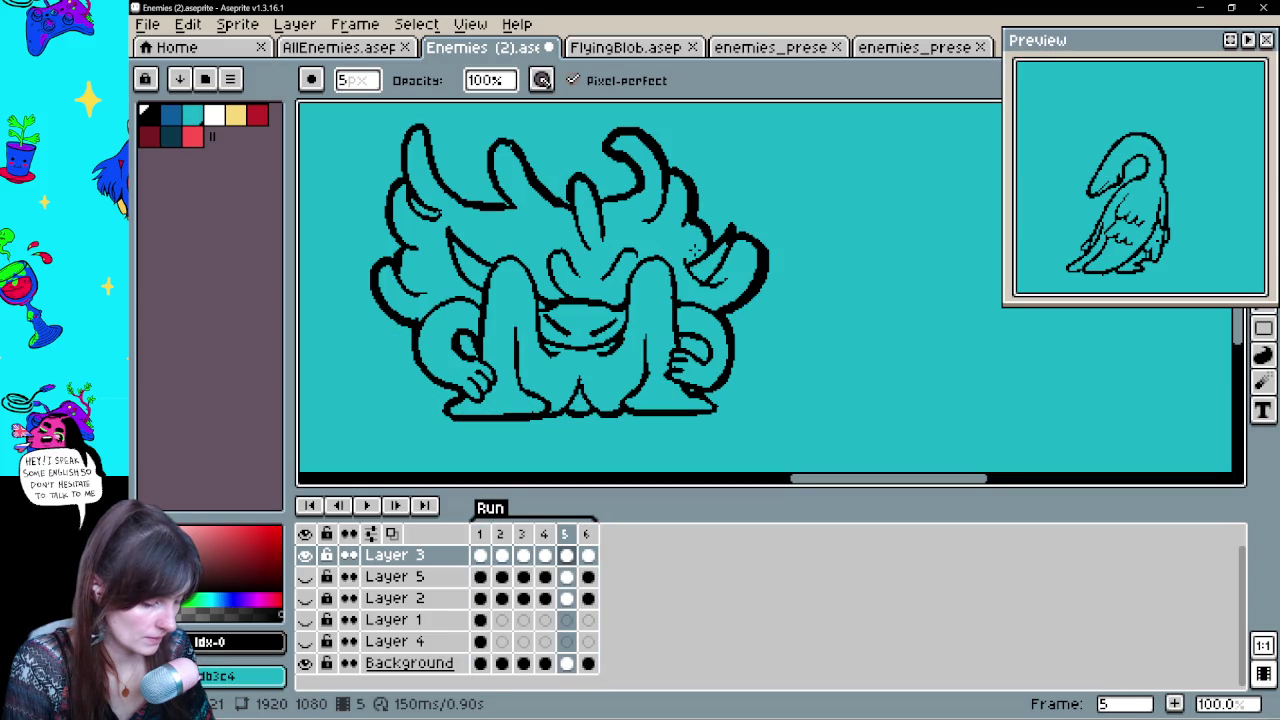
key(q)
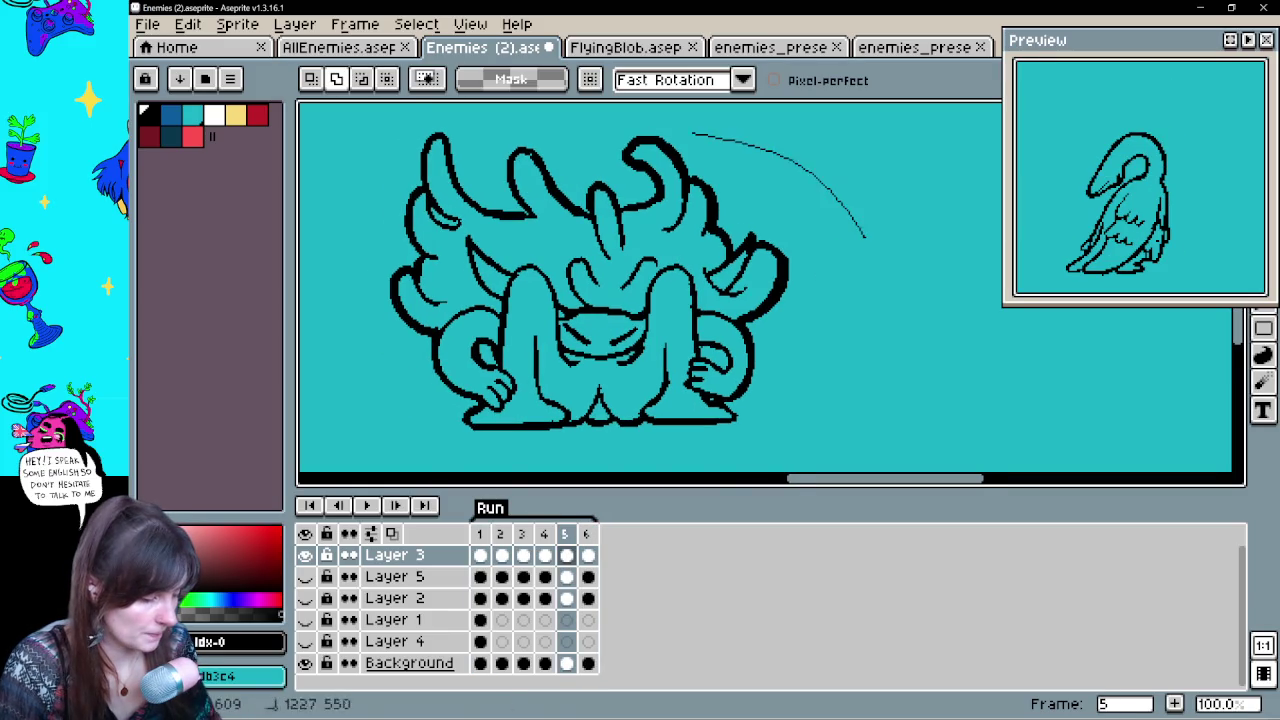
drag(857, 323, 391, 309)
mouse_move(740, 360)
mouse_down()
mouse_move(371, 400)
mouse_move(777, 351)
mouse_move(778, 376)
mouse_up()
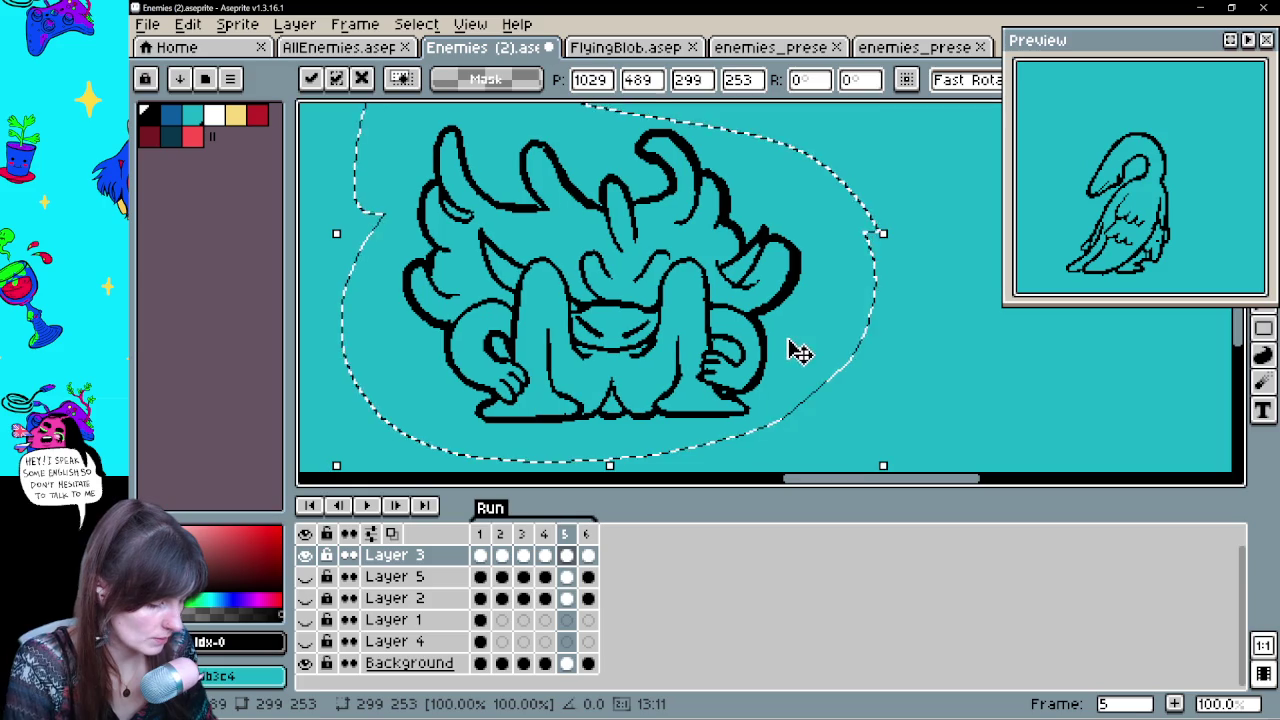
key(ctrl+d)
Play the animation and recentre the creature on the canvas
key(Return)
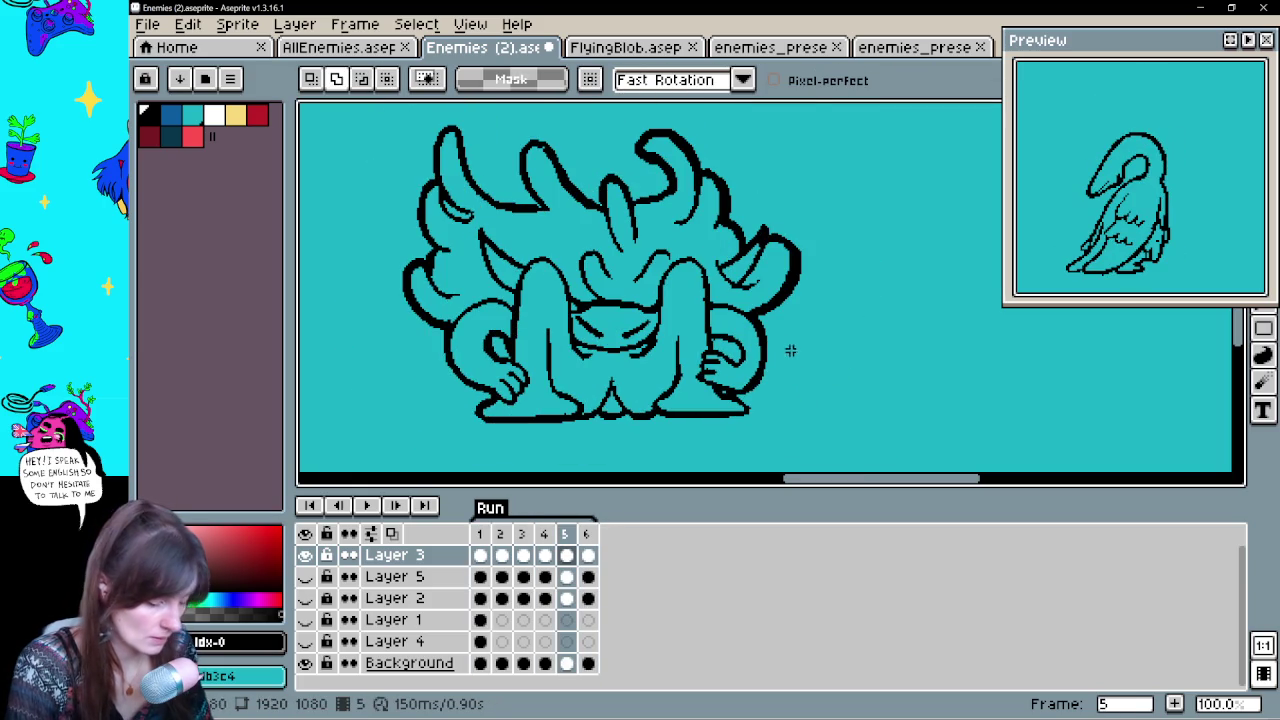
key(b)
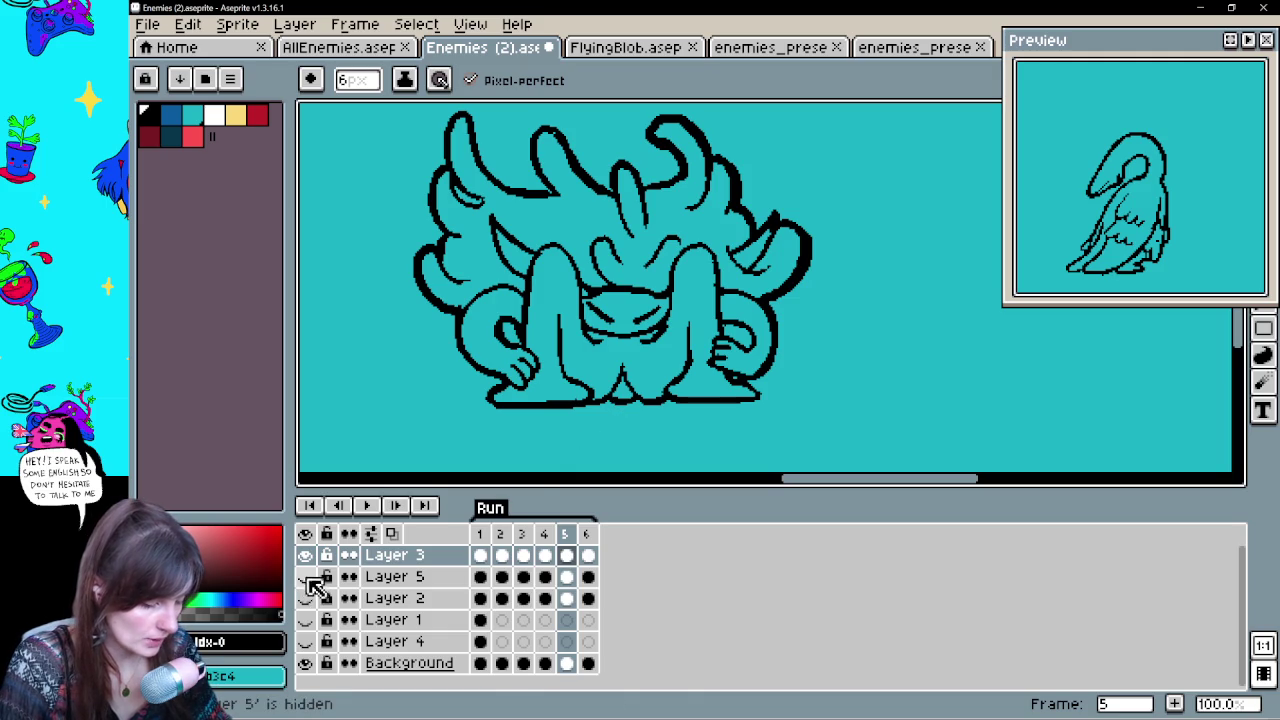
drag(643, 334, 655, 364)
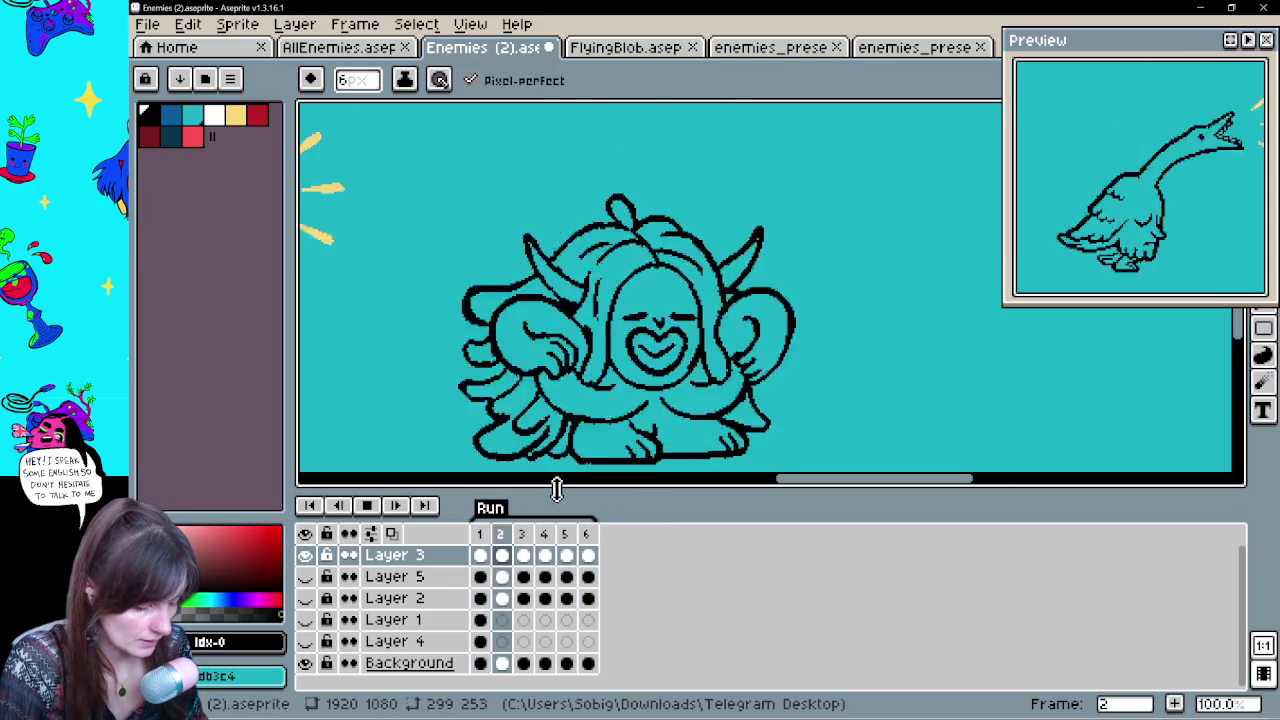
Enlarge the canvas area and the Preview window, then stop playback
drag(557, 489, 553, 573)
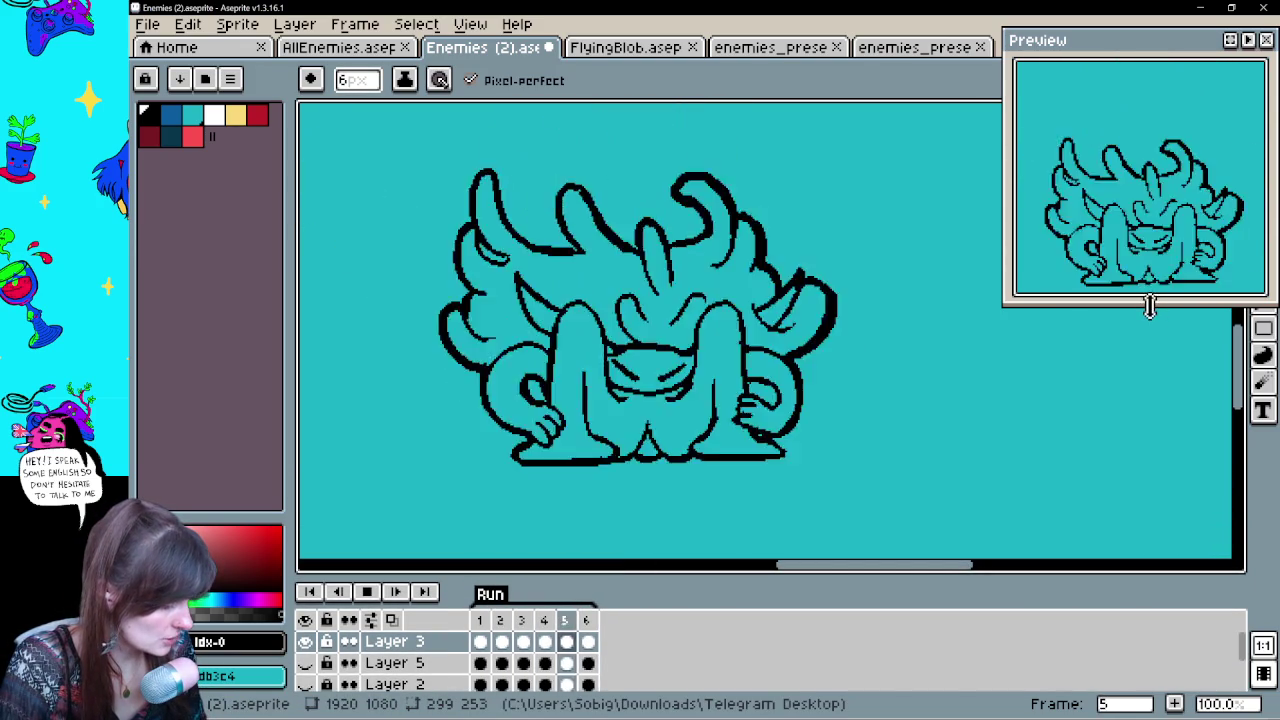
drag(1150, 307, 1151, 428)
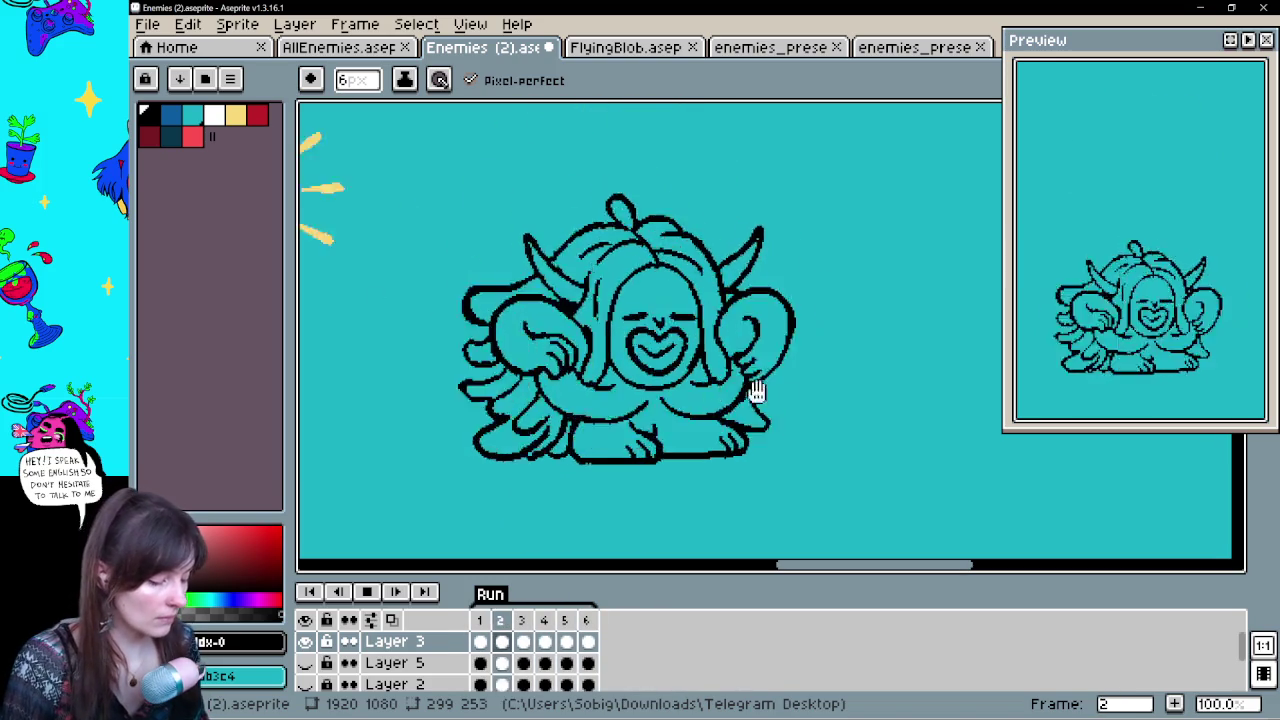
click(366, 594)
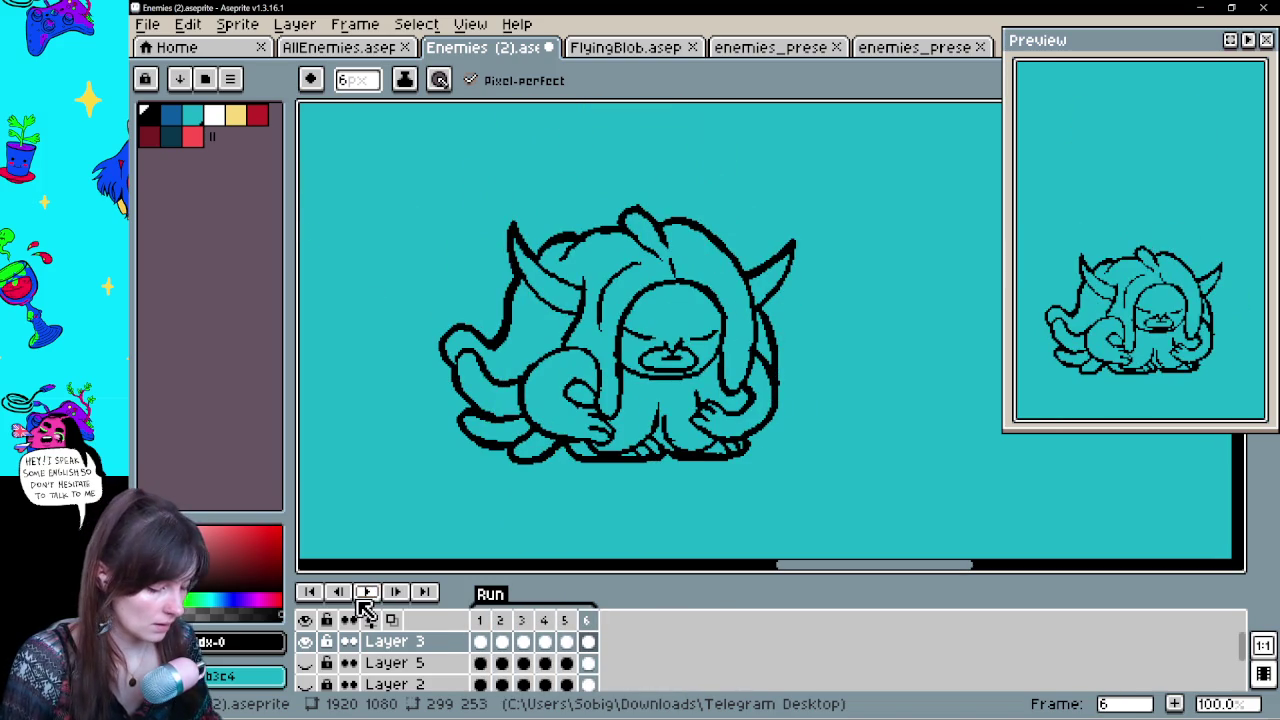
Show Layer 5's frame 1 cel and pan the canvas to frame the creature
click(480, 663)
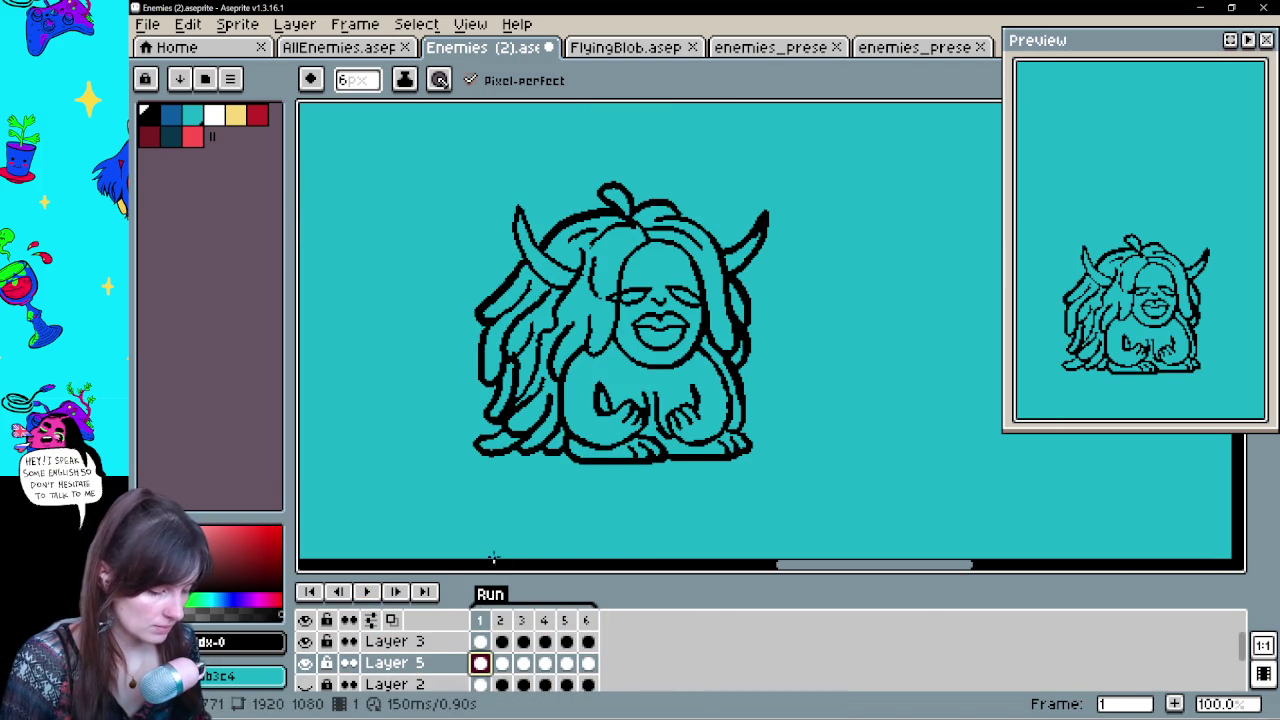
key(h)
mouse_move(537, 474)
mouse_down()
mouse_move(821, 453)
mouse_move(409, 449)
mouse_move(409, 469)
mouse_up()
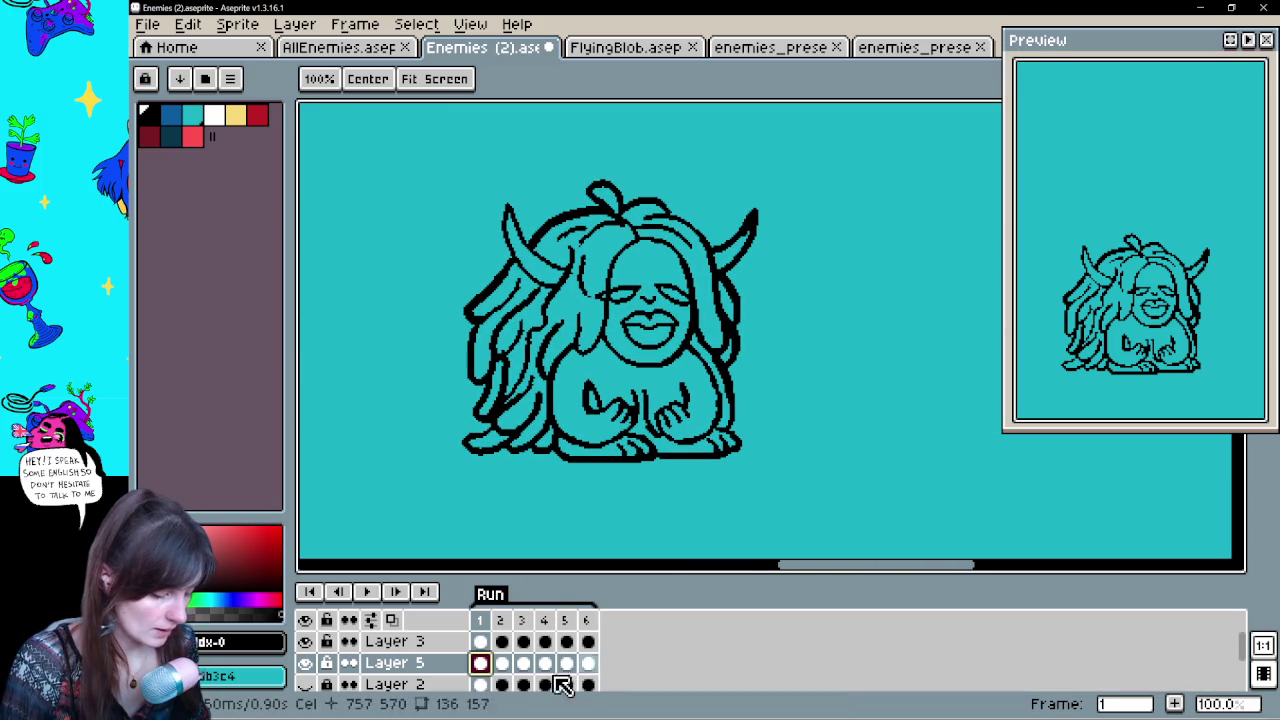
scroll(580, 680, down, 1)
Briefly show and hide Layer 1's faded colour sketch and another faded layer
click(306, 684)
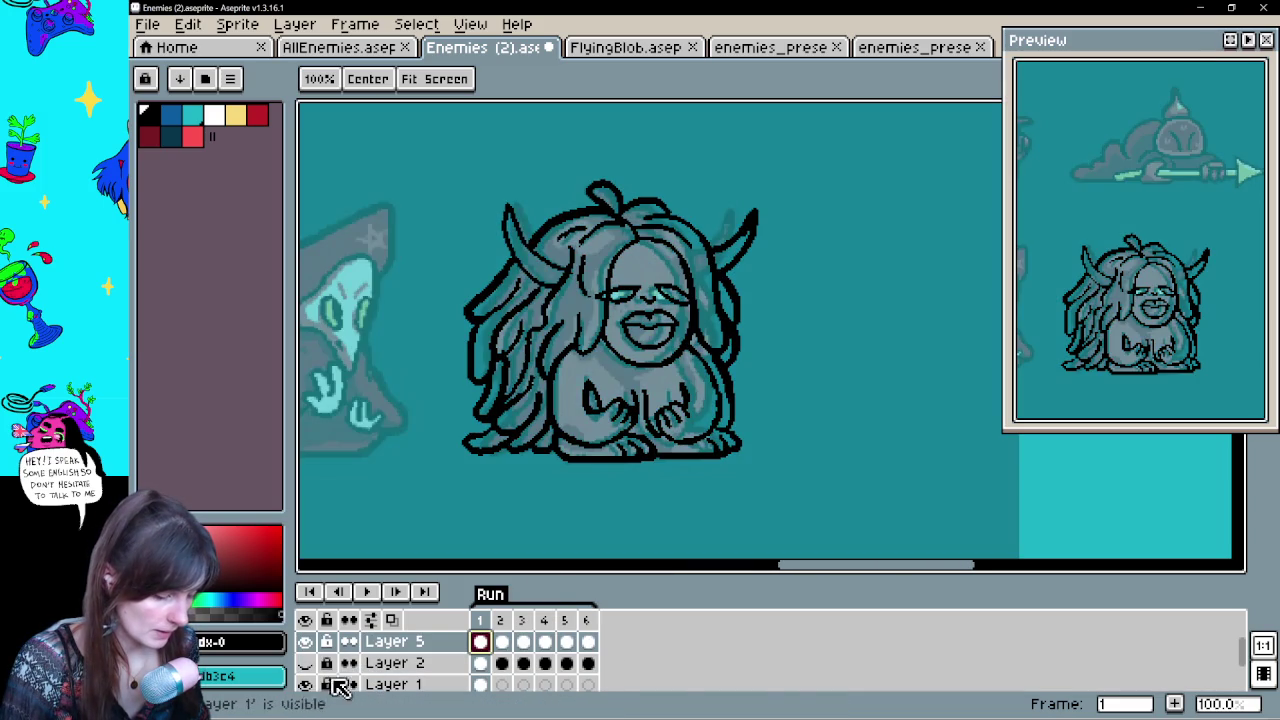
click(307, 686)
scroll(316, 686, down, 1)
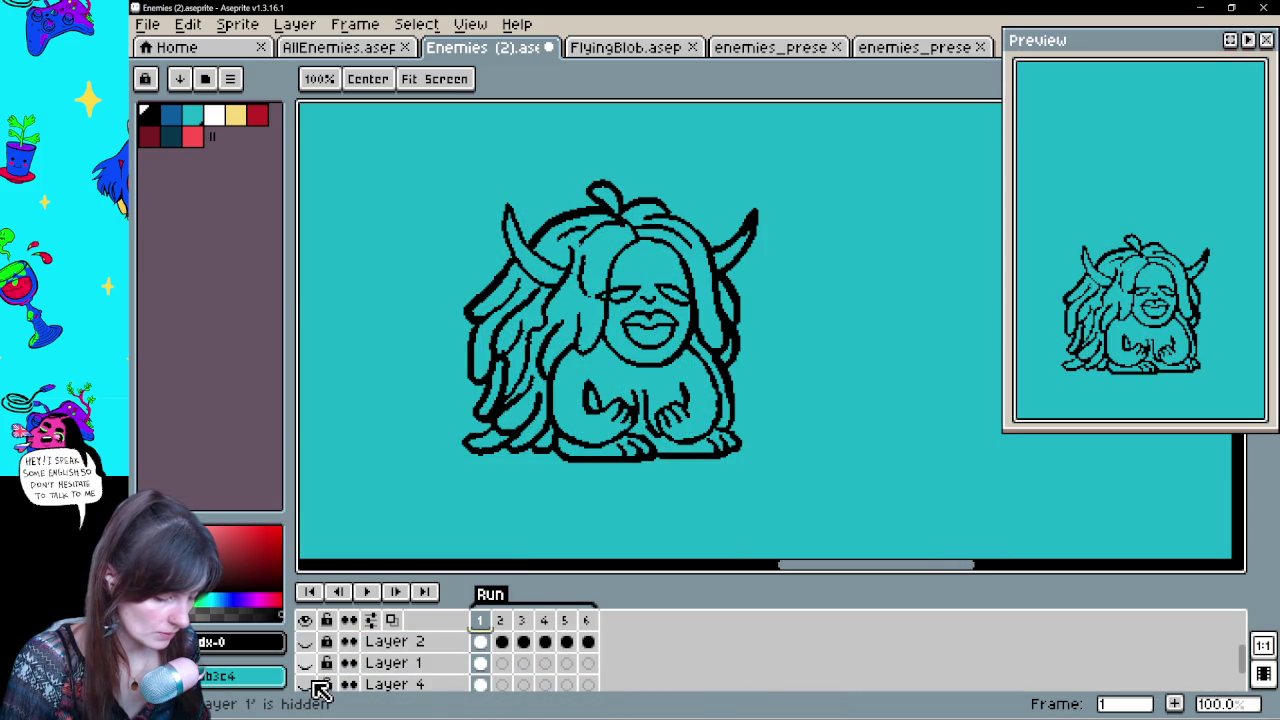
click(306, 663)
click(306, 663)
Make Layer 4's red creature visible at 100% opacity and select its frame 1 cel
click(306, 684)
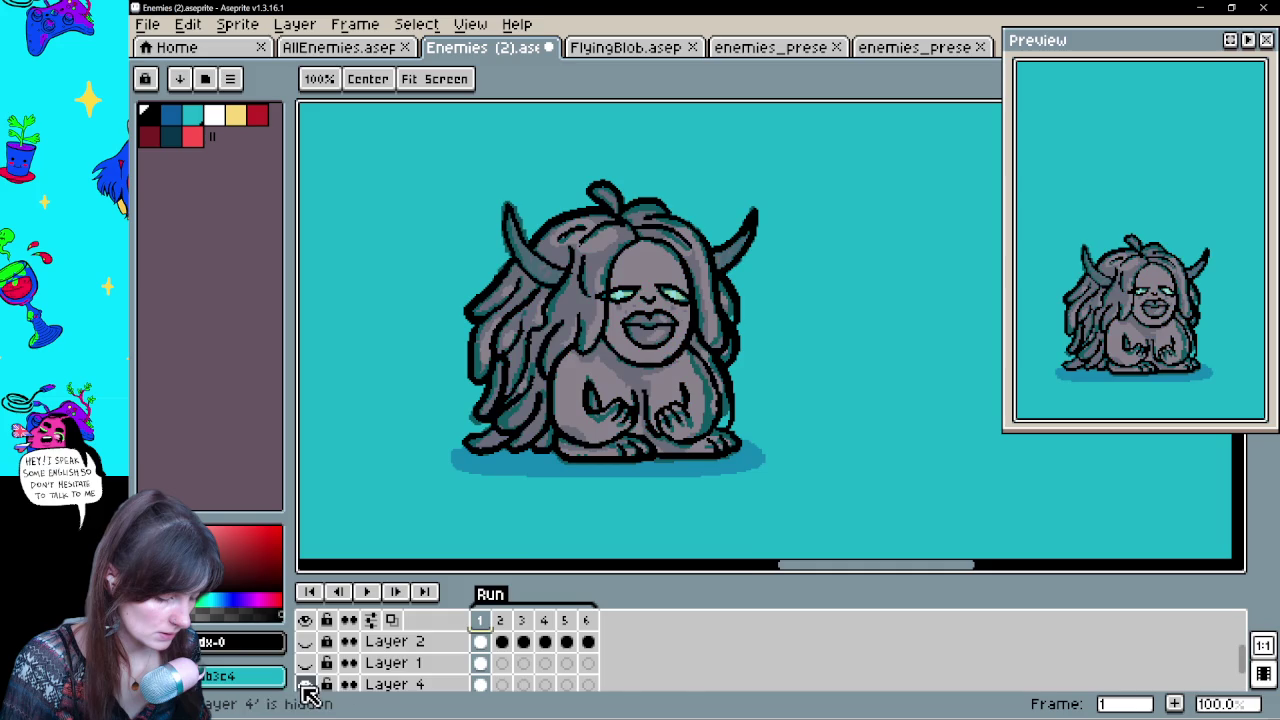
double_click(395, 685)
drag(611, 603, 886, 594)
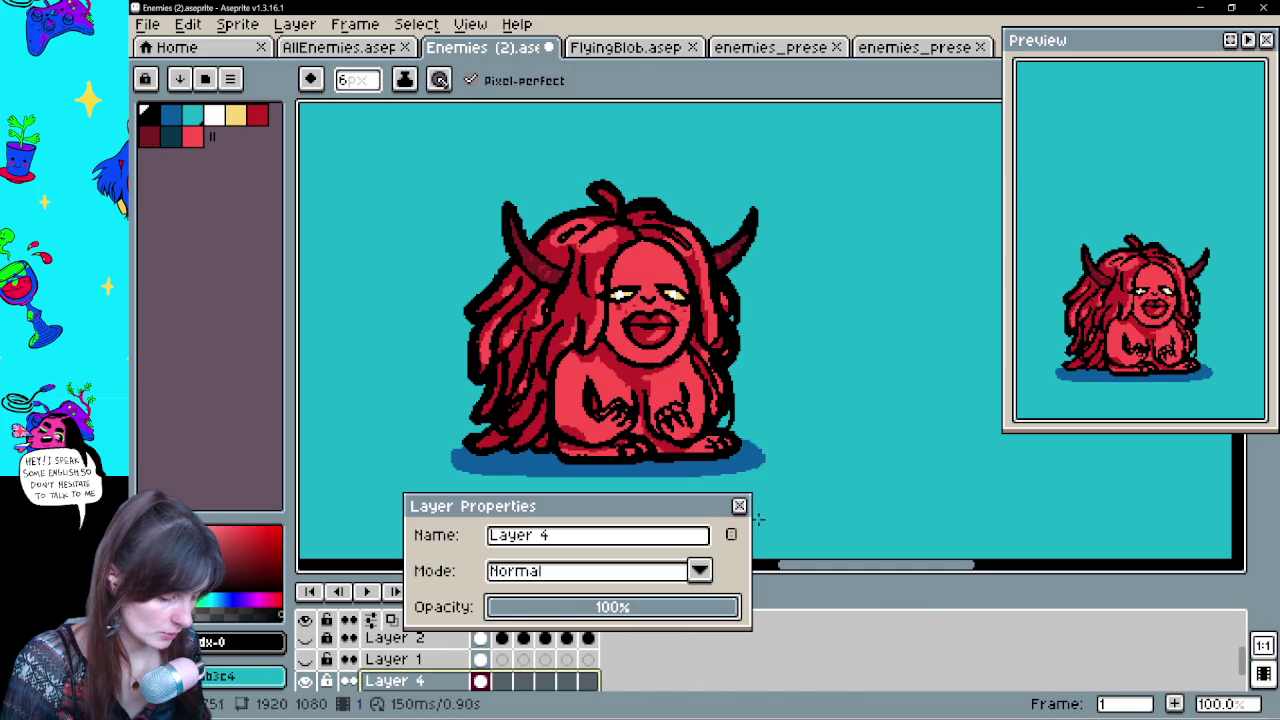
key(Return)
click(482, 681)
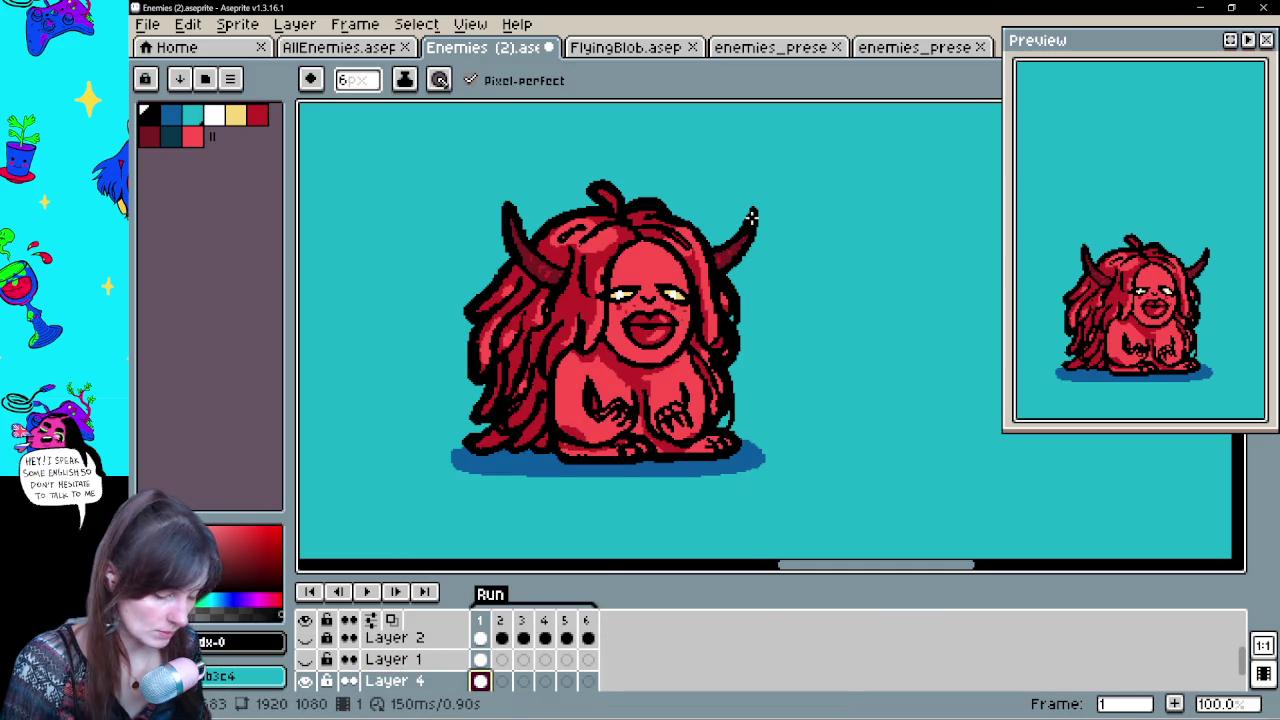
Lasso the red creature and drag it right, beside the black-outlined teal version
key(q)
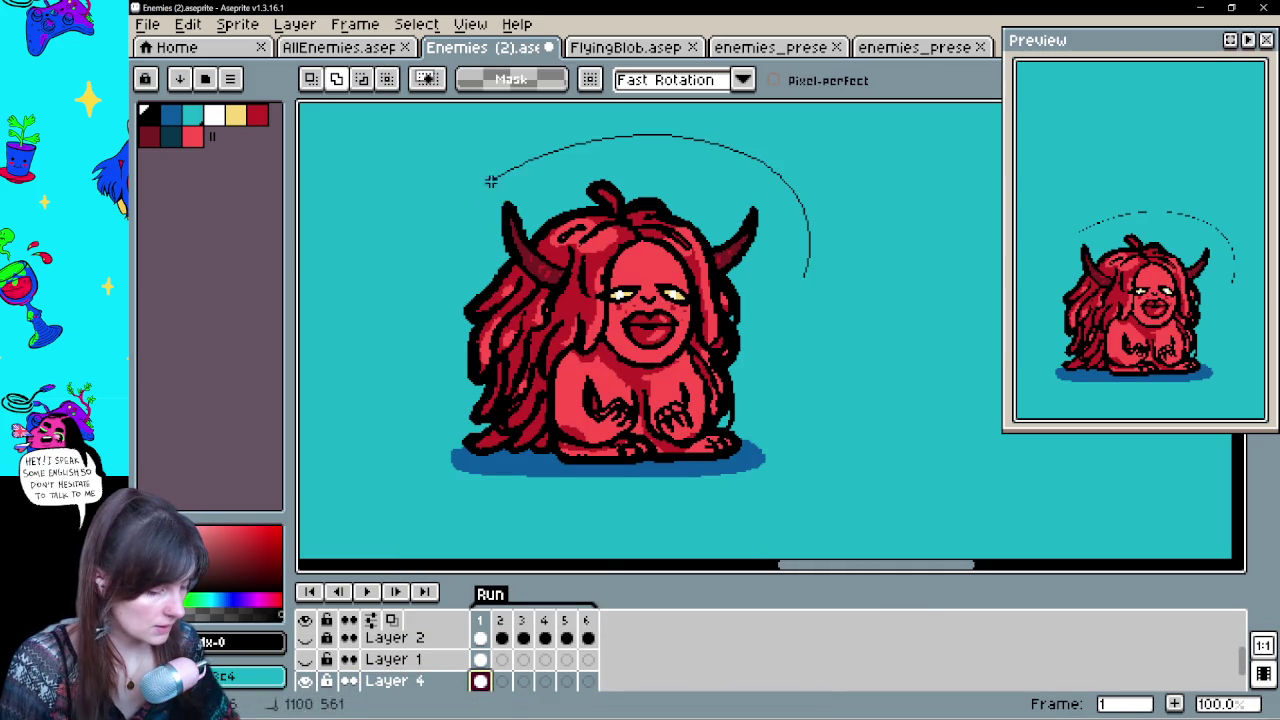
drag(497, 508, 777, 343)
drag(651, 377, 877, 397)
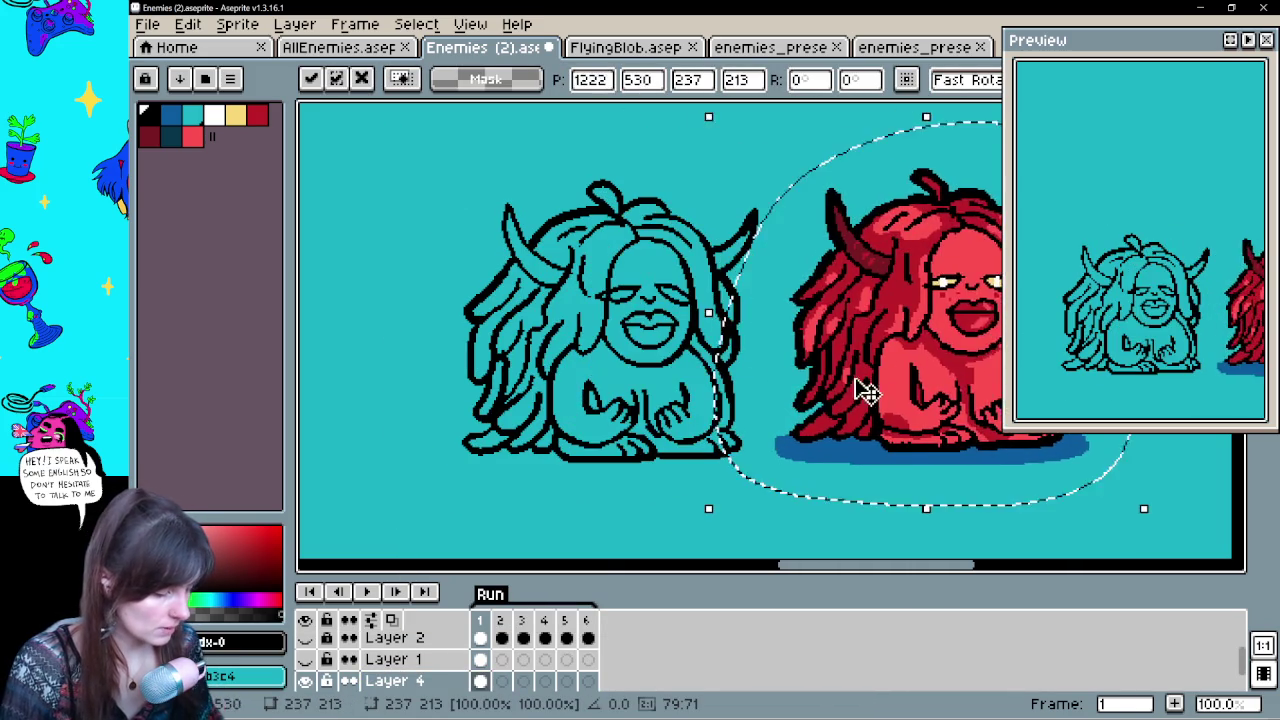
scroll(877, 397, right, 2)
scroll(843, 434, right, 3)
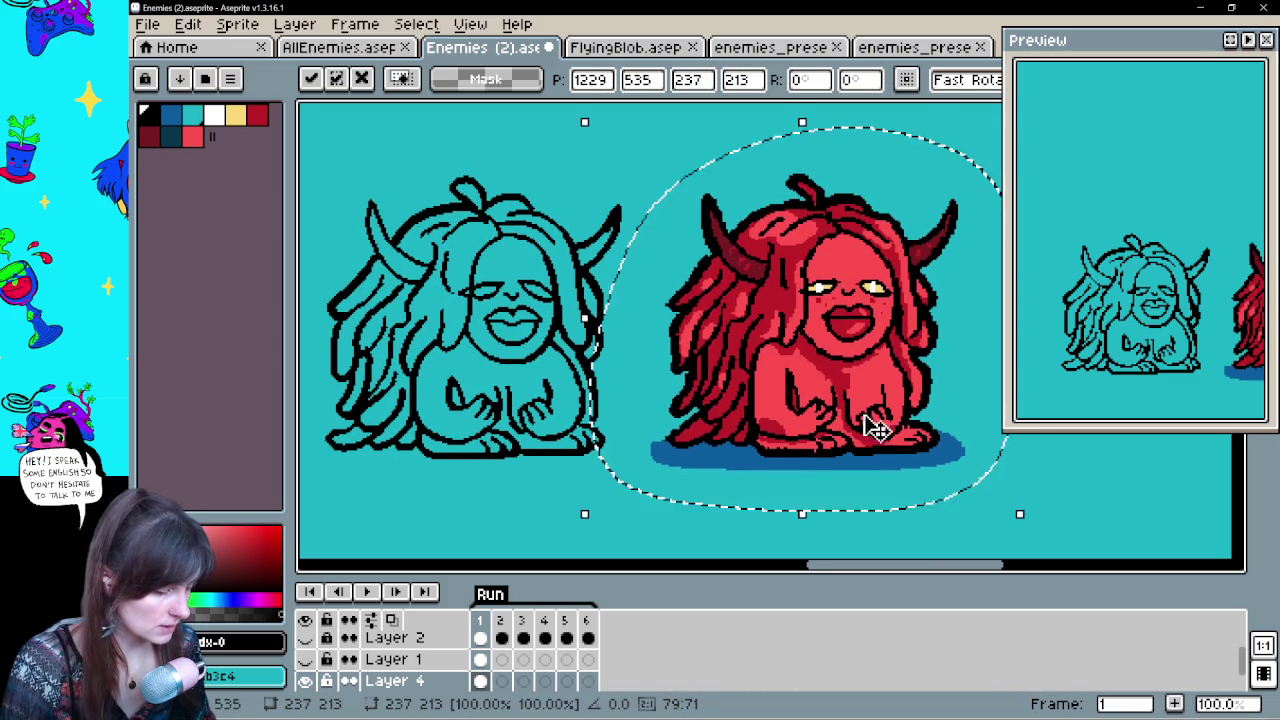
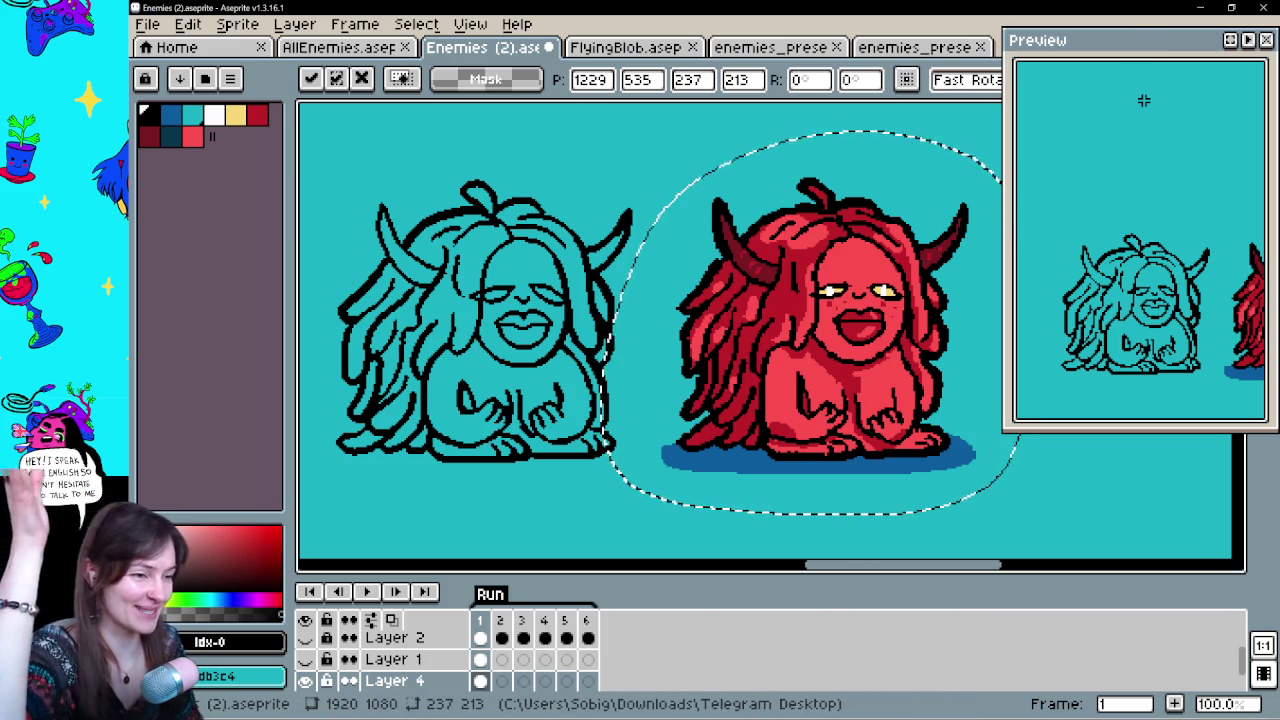
Nudge the red creature into place and clear its lasso selection
mouse_move(853, 432)
mouse_down()
mouse_move(820, 432)
mouse_move(894, 429)
mouse_move(843, 462)
mouse_up()
key(Return)
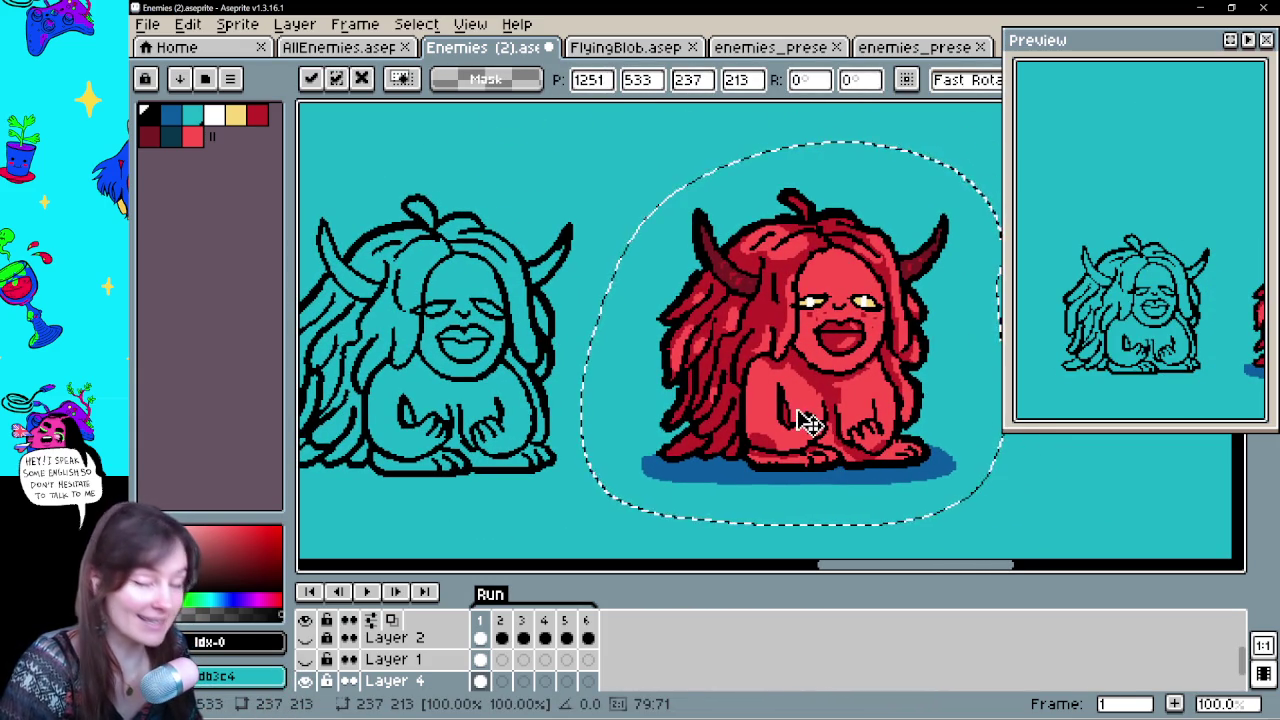
scroll(523, 643, up, 2)
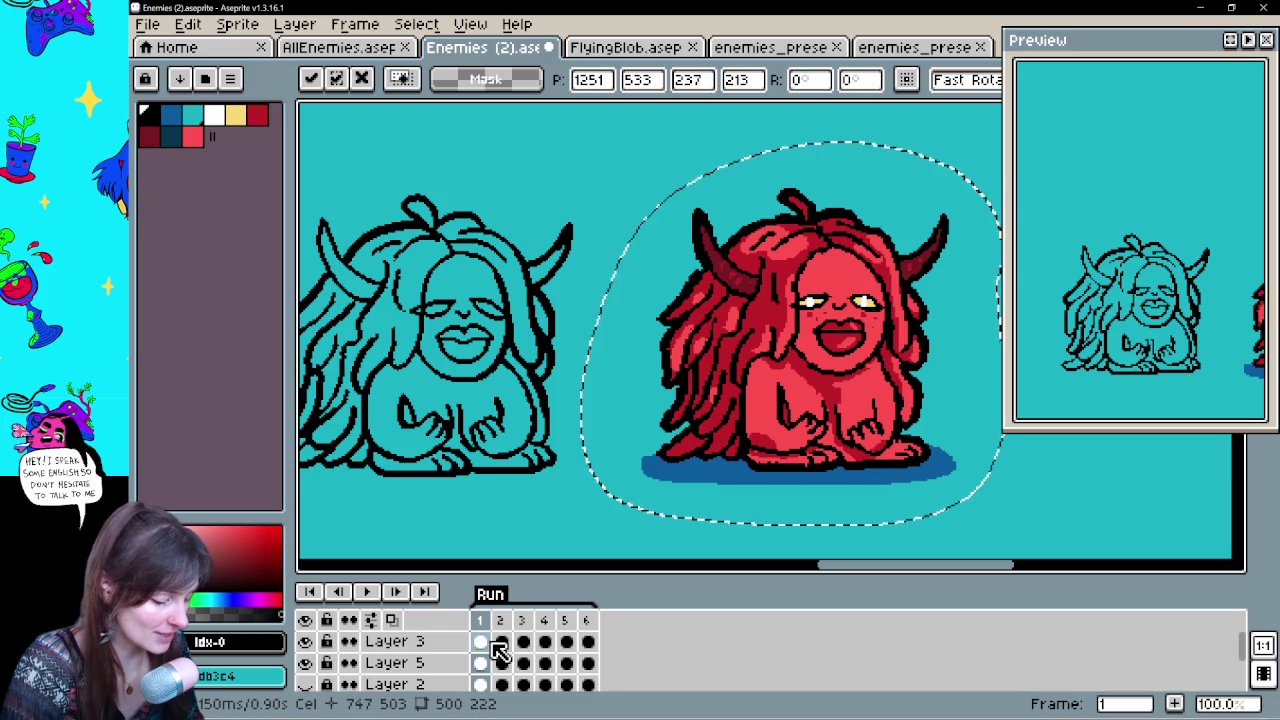
click(490, 643)
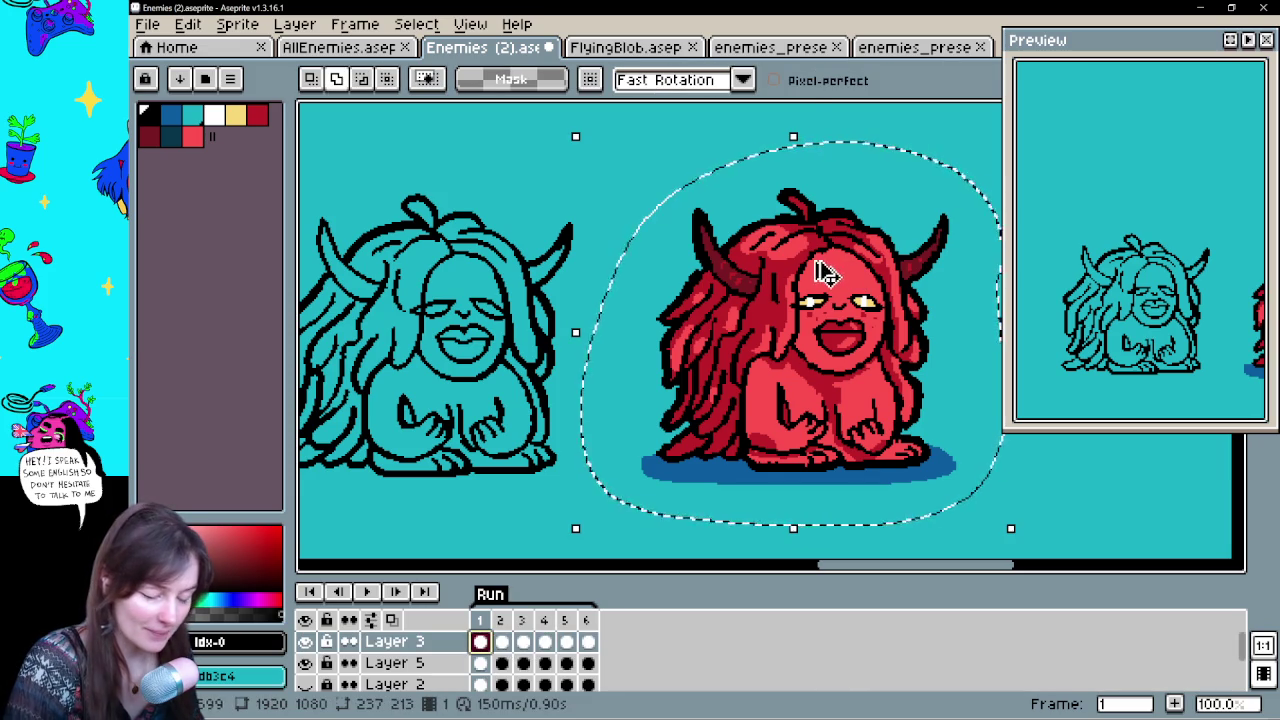
key(ctrl+d)
On Layer 5 frame 1, eyedrop the creature's pink-red #FF5151 as the drawing colour
click(481, 663)
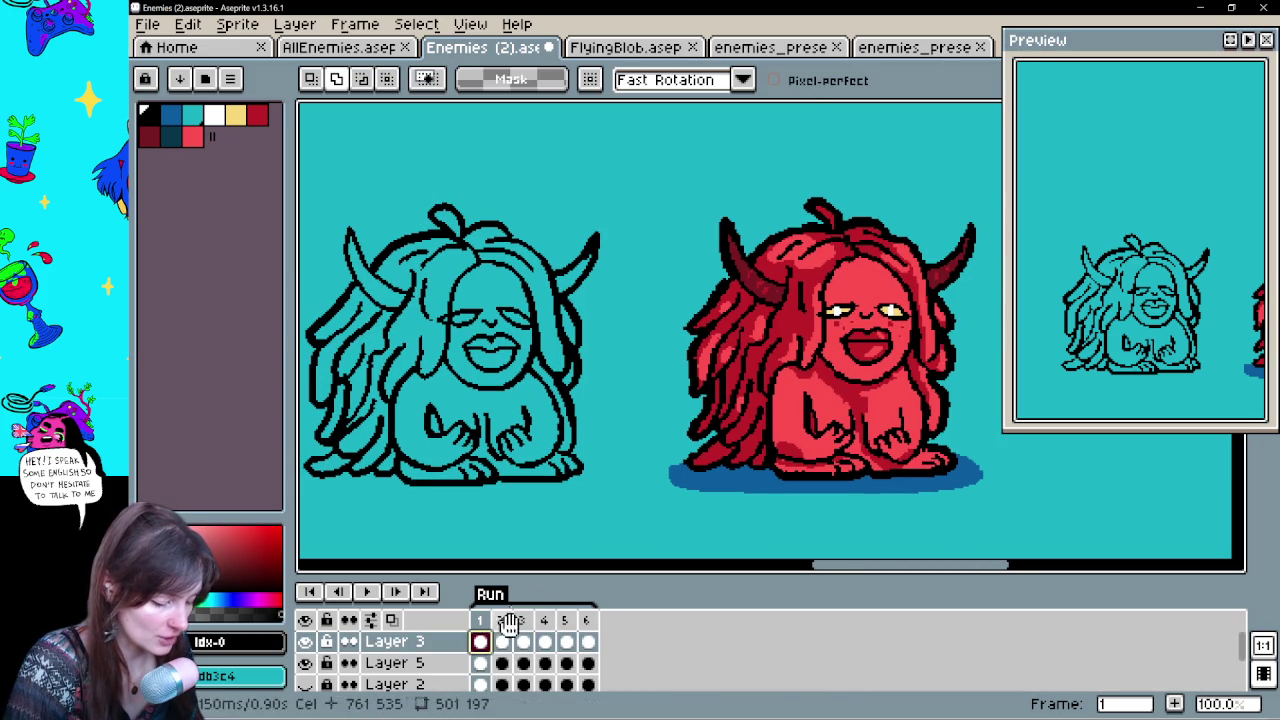
drag(596, 380, 1106, 380)
click(308, 663)
click(308, 663)
drag(810, 480, 295, 465)
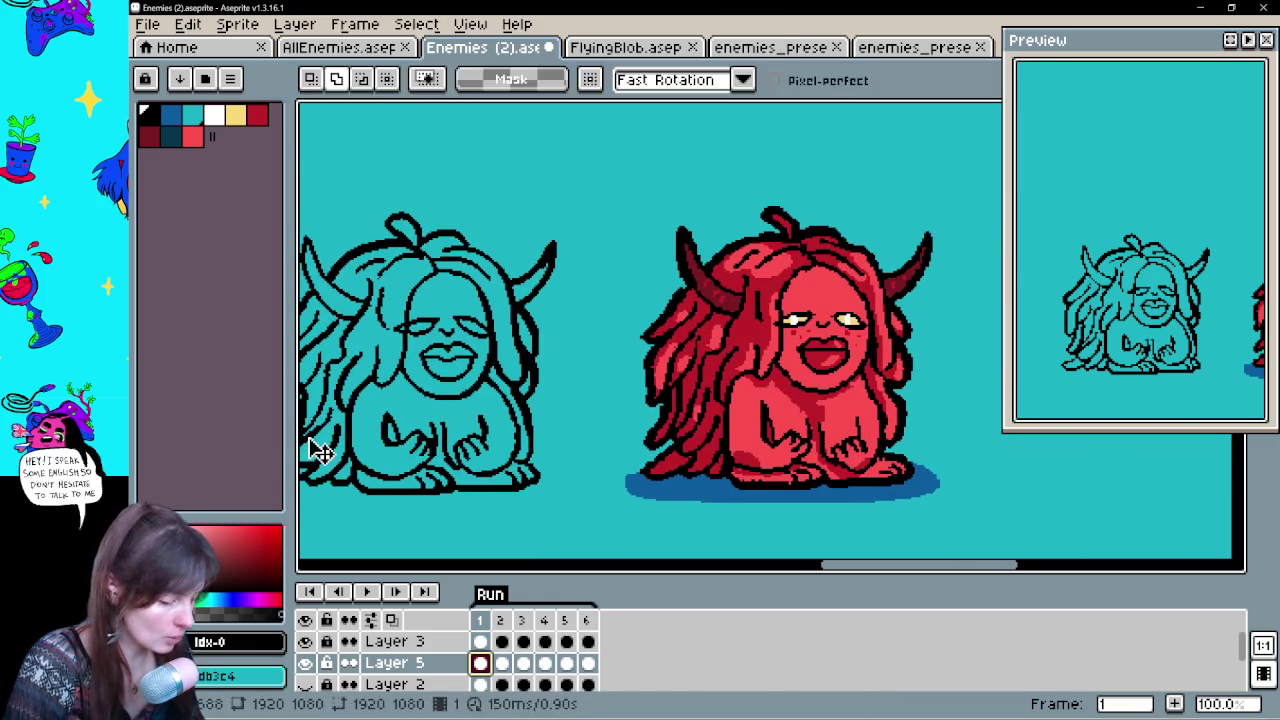
alt+click(765, 436)
drag(634, 423, 834, 408)
Trace red along frame 1's bottom outline and bucket-fill the creature's body red, then select frame 2
key(v)
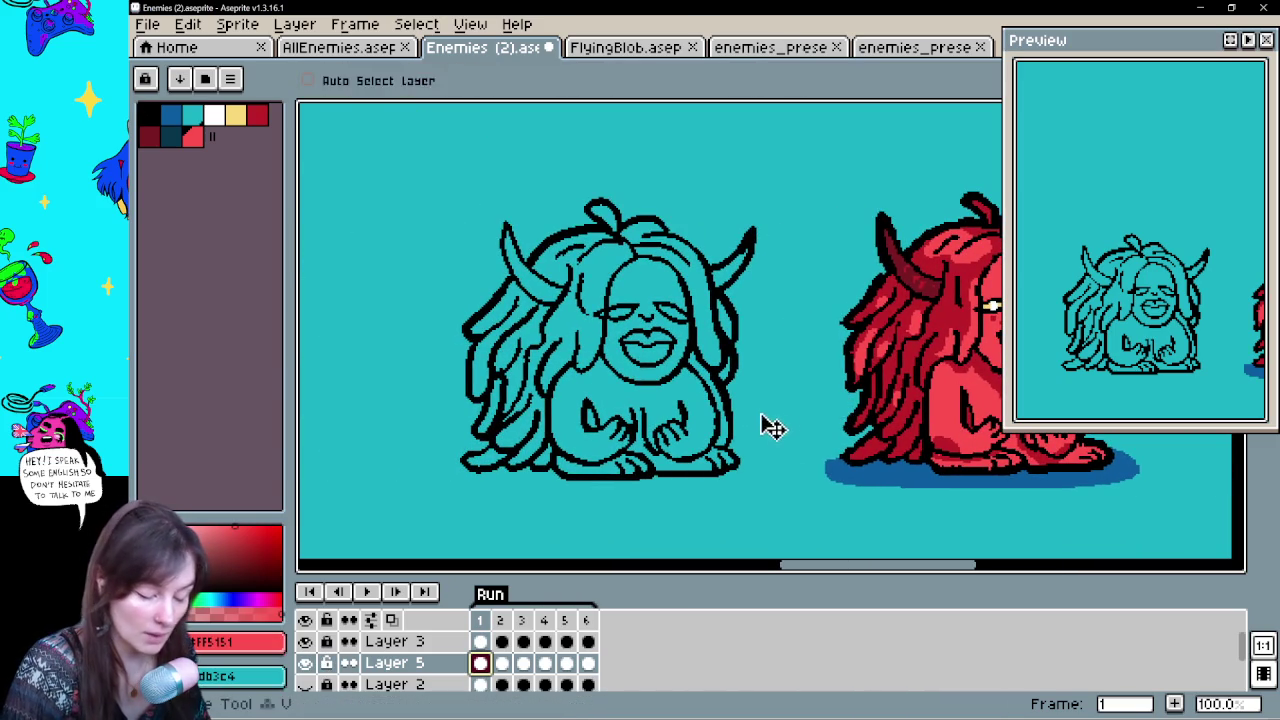
key(b)
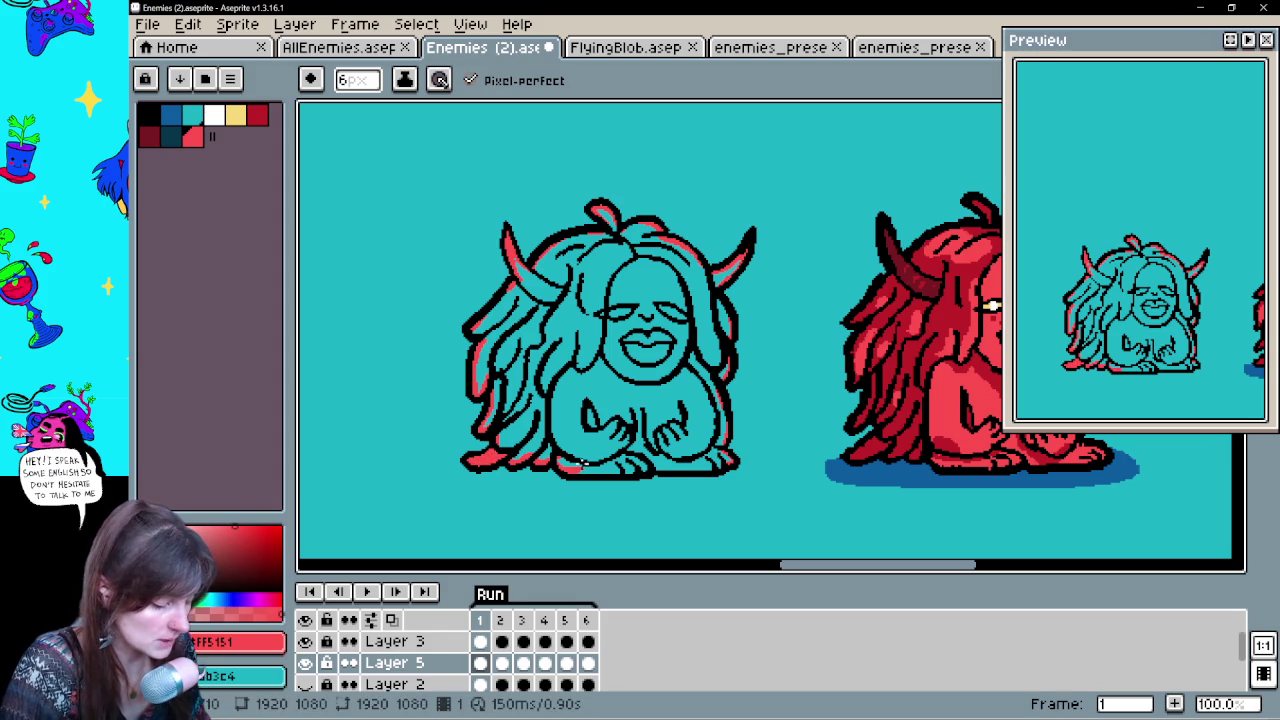
drag(588, 463, 622, 472)
key(g)
click(715, 440)
drag(786, 423, 739, 415)
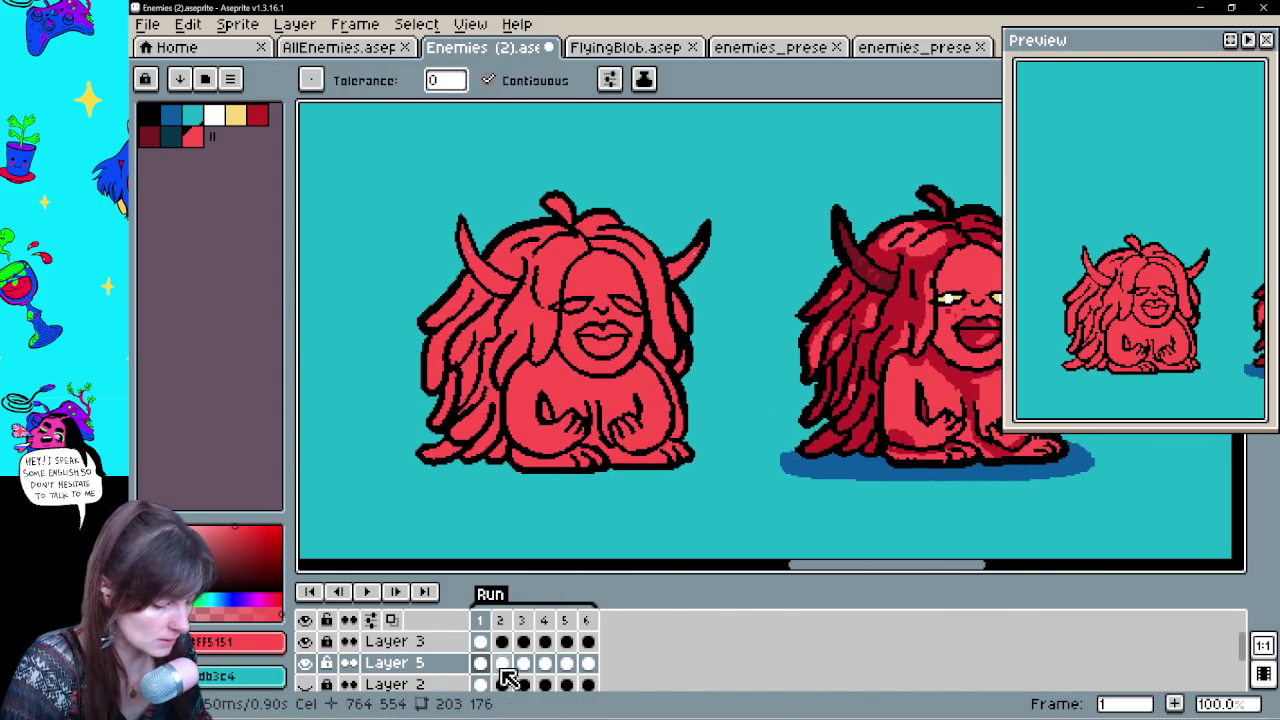
click(500, 663)
Trace red along frame 2's lower outline gaps and bucket-fill the creature red
key(b)
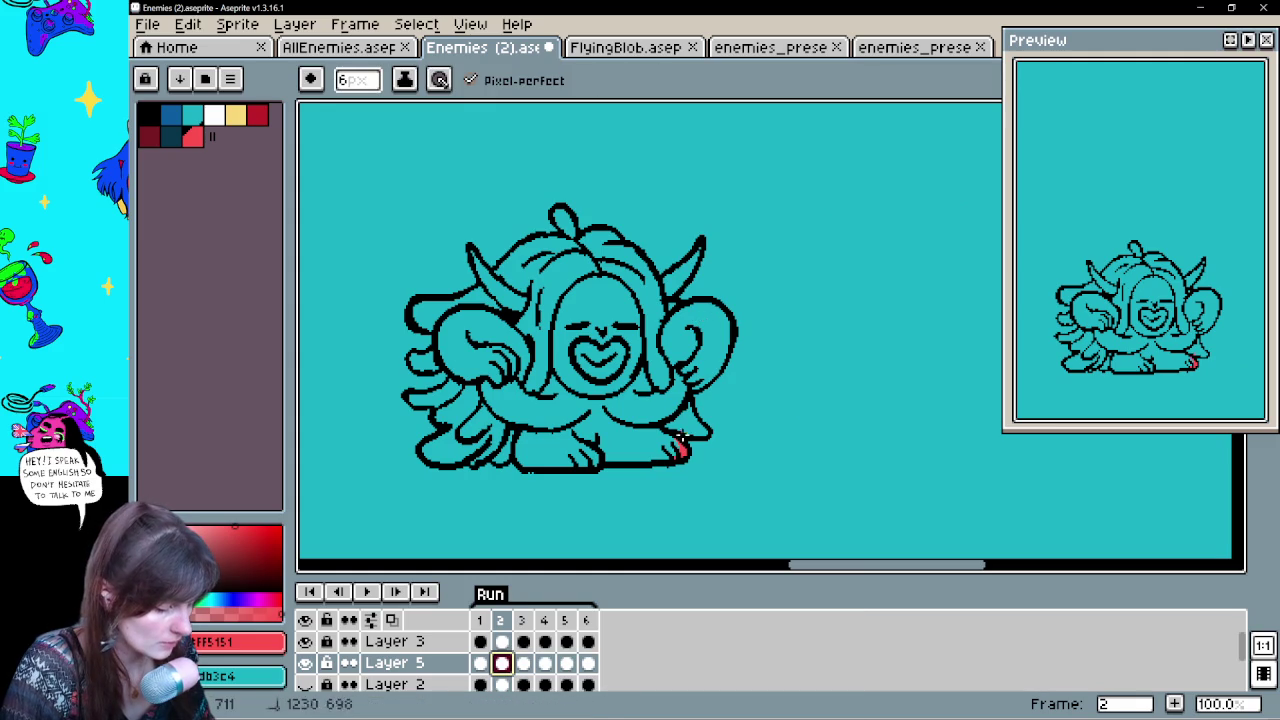
drag(676, 438, 698, 436)
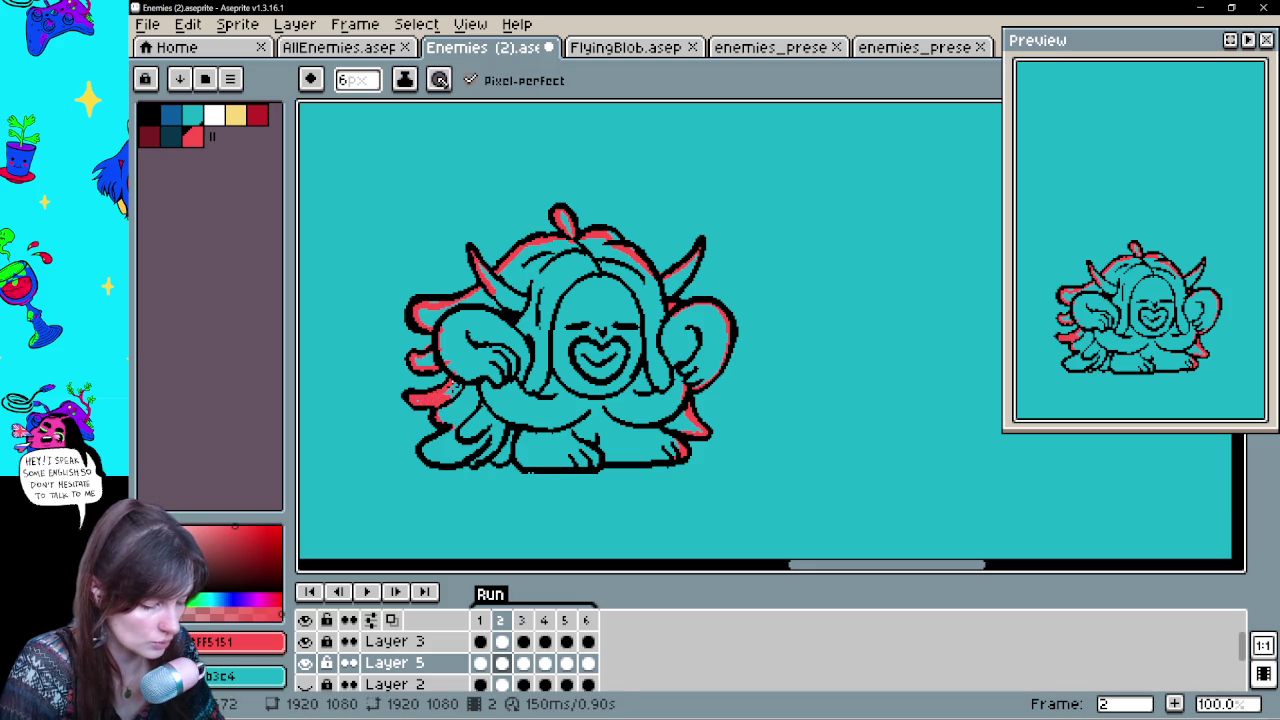
mouse_move(420, 450)
mouse_down()
mouse_move(510, 464)
mouse_move(667, 456)
mouse_up()
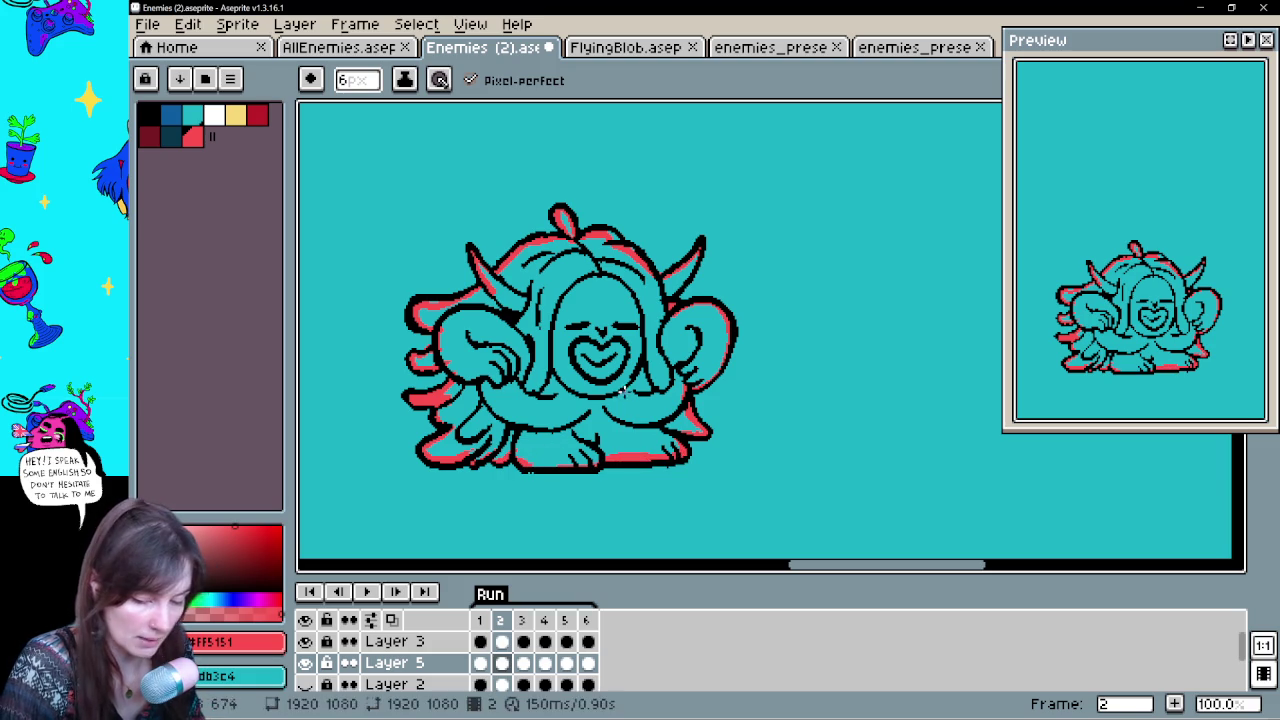
key(g)
click(627, 370)
Paint the teal curl and leftover spot atop the head red, then advance to frame 3
key(b)
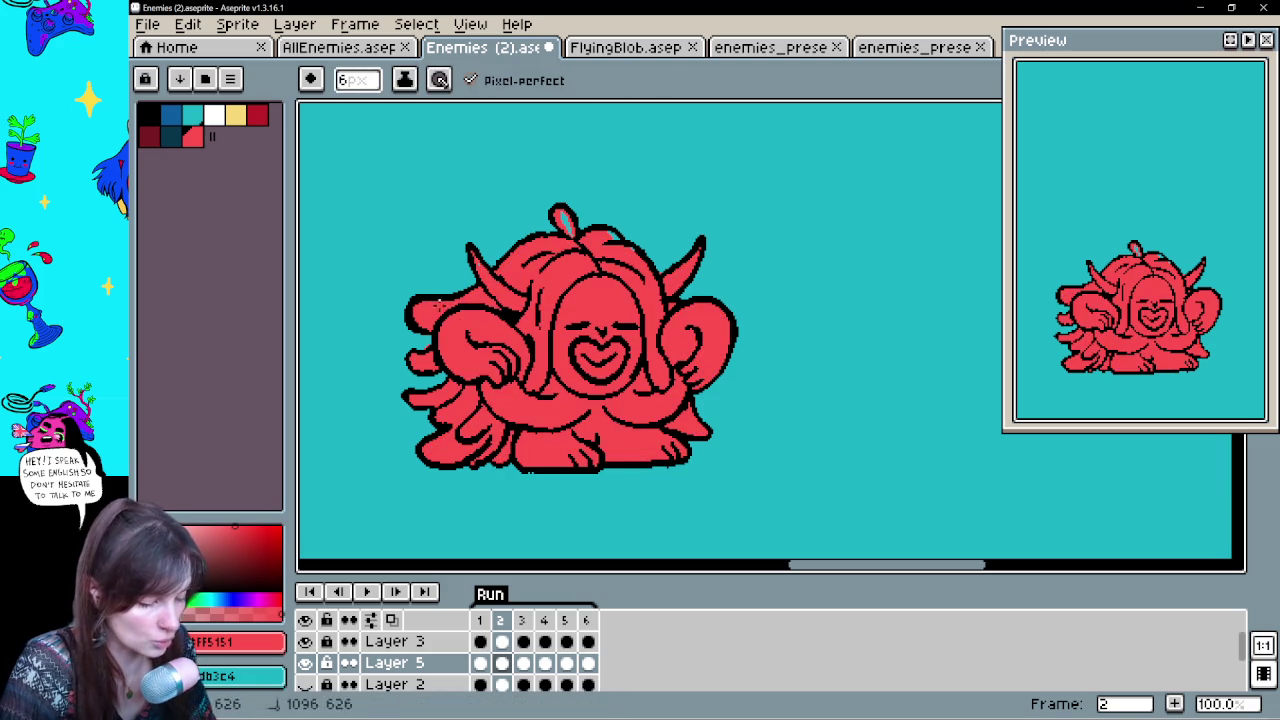
click(566, 222)
click(608, 236)
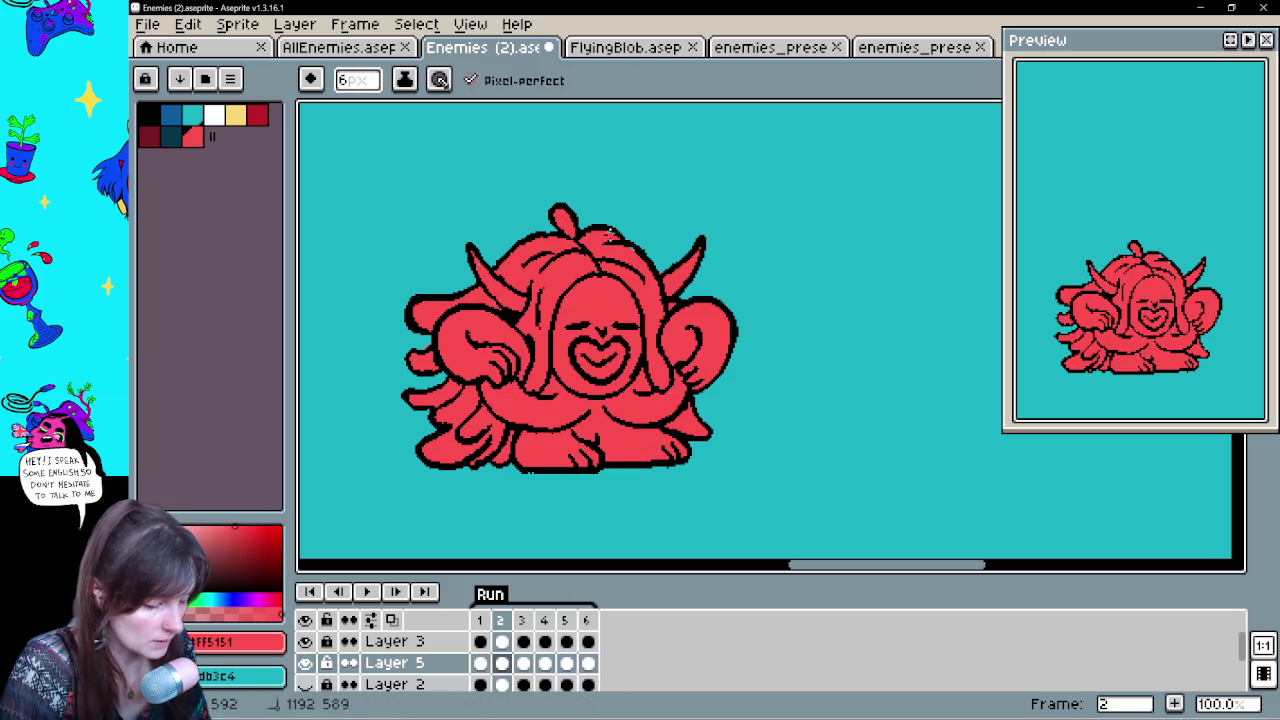
key(e)
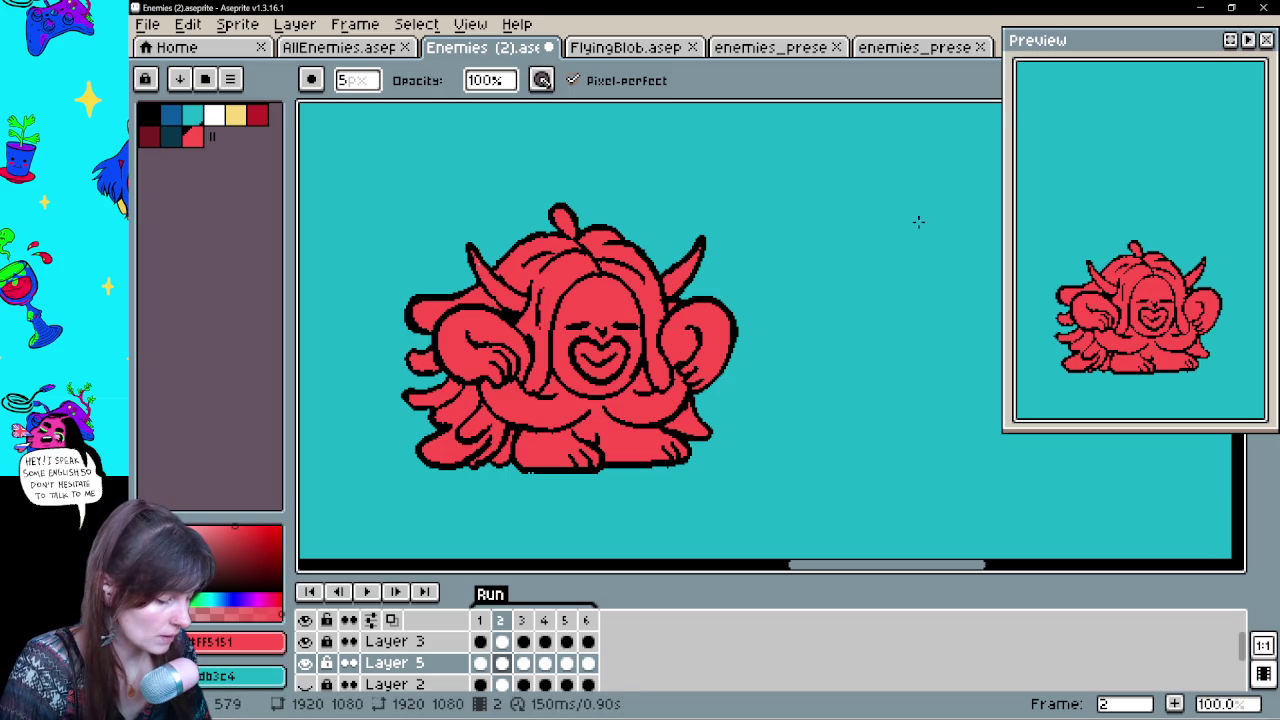
click(523, 662)
drag(672, 261, 699, 517)
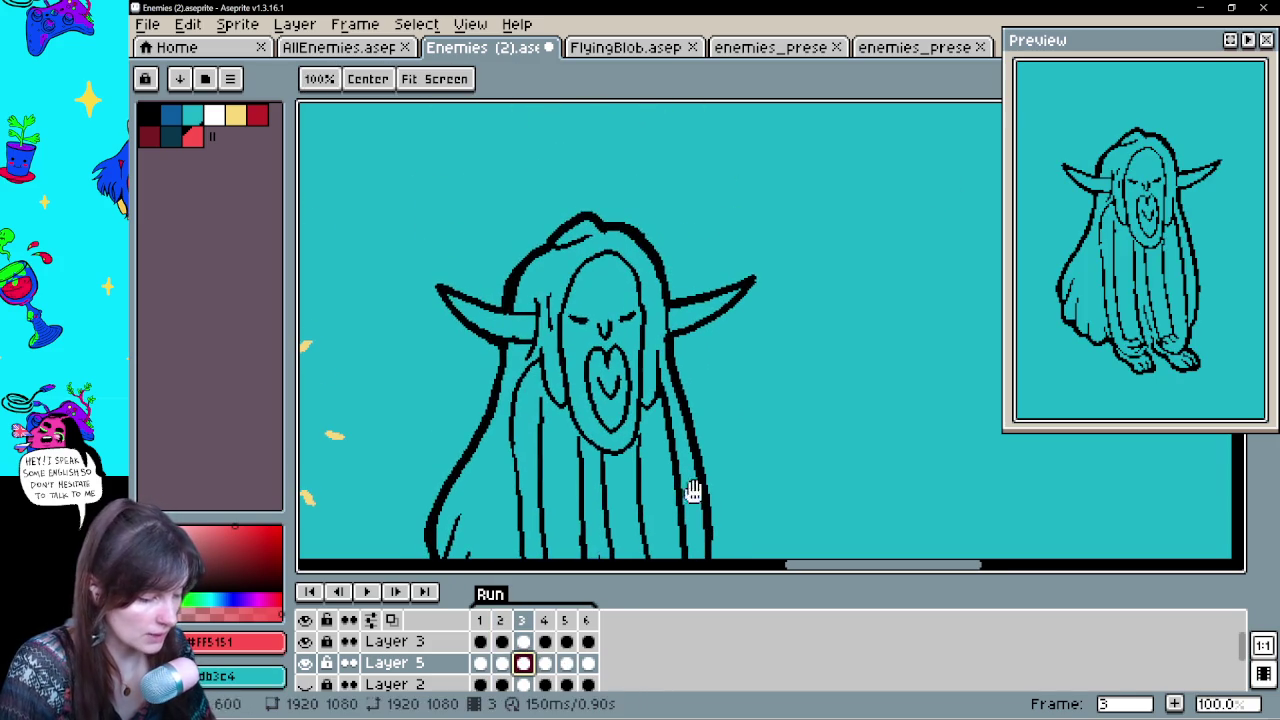
Trace red inside frame 3's horns, foot and body edge, then bucket-fill the body
mouse_move(448, 298)
mouse_down()
mouse_move(512, 316)
mouse_move(577, 222)
mouse_up()
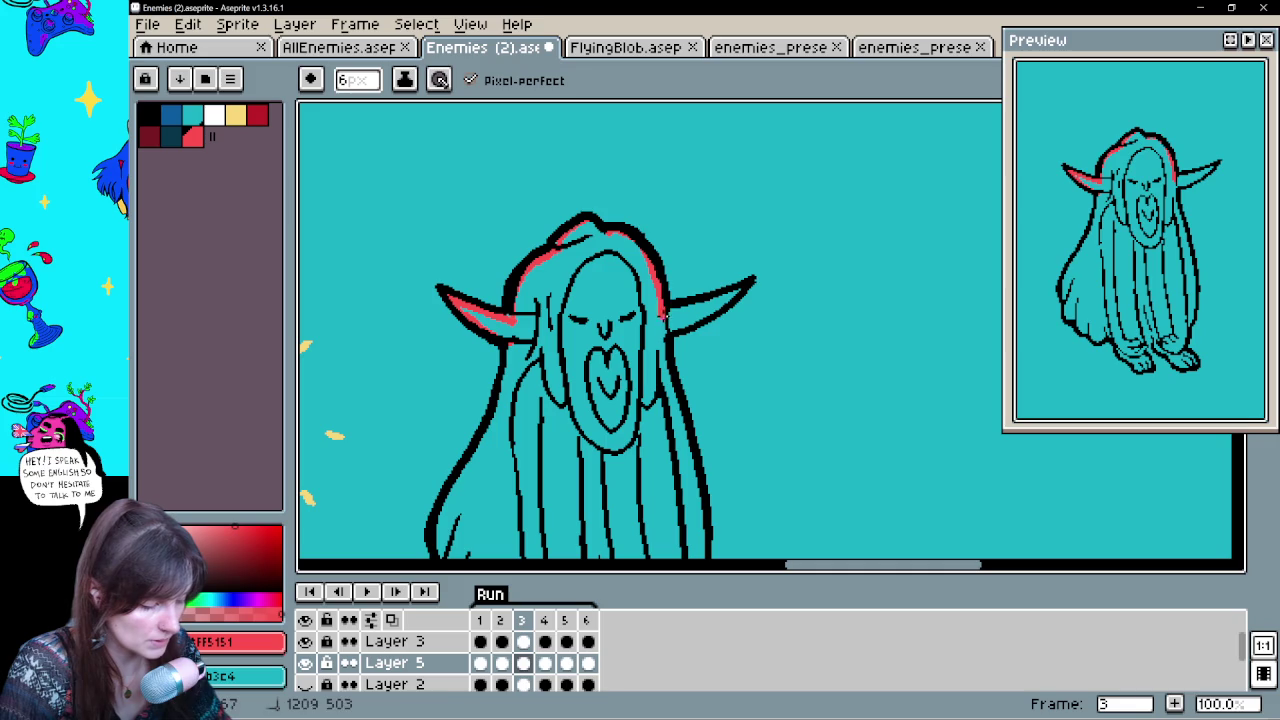
drag(668, 311, 742, 288)
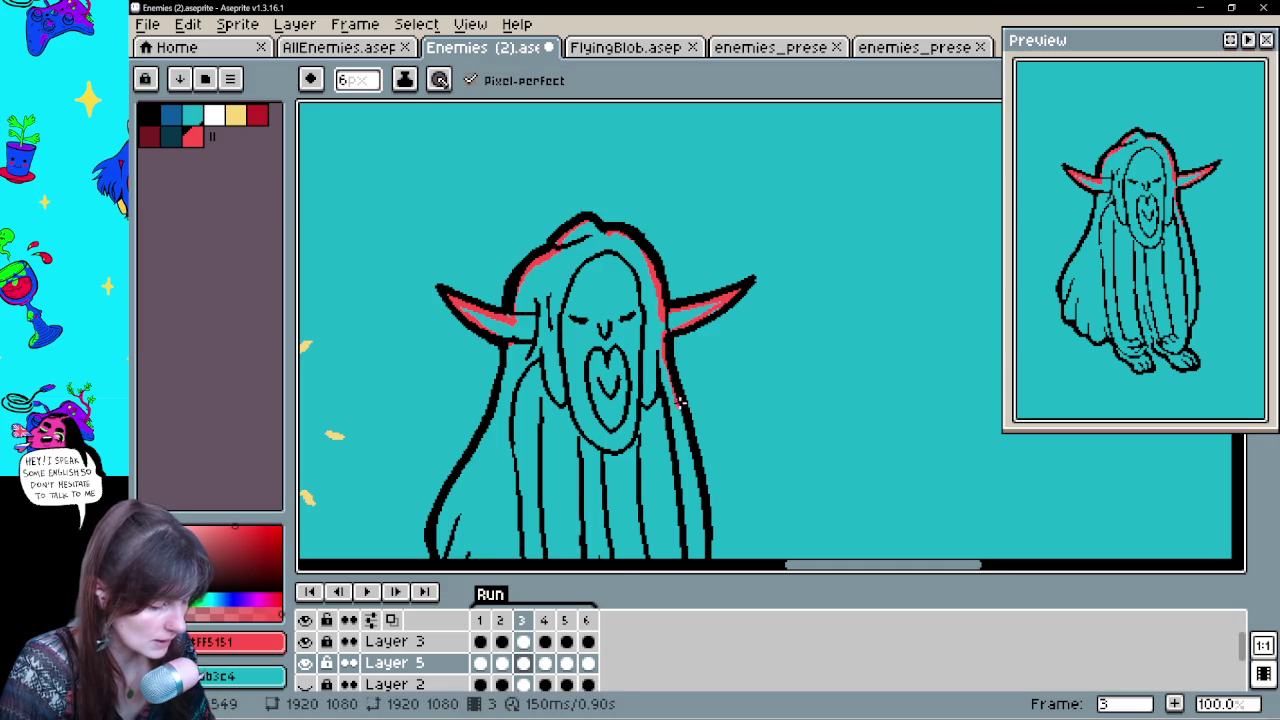
drag(508, 353, 520, 253)
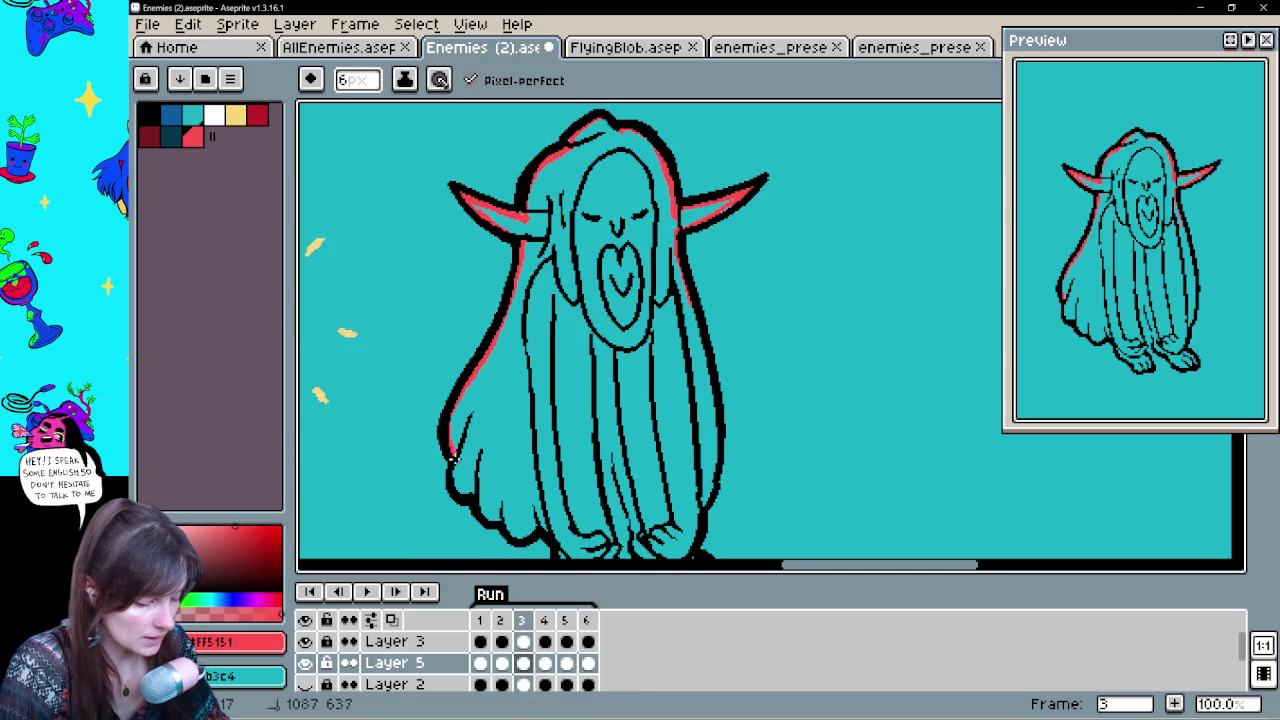
drag(538, 522, 520, 452)
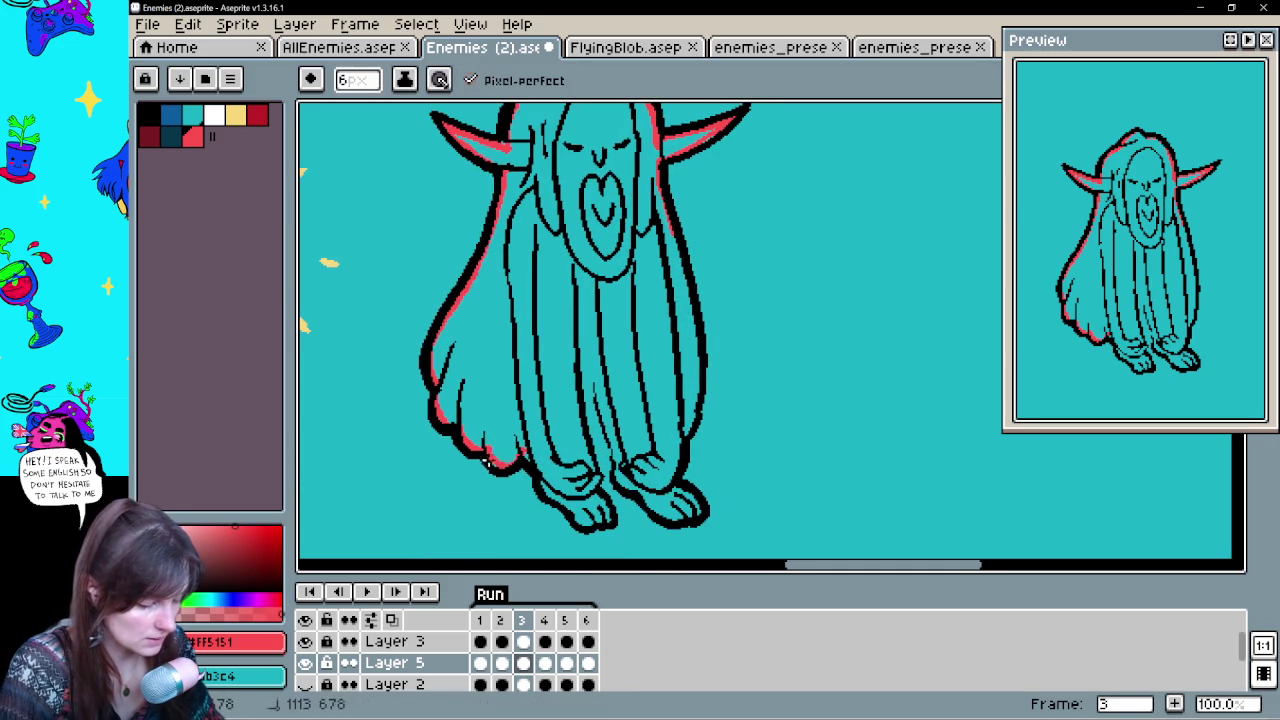
drag(597, 524, 612, 500)
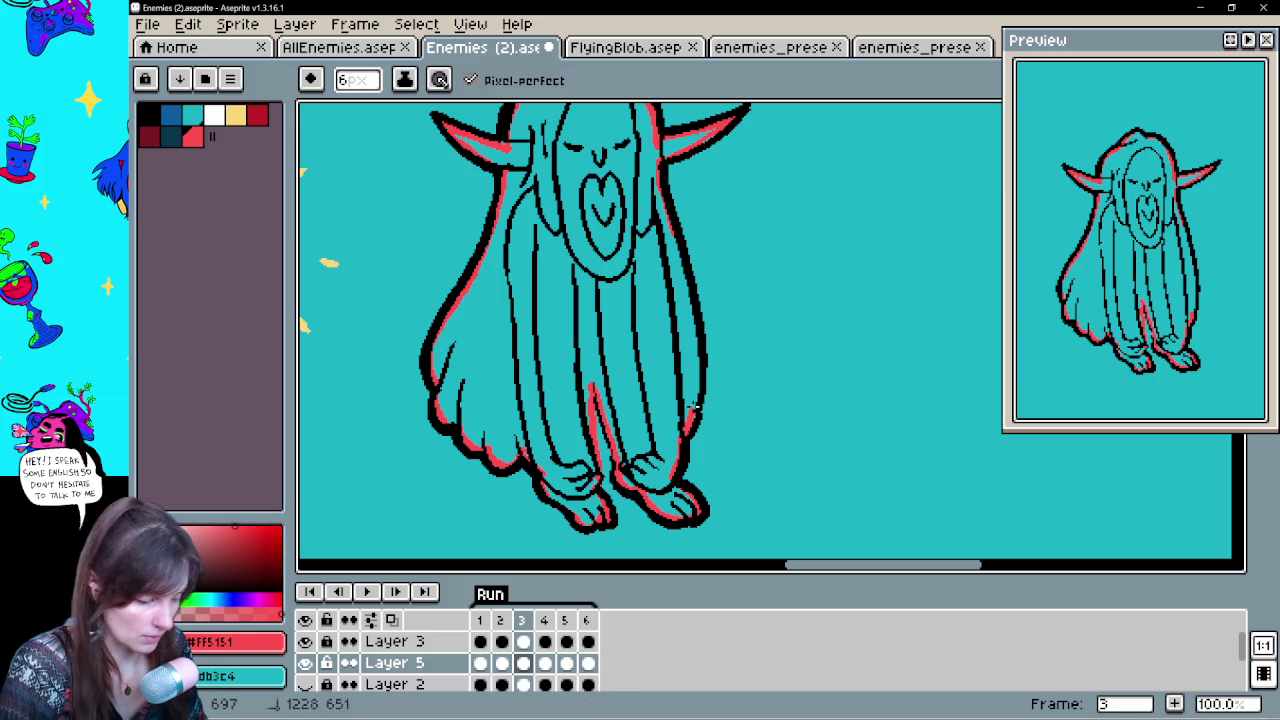
drag(686, 277, 662, 172)
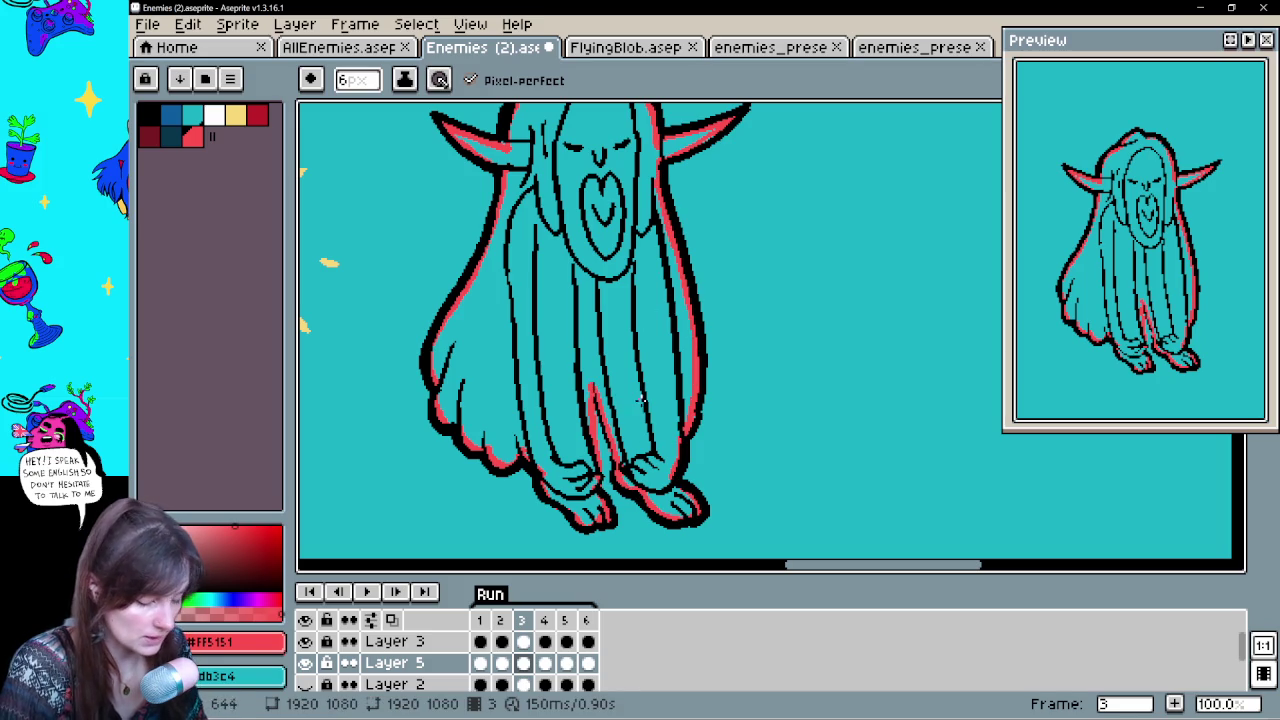
key(g)
click(652, 362)
Erase a teal gap line between the legs and advance to frame 4
key(b)
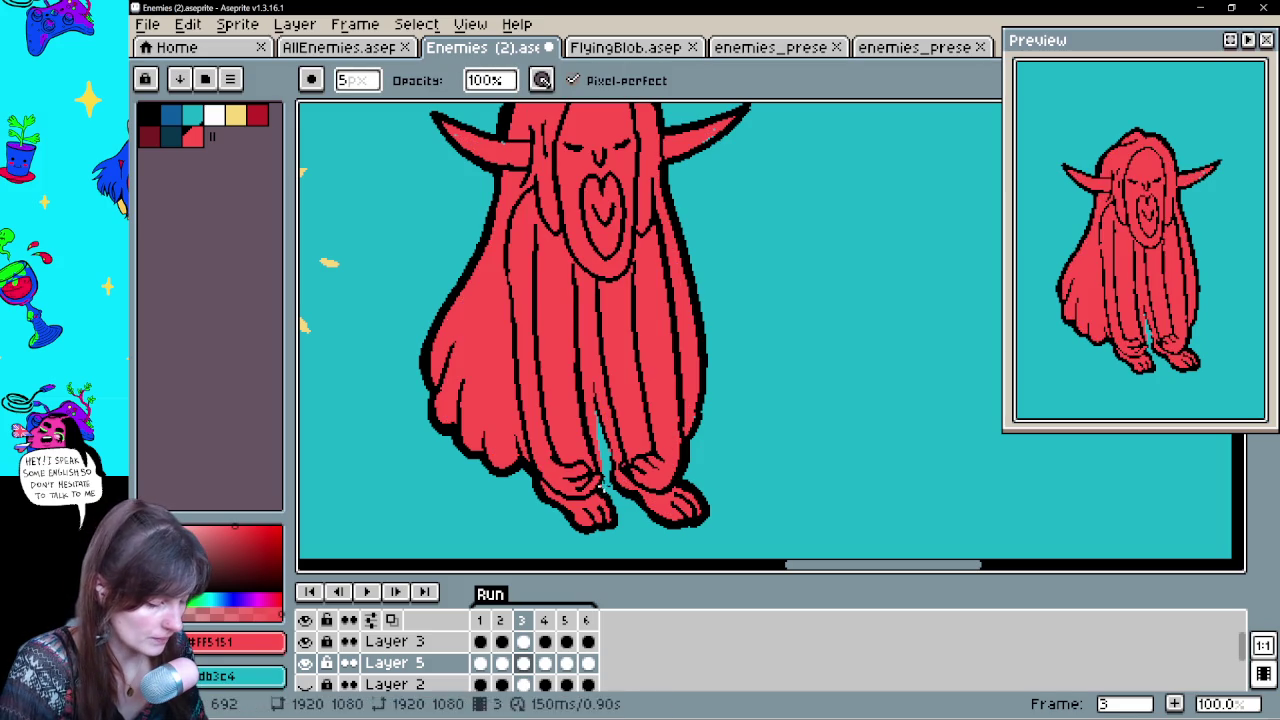
drag(598, 468, 596, 362)
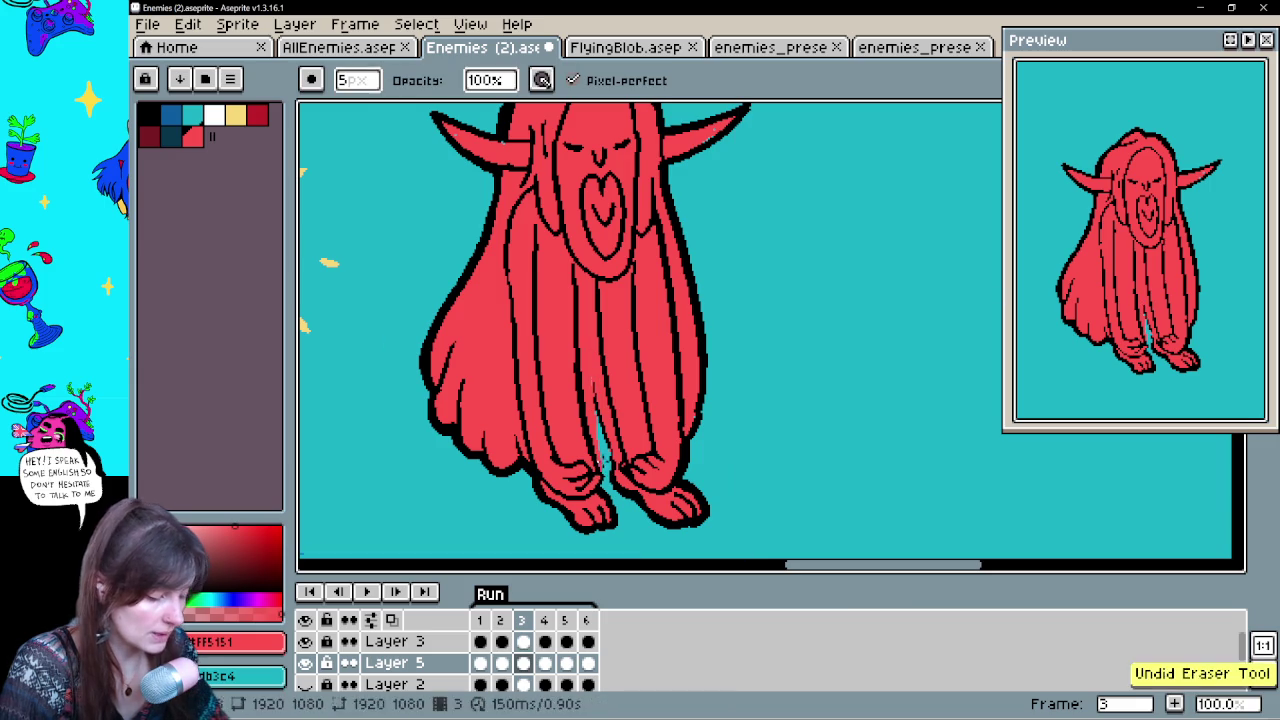
drag(596, 464, 587, 341)
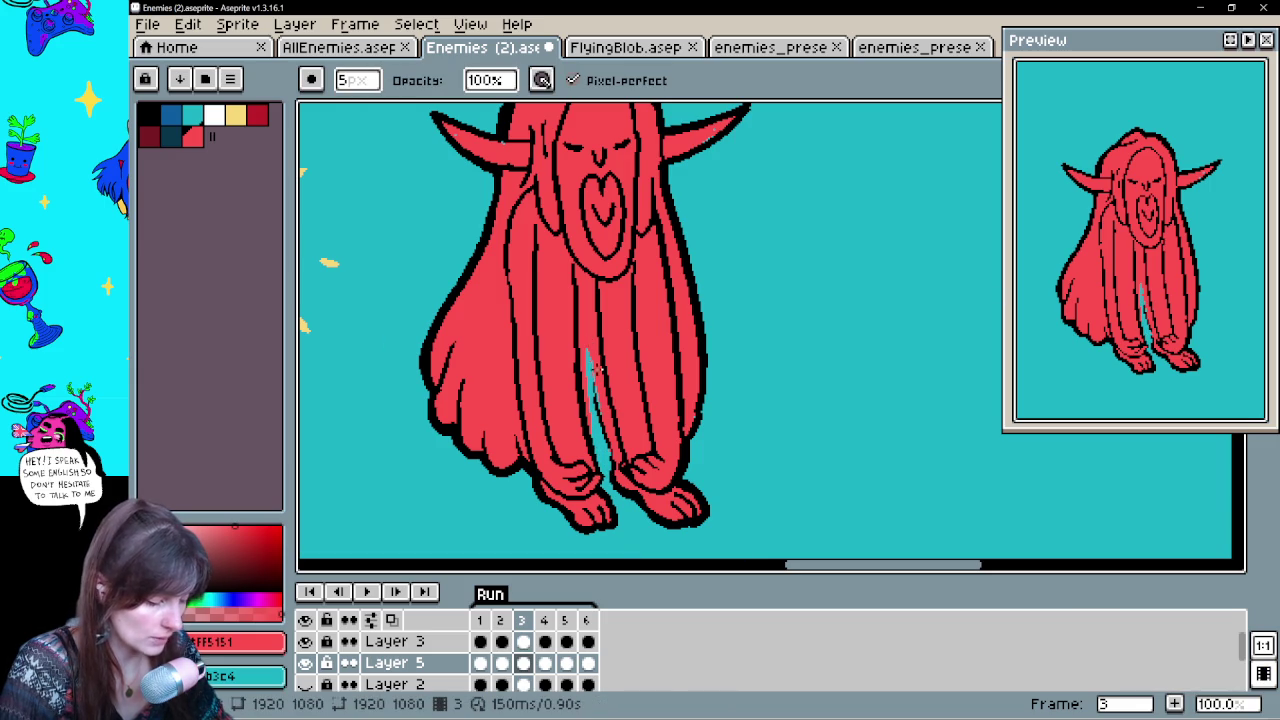
key(e)
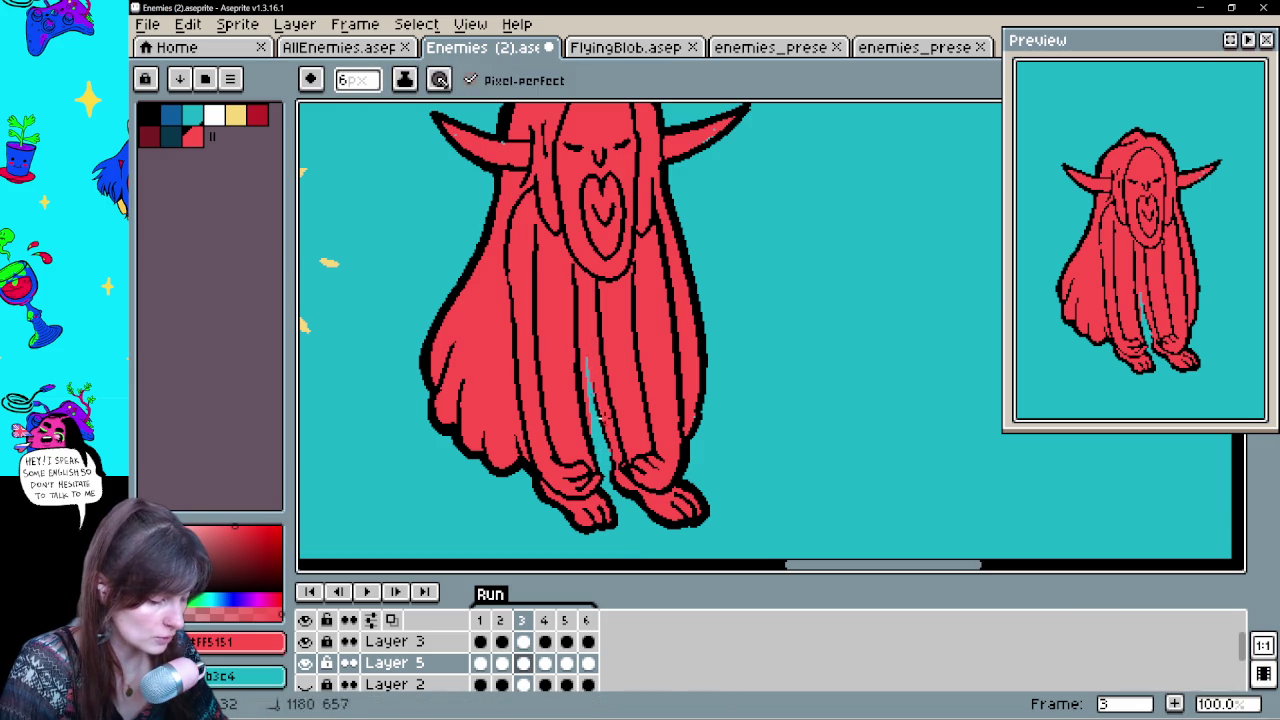
scroll(663, 271, up, 3)
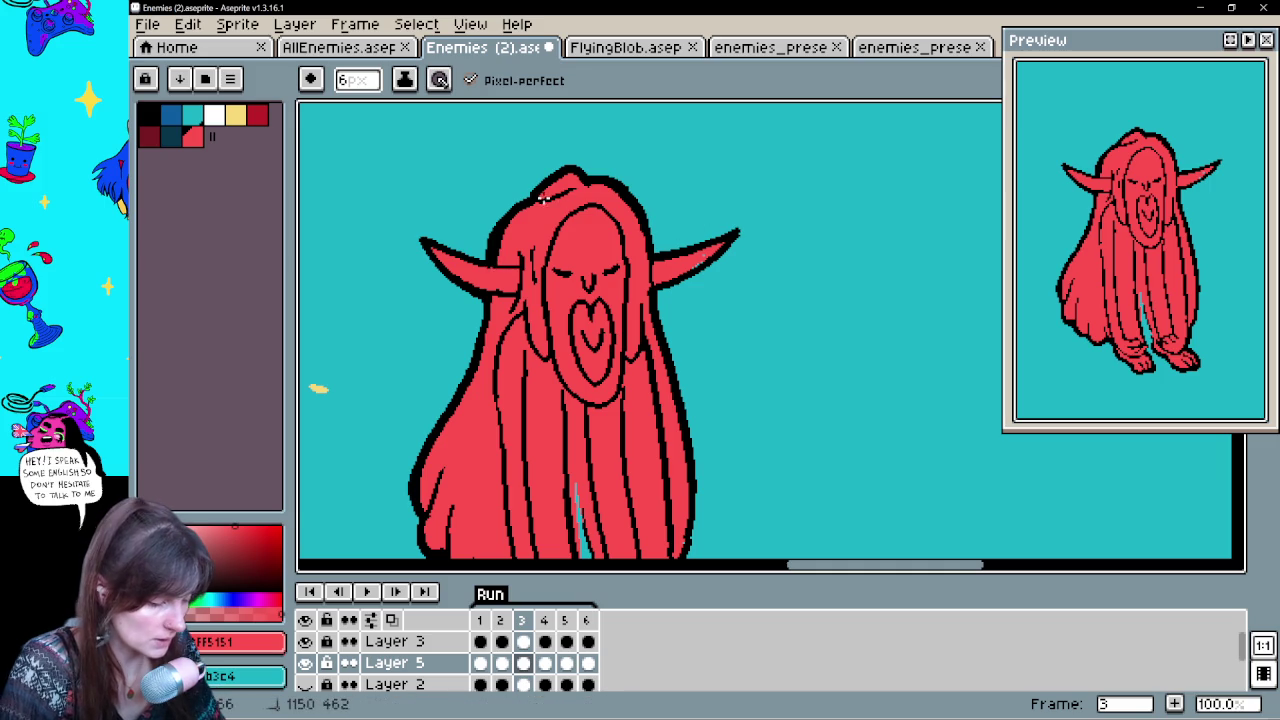
scroll(740, 220, down, 5)
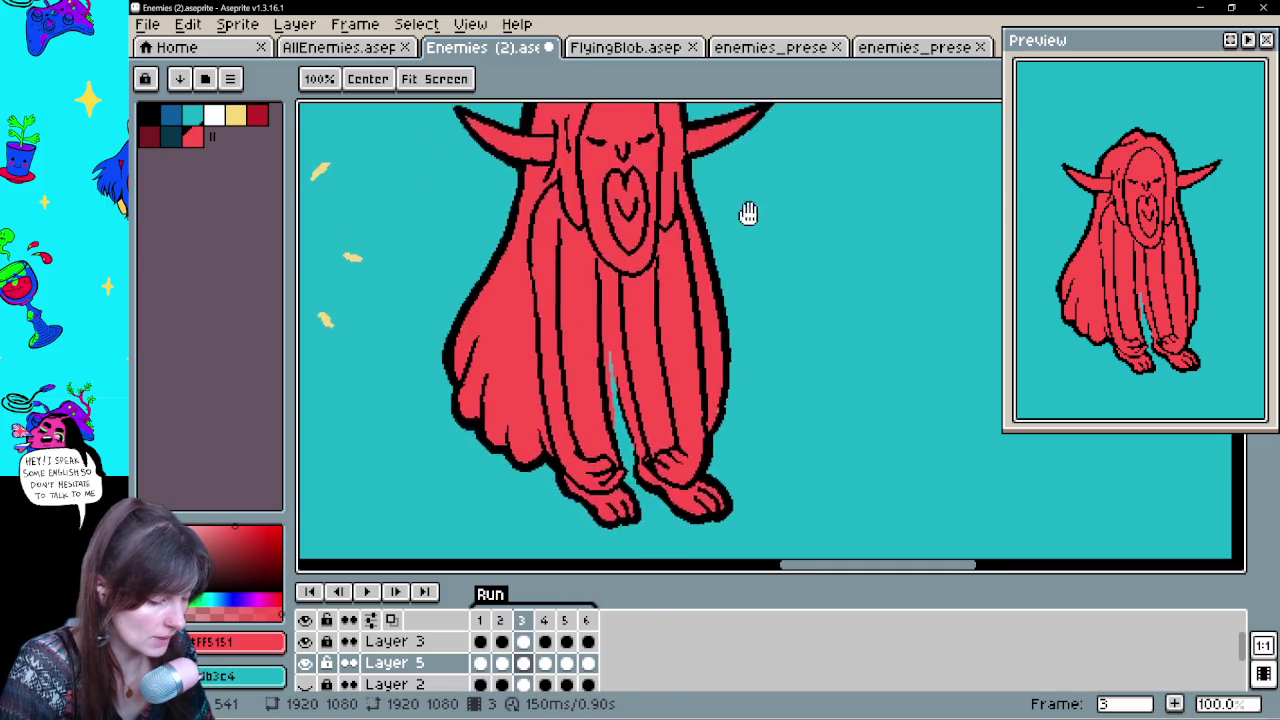
scroll(700, 280, up, 4)
scroll(614, 409, down, 3)
click(544, 663)
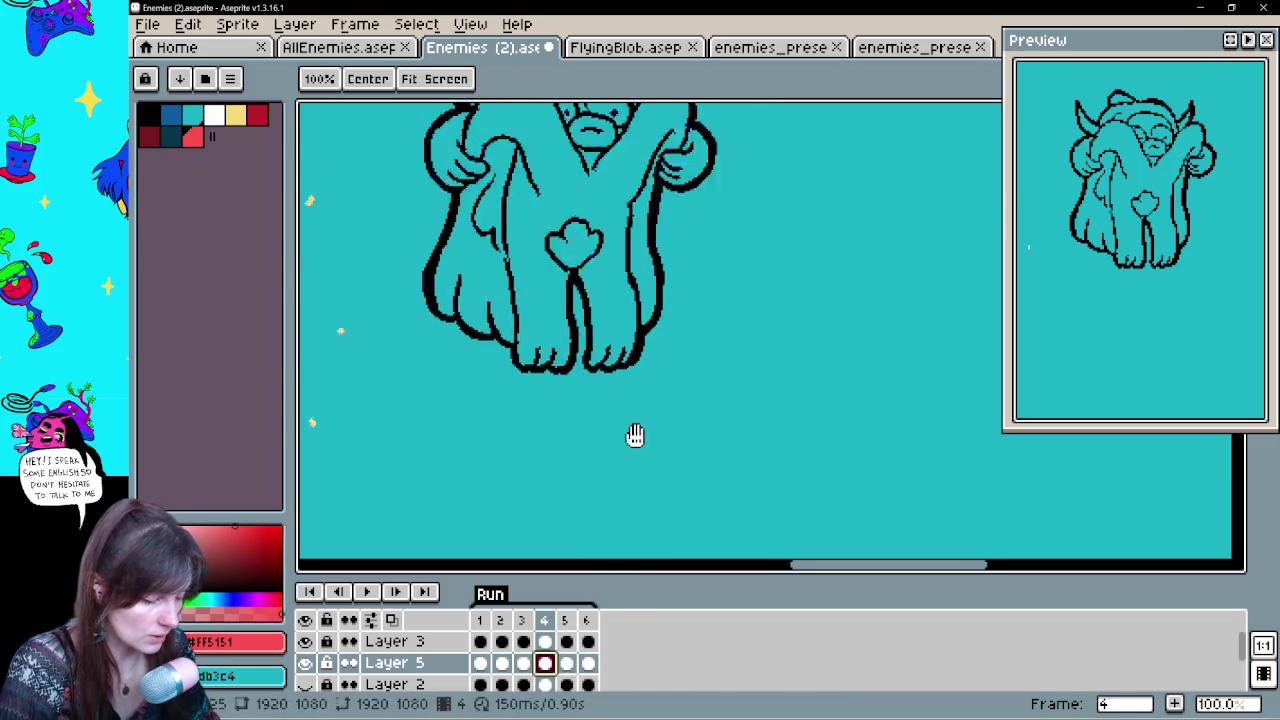
Trace red along frame 4's toes and head top, then bucket-fill the creature red
scroll(631, 394, up, 5)
key(b)
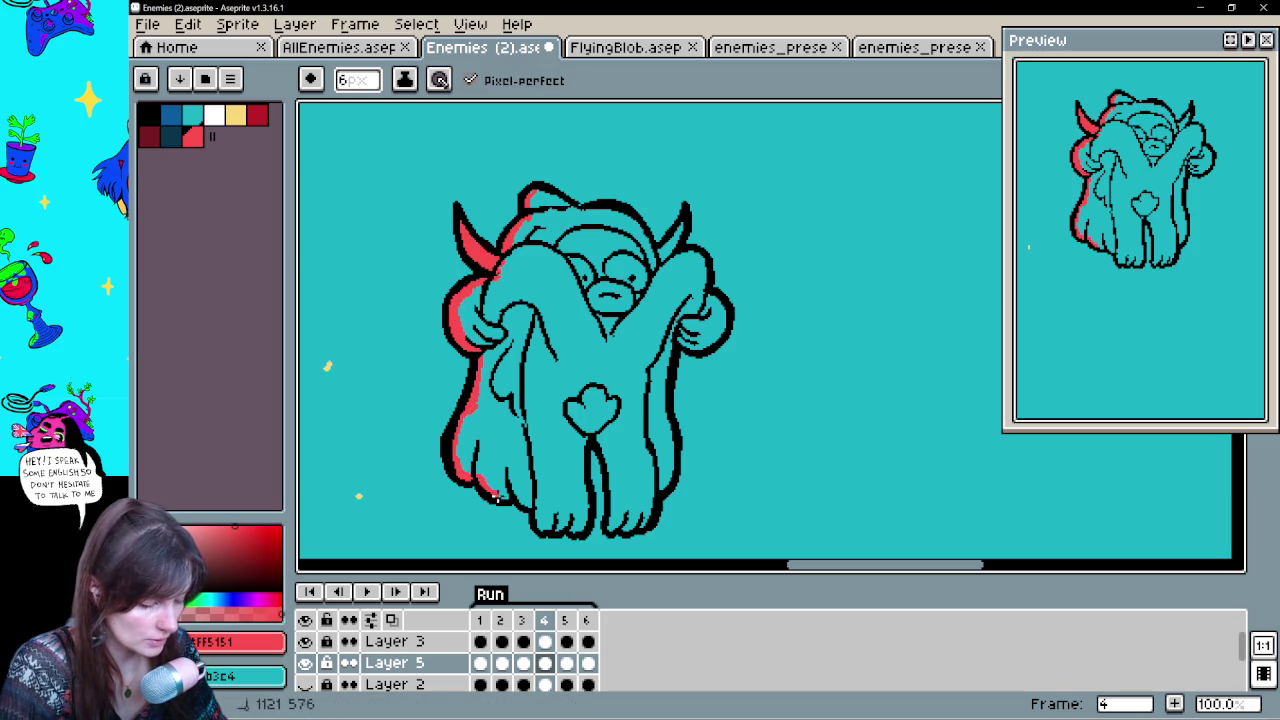
drag(521, 503, 548, 534)
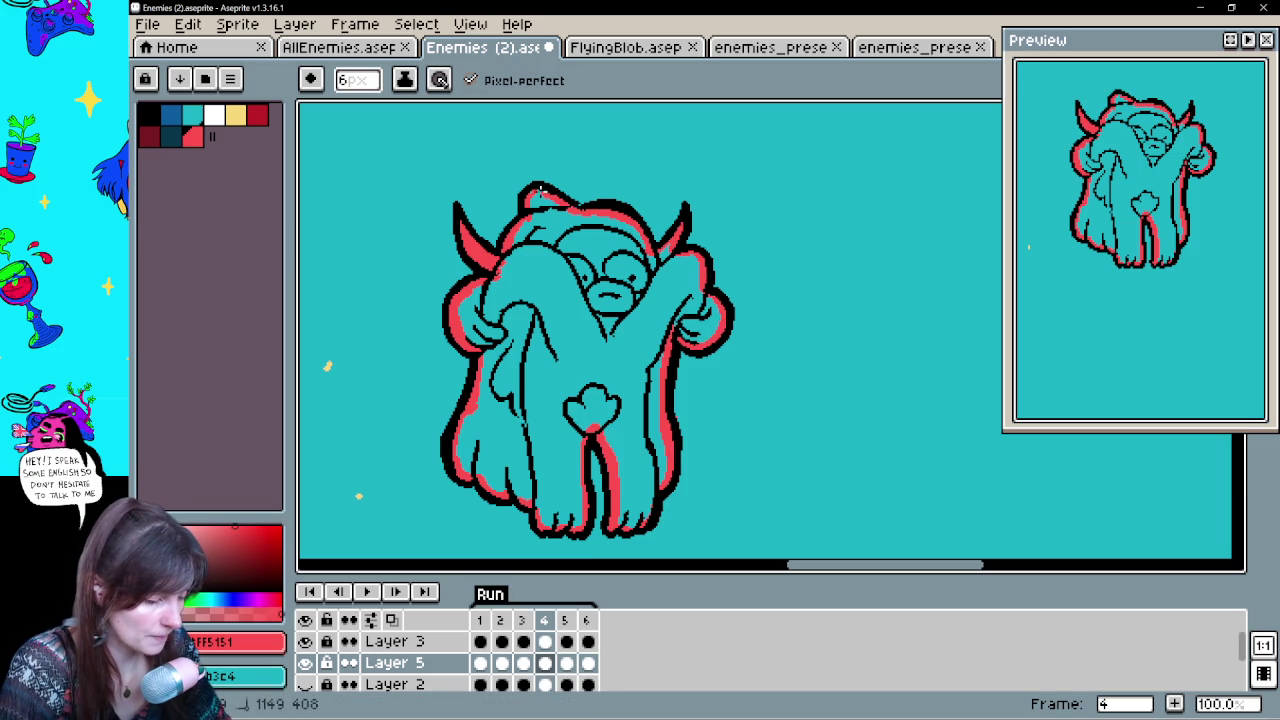
drag(655, 247, 527, 198)
key(g)
click(620, 300)
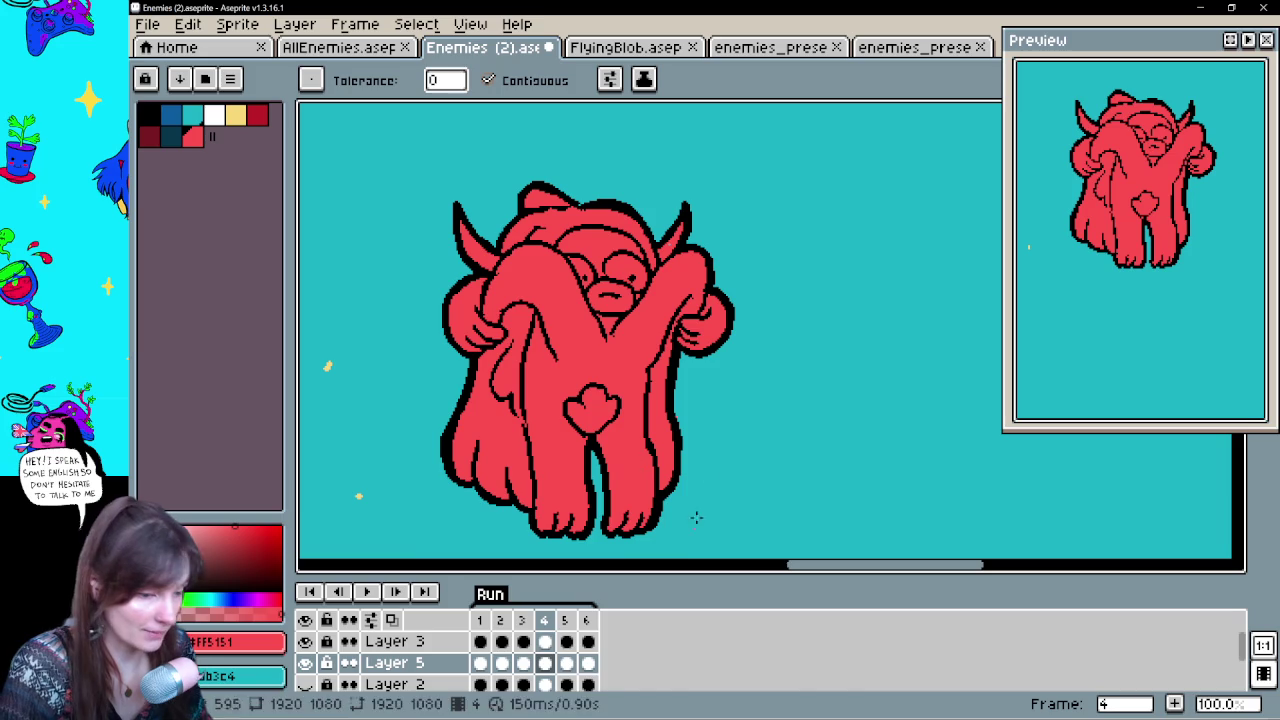
click(575, 662)
scroll(677, 286, down, 3)
scroll(698, 393, down, 3)
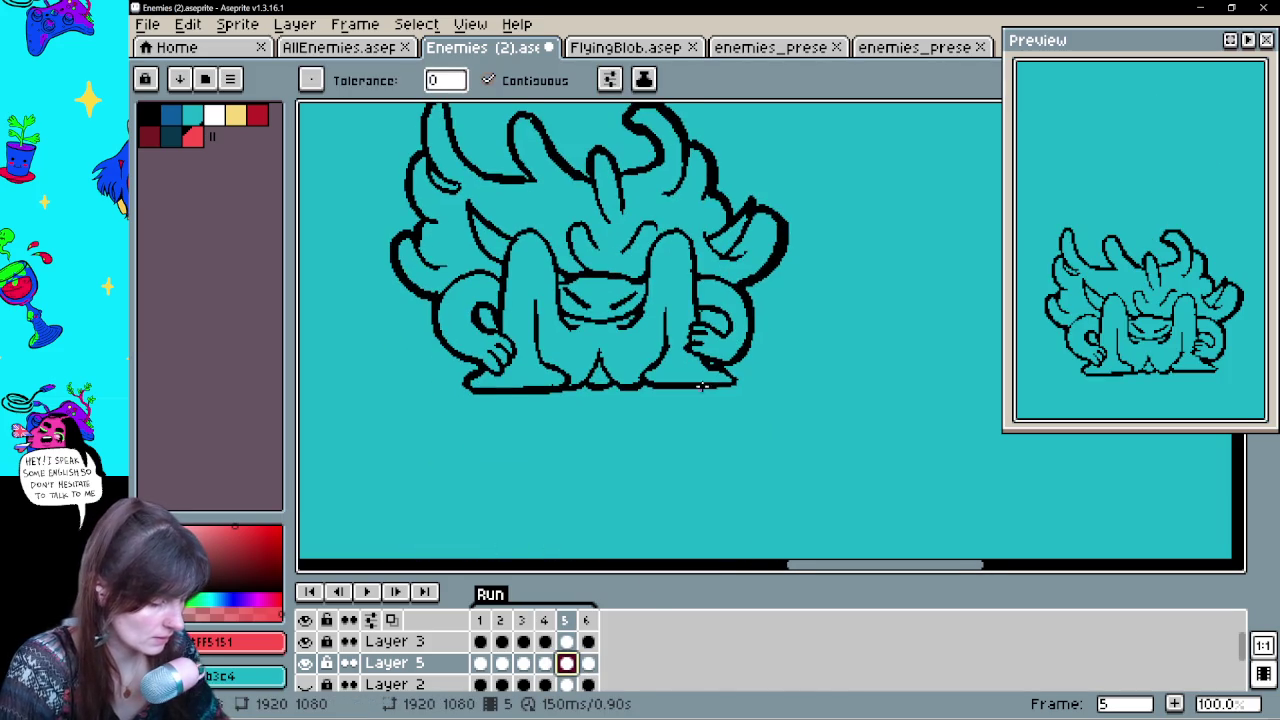
Undo a stray background fill and trace red edging along frame 5's outline
click(730, 381)
key(ctrl+z)
key(b)
mouse_move(731, 381)
mouse_down()
mouse_move(716, 366)
mouse_move(760, 218)
mouse_move(764, 331)
mouse_up()
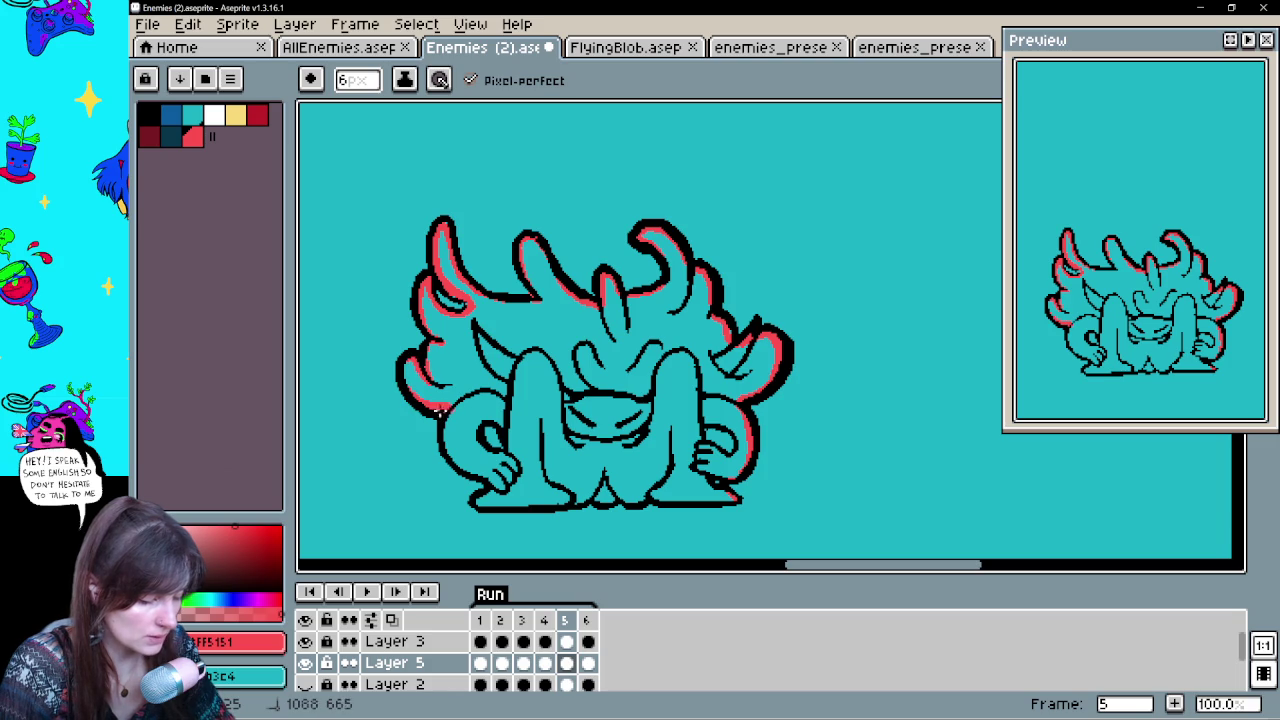
drag(441, 414, 449, 456)
shift+click(491, 487)
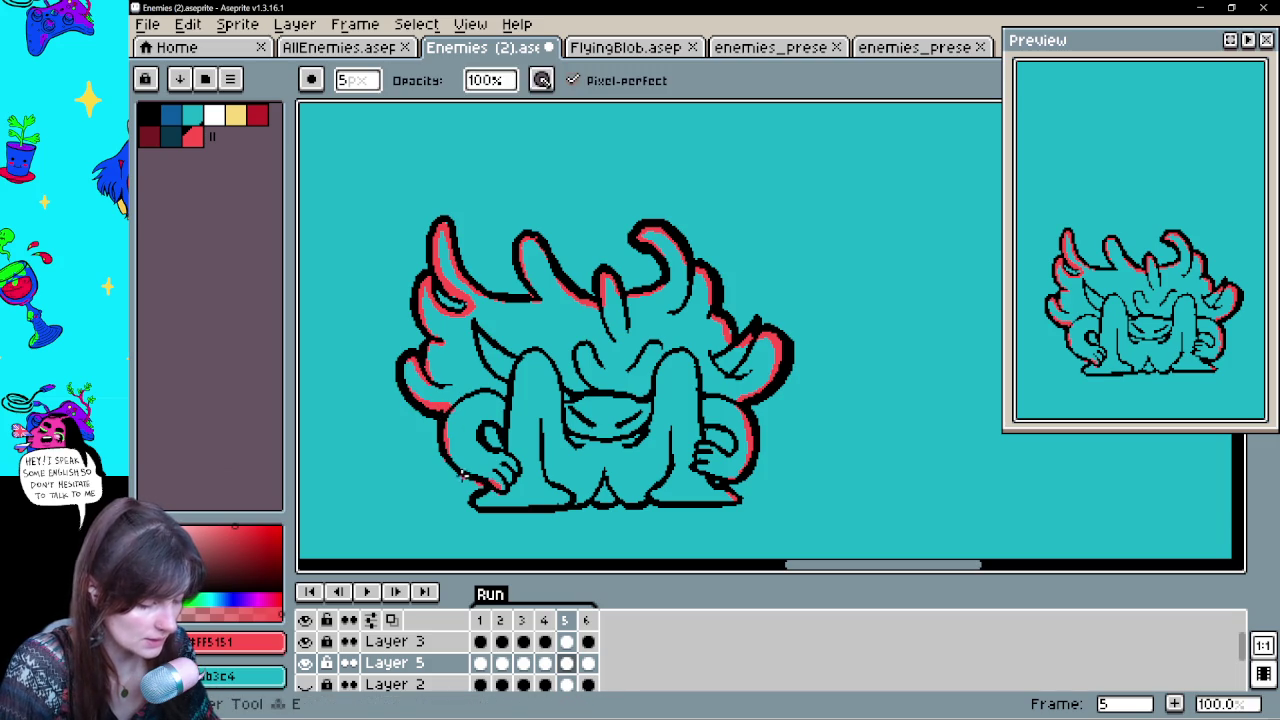
key(e)
key(b)
shift+click(549, 507)
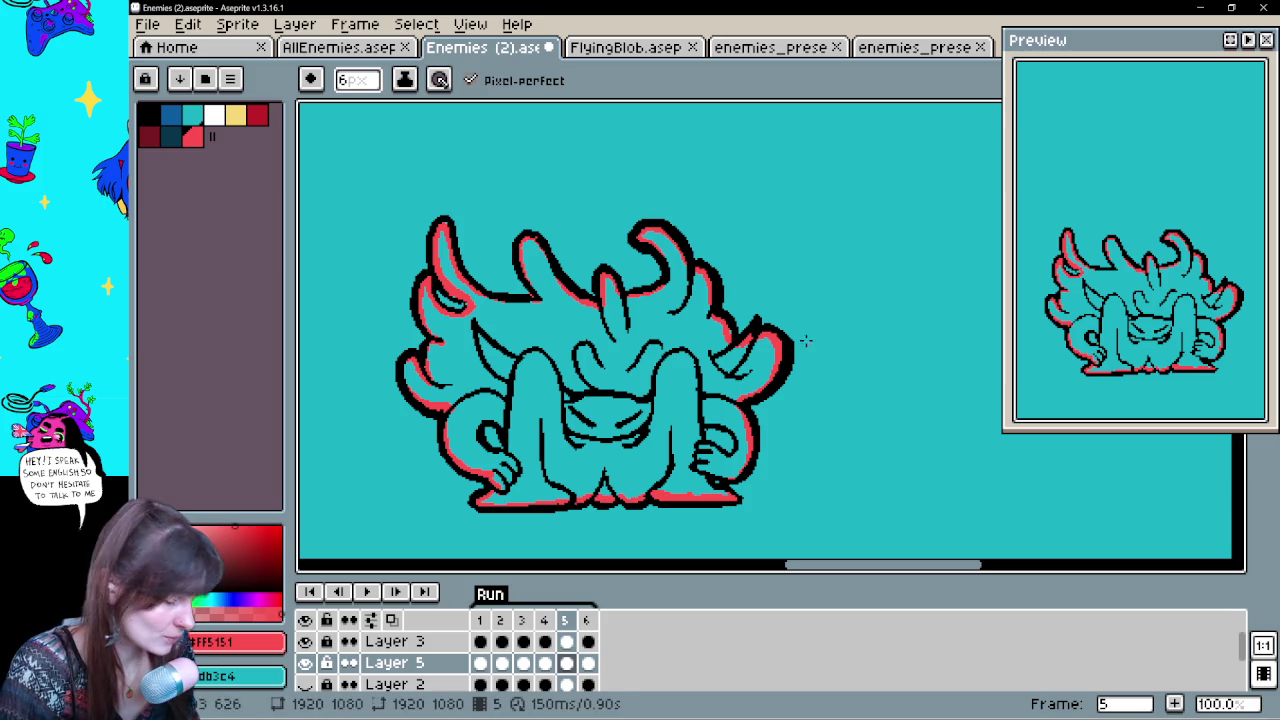
Bucket-fill frame 5's creature interior red and move to frame 6
drag(799, 455, 774, 457)
key(g)
click(603, 350)
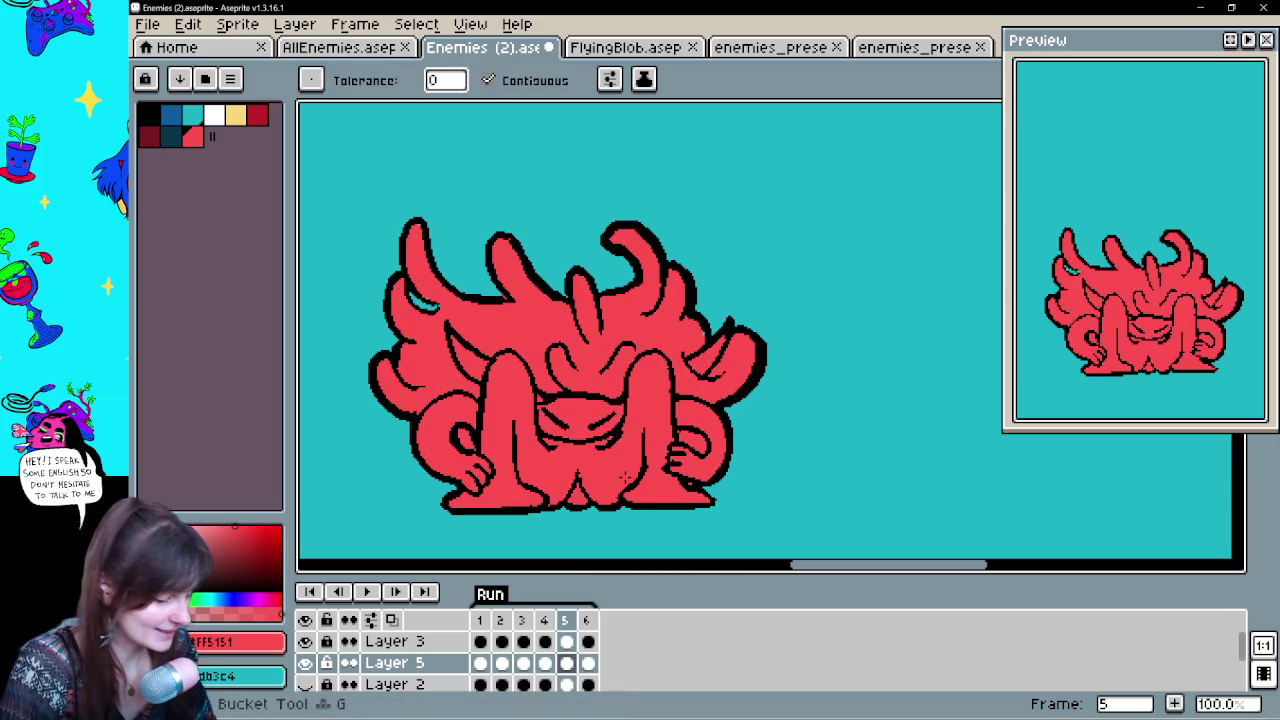
key(b)
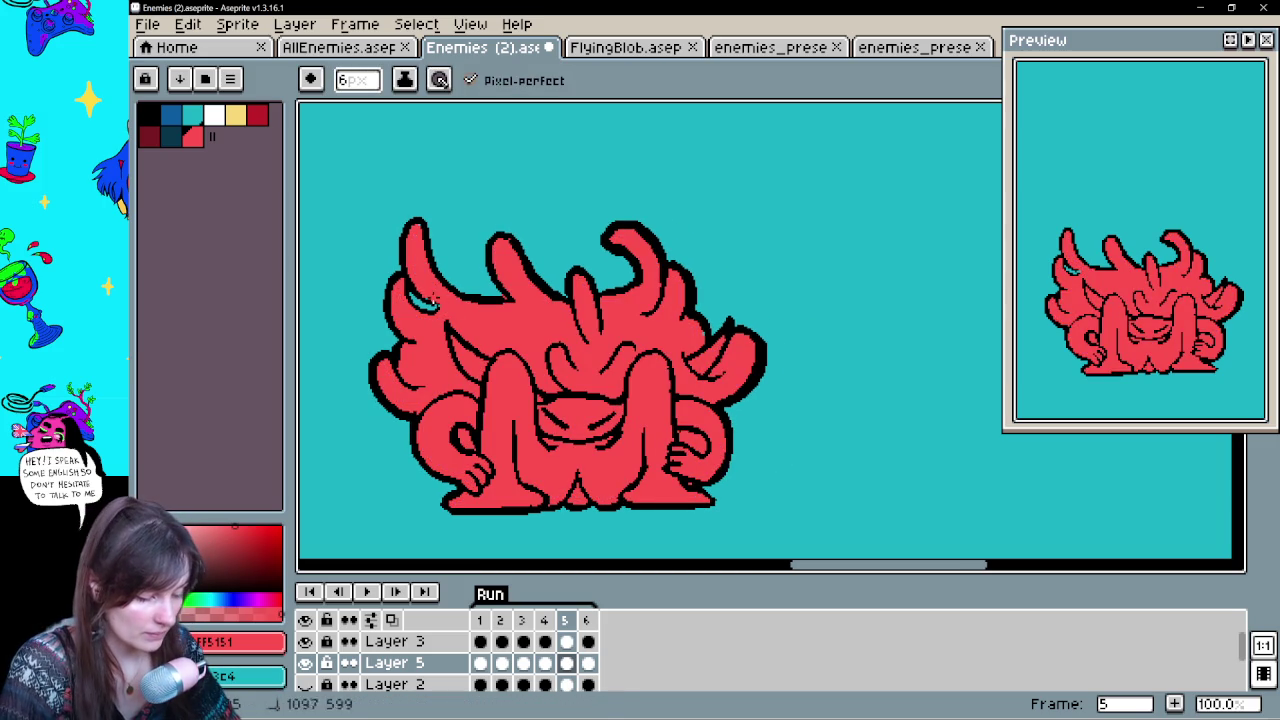
drag(519, 481, 513, 489)
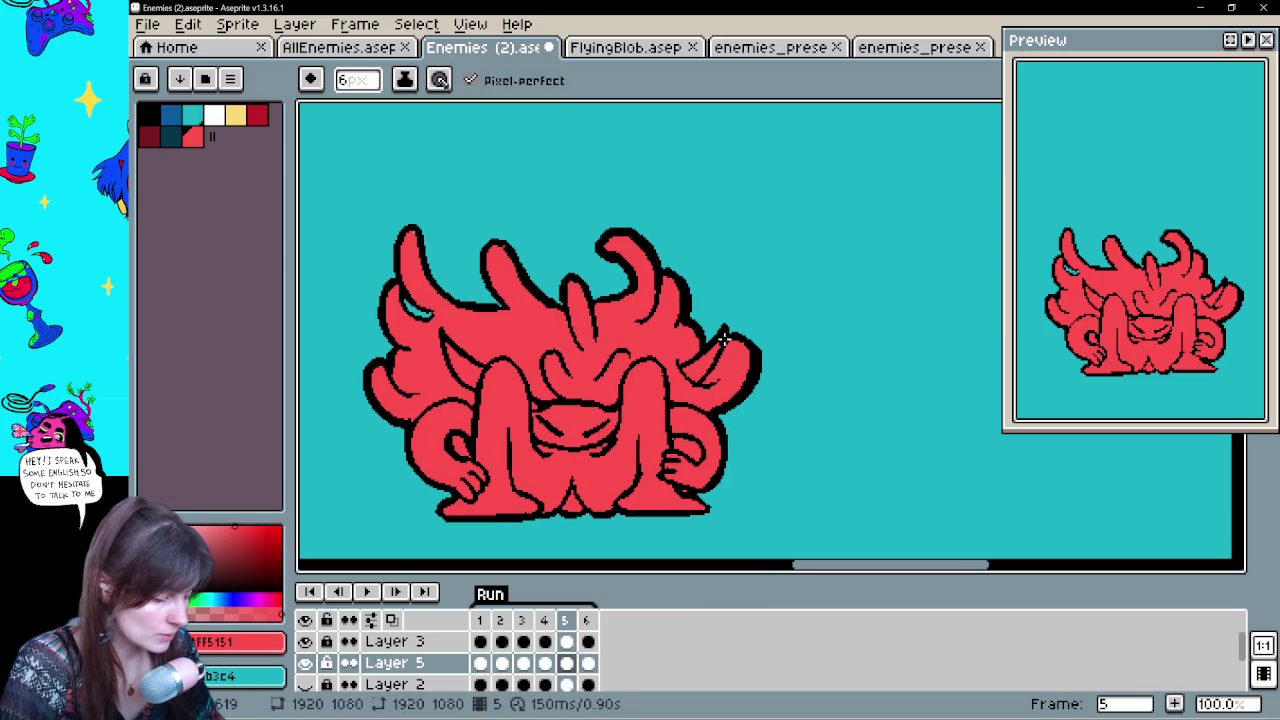
click(588, 665)
Edge frame 6's right and bottom outline in red and bucket-fill its interior
drag(665, 500, 695, 428)
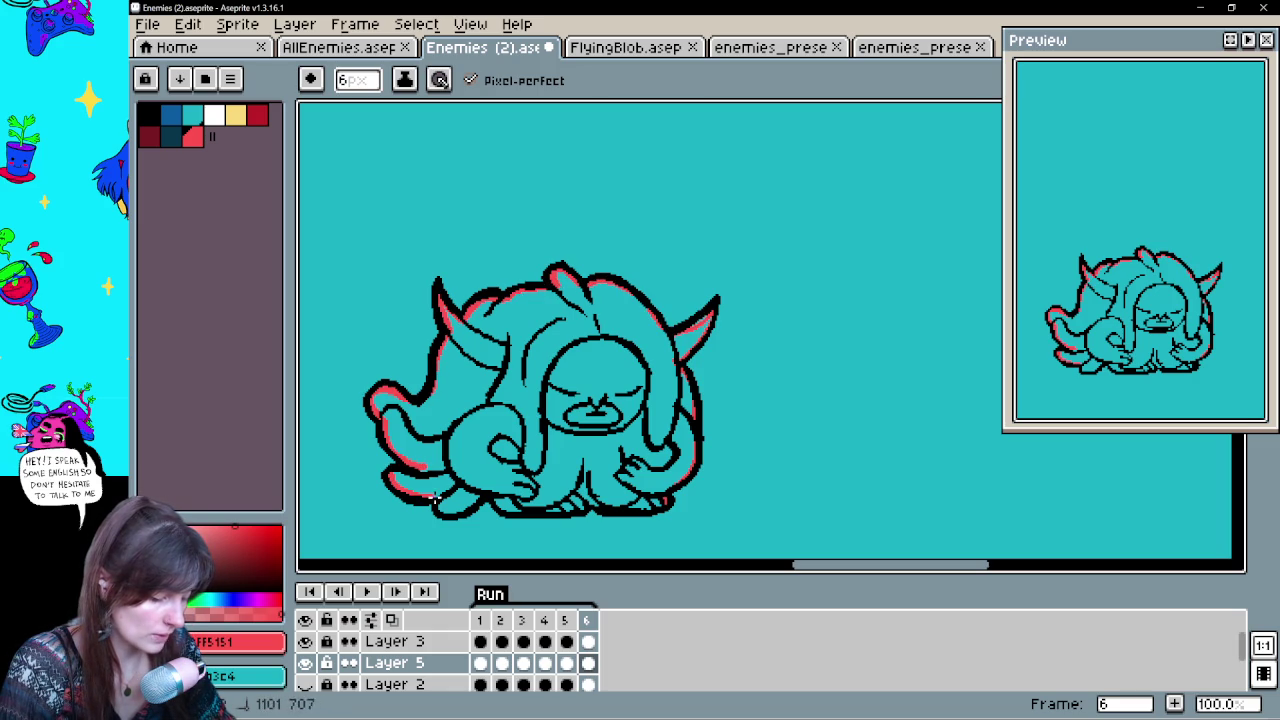
drag(486, 490, 567, 511)
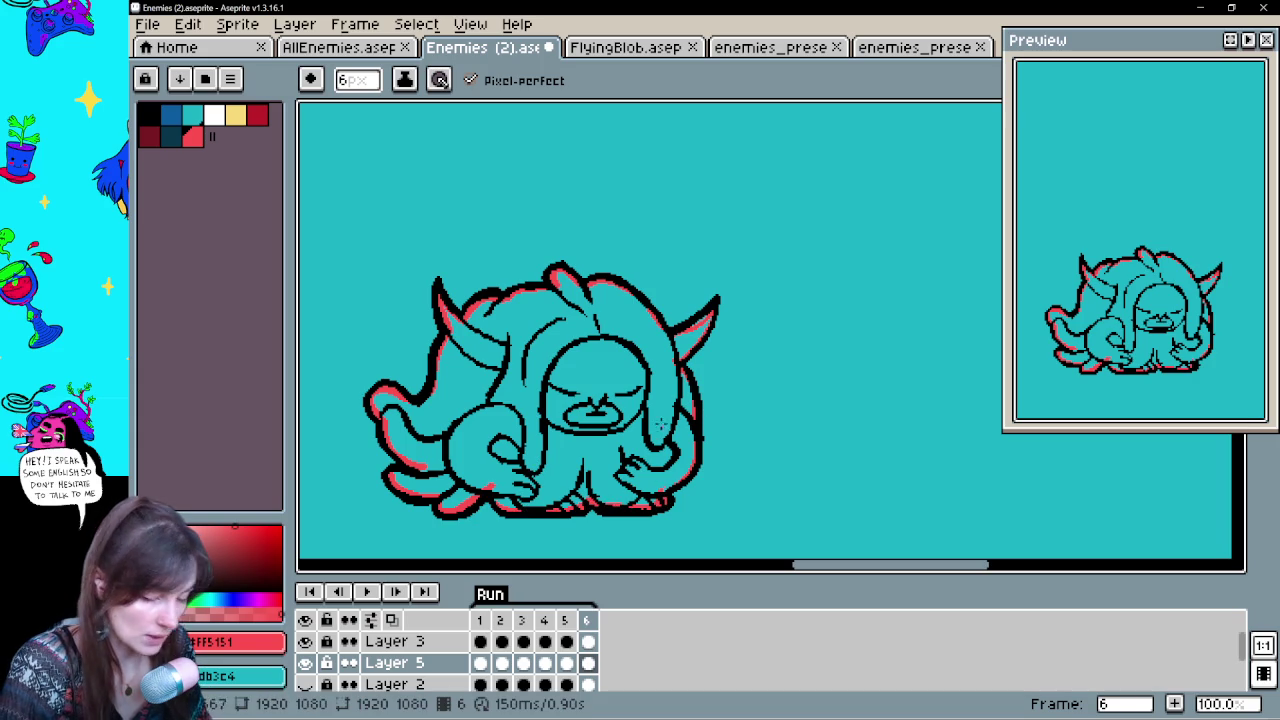
key(g)
click(593, 409)
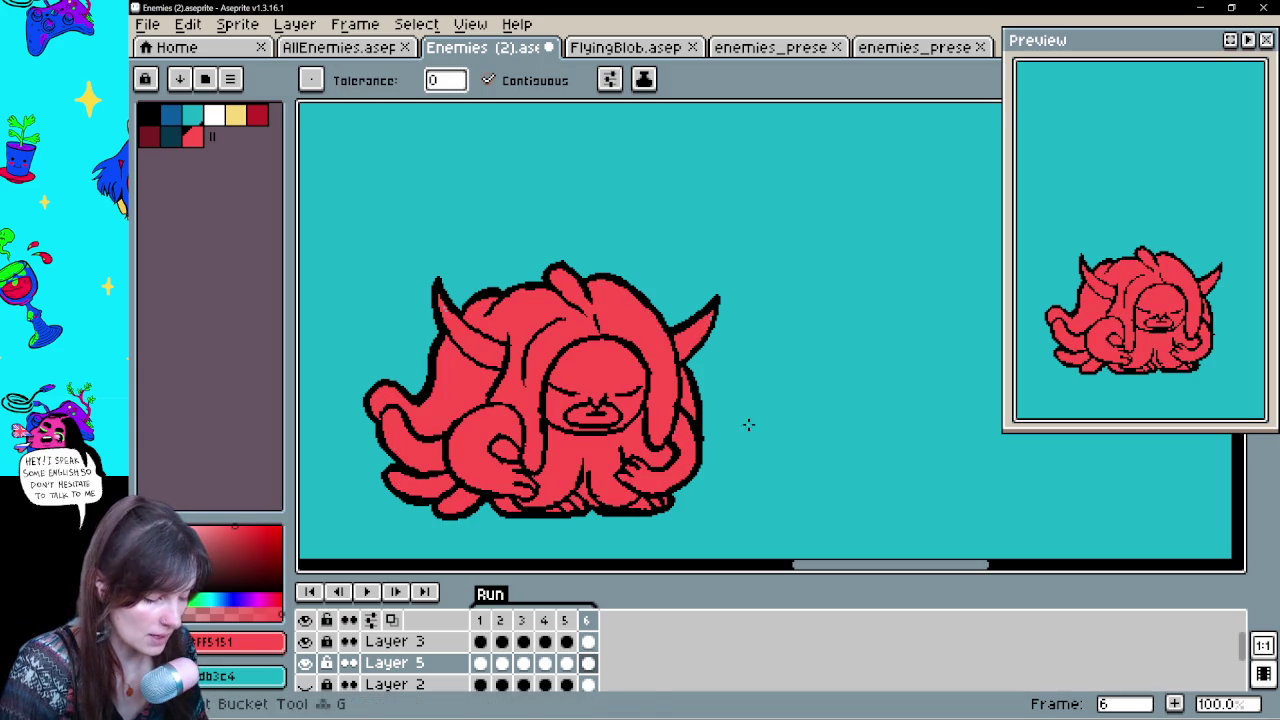
key(b)
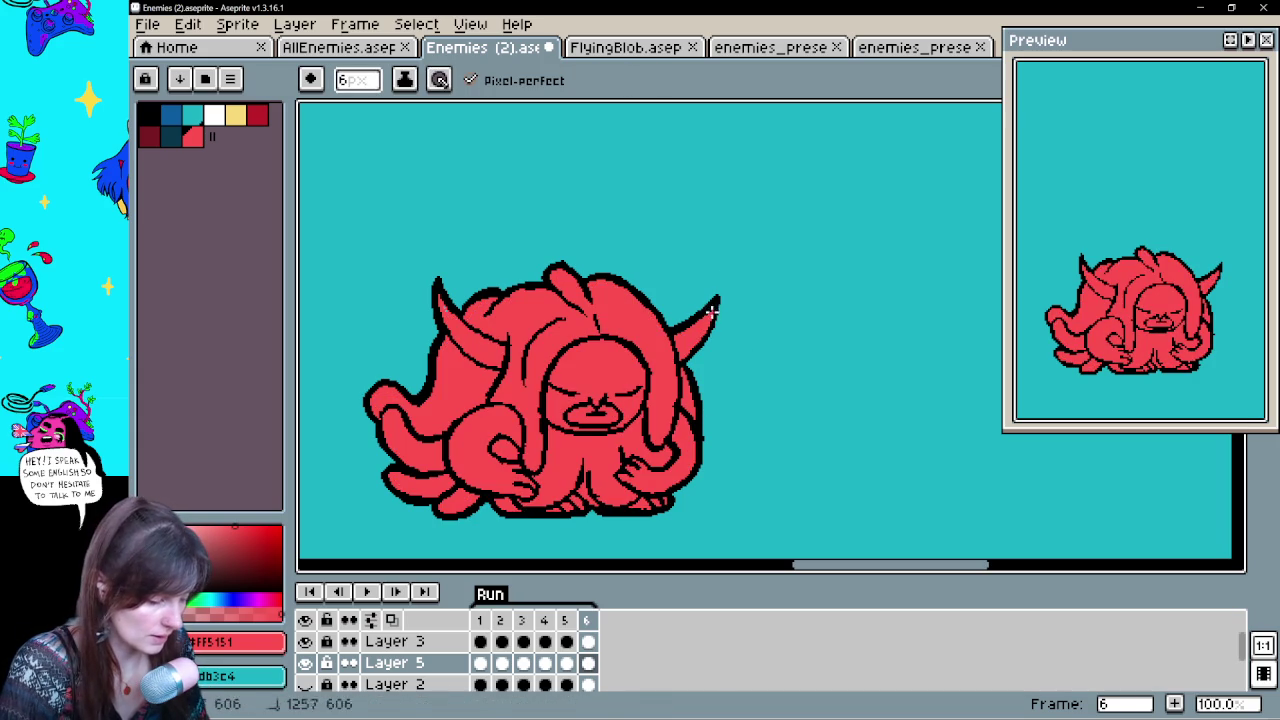
Play the animation to review all six red frames
drag(780, 391, 765, 395)
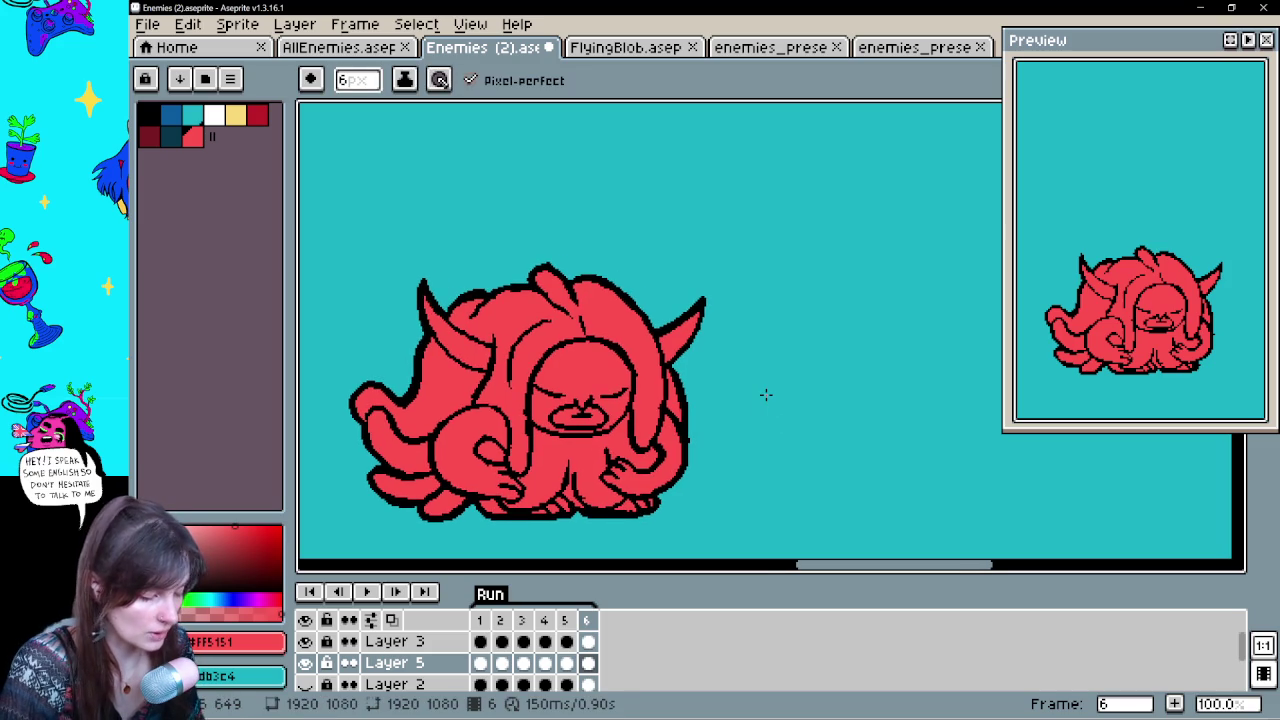
click(480, 662)
click(366, 591)
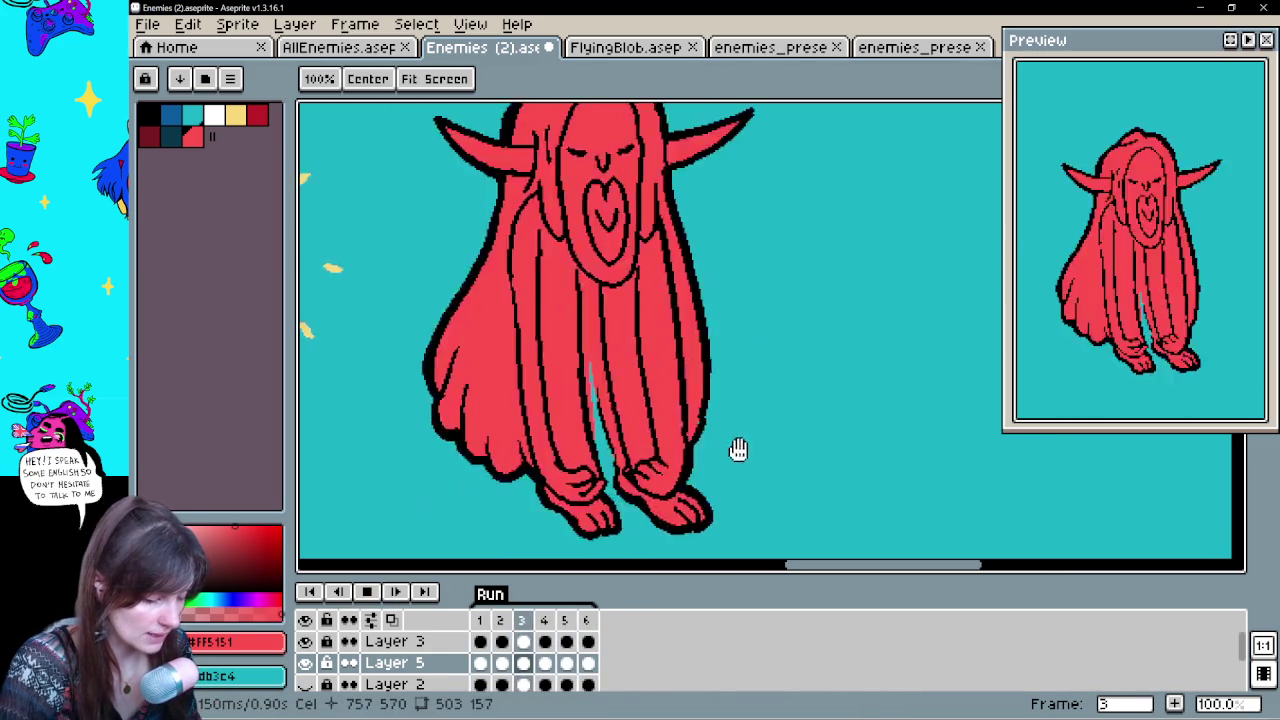
Stop playback, sample dark red #bc1f28 from the shaded sprite and shade frame 1's left horn
click(374, 591)
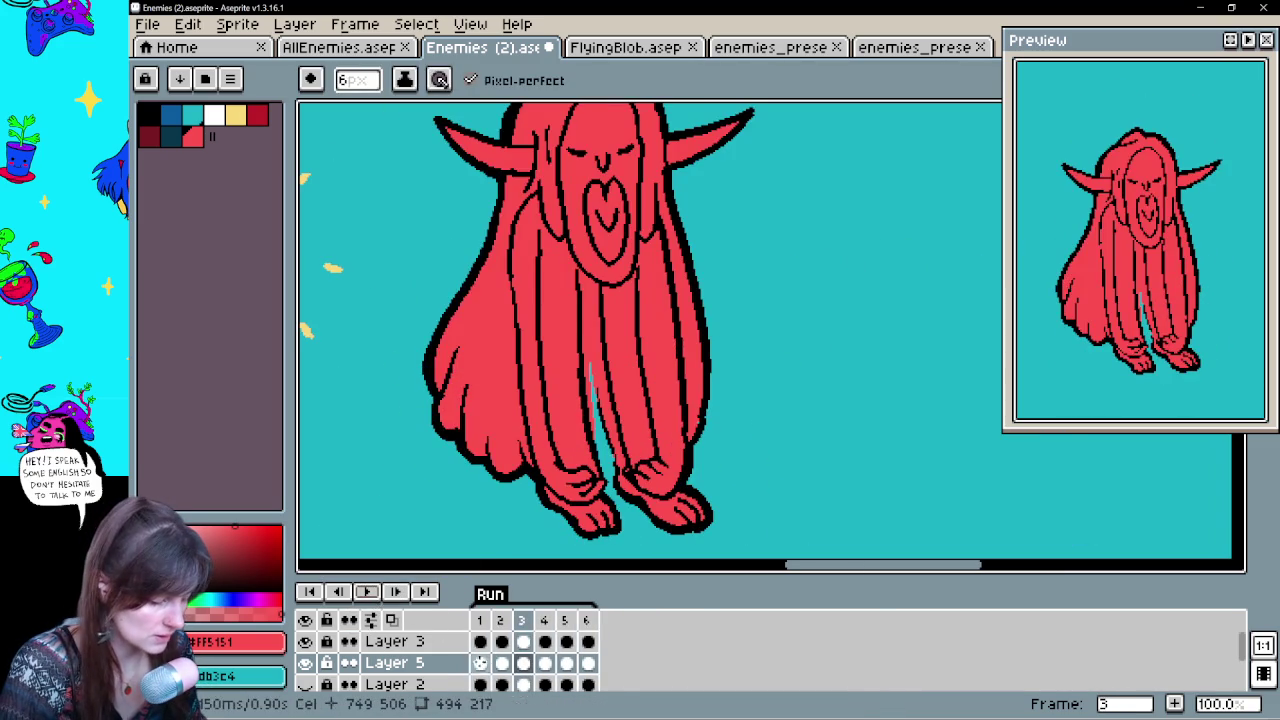
click(480, 662)
drag(746, 471, 591, 435)
alt+click(778, 328)
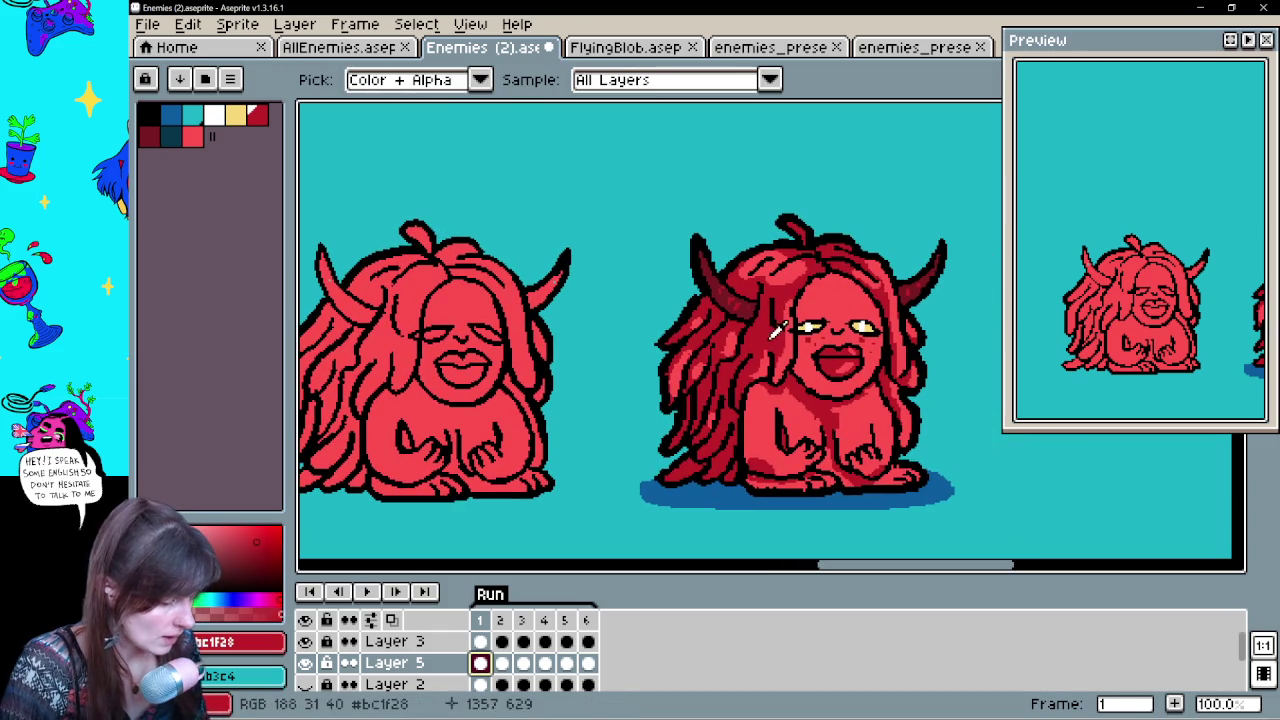
drag(662, 295, 747, 320)
mouse_move(406, 276)
mouse_down()
mouse_move(438, 340)
mouse_move(420, 305)
mouse_move(452, 325)
mouse_up()
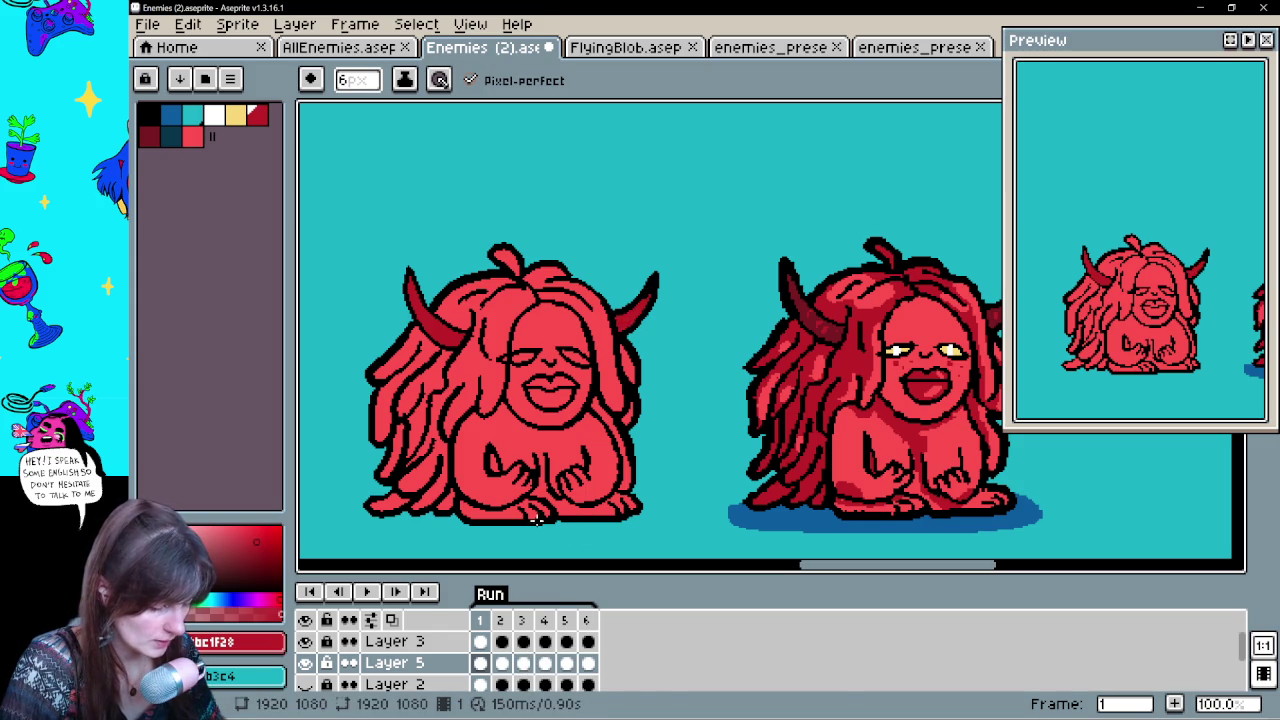
Shade the left horns dark red on frames 2, 3 and 4
click(501, 663)
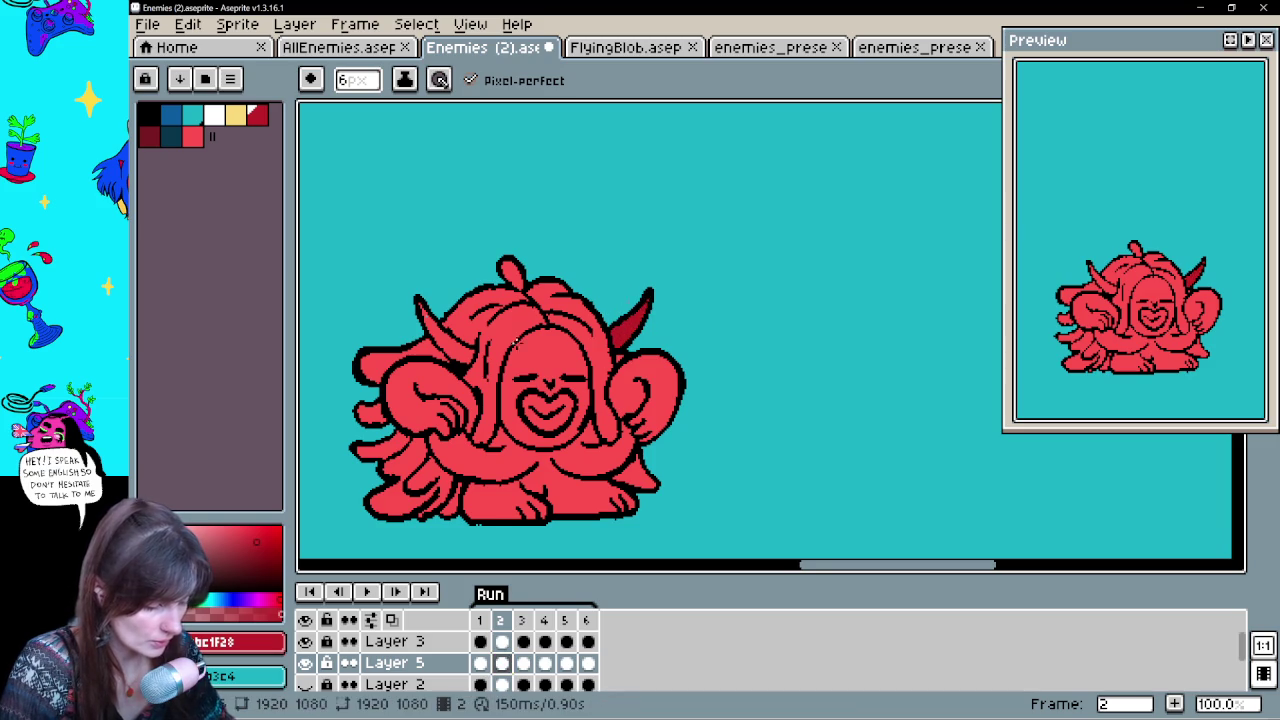
drag(419, 303, 439, 340)
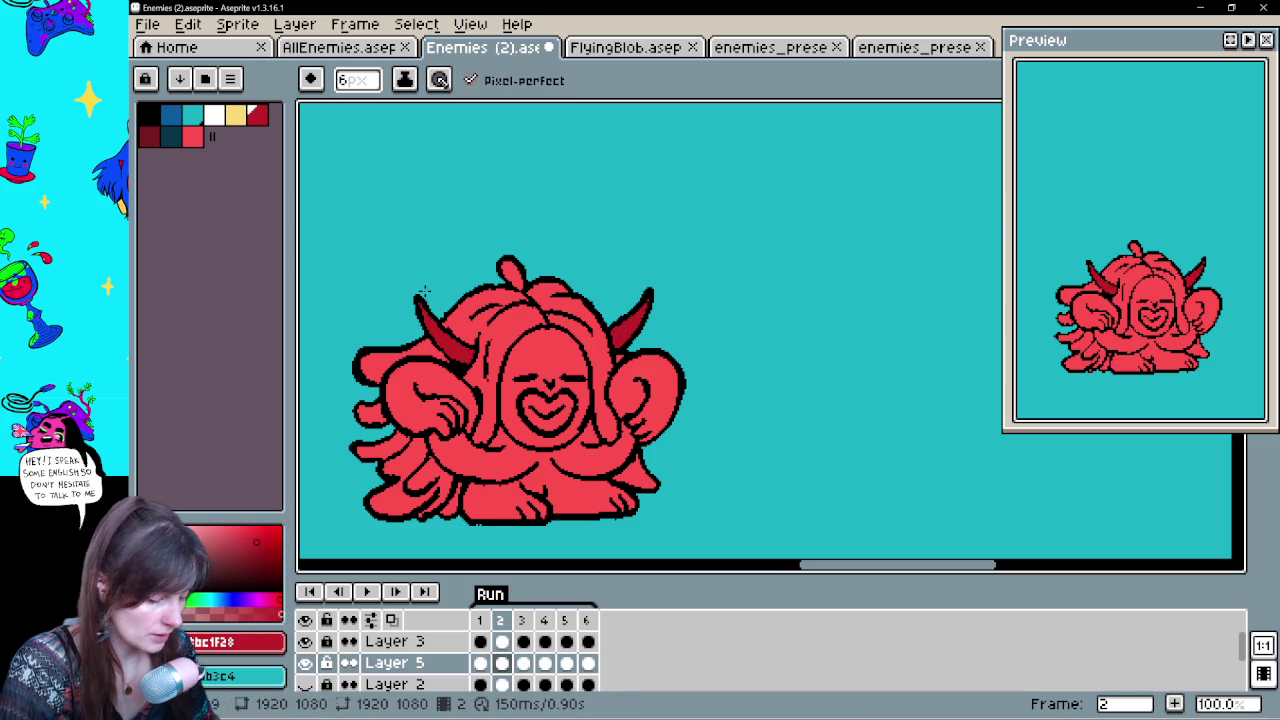
click(523, 663)
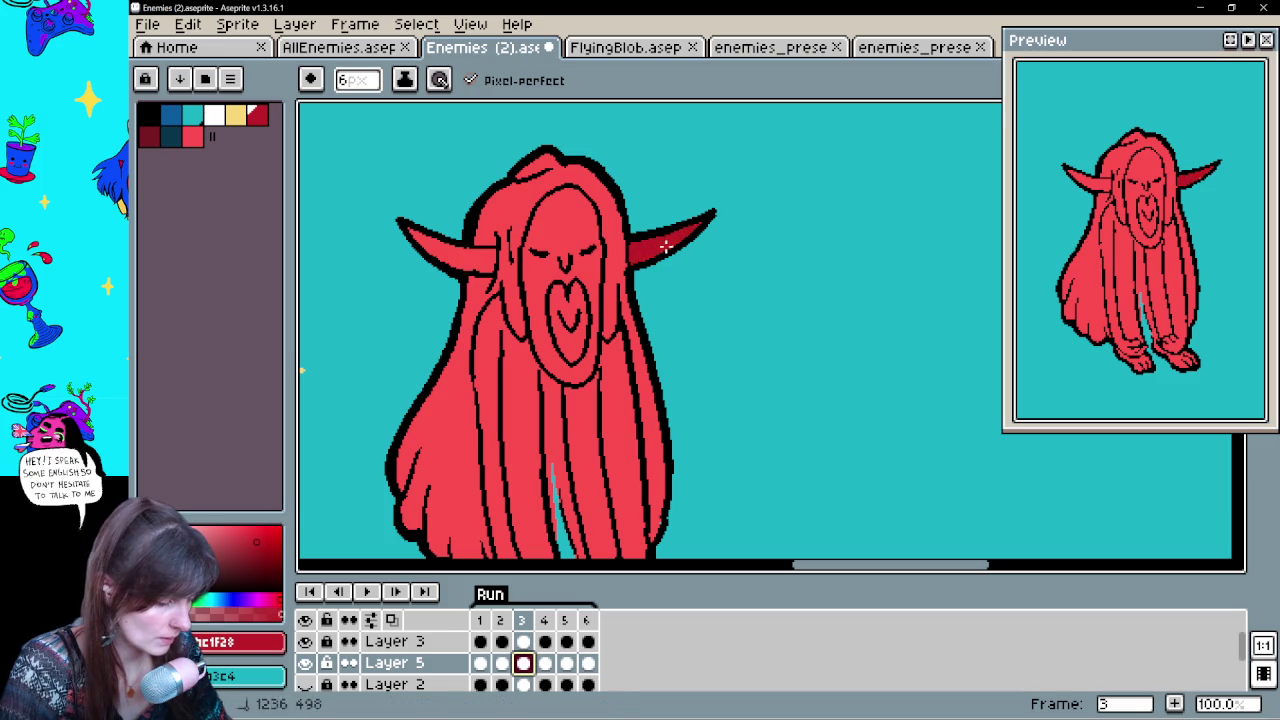
drag(412, 230, 464, 256)
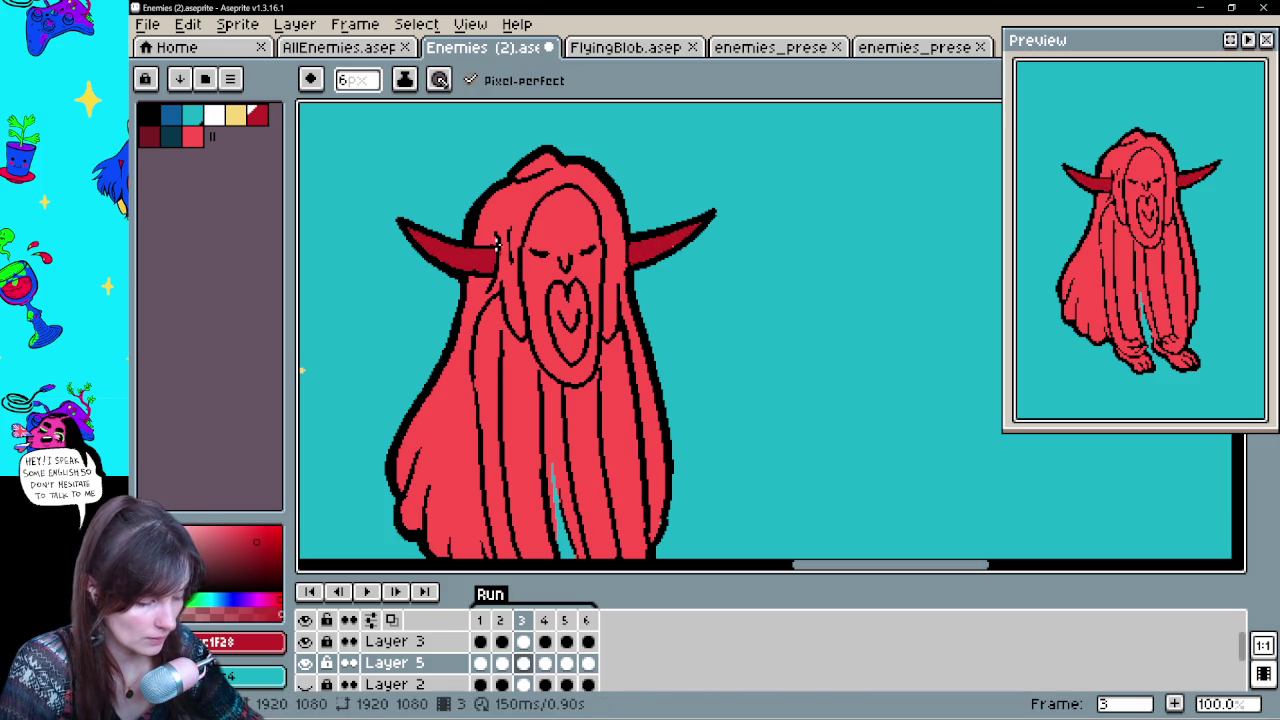
click(544, 663)
drag(641, 180, 652, 273)
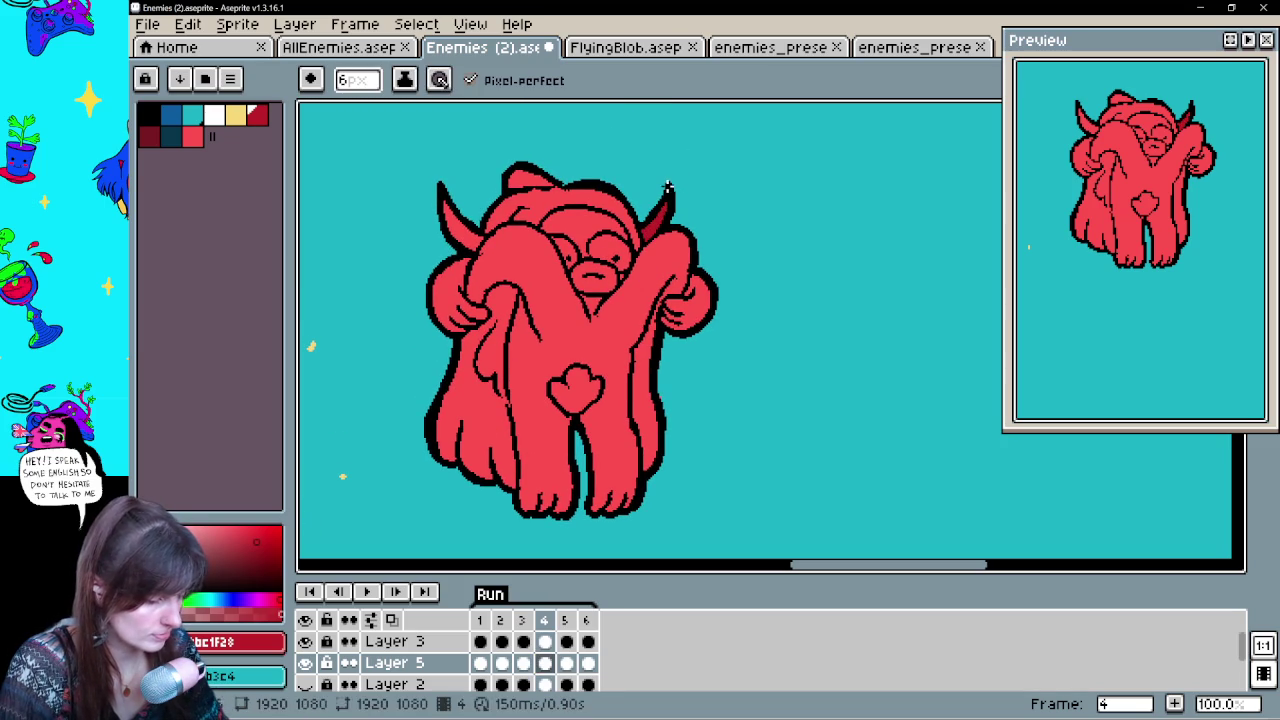
drag(444, 204, 474, 244)
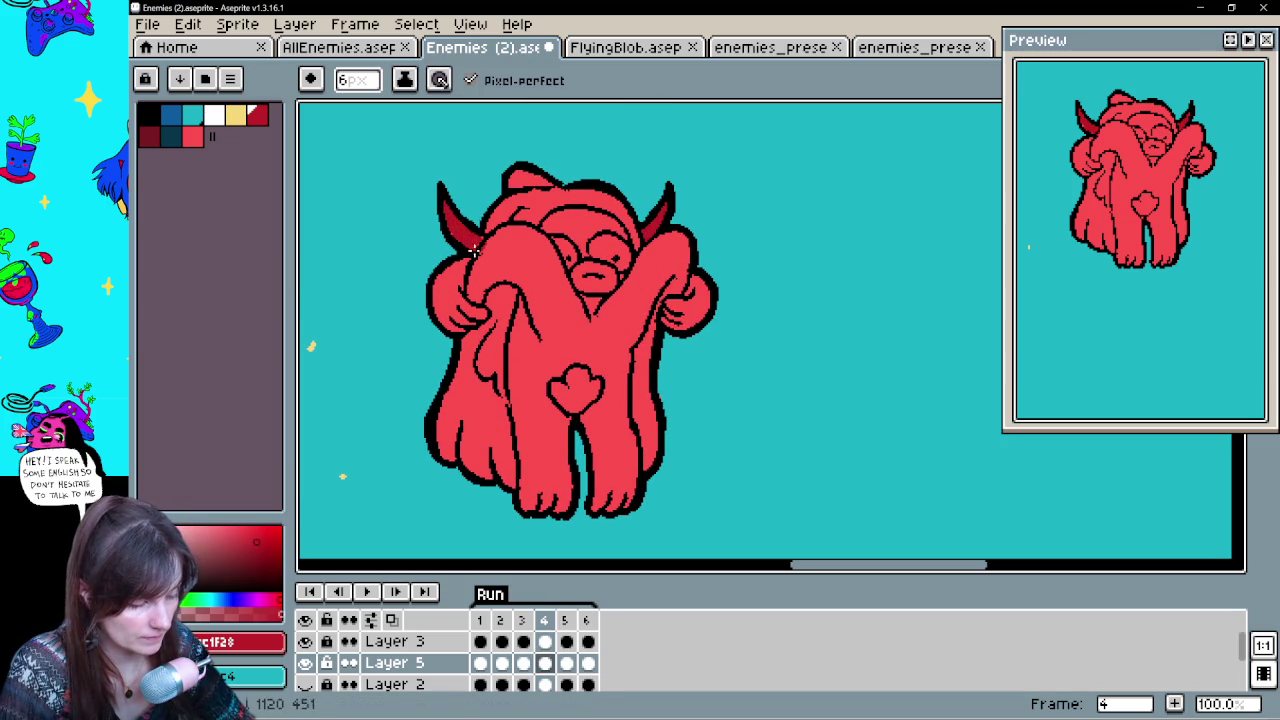
Shade frame 6's left horn dark red after checking frame 5
click(566, 663)
drag(691, 508, 710, 230)
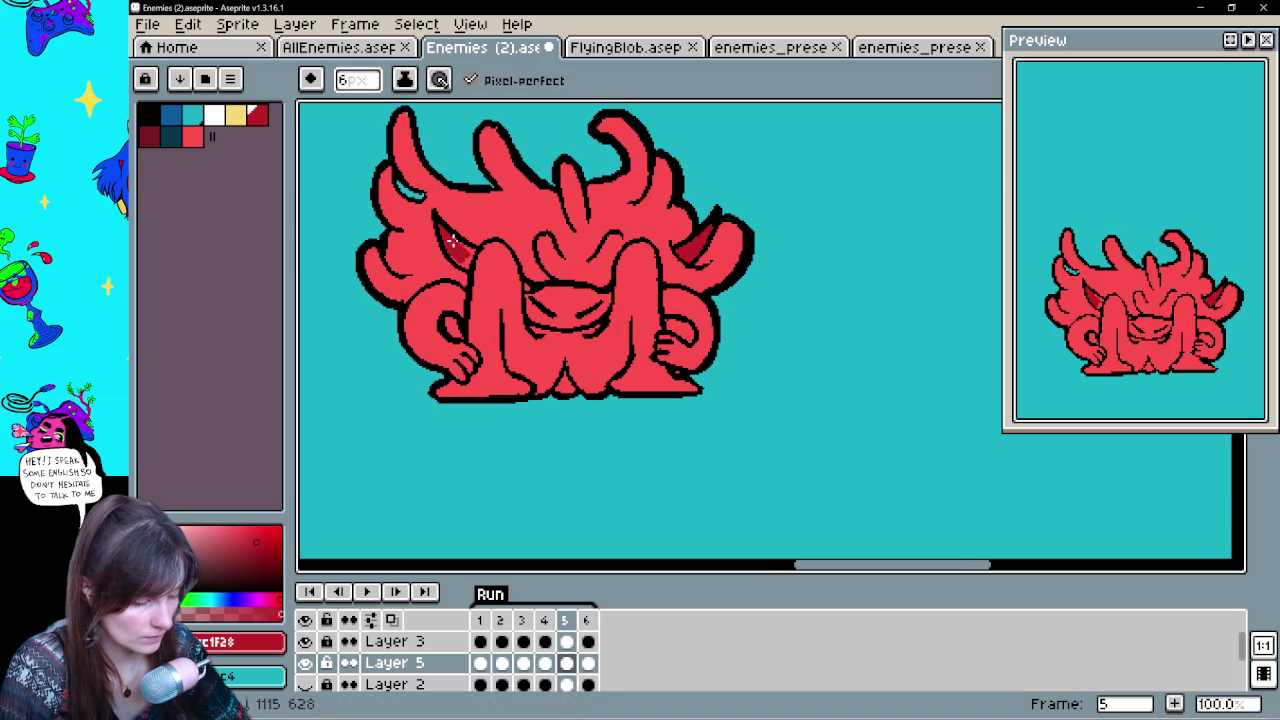
click(588, 663)
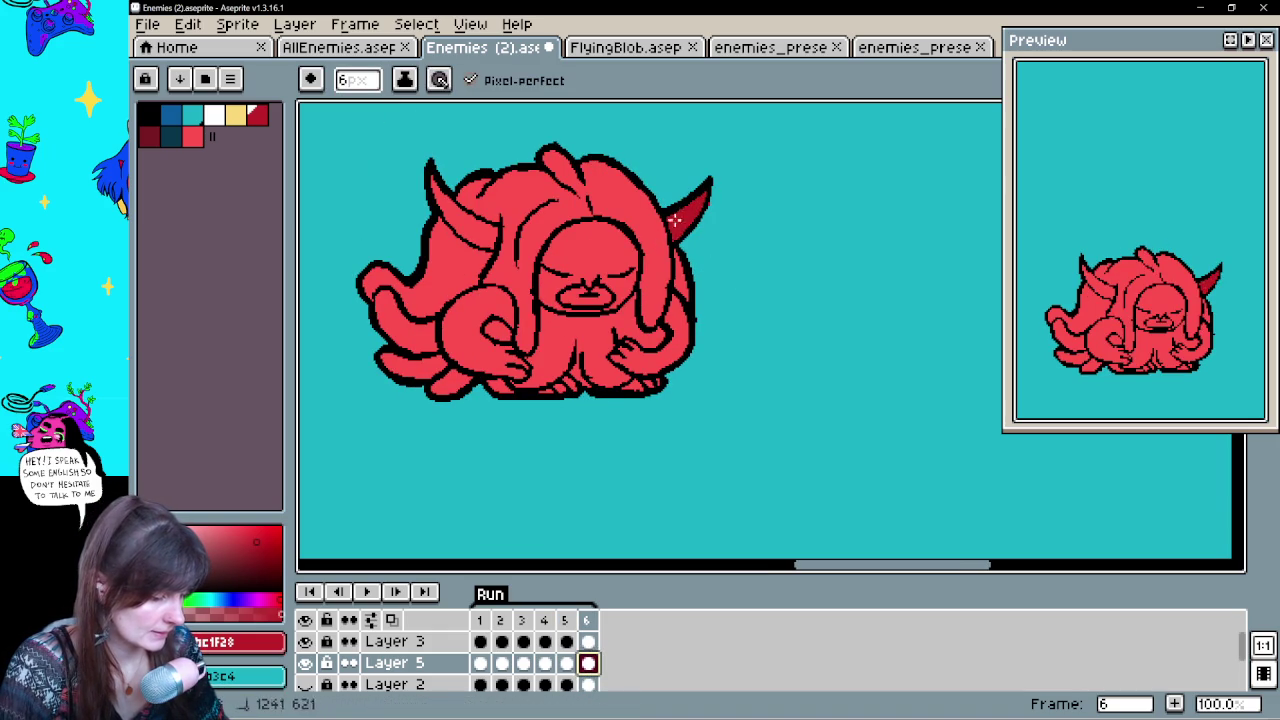
drag(436, 182, 468, 228)
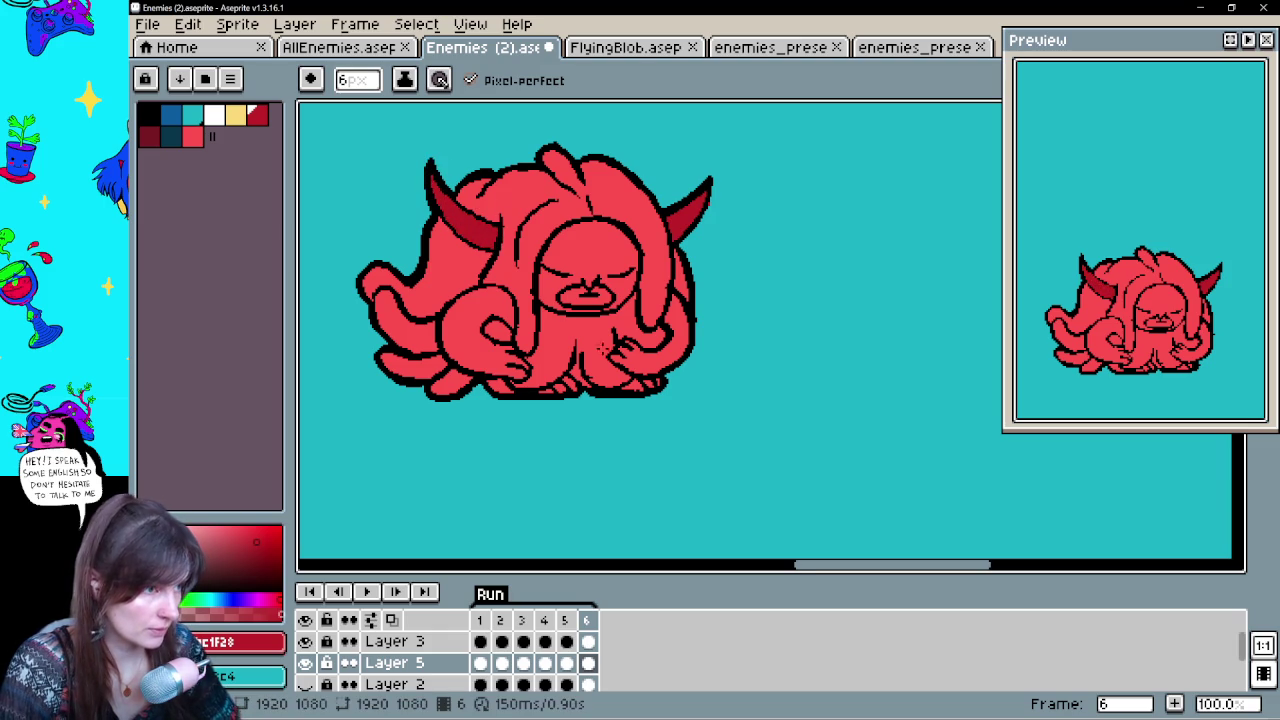
drag(661, 401, 634, 399)
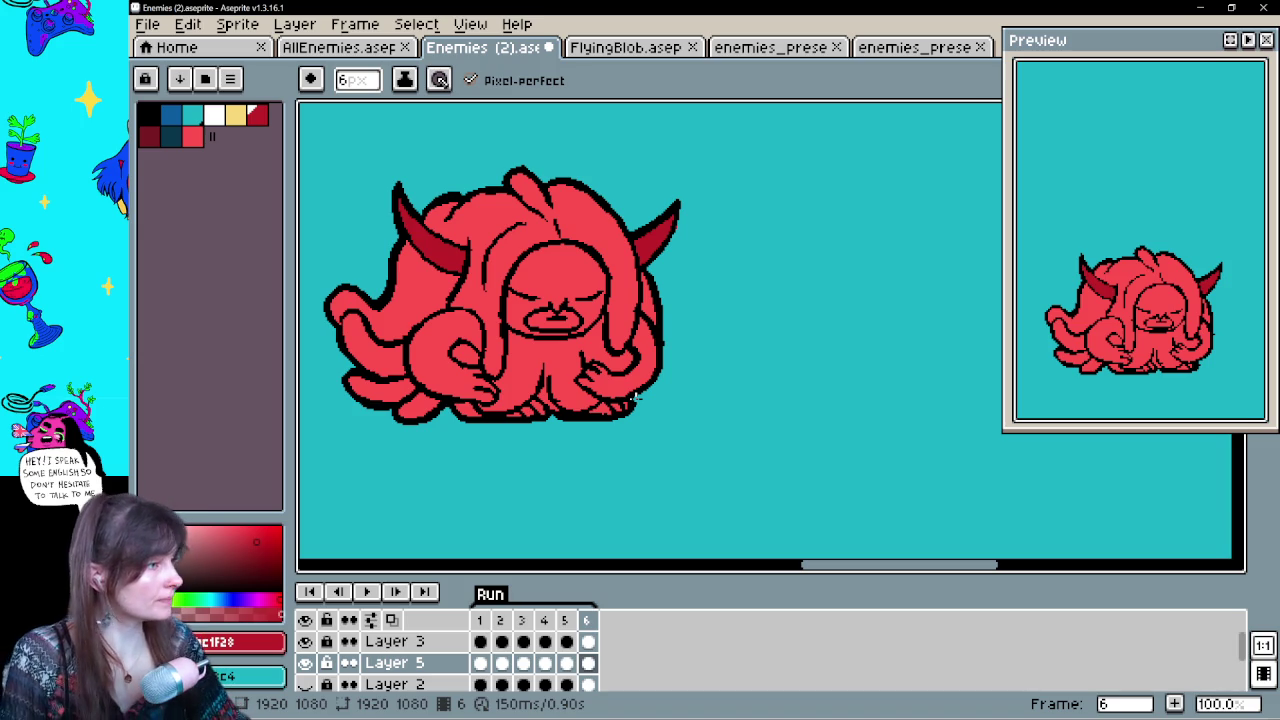
drag(685, 400, 745, 385)
click(566, 642)
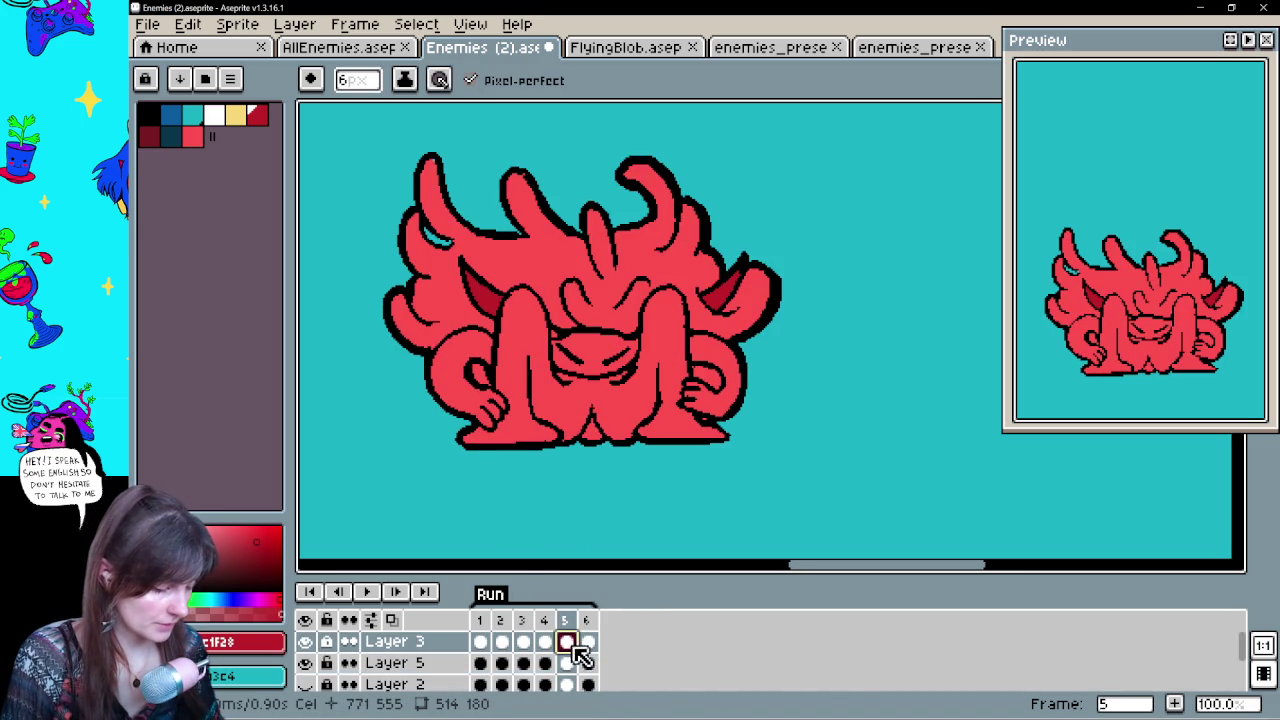
Paint the heart shape dark red on frame 4 of the creature's layer
click(544, 642)
drag(660, 357, 655, 405)
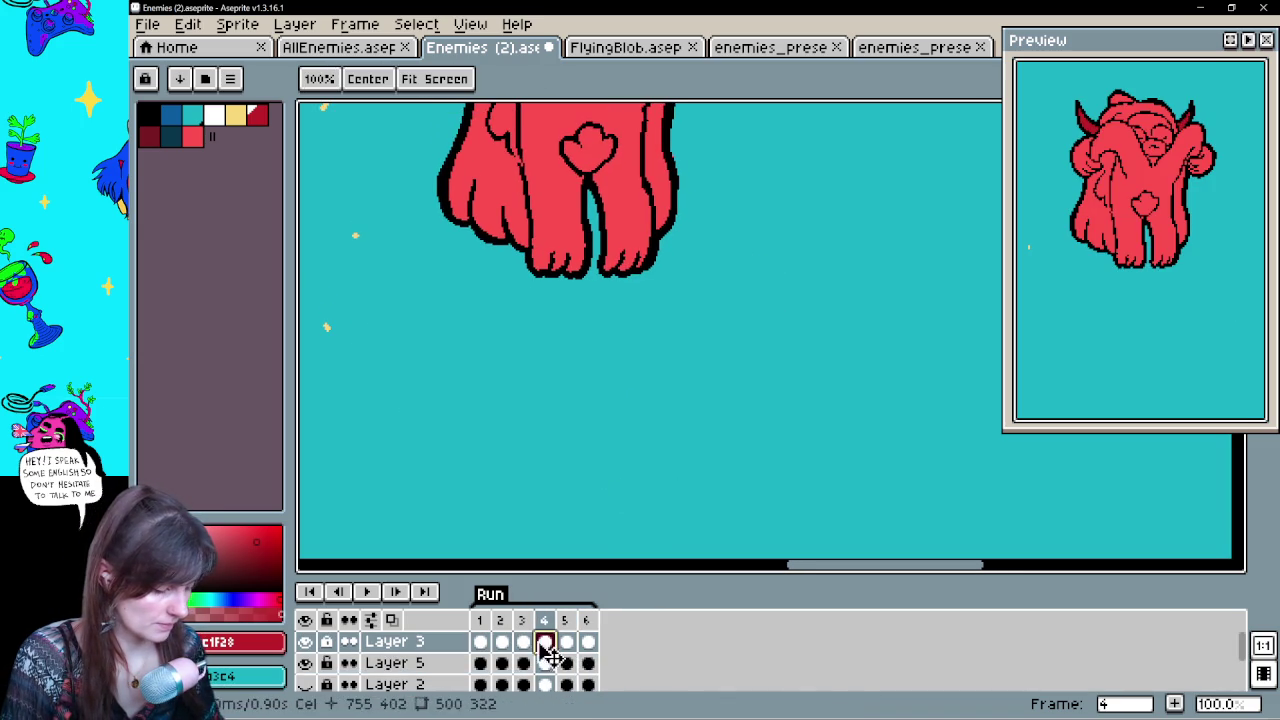
scroll(524, 571, up, 3)
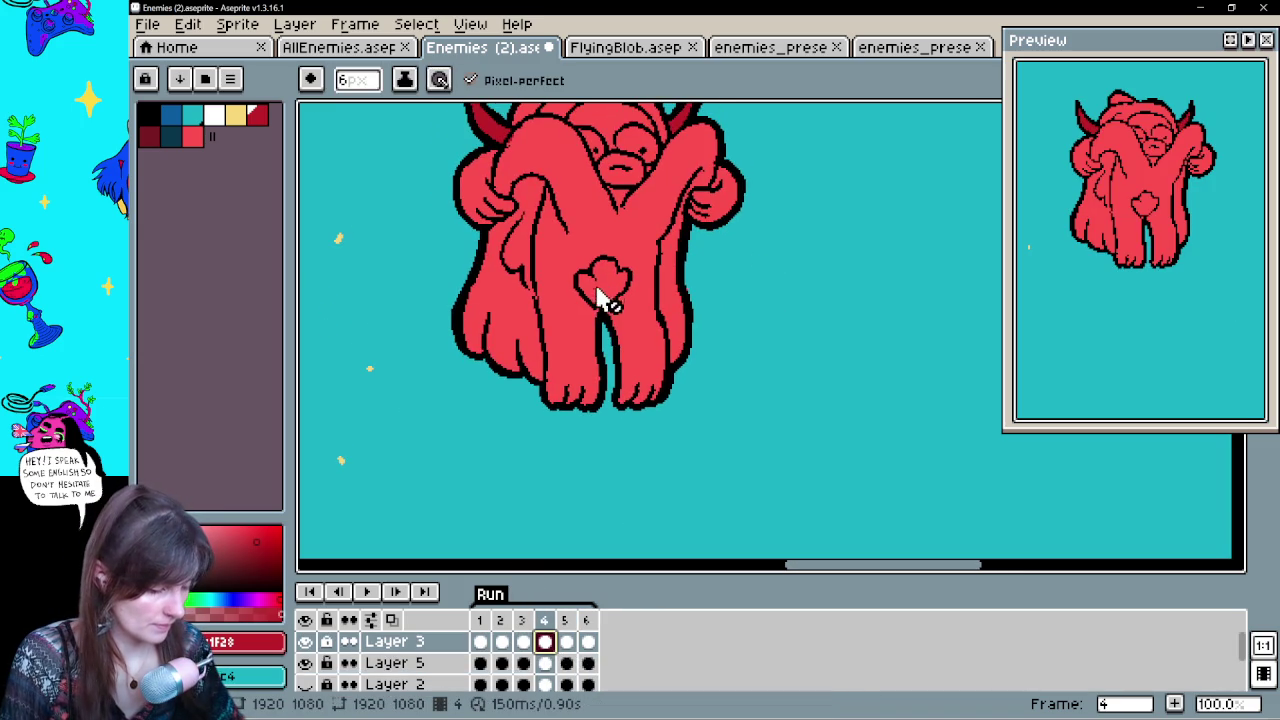
click(544, 663)
drag(614, 272, 608, 292)
Sample yellow from the bird's beak and paint frame 4's creature eye yellow
key(g)
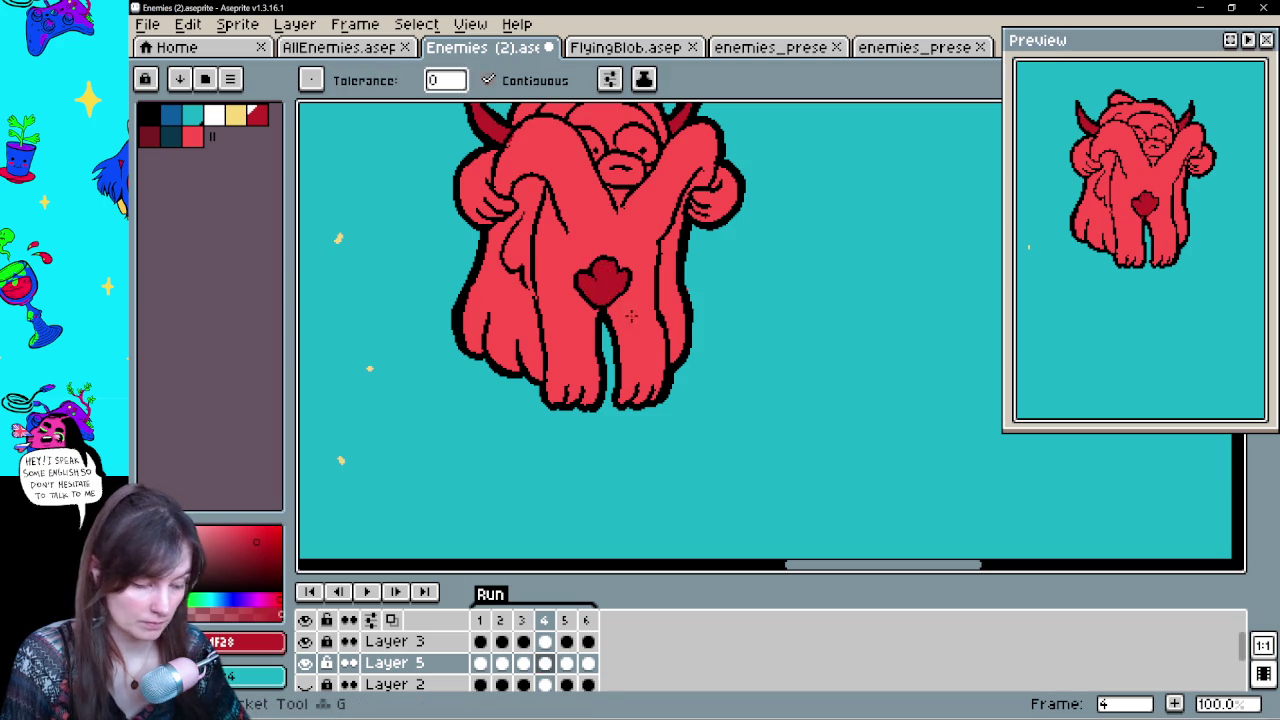
scroll(757, 419, up, 2)
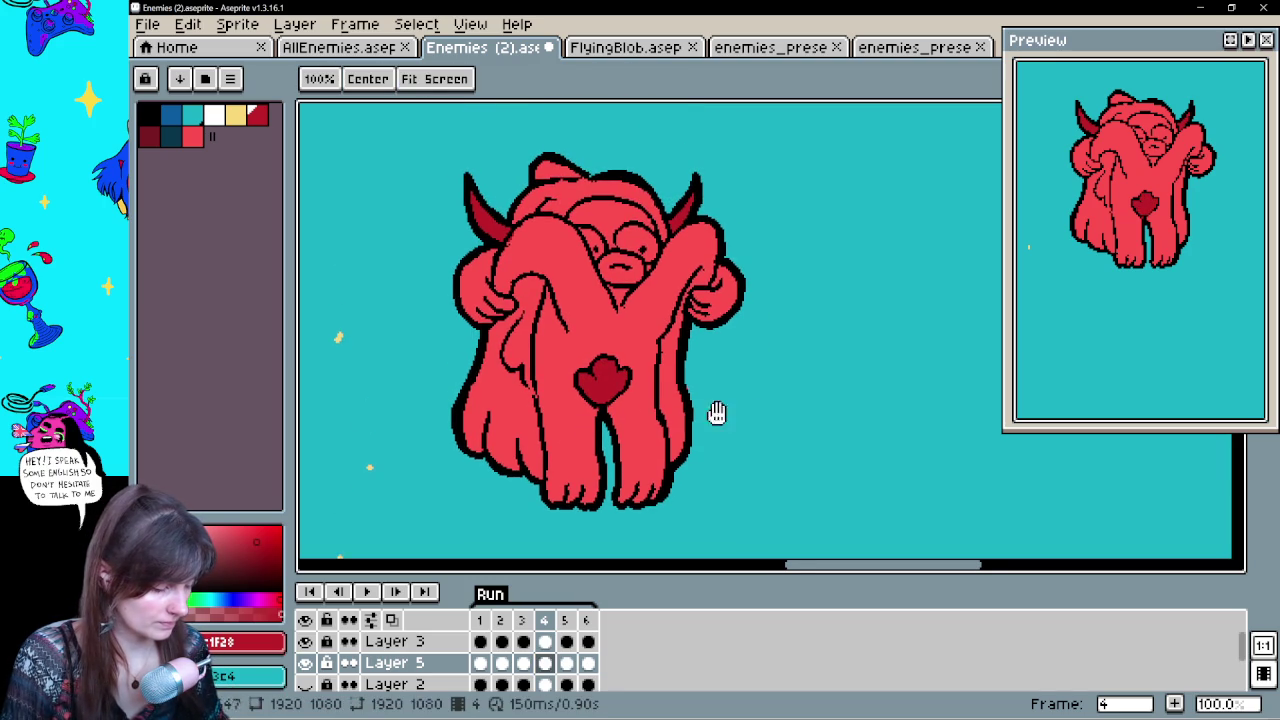
drag(757, 419, 903, 323)
key(alt)
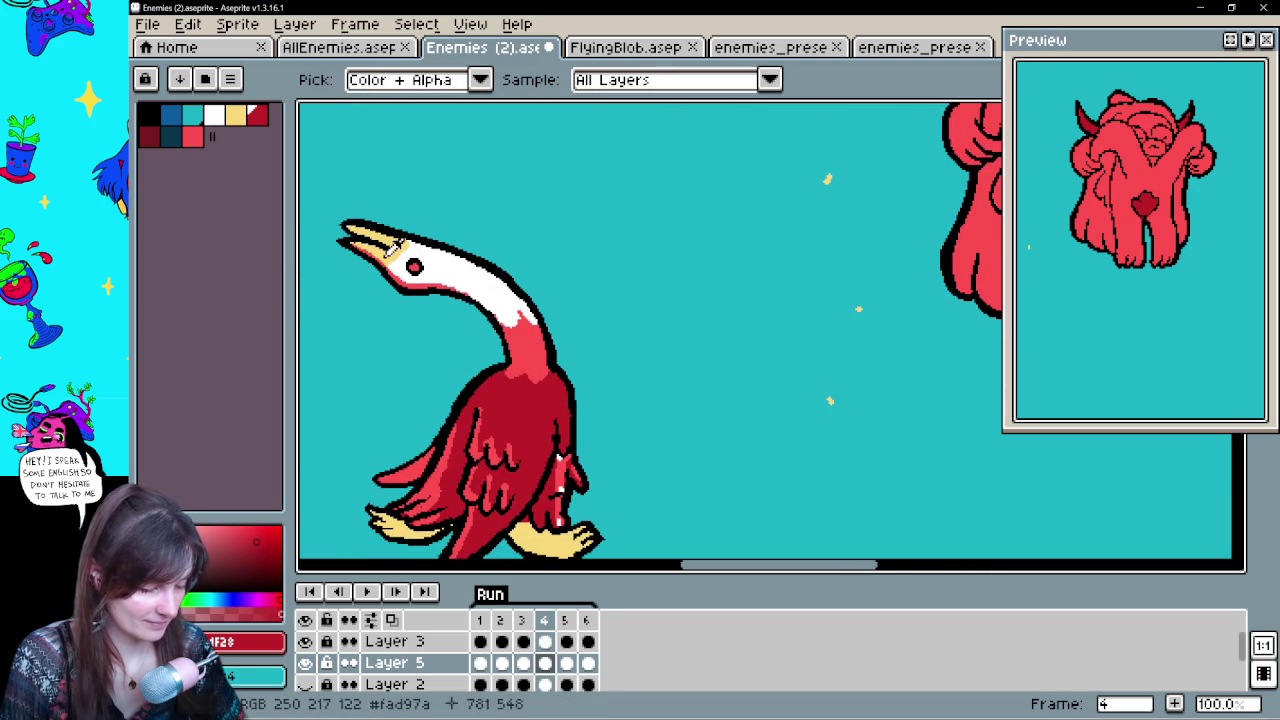
alt+click(392, 242)
drag(814, 273, 414, 480)
click(680, 300)
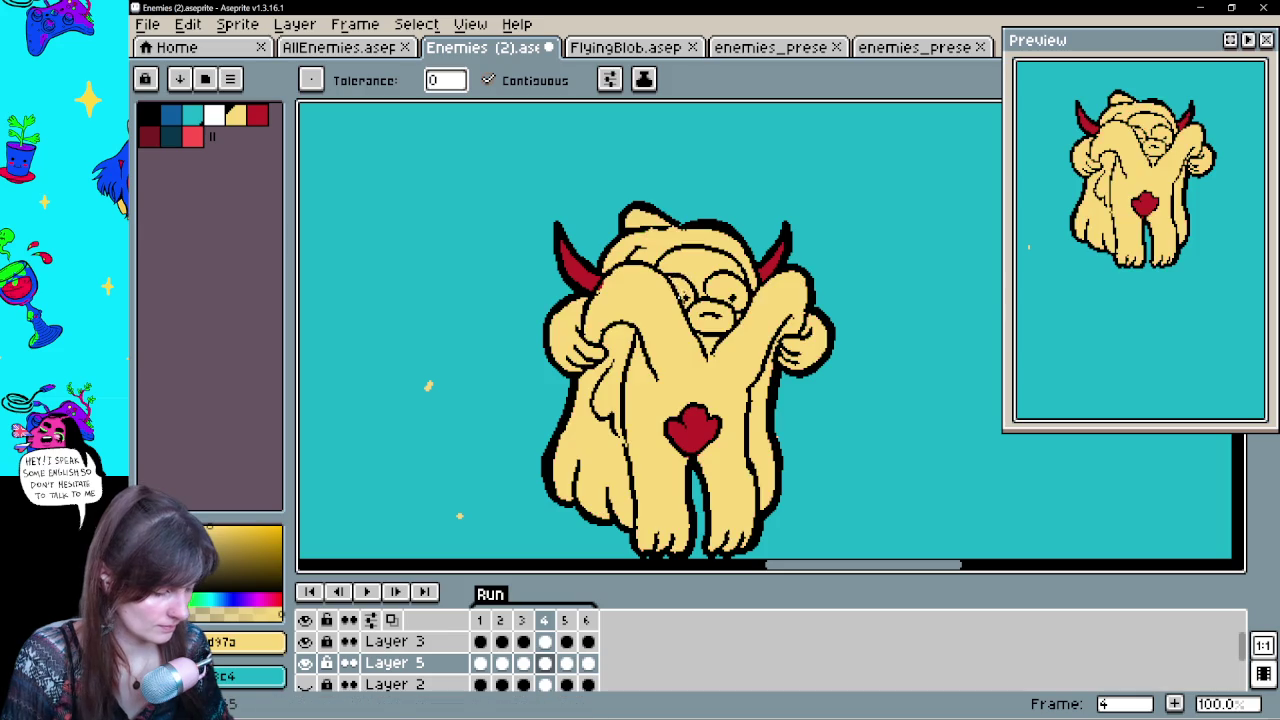
key(ctrl+z)
key(b)
mouse_move(673, 280)
mouse_down()
mouse_move(686, 298)
mouse_move(680, 284)
mouse_move(735, 290)
mouse_up()
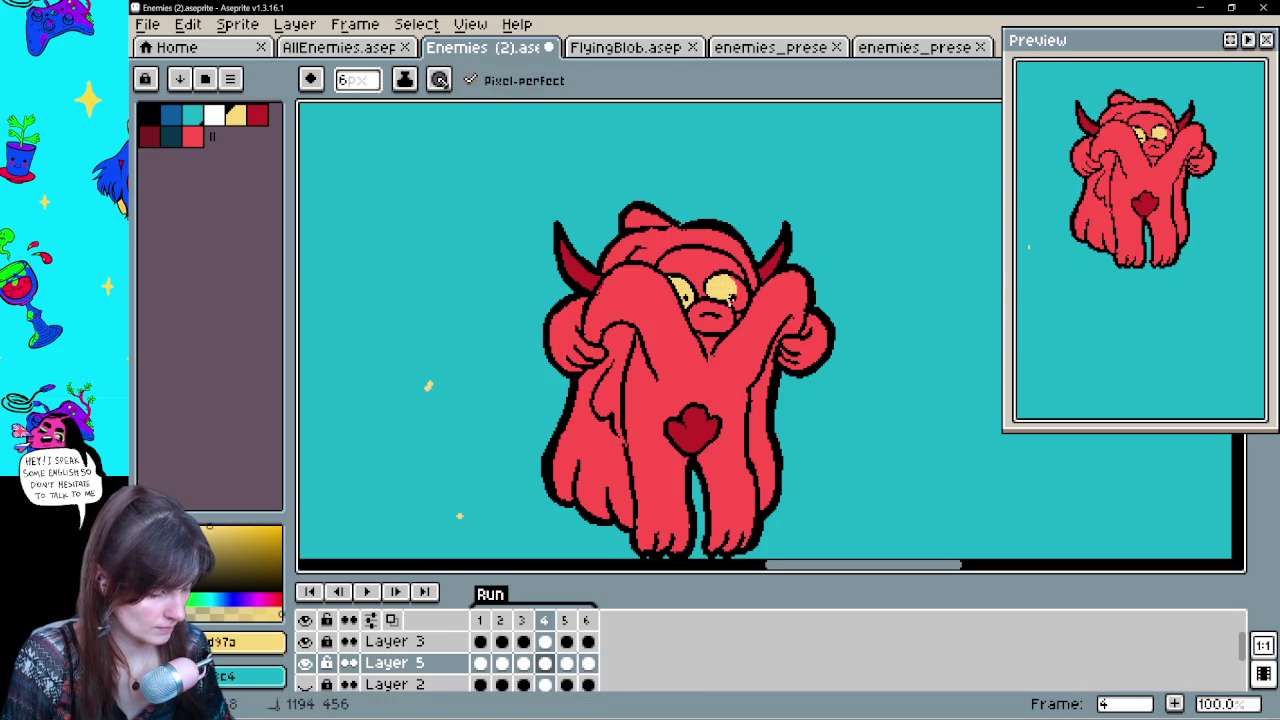
Paint the seated frame 1 pose's eye yellow and play the animation
mouse_move(809, 451)
mouse_down()
mouse_move(773, 409)
mouse_move(794, 205)
mouse_up()
key(comma)
key(comma)
key(comma)
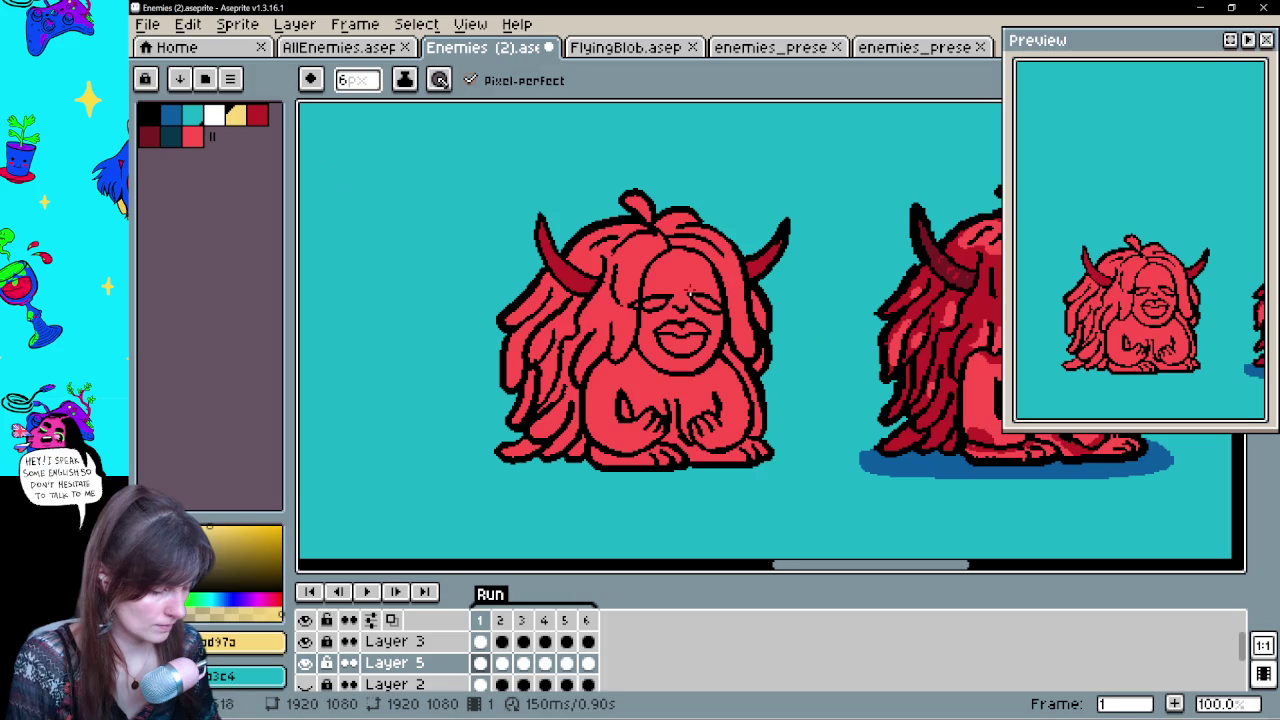
mouse_move(704, 308)
mouse_down()
mouse_move(714, 314)
mouse_move(714, 302)
mouse_up()
key(Return)
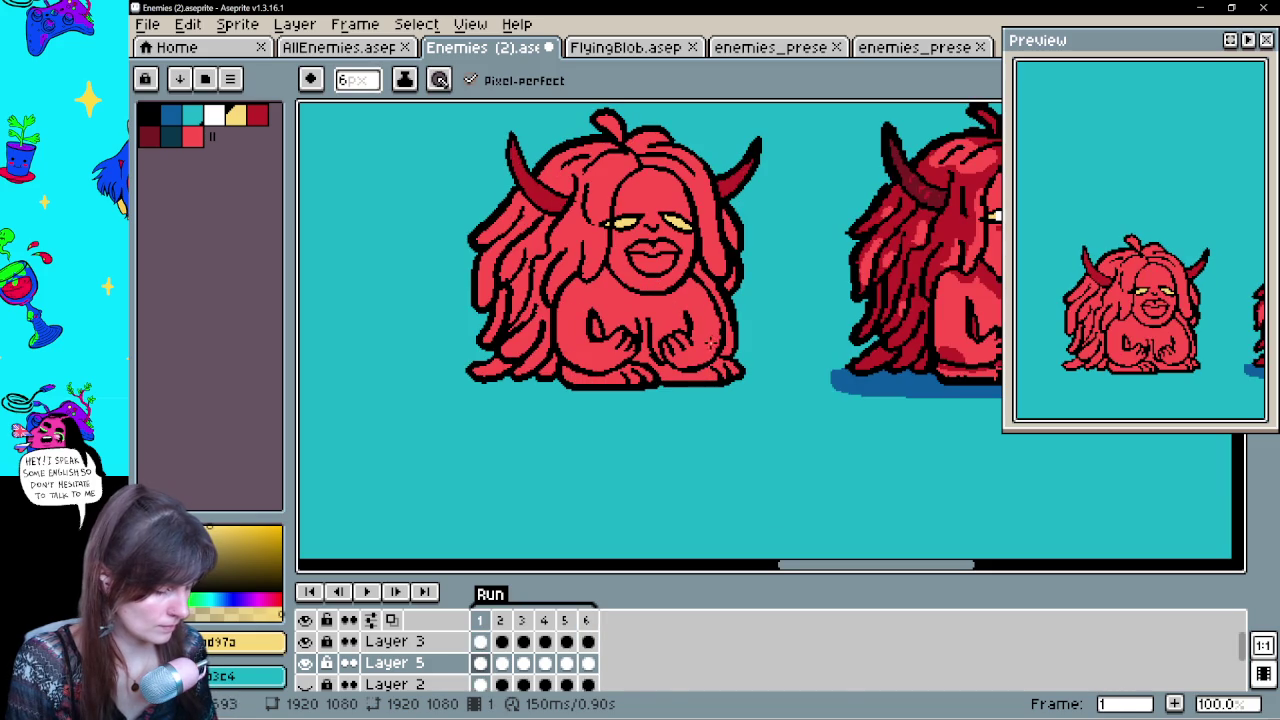
Select Layer 5 on frame 4 with red as the drawing colour
click(216, 116)
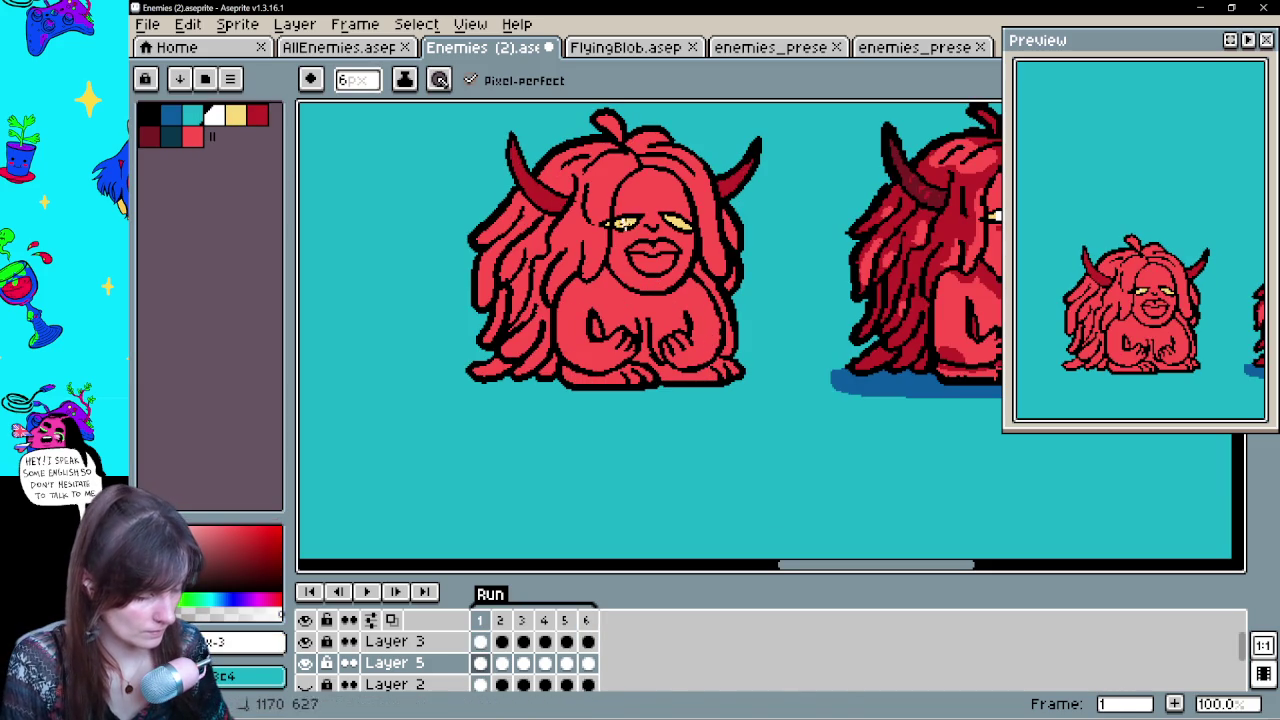
click(511, 645)
click(525, 645)
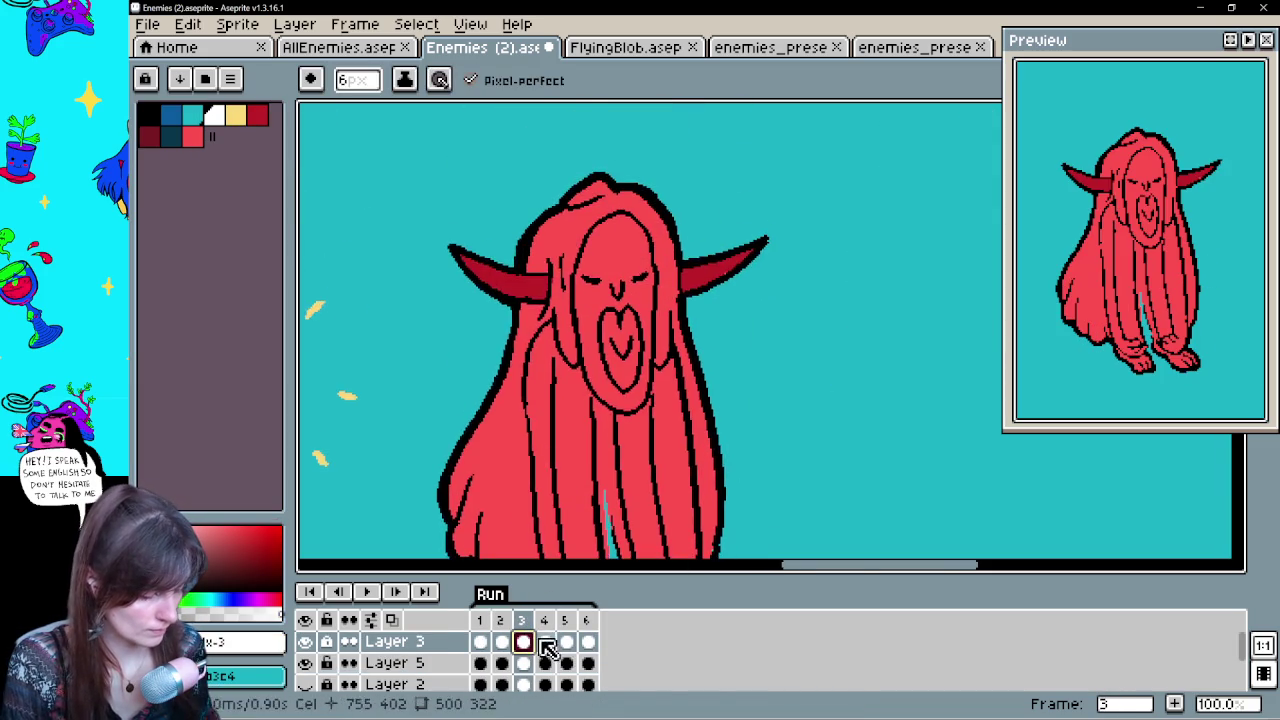
click(546, 642)
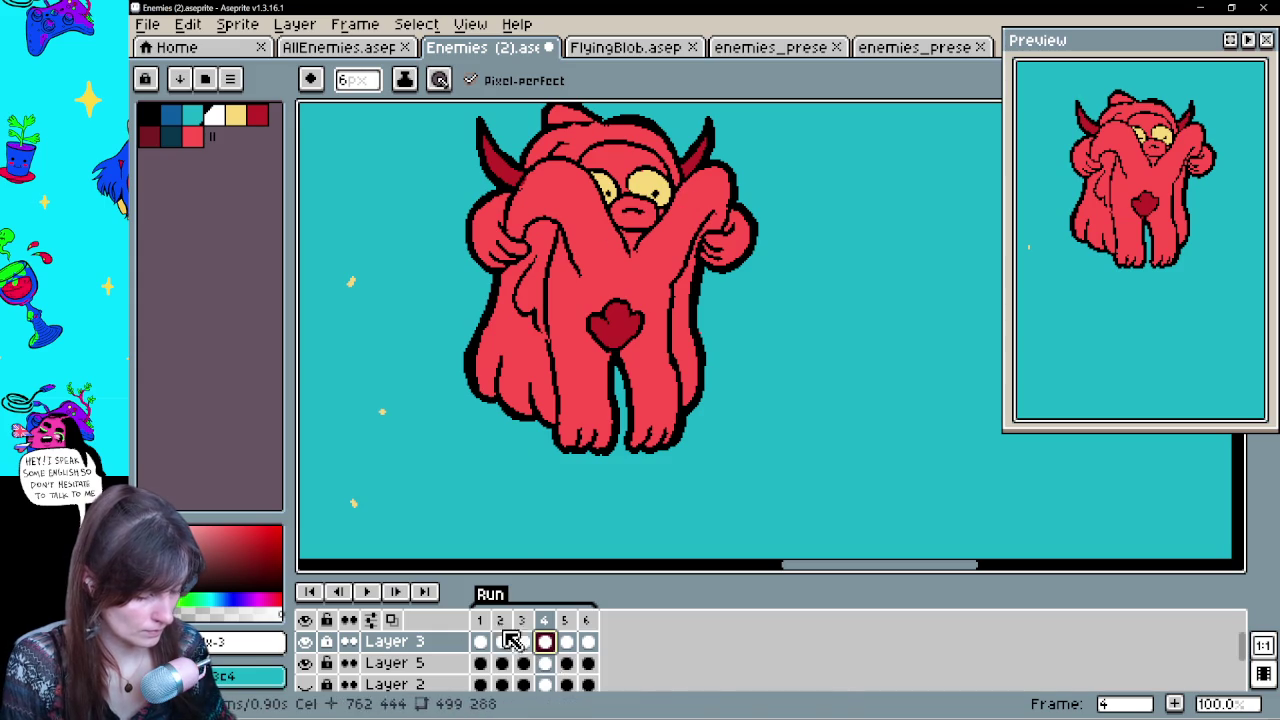
key(g)
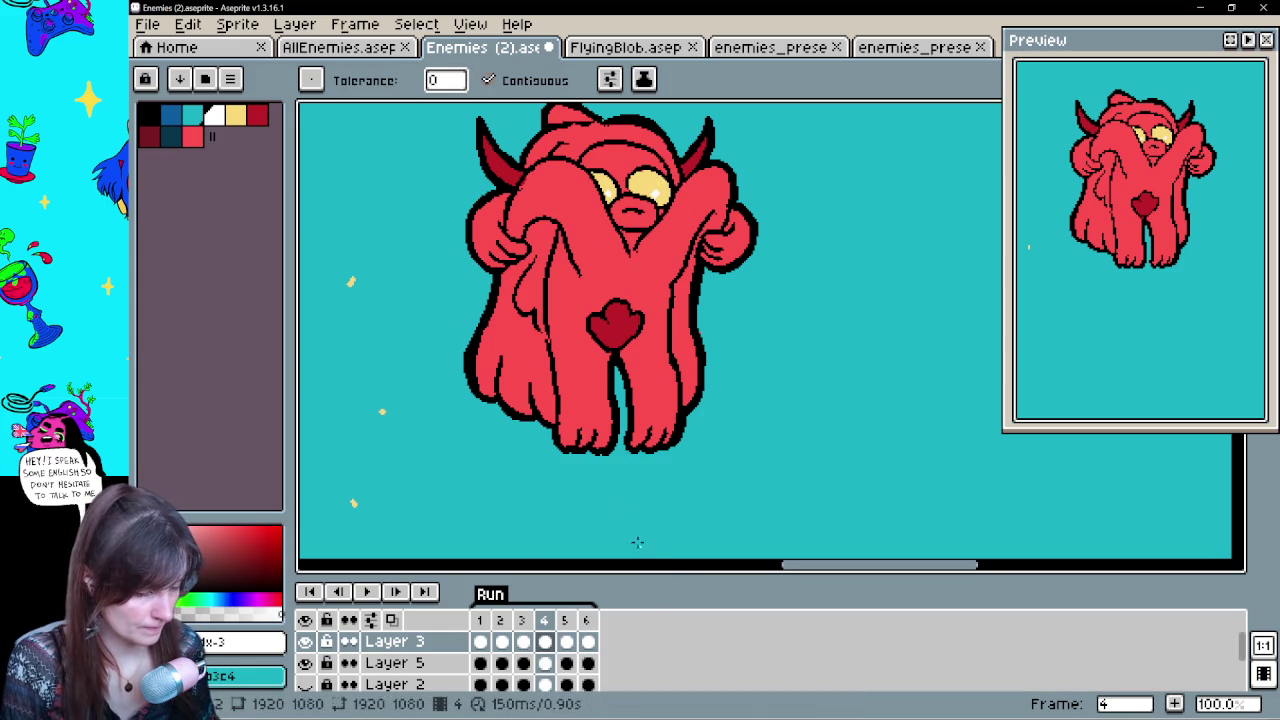
click(257, 115)
click(544, 663)
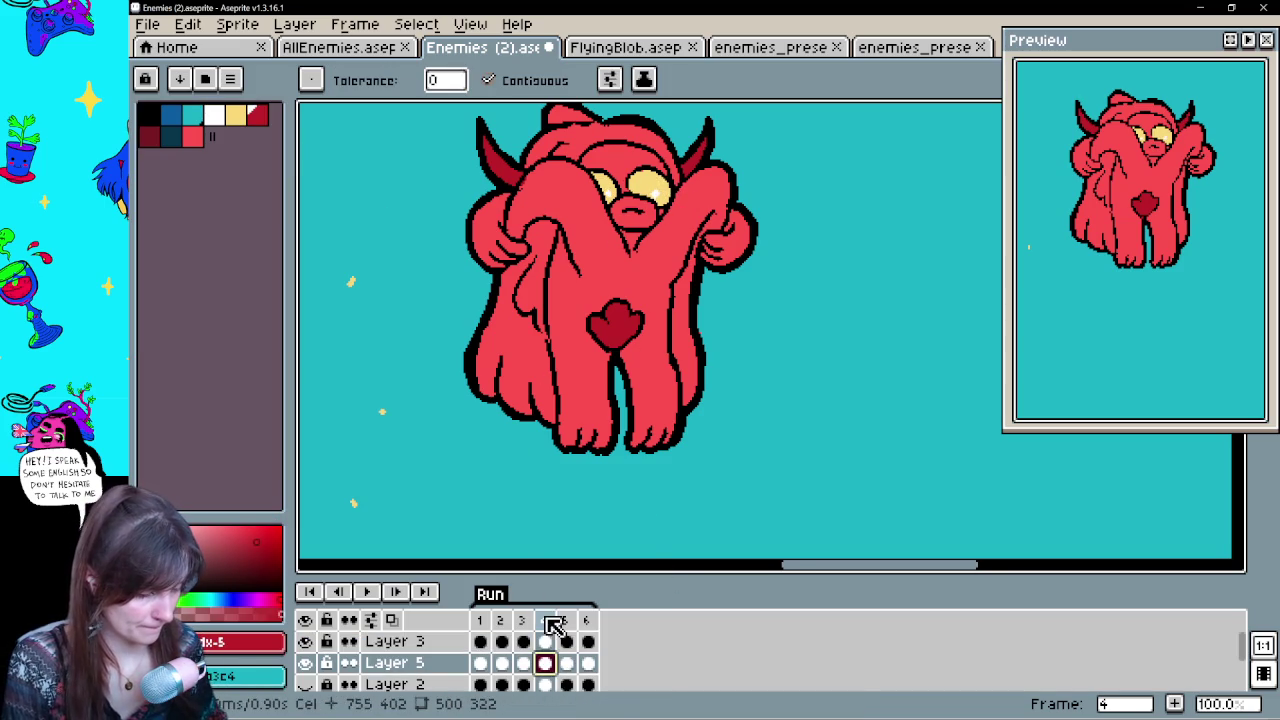
Outline both eye highlights with red pixels after undoing a trial fill of the right eye
scroll(640, 160, up, 1)
scroll(643, 170, up, 1)
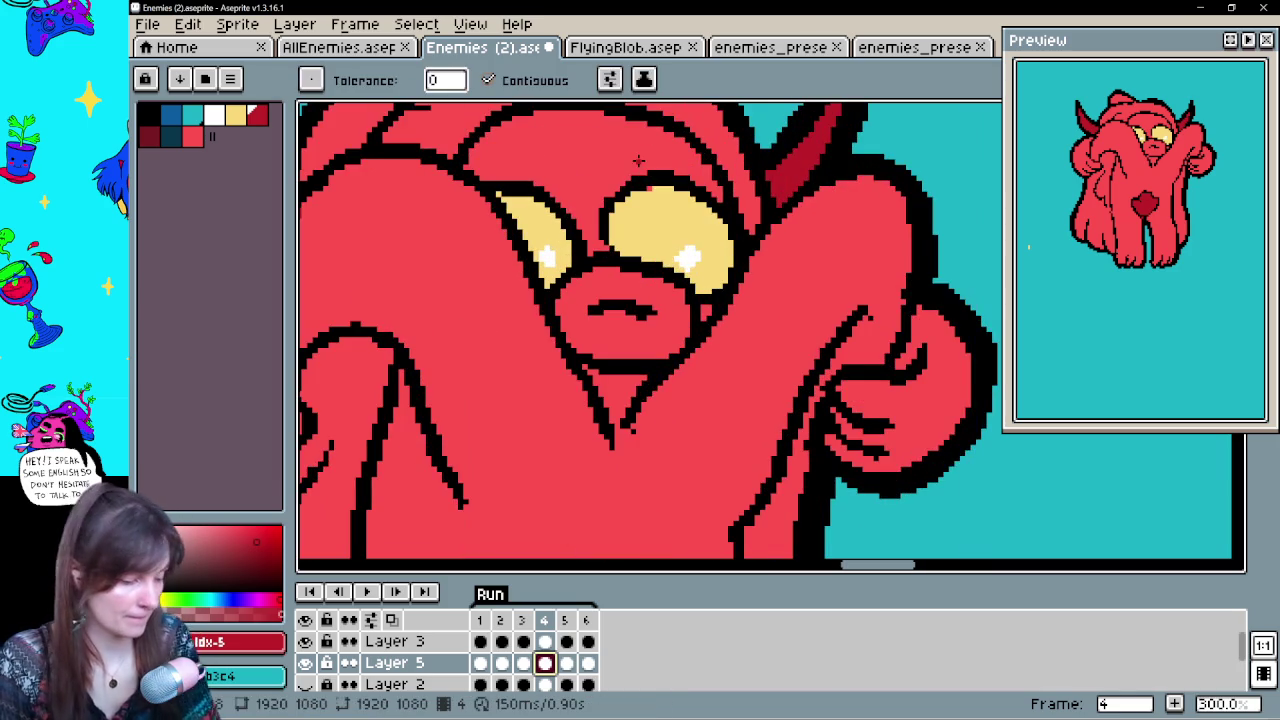
click(688, 256)
key(ctrl+z)
key(b)
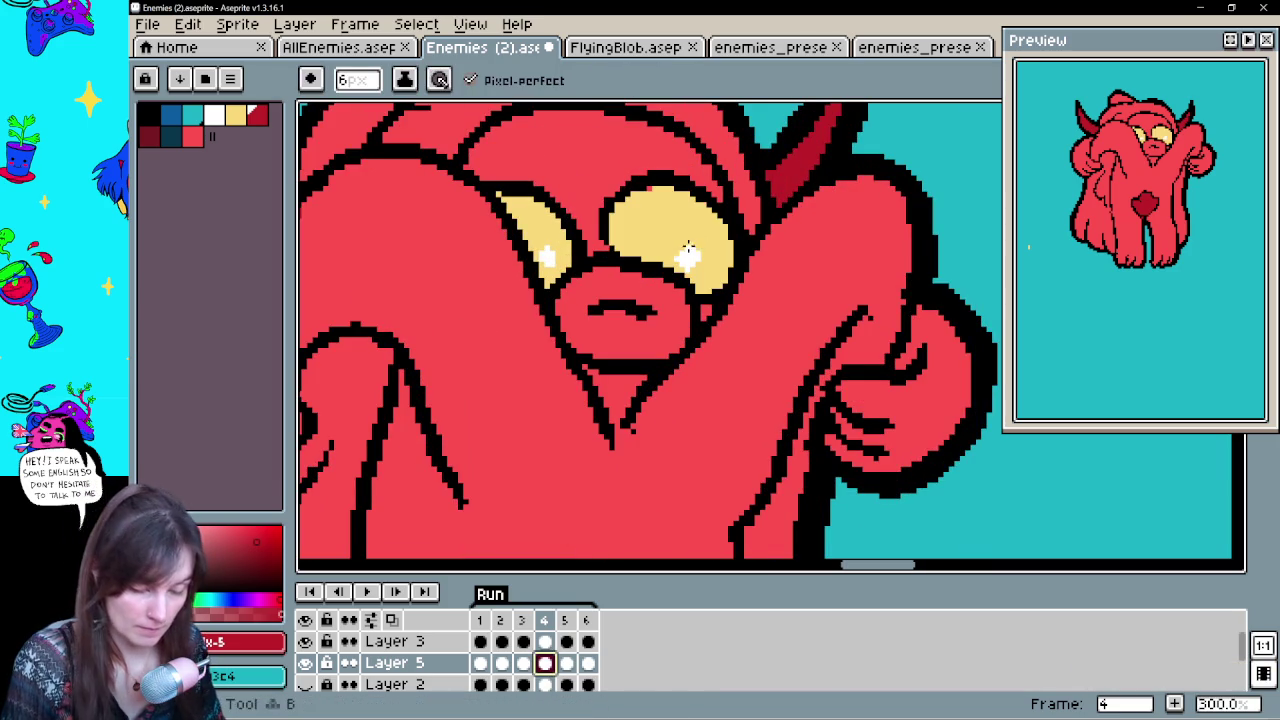
drag(694, 248, 678, 262)
drag(545, 266, 548, 240)
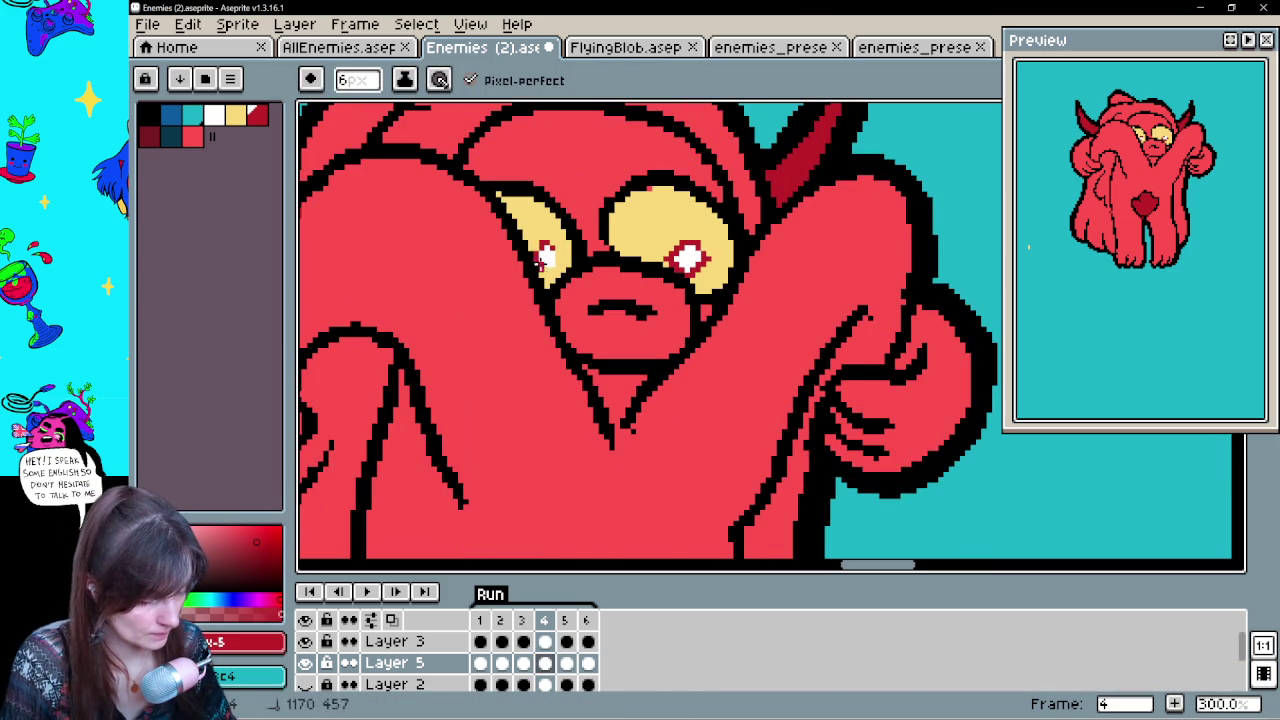
Sample the heart's dark red and paint frame 4's mouth with it
alt+click(655, 227)
key(v)
scroll(677, 195, down, 1)
scroll(678, 200, down, 2)
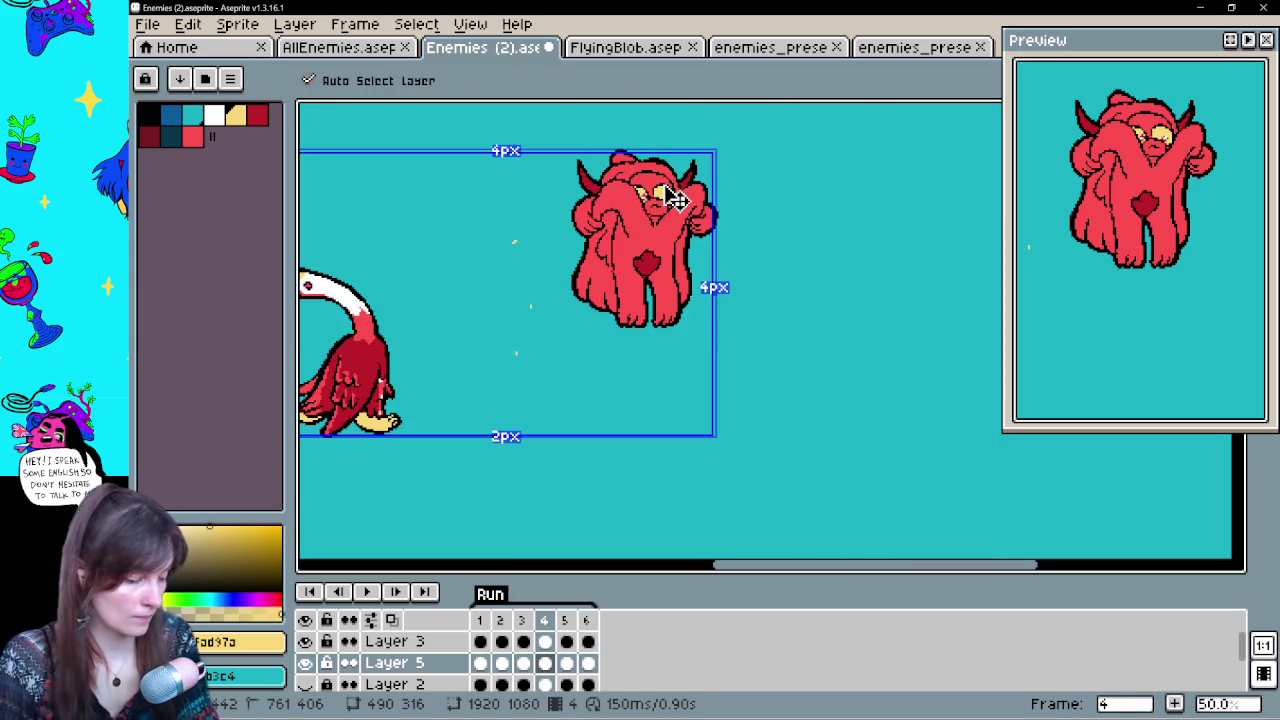
scroll(677, 198, up, 4)
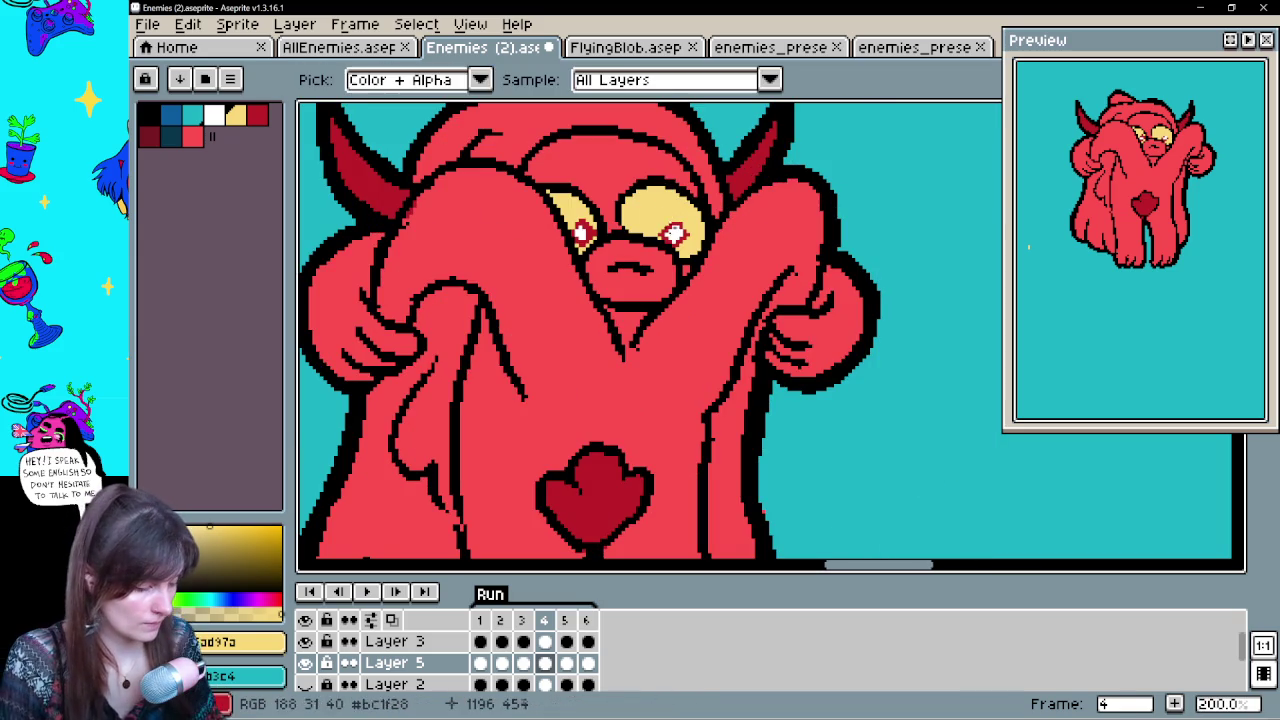
alt+click(580, 510)
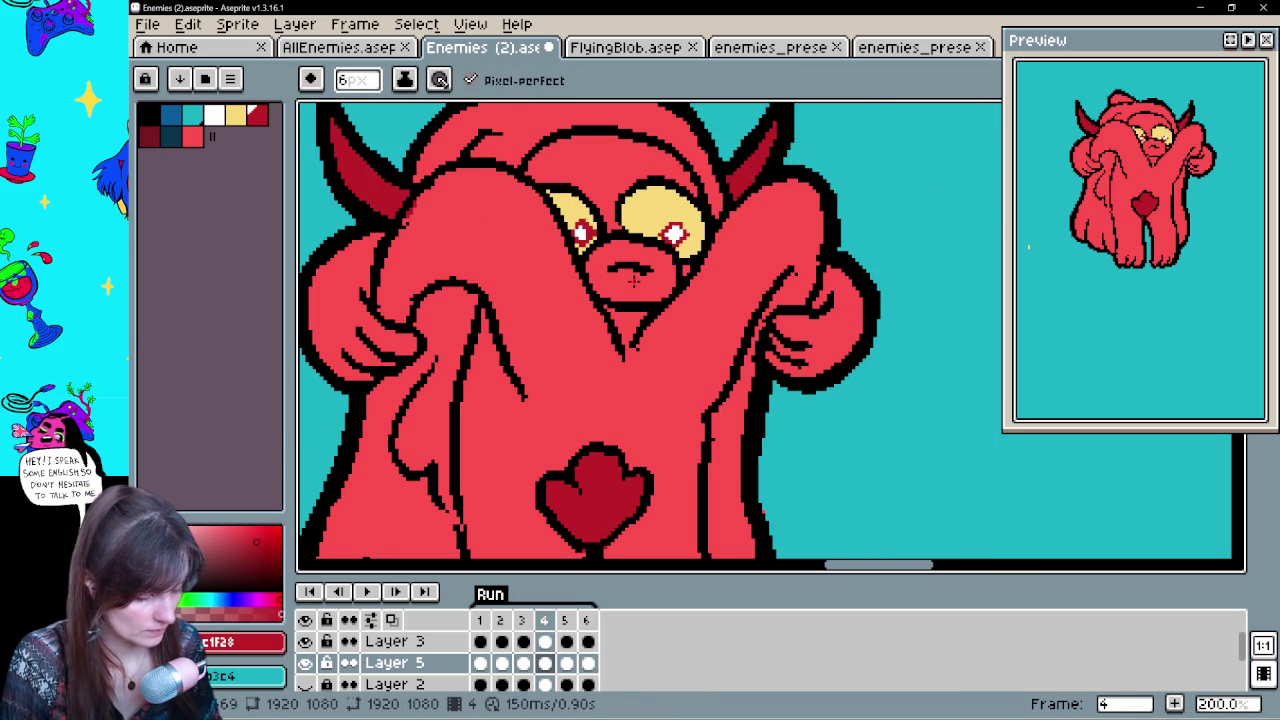
drag(633, 281, 668, 289)
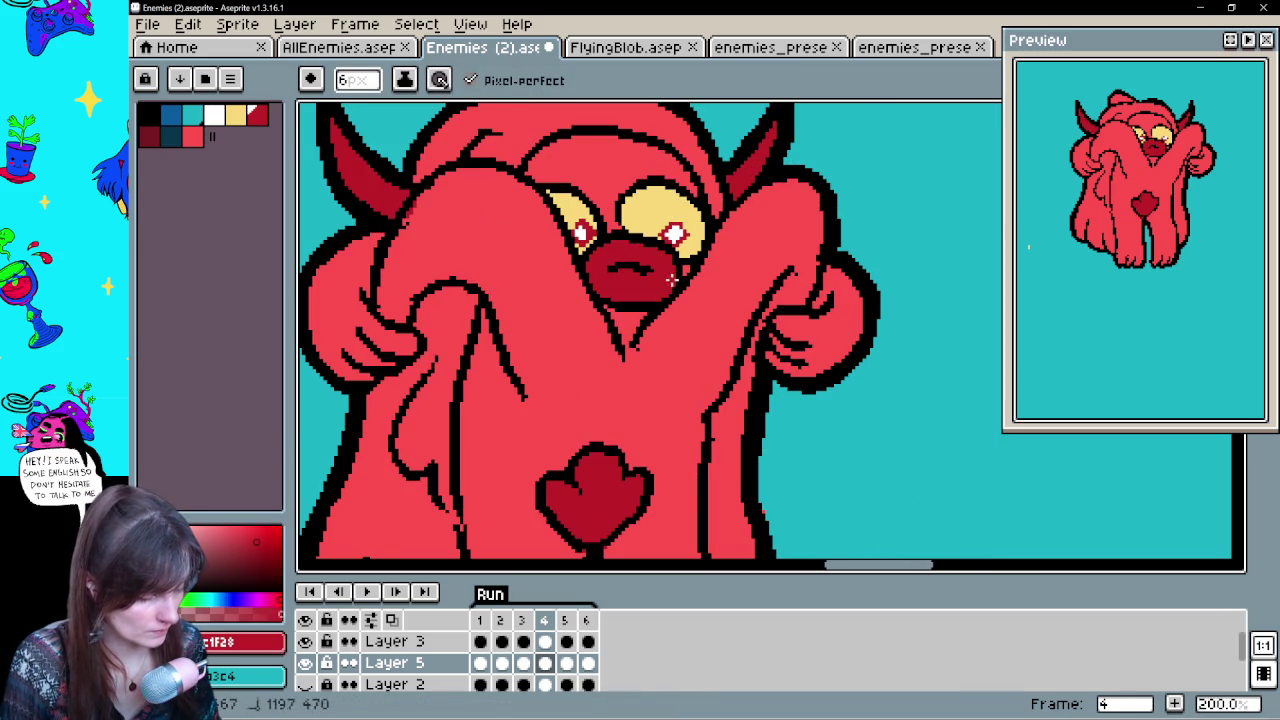
Check frames 5 and 6, then return to frame 1 with the whole face in view
click(566, 663)
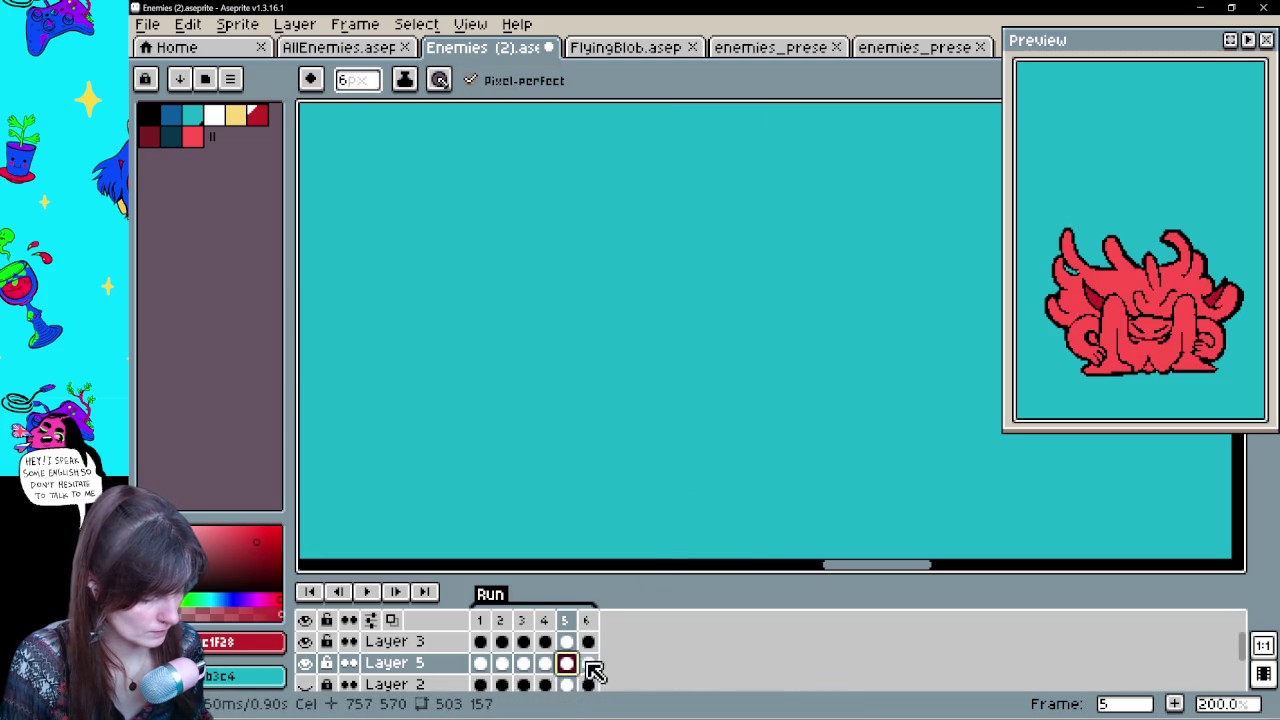
click(588, 663)
click(480, 663)
drag(664, 330, 664, 215)
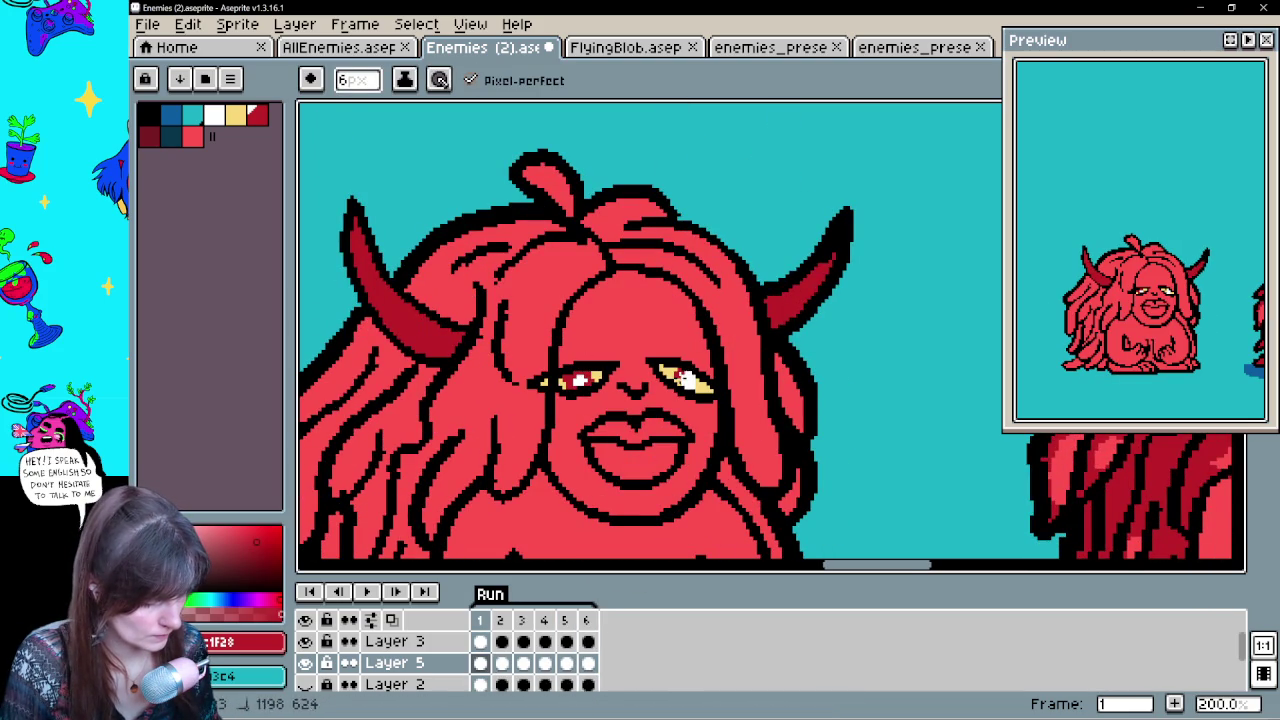
Undo two eye edits and add a white glint pixel to the left eye
key(ctrl+z)
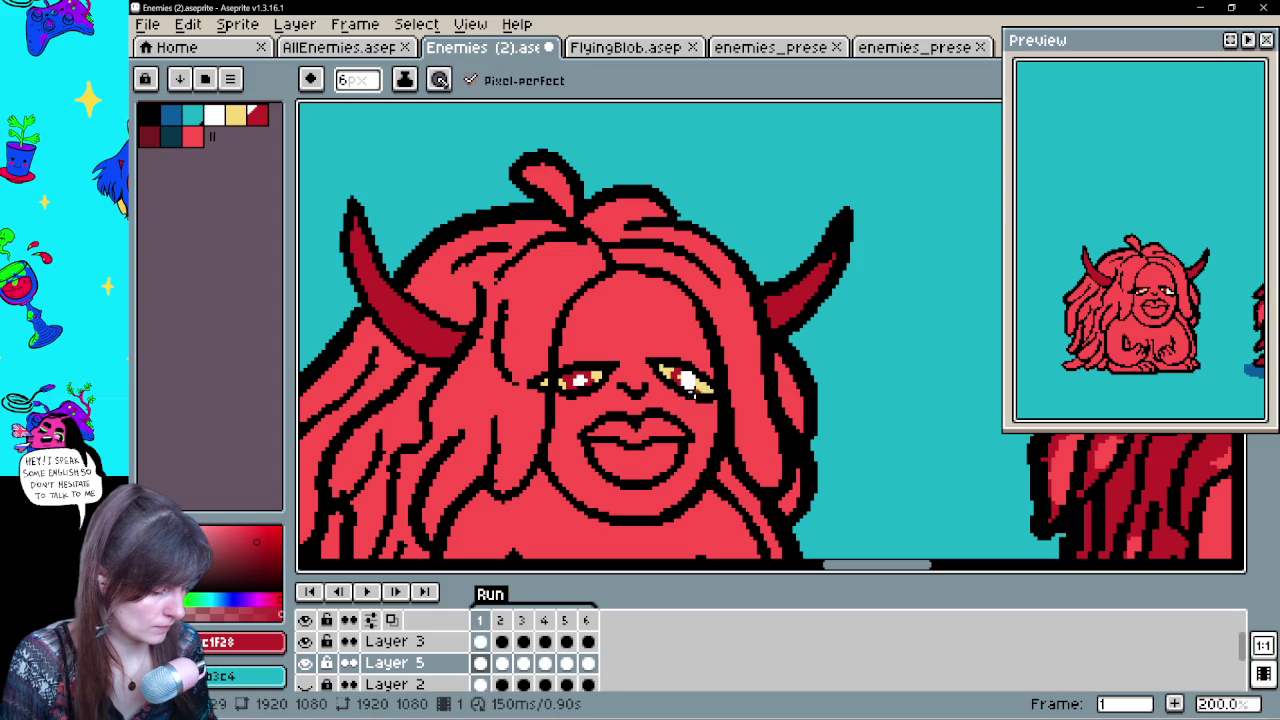
key(ctrl+z)
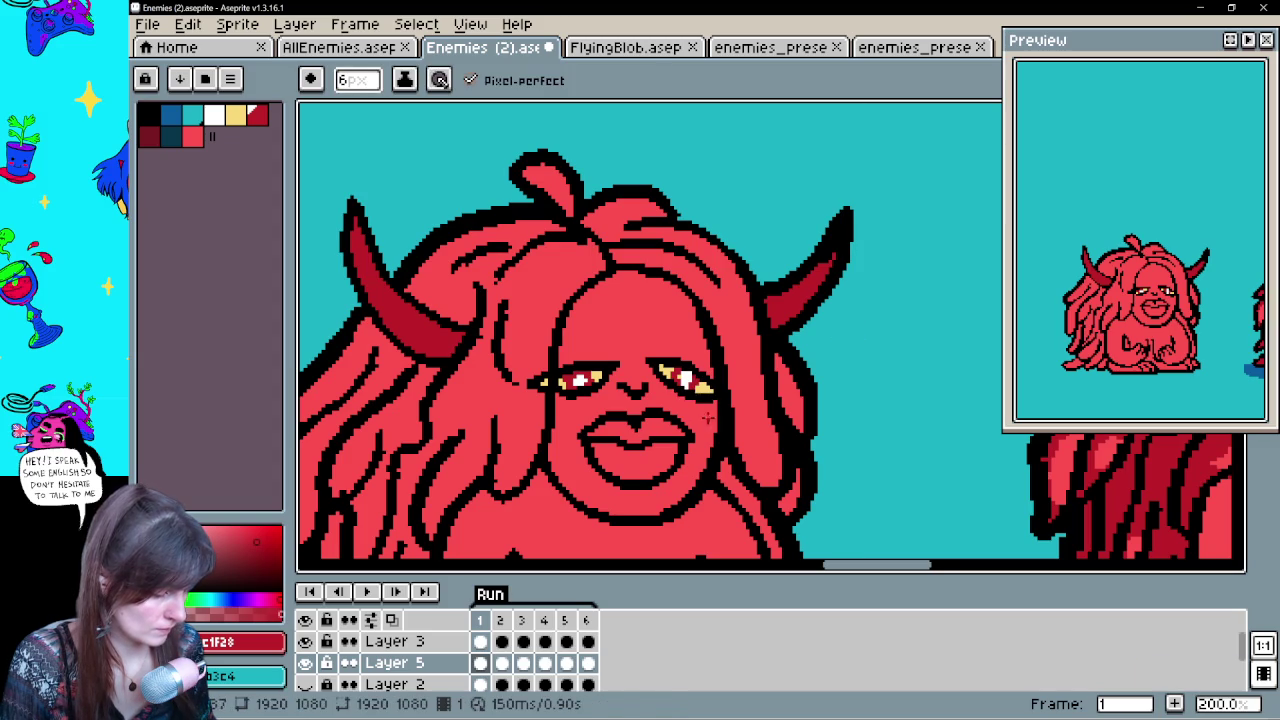
key(alt)
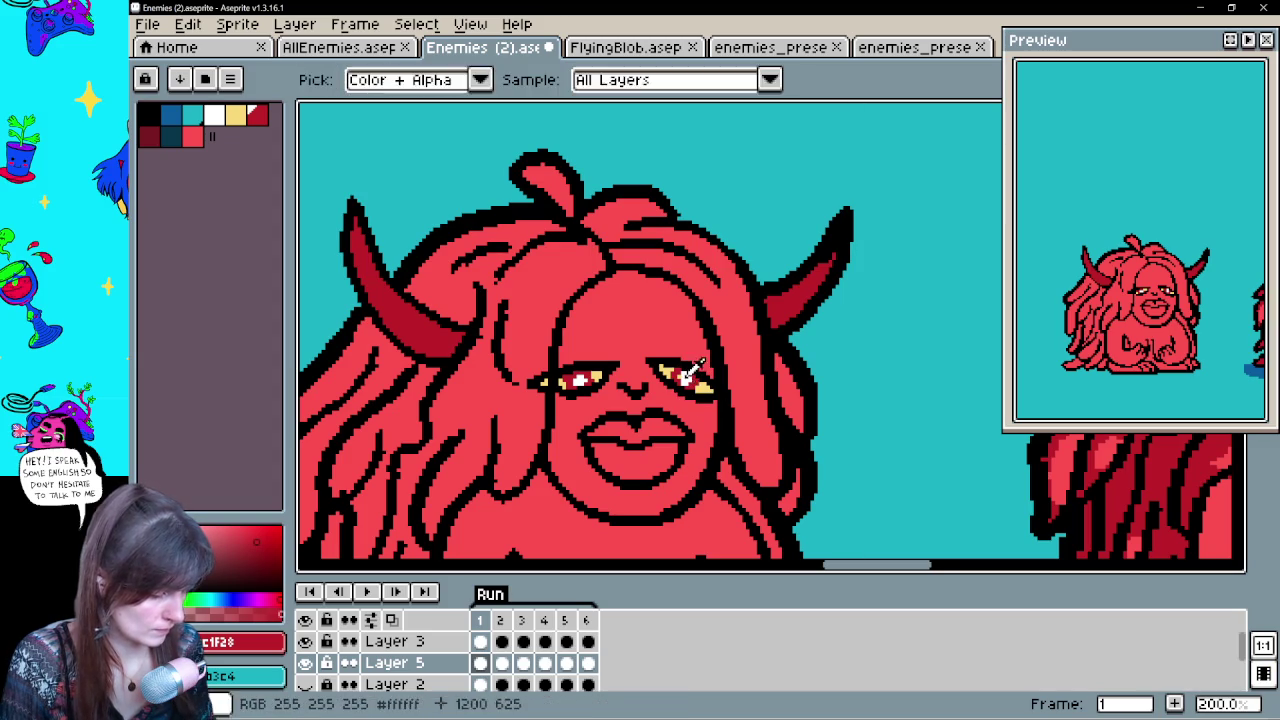
alt+click(686, 377)
click(578, 379)
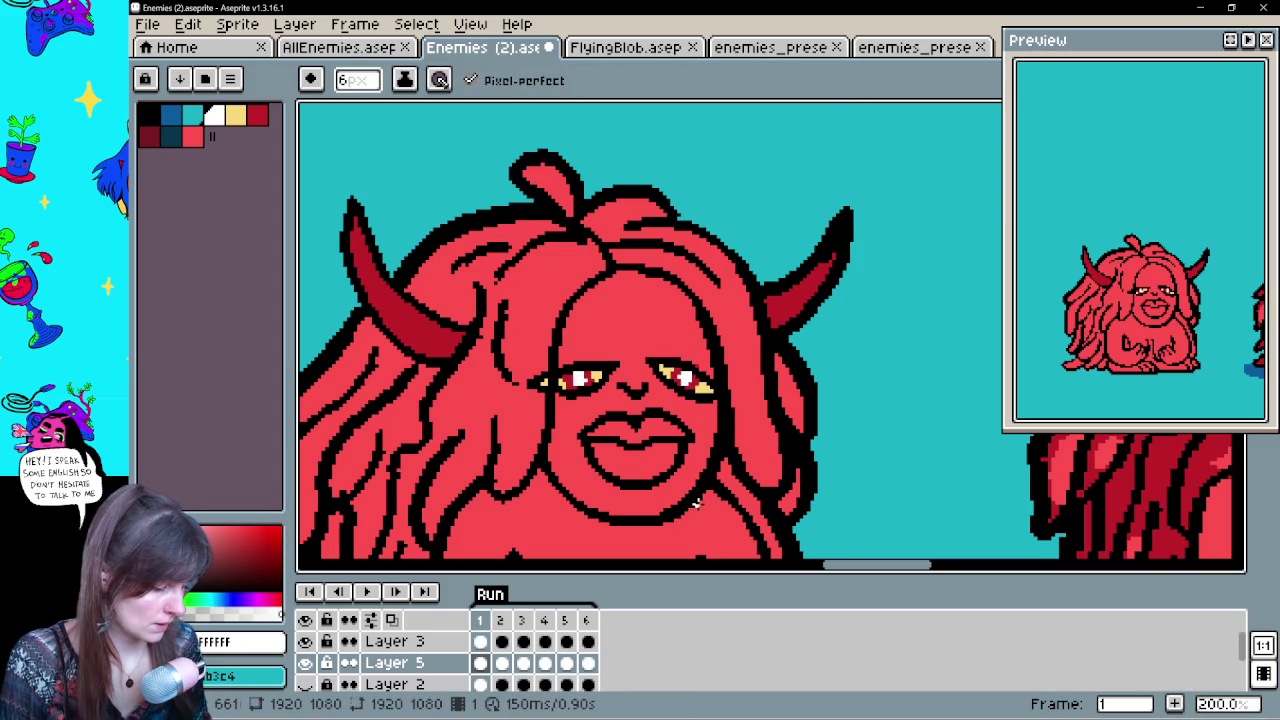
Sample the second creature's dark red and fill both horns with it
drag(697, 505, 748, 371)
mouse_move(771, 443)
mouse_down()
mouse_move(742, 408)
mouse_move(447, 434)
mouse_move(606, 428)
mouse_move(660, 372)
mouse_move(705, 408)
mouse_move(760, 368)
mouse_move(709, 403)
mouse_up()
alt+click(447, 434)
alt+click(786, 286)
mouse_move(514, 277)
mouse_down()
mouse_move(478, 348)
mouse_move(88, 418)
mouse_up()
key(g)
click(842, 312)
click(453, 352)
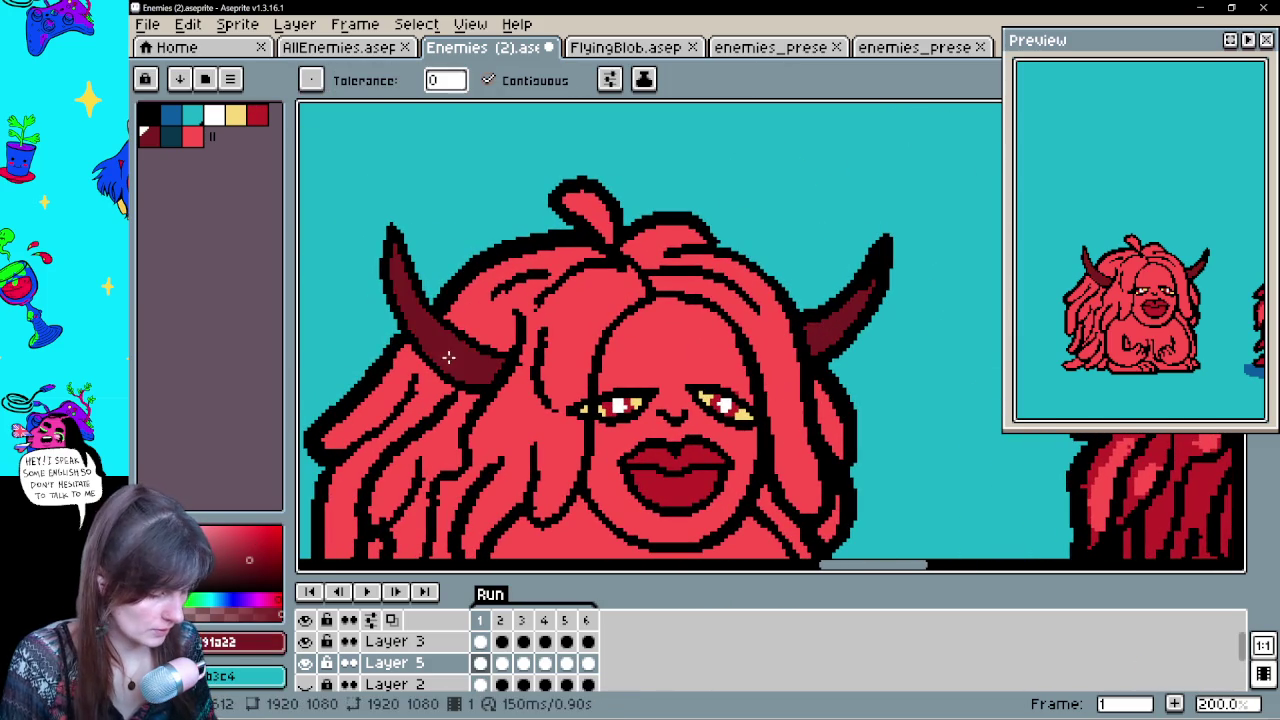
scroll(445, 365, down, 1)
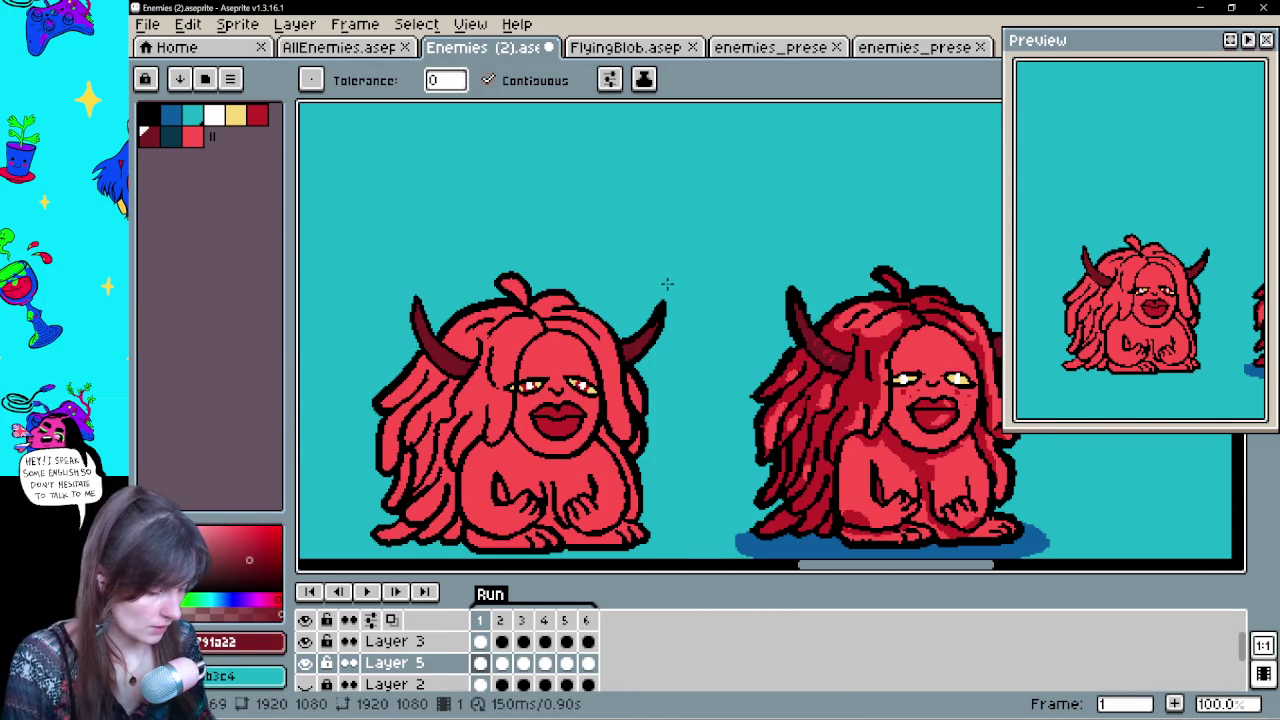
Review frames 2 through 6 and back, then sample the second creature's dark red
key(Right)
key(Right)
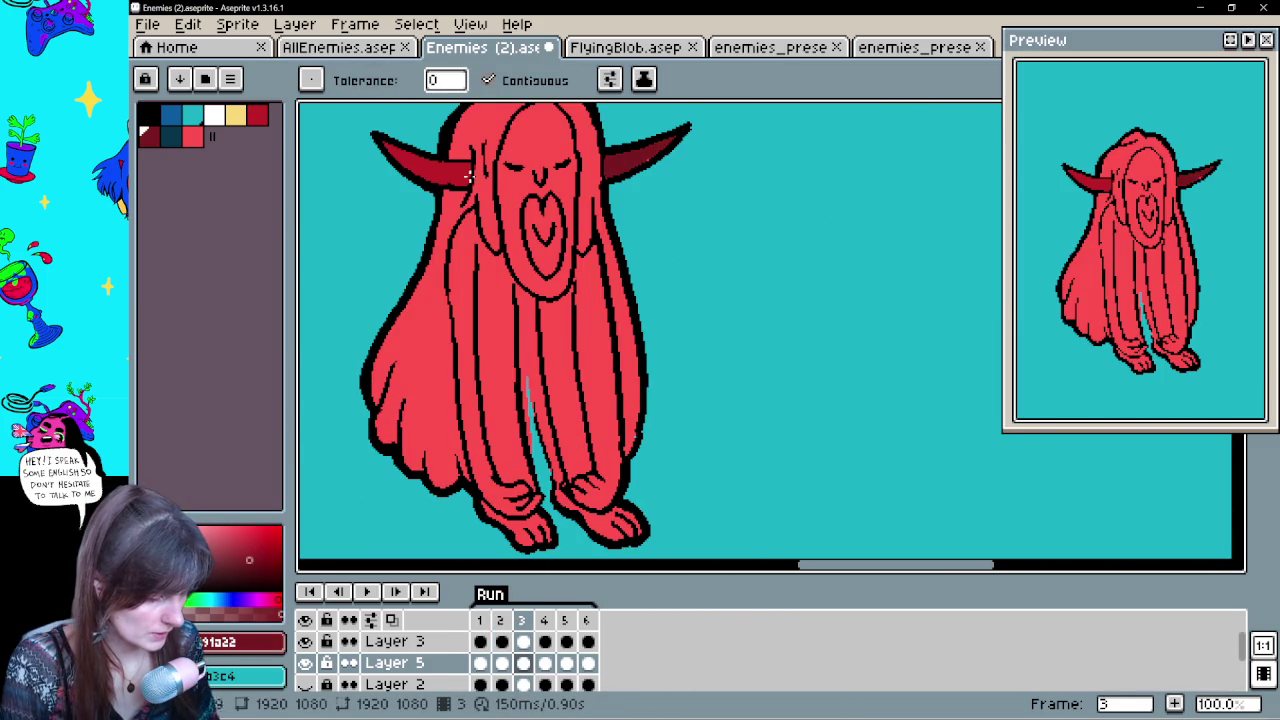
key(Right)
drag(686, 130, 676, 318)
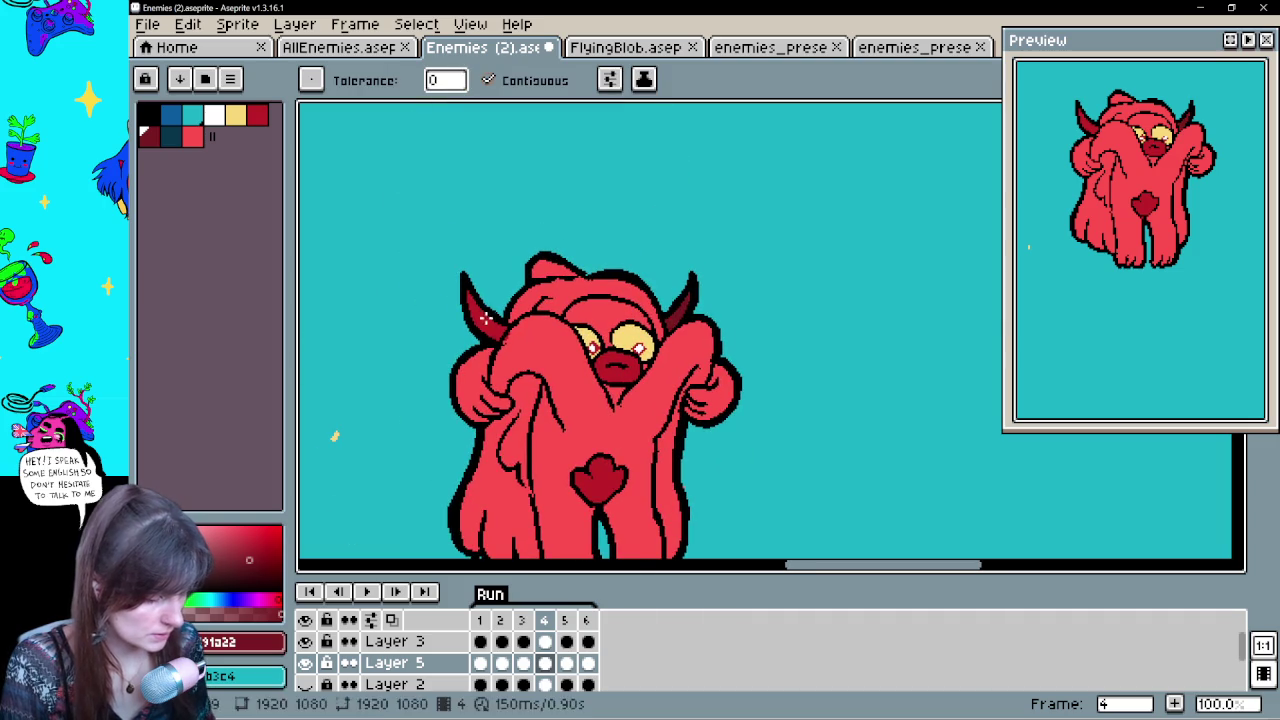
key(Right)
drag(694, 420, 723, 151)
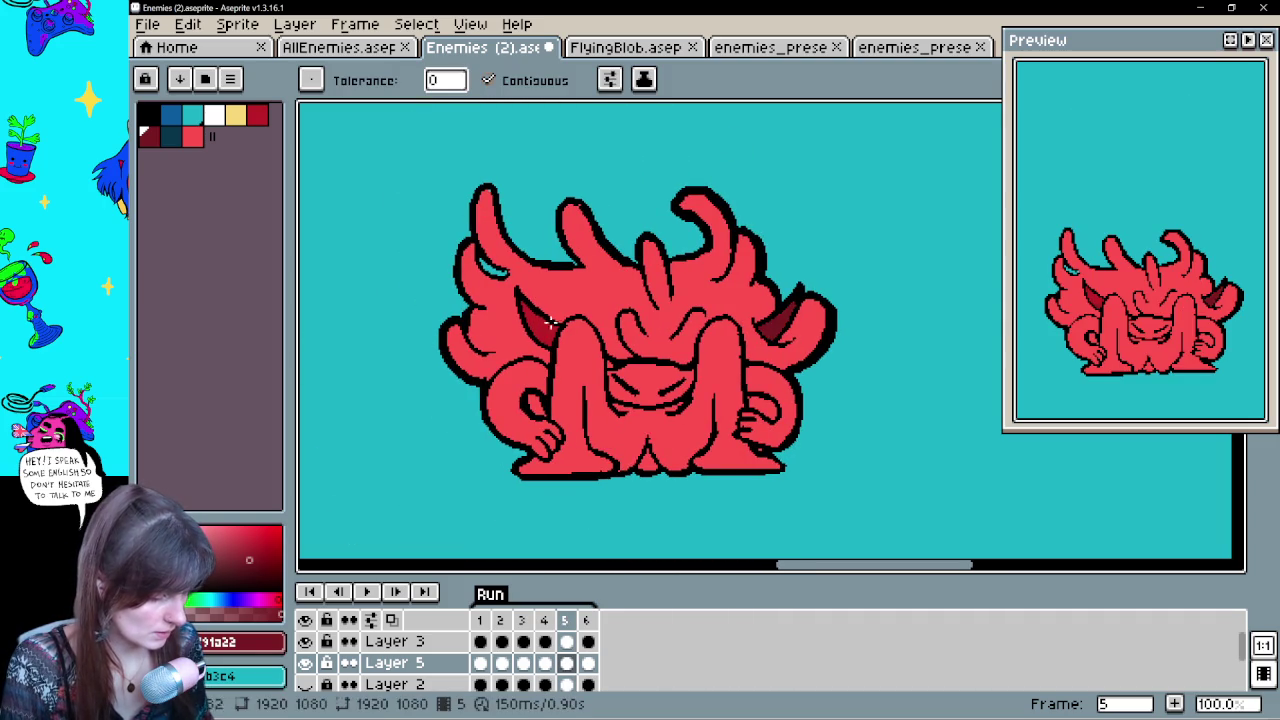
key(Right)
key(Left)
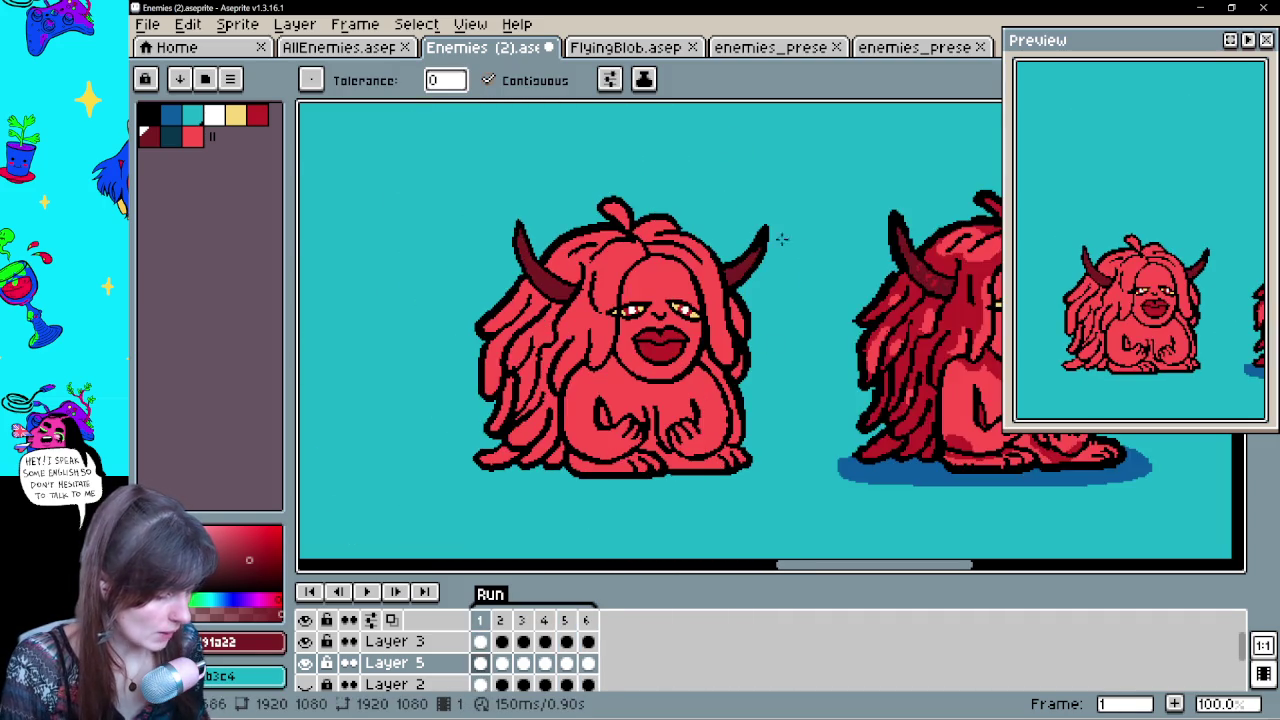
key(Left)
key(Left)
key(Left)
key(Left)
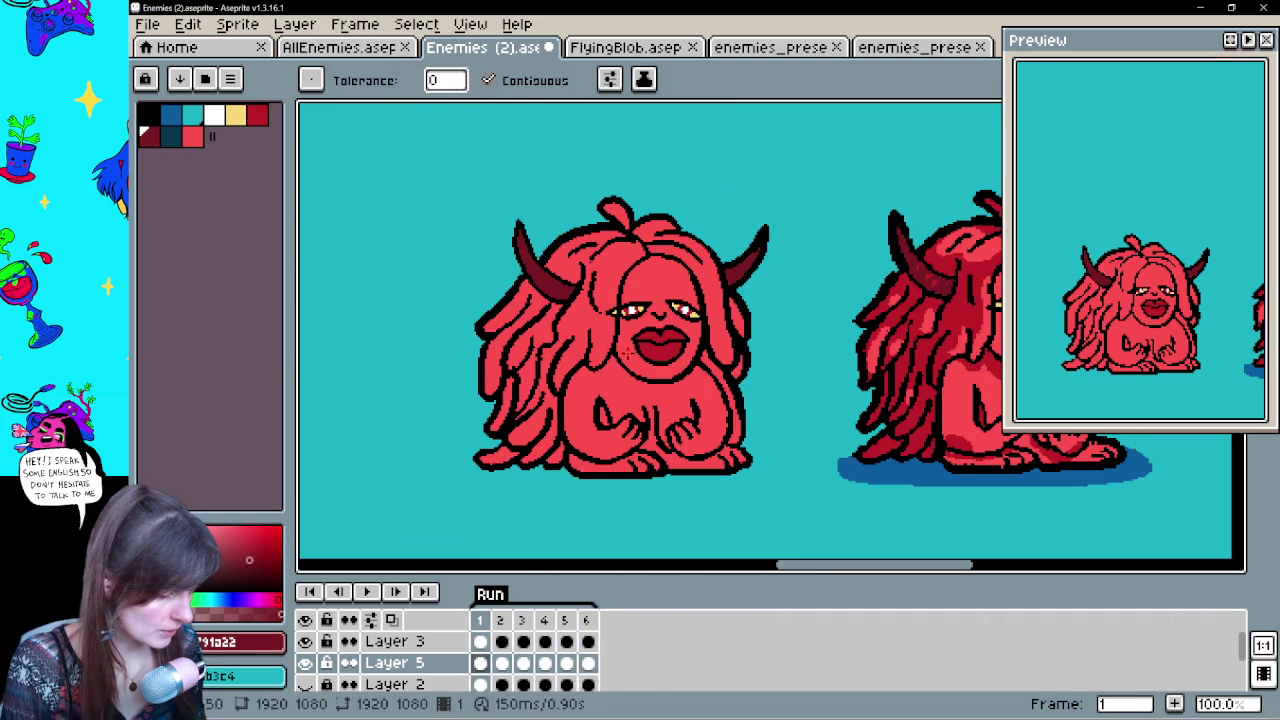
drag(823, 380, 600, 371)
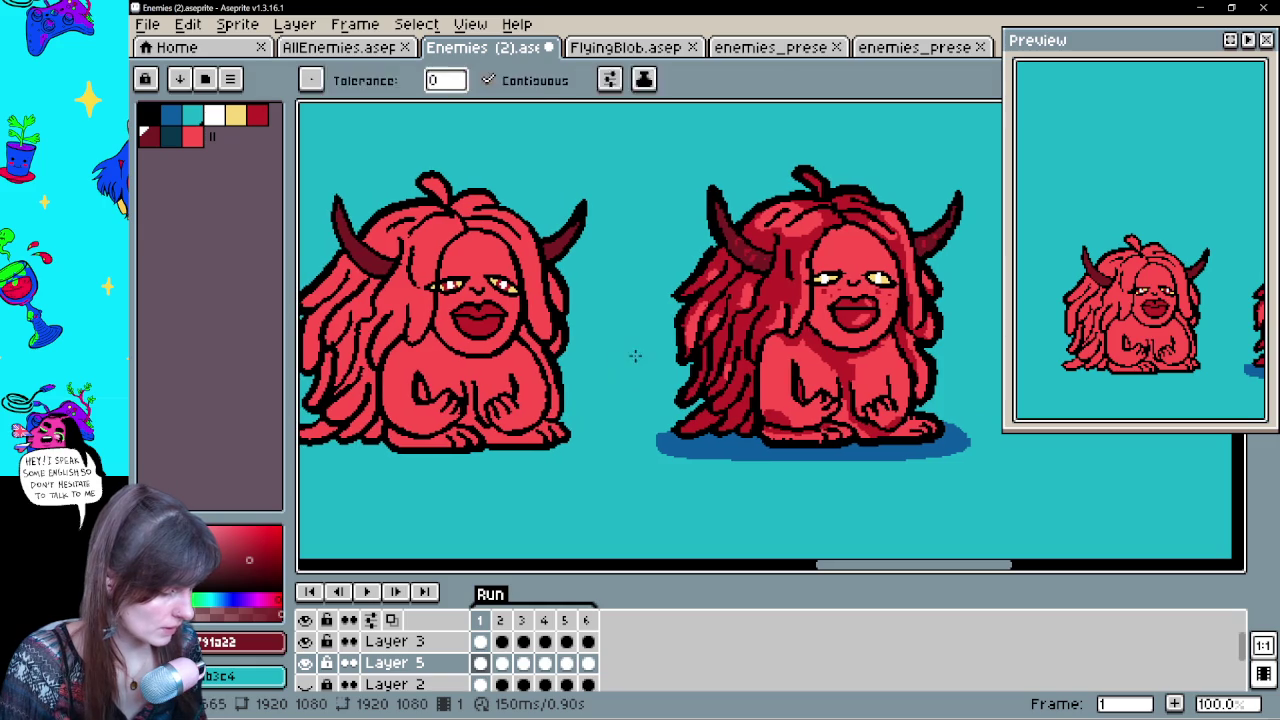
key(i)
click(826, 338)
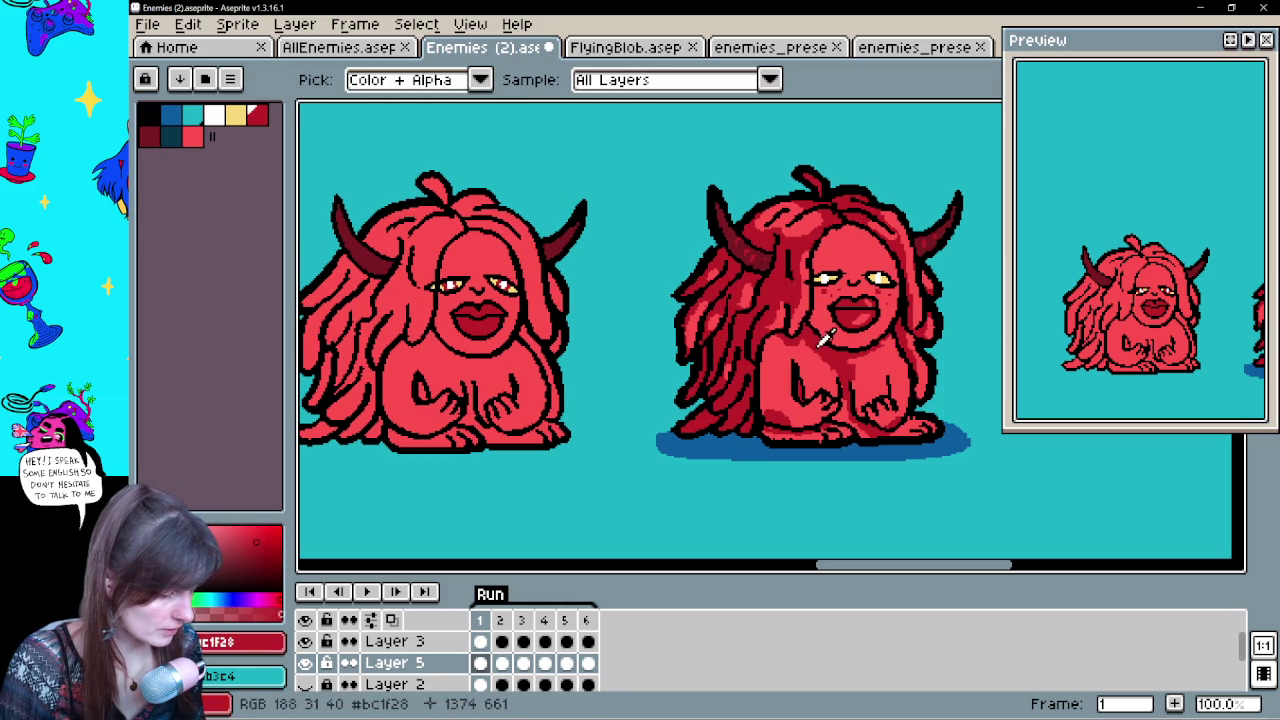
Shade the forehead and fill the left creature's body with dark red
drag(826, 338, 911, 343)
key(b)
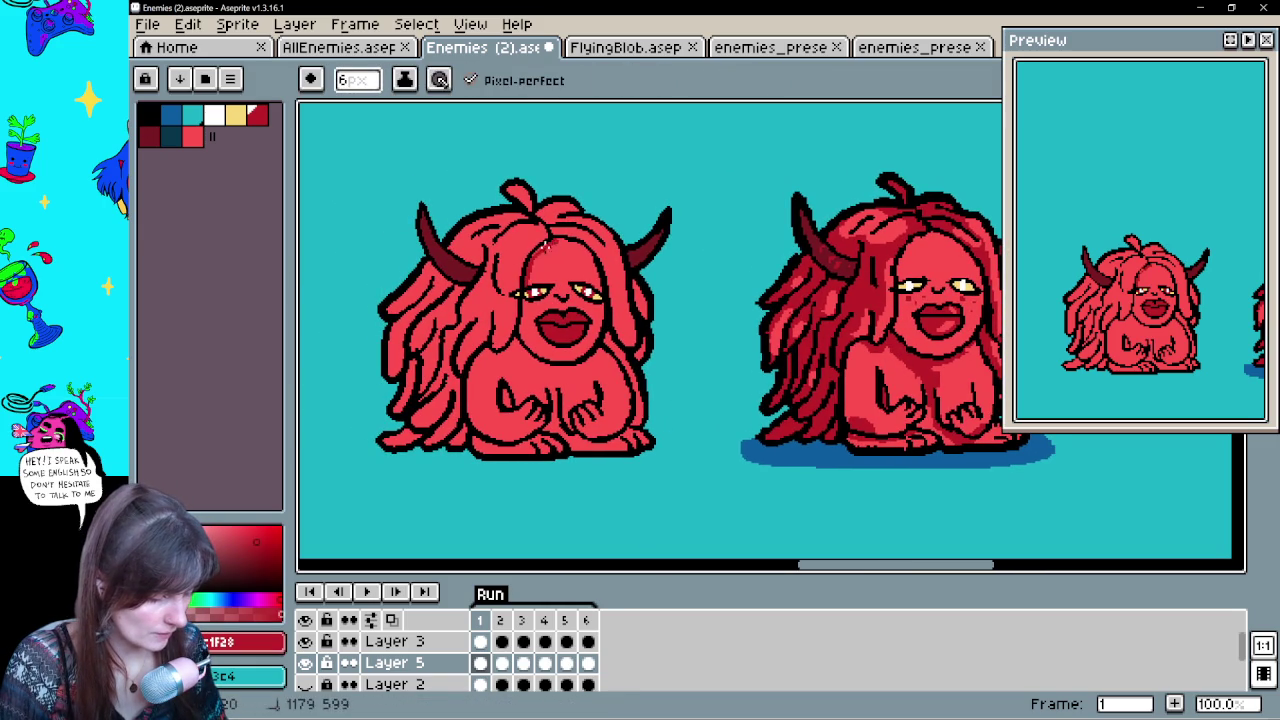
drag(561, 241, 591, 268)
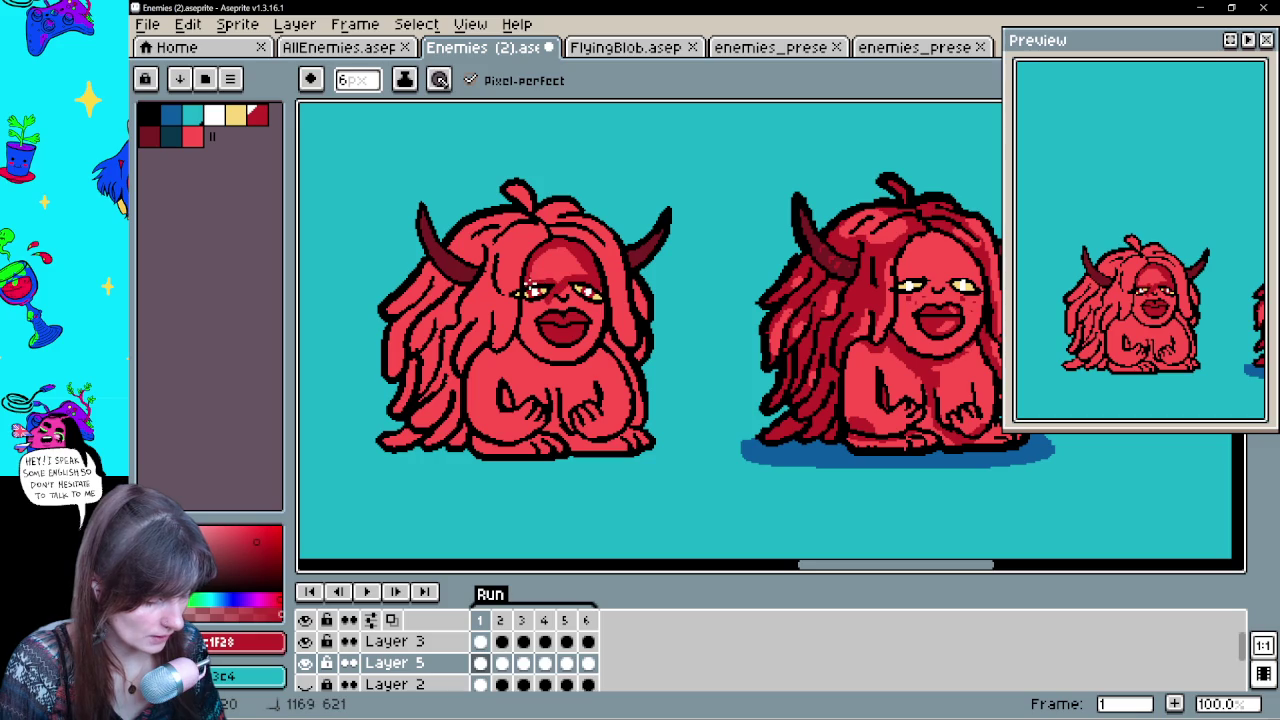
drag(590, 359, 640, 329)
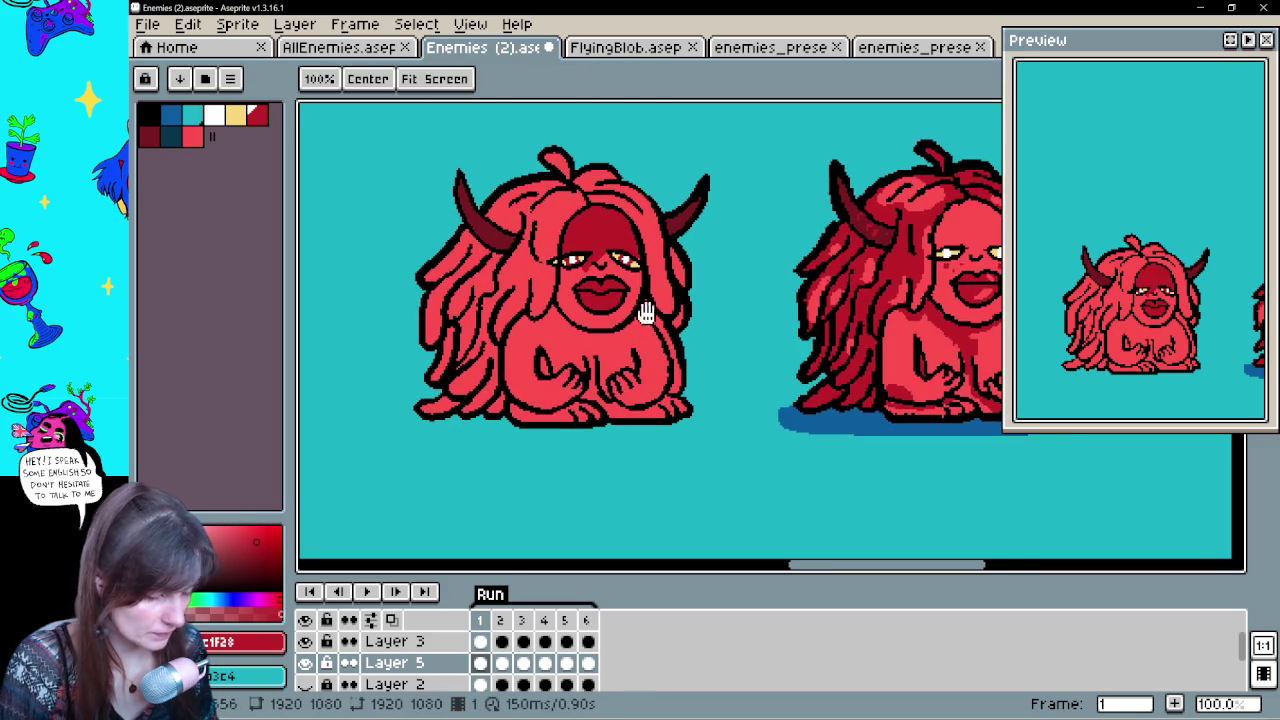
drag(643, 382, 649, 332)
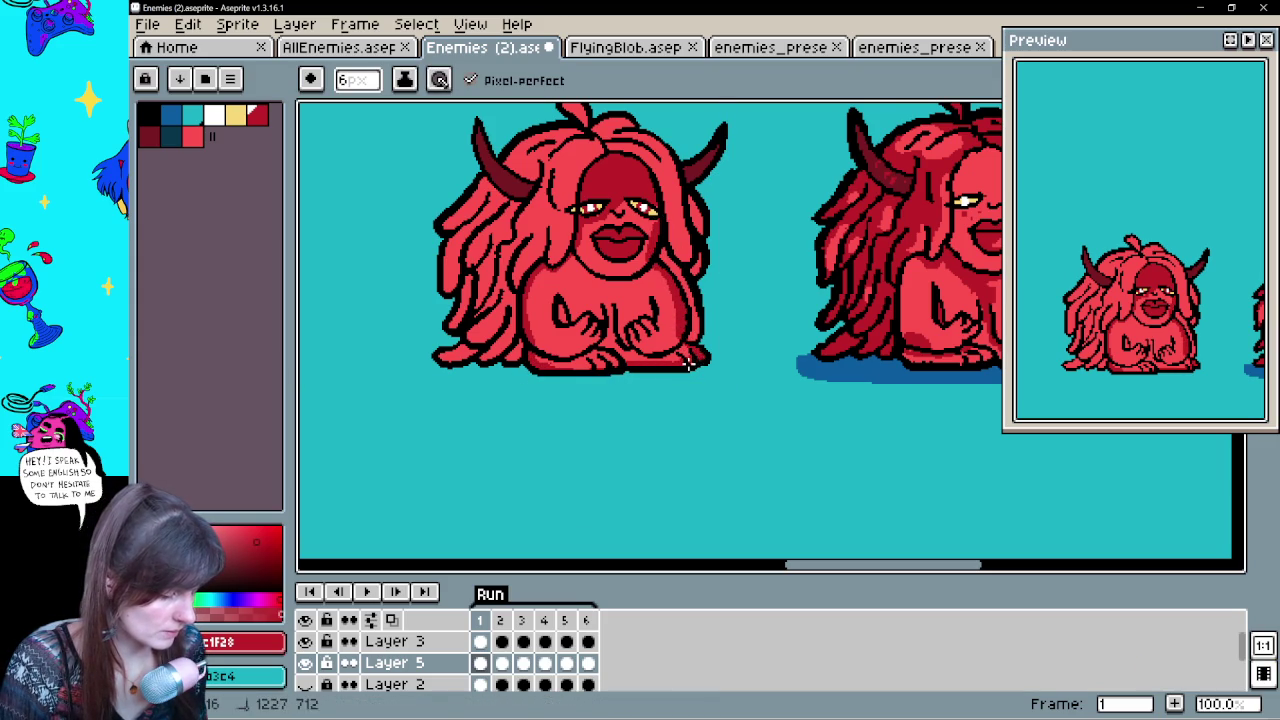
drag(690, 363, 697, 385)
key(g)
click(642, 345)
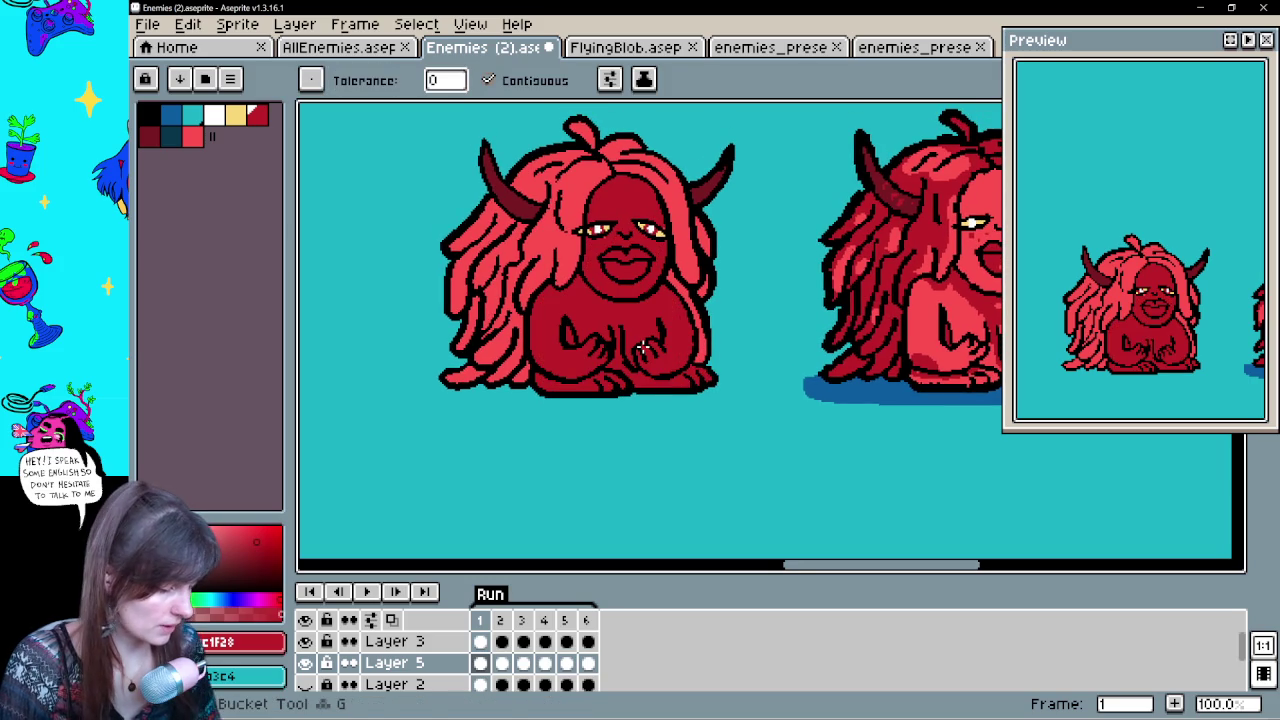
Try and undo a lighter red body fill, then begin a white hair highlight
drag(552, 443, 465, 490)
alt+click(897, 315)
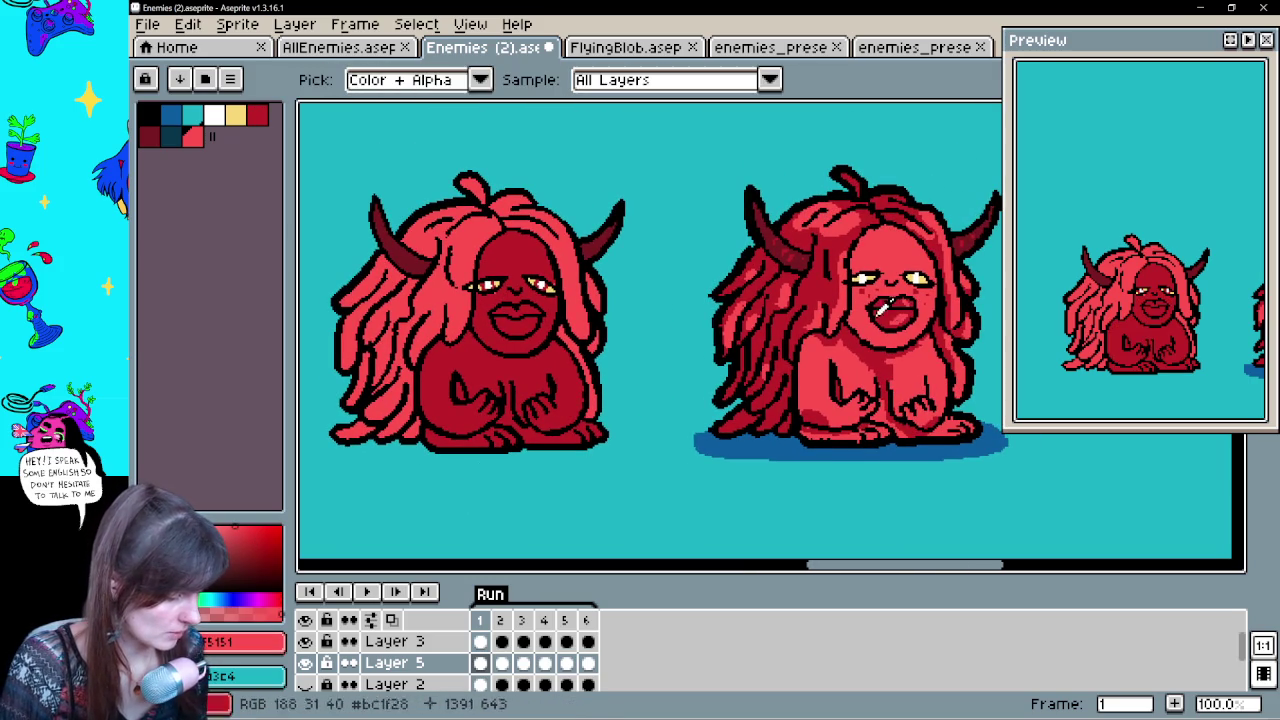
click(537, 323)
key(ctrl+z)
key(b)
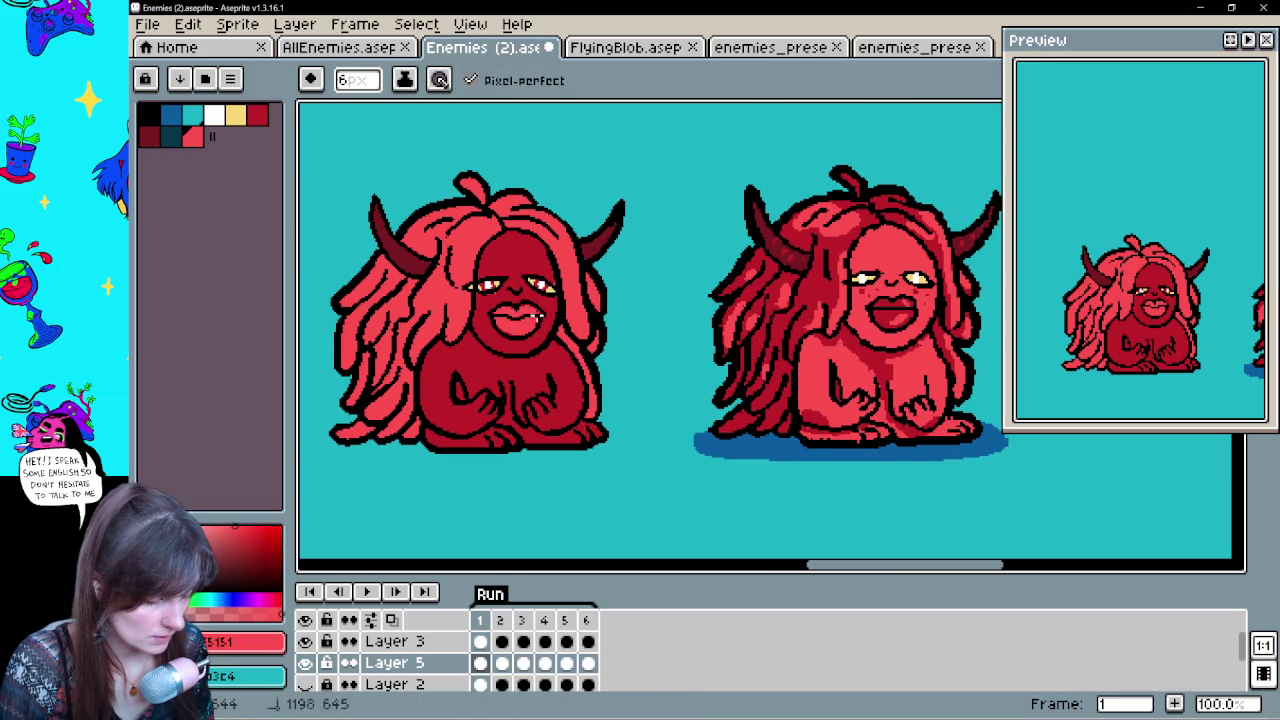
mouse_move(569, 468)
mouse_down()
mouse_move(571, 490)
mouse_move(588, 472)
mouse_up()
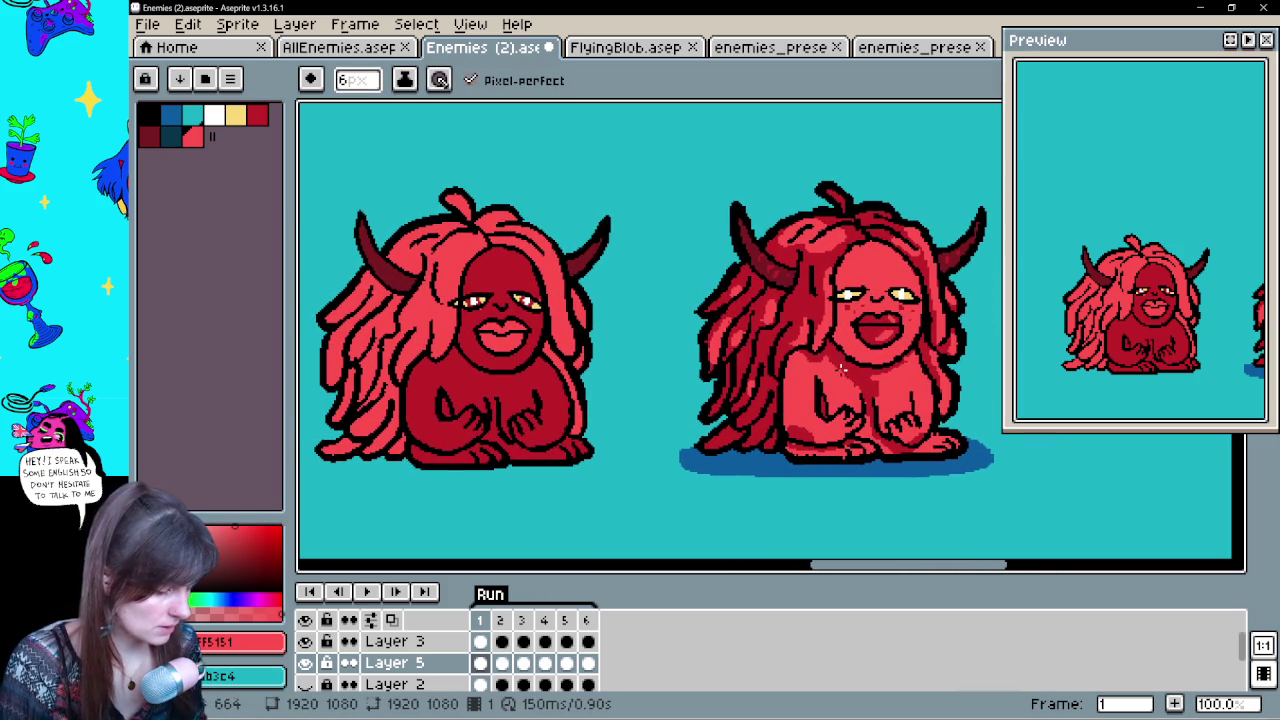
alt+click(852, 294)
click(478, 238)
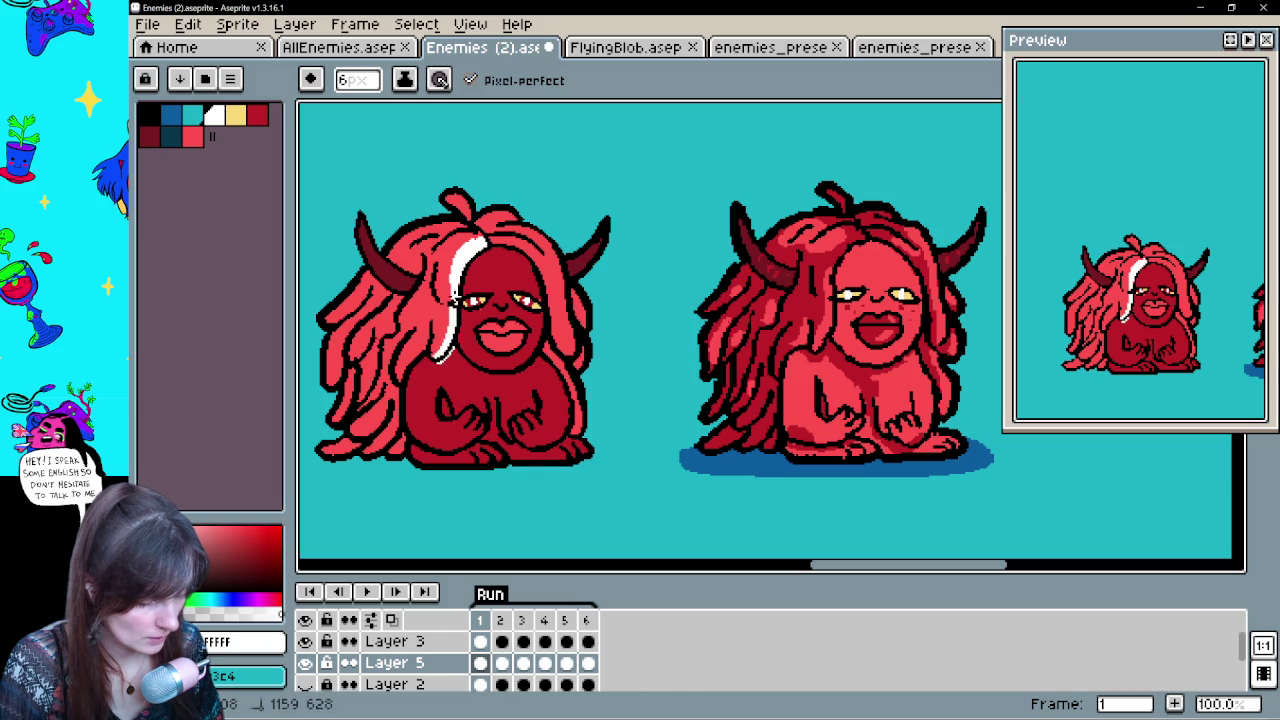
Redraw the white hair streak and add dark red shading on the lower right body
key(ctrl+z)
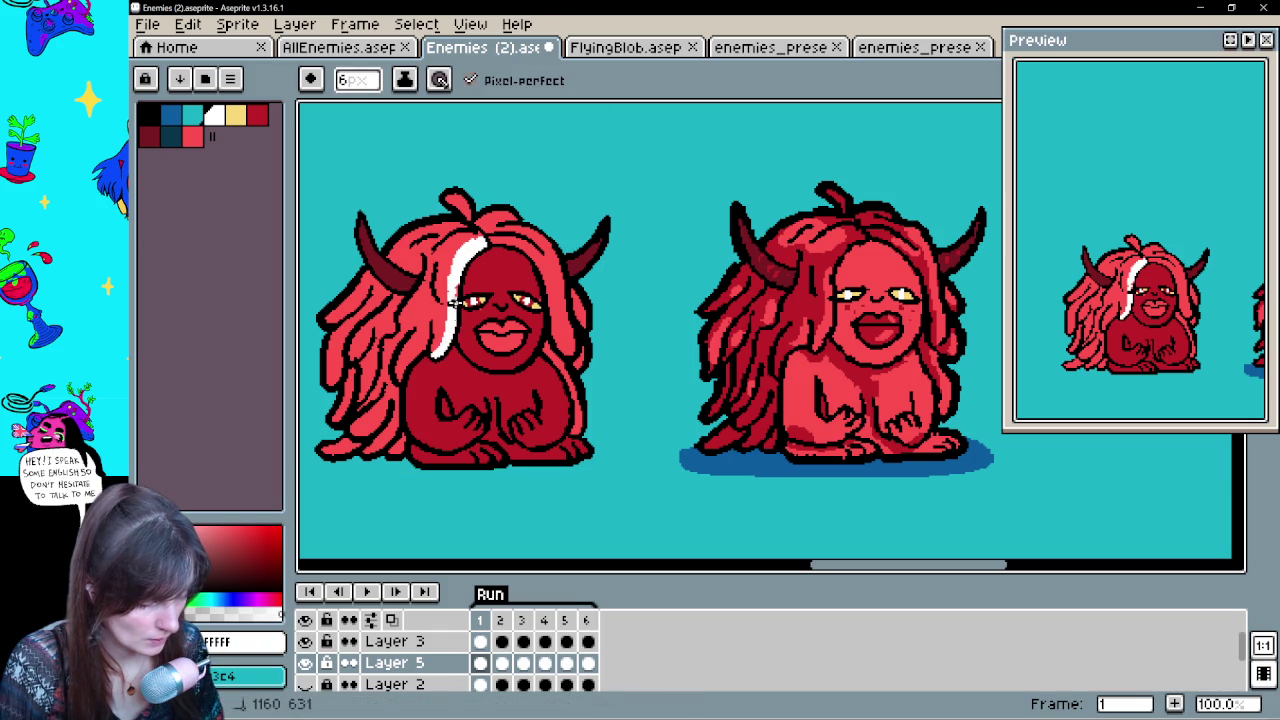
drag(535, 232, 578, 342)
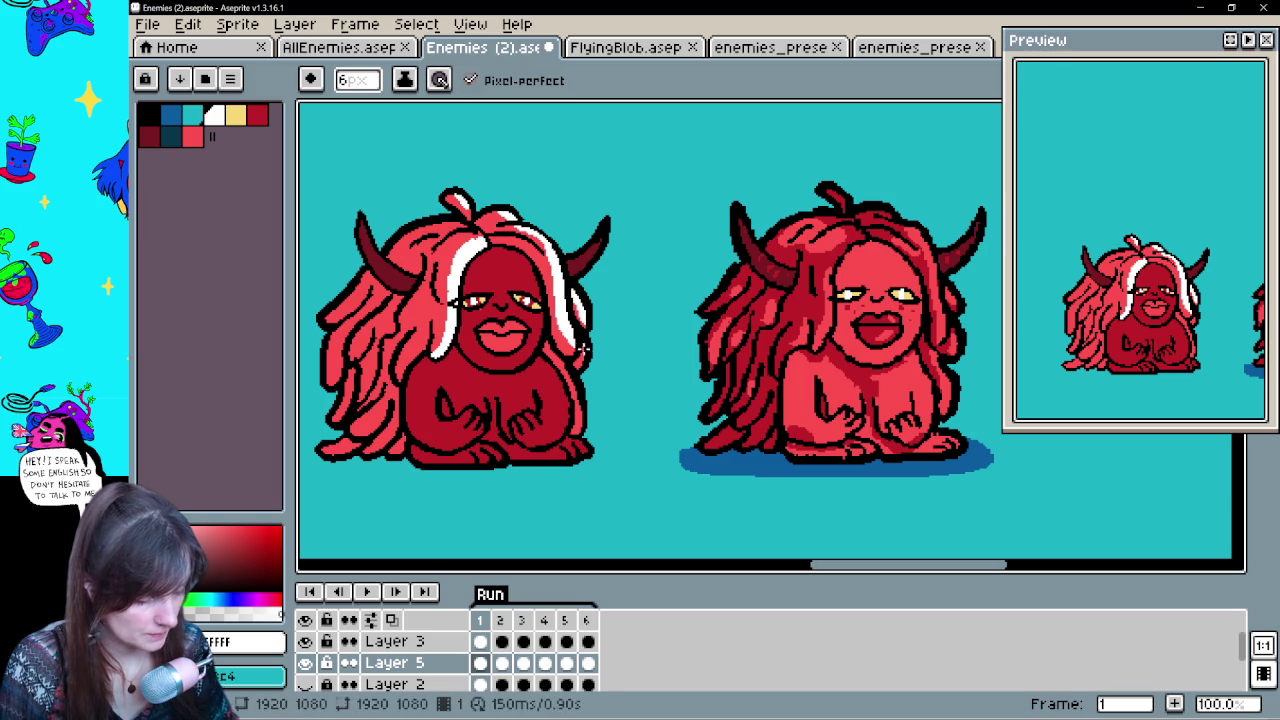
alt+click(497, 451)
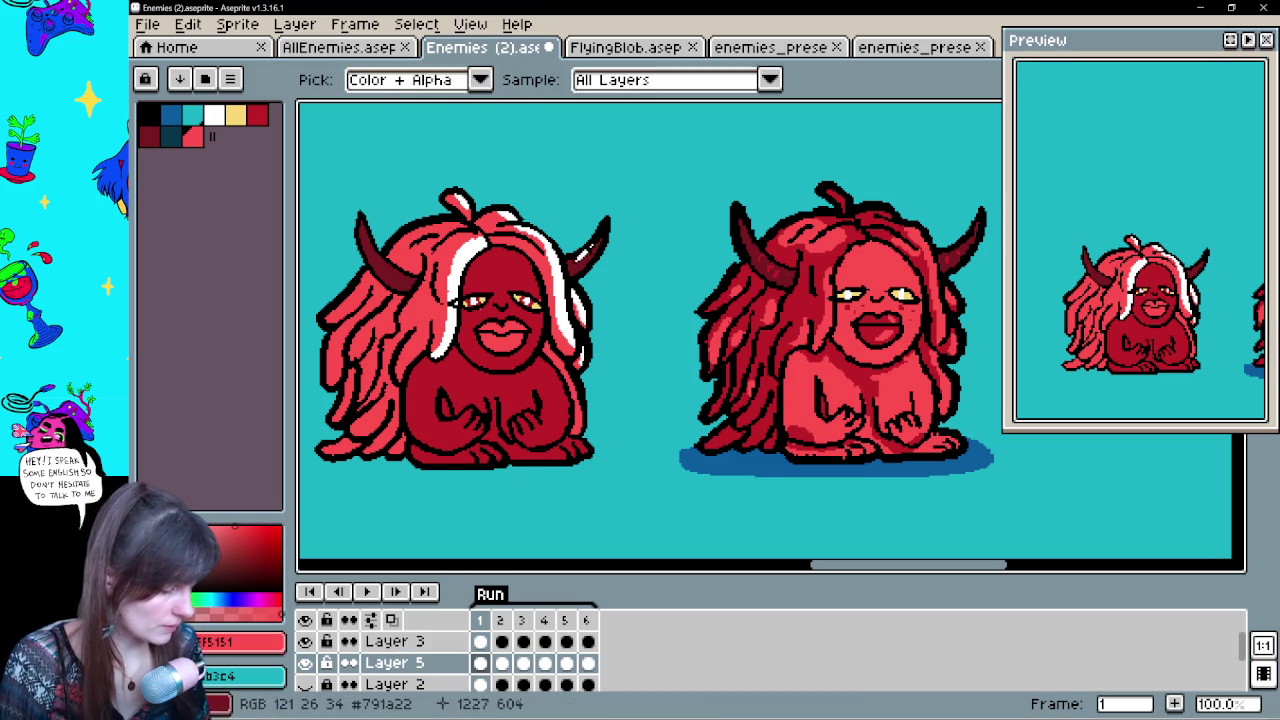
alt+click(430, 440)
drag(542, 444, 554, 428)
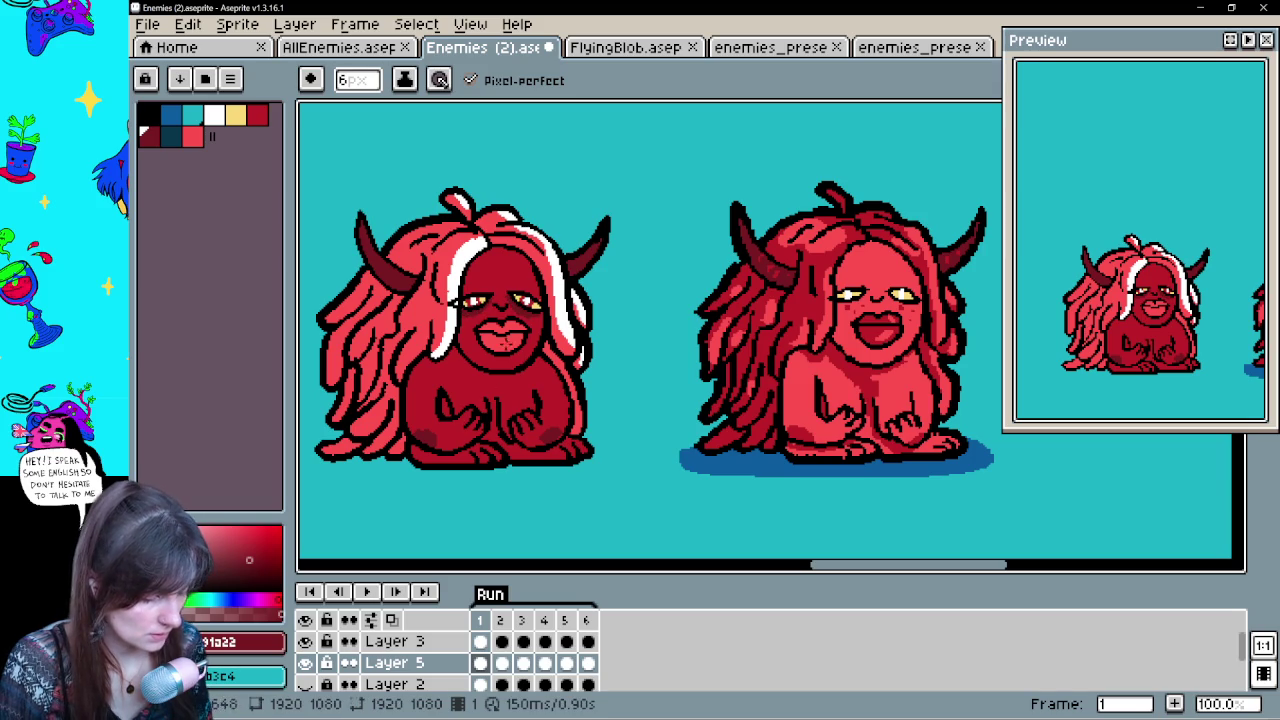
alt+click(576, 299)
click(511, 328)
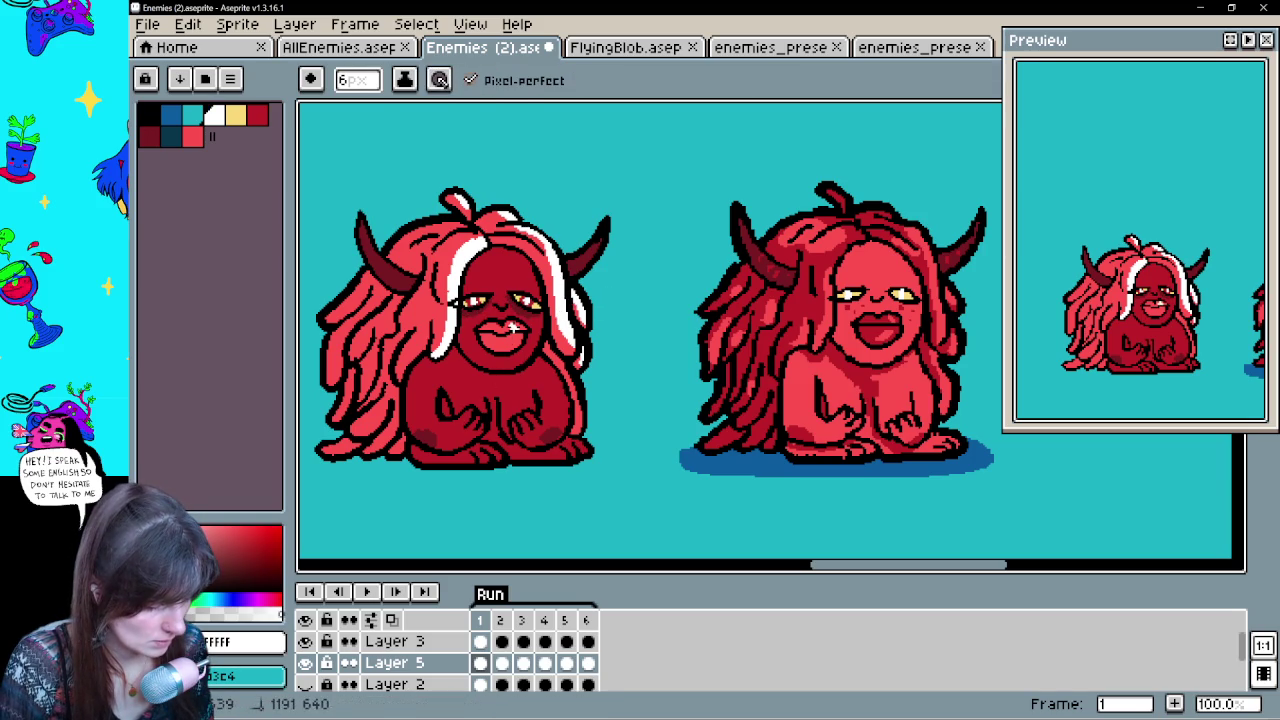
key(ctrl+z)
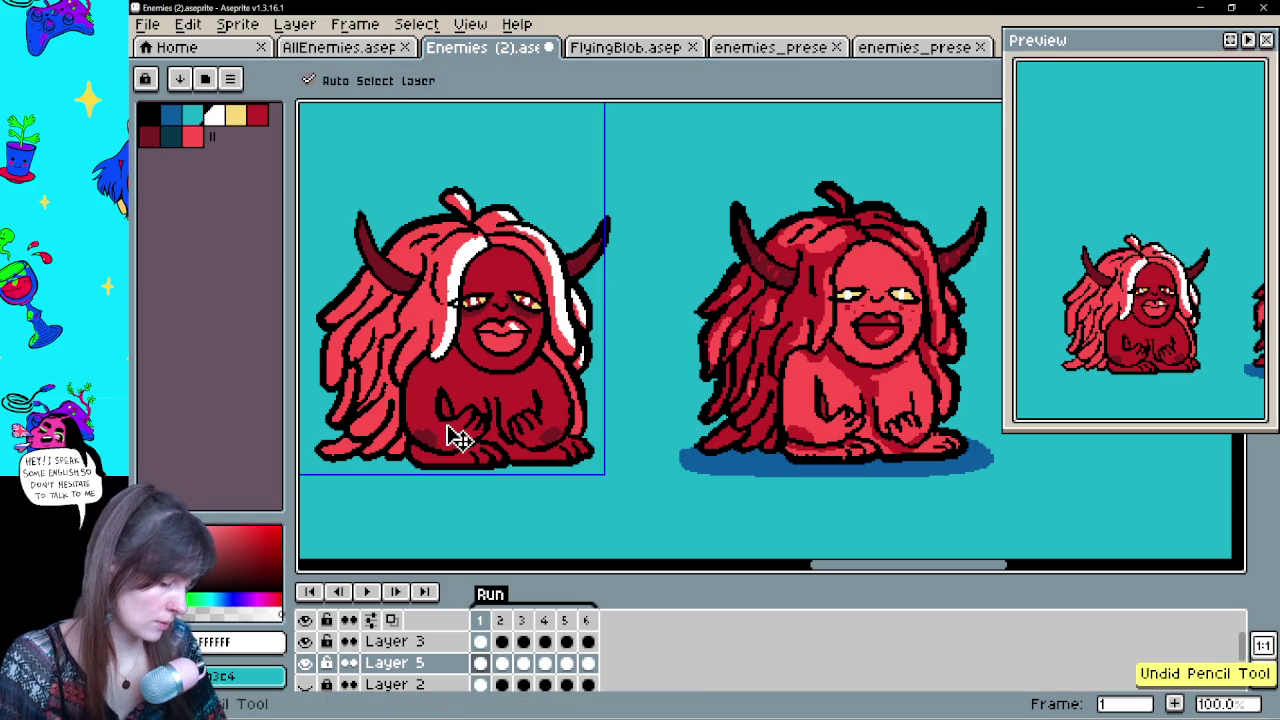
Undo the strokes, white hair highlight and dark red body fill, then sample red bc1f28
mouse_move(446, 427)
mouse_down()
mouse_move(435, 459)
mouse_move(524, 468)
mouse_up()
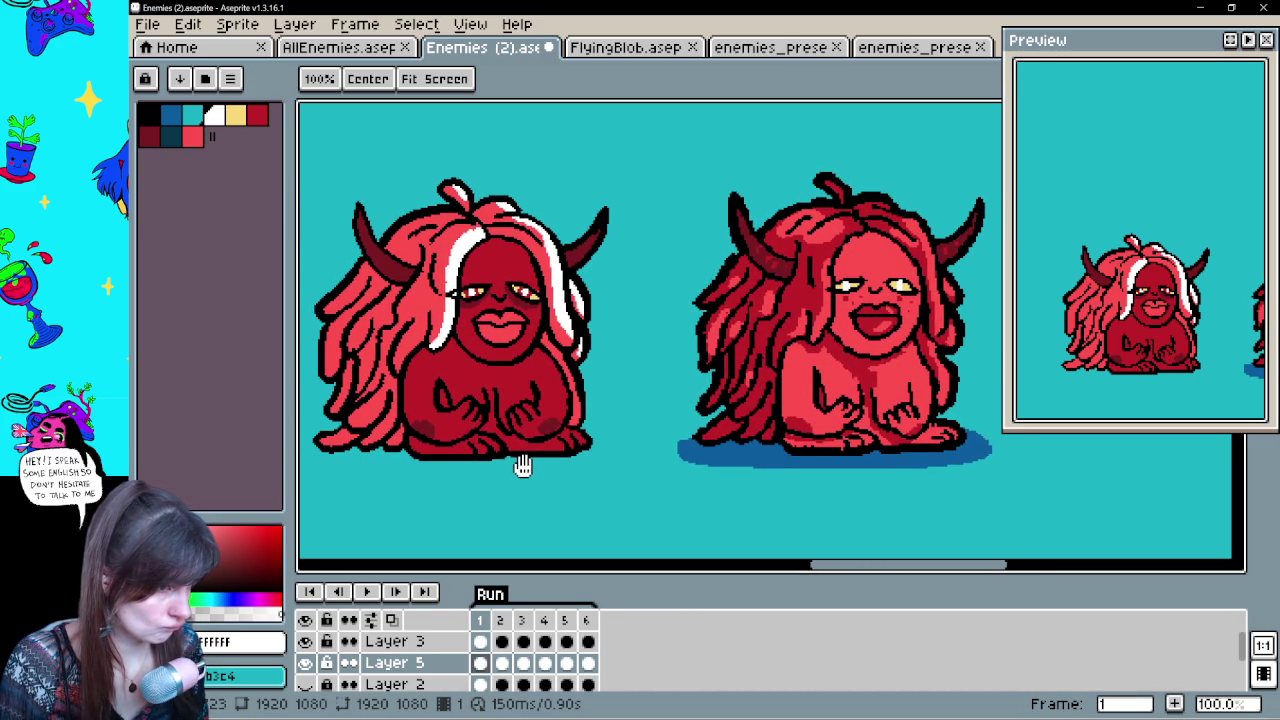
mouse_move(517, 463)
mouse_down()
mouse_move(478, 462)
mouse_move(550, 468)
mouse_move(525, 452)
mouse_up()
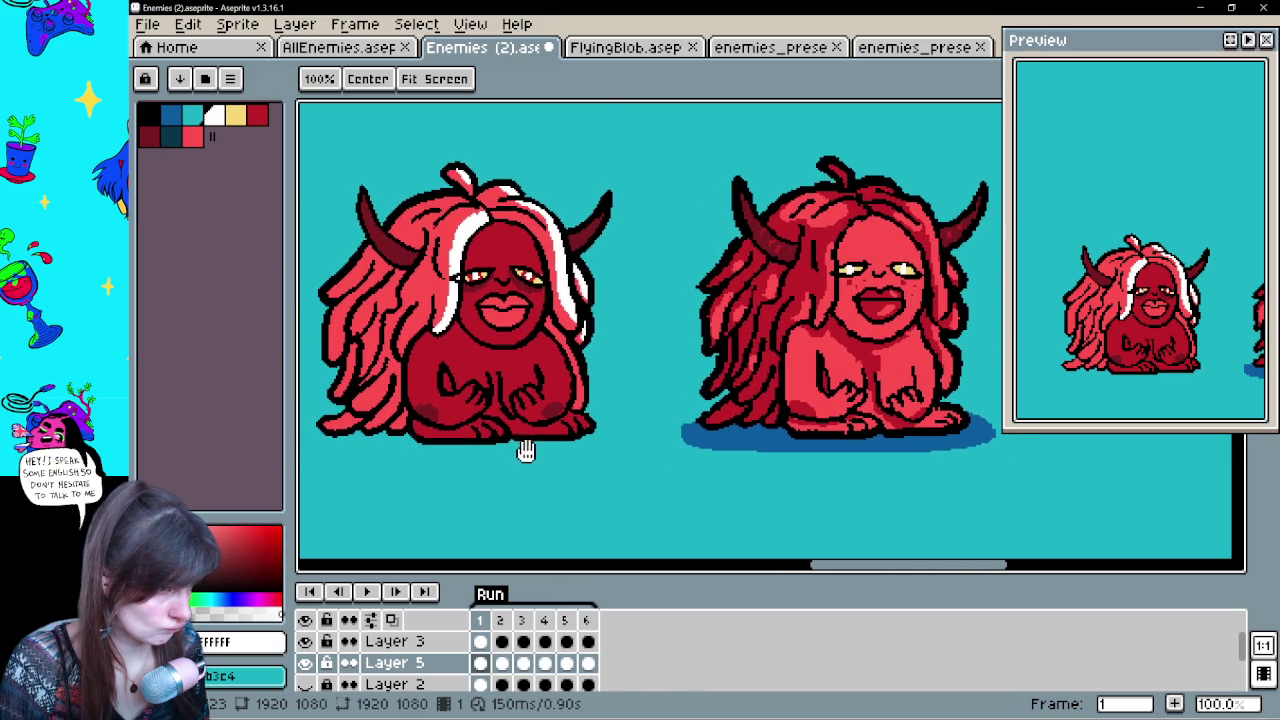
key(ctrl+z)
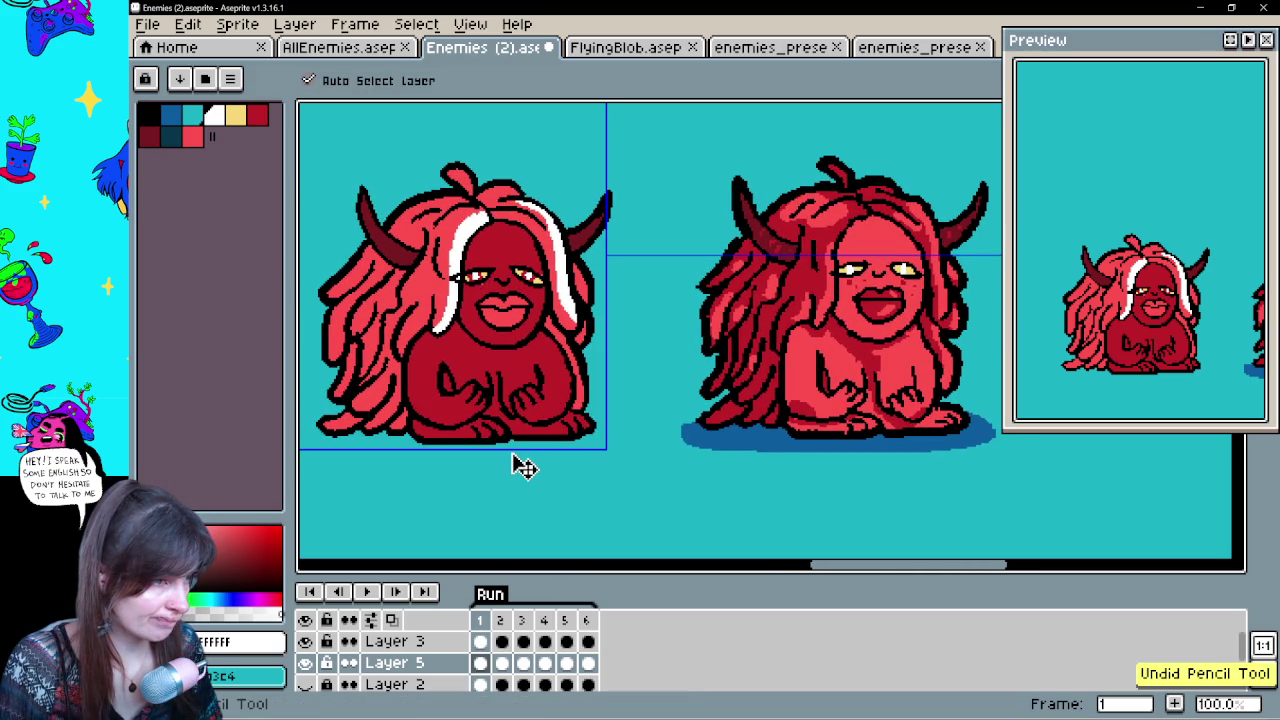
key(b)
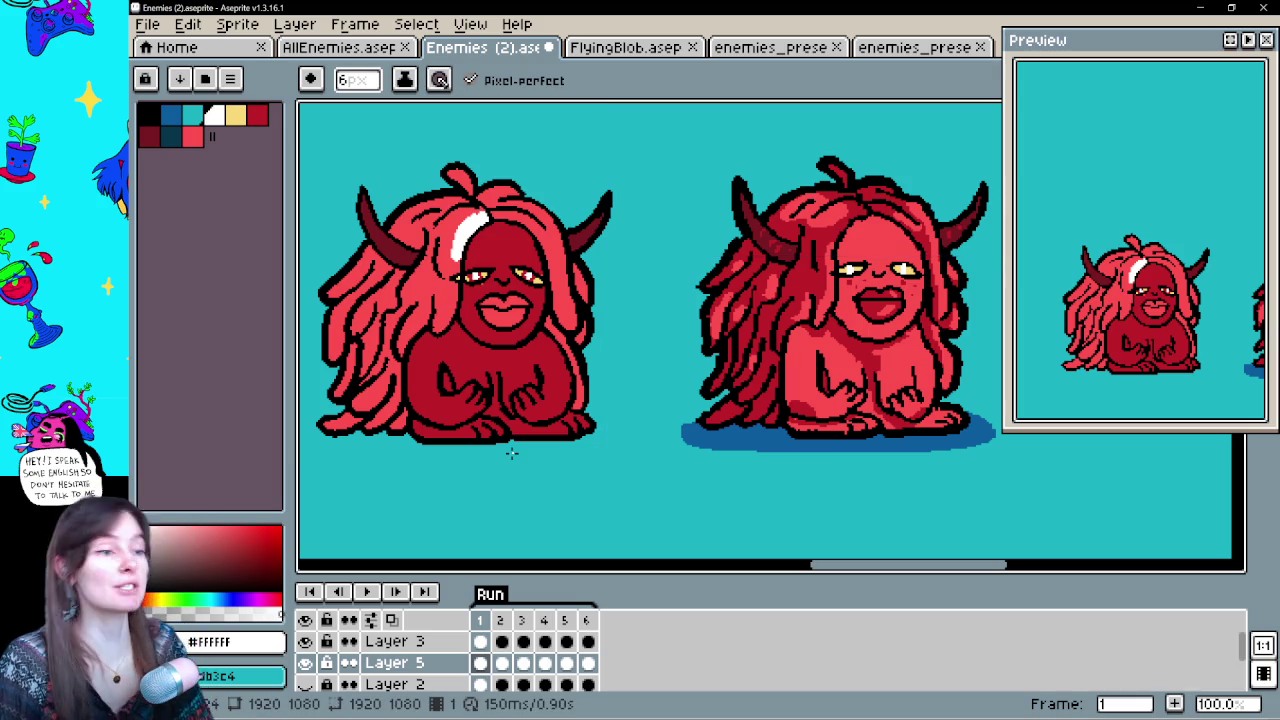
key(ctrl+z)
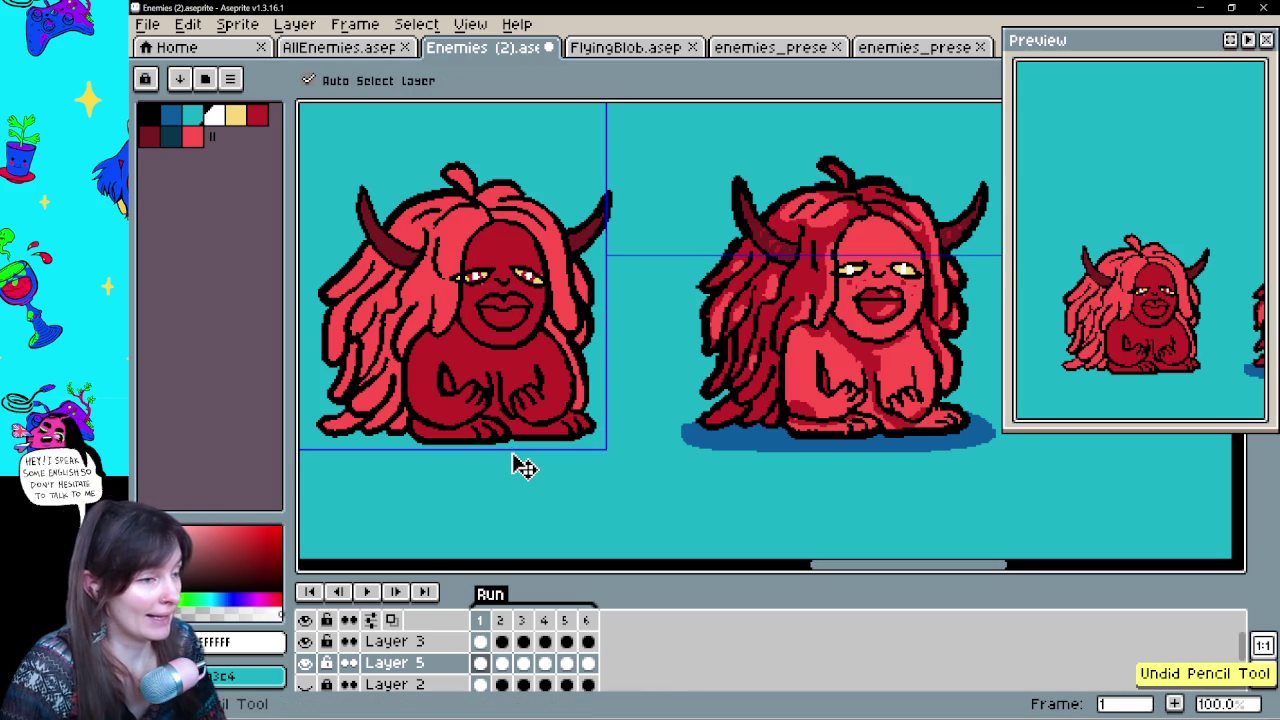
key(ctrl+z)
key(ctrl+z)
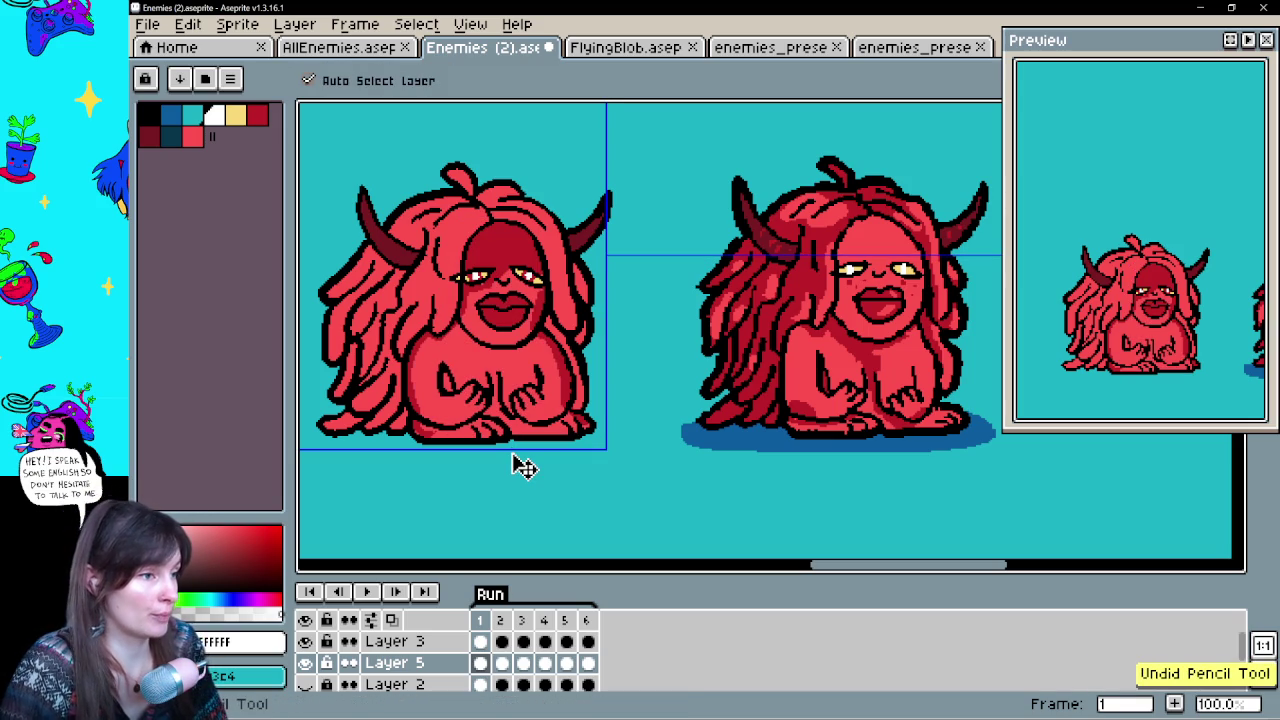
key(ctrl+z)
key(ctrl+z)
key(ctrl+z)
key(ctrl+z)
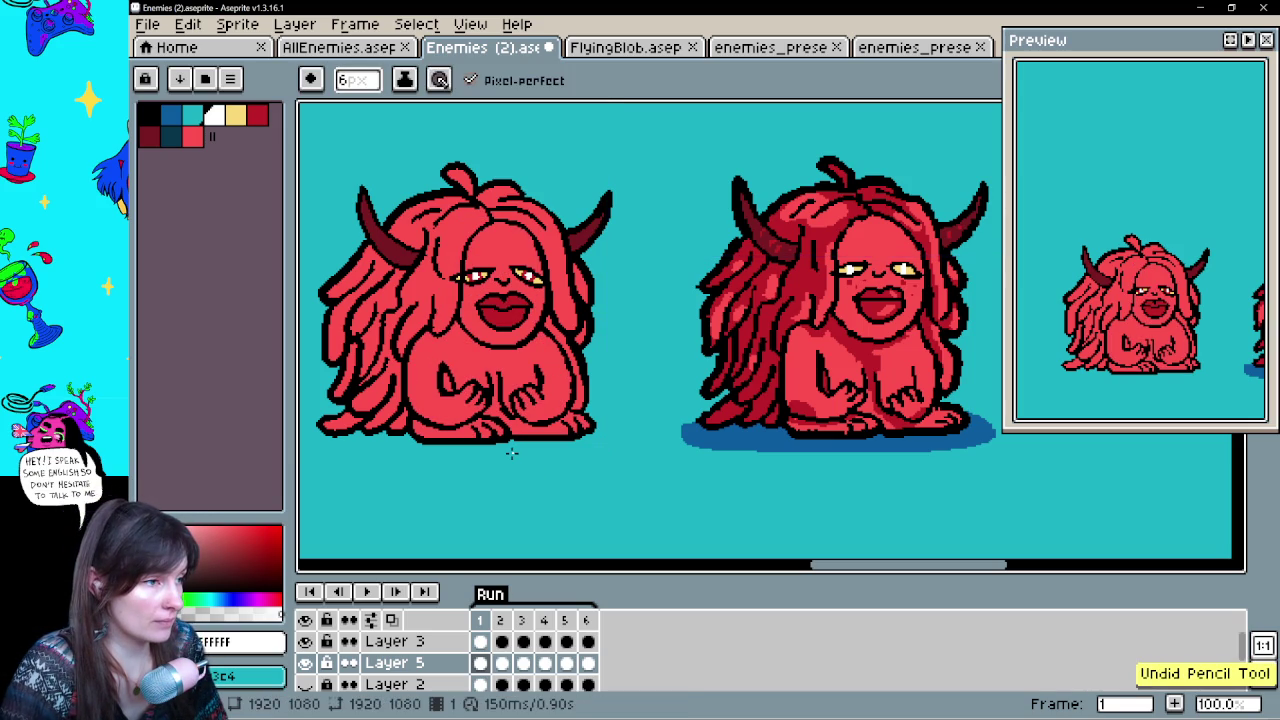
alt+click(515, 435)
drag(558, 372, 604, 400)
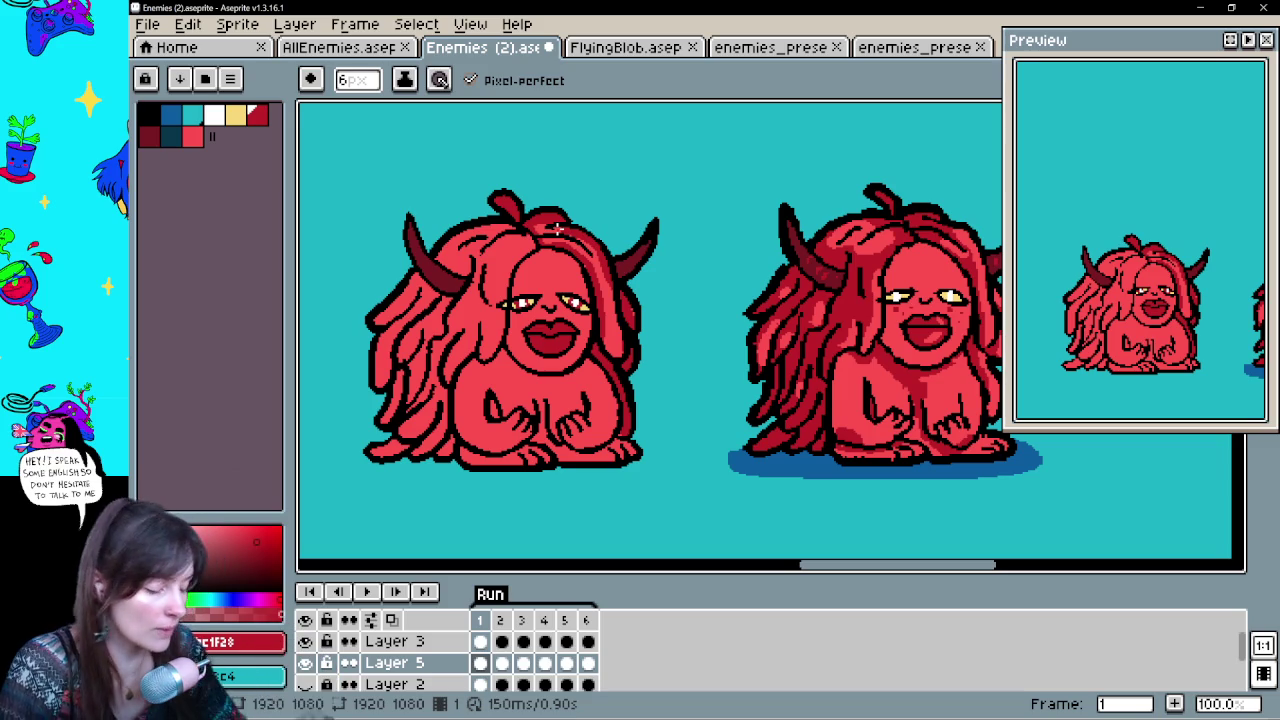
Bucket-fill the left creature's hair region with the darker red bc1f28
key(g)
drag(626, 329, 752, 296)
key(b)
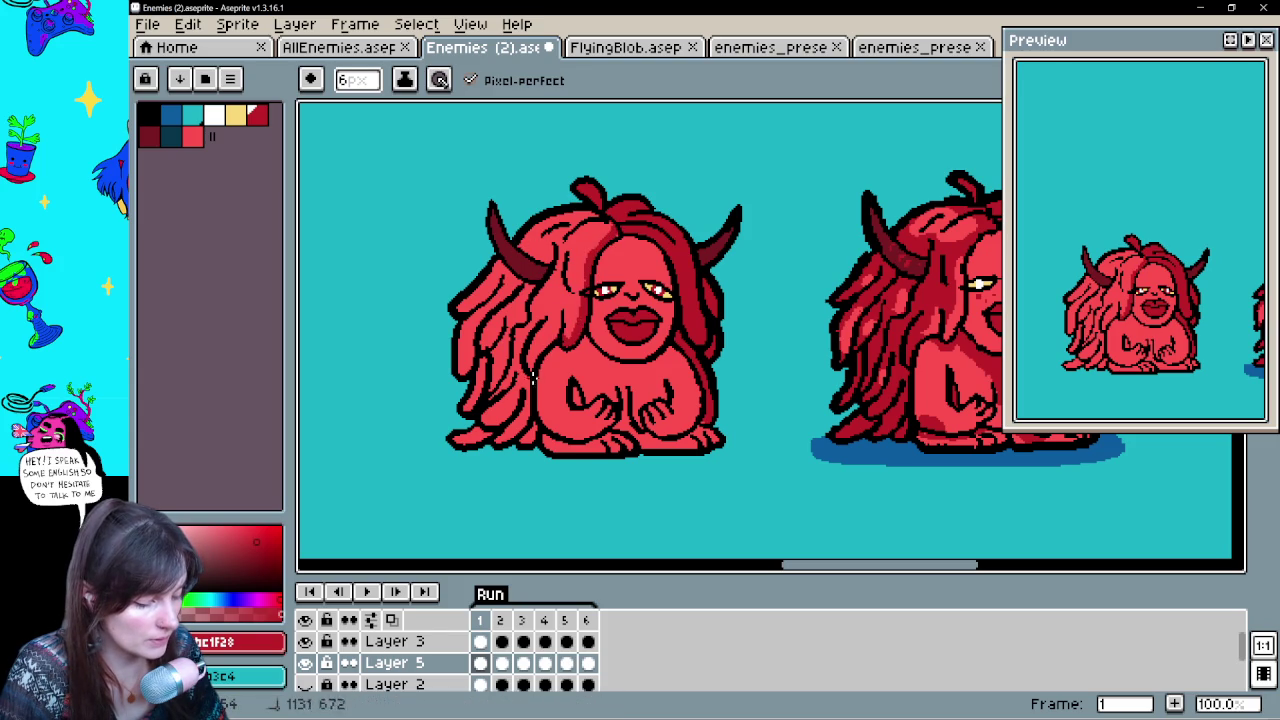
key(g)
click(521, 412)
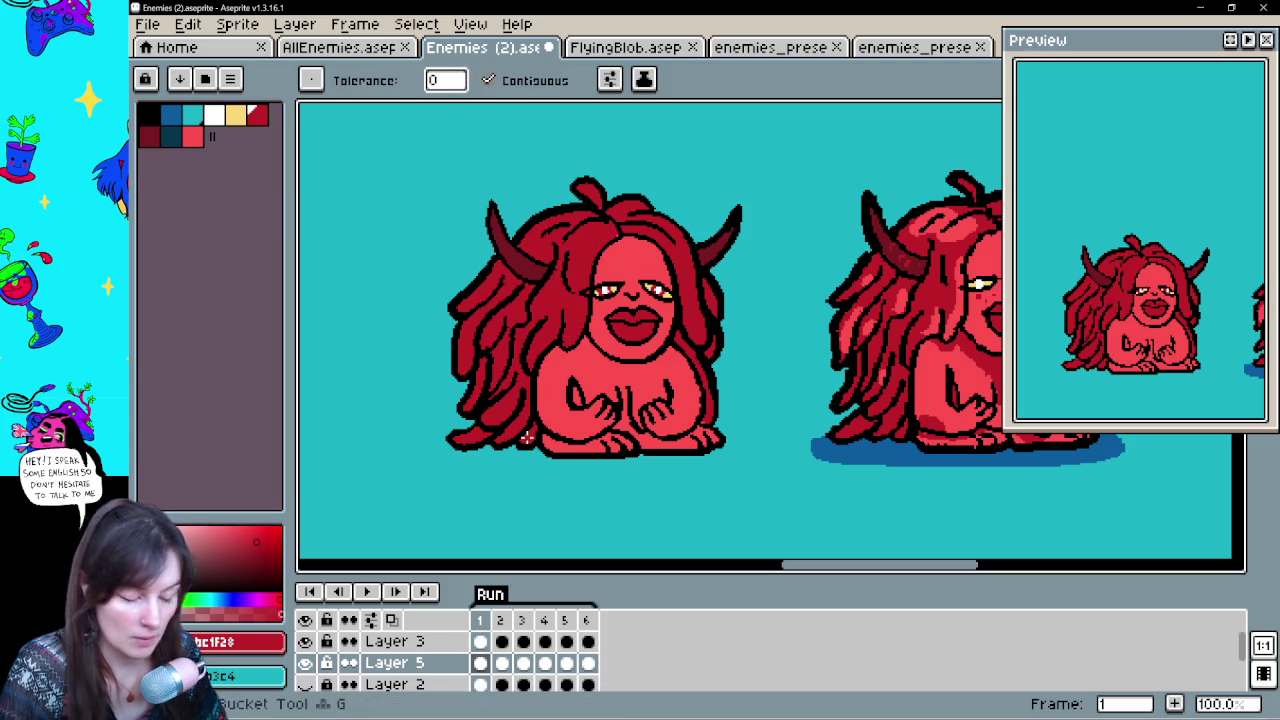
Add darker shading pixels on the left creature's lower right body
key(h)
scroll(540, 430, right, 3)
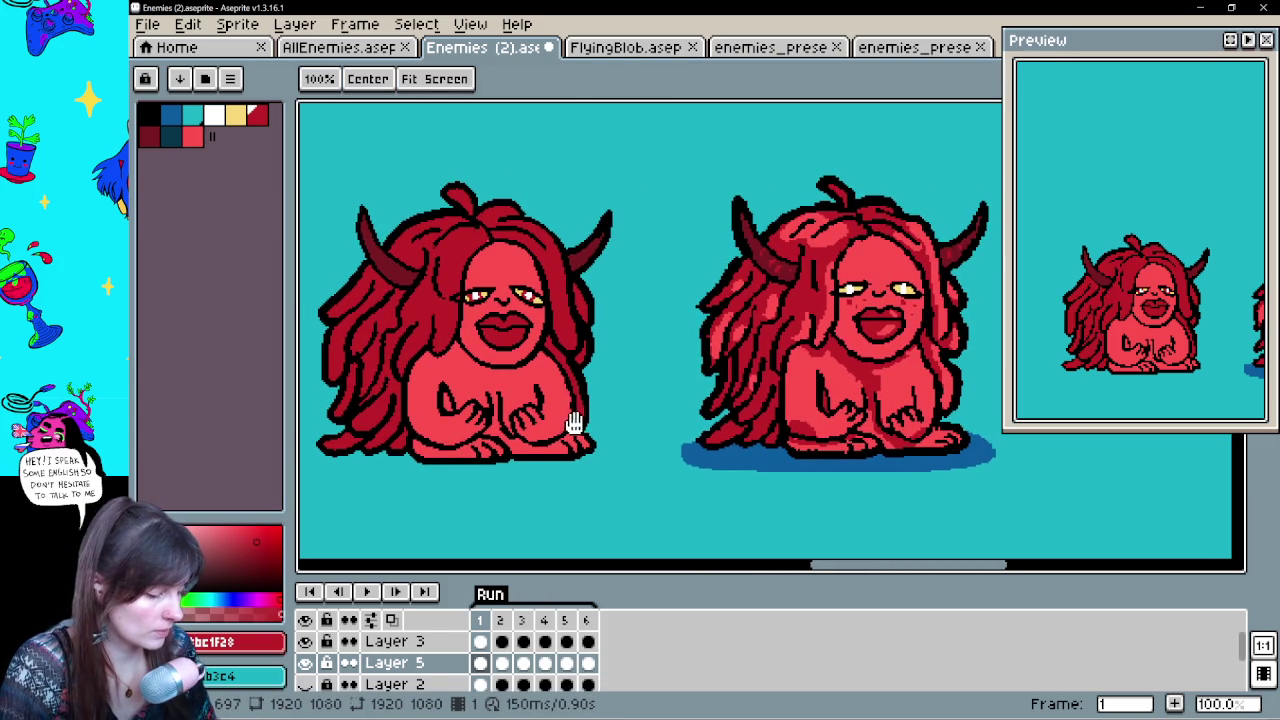
scroll(582, 451, left, 1)
key(g)
key(b)
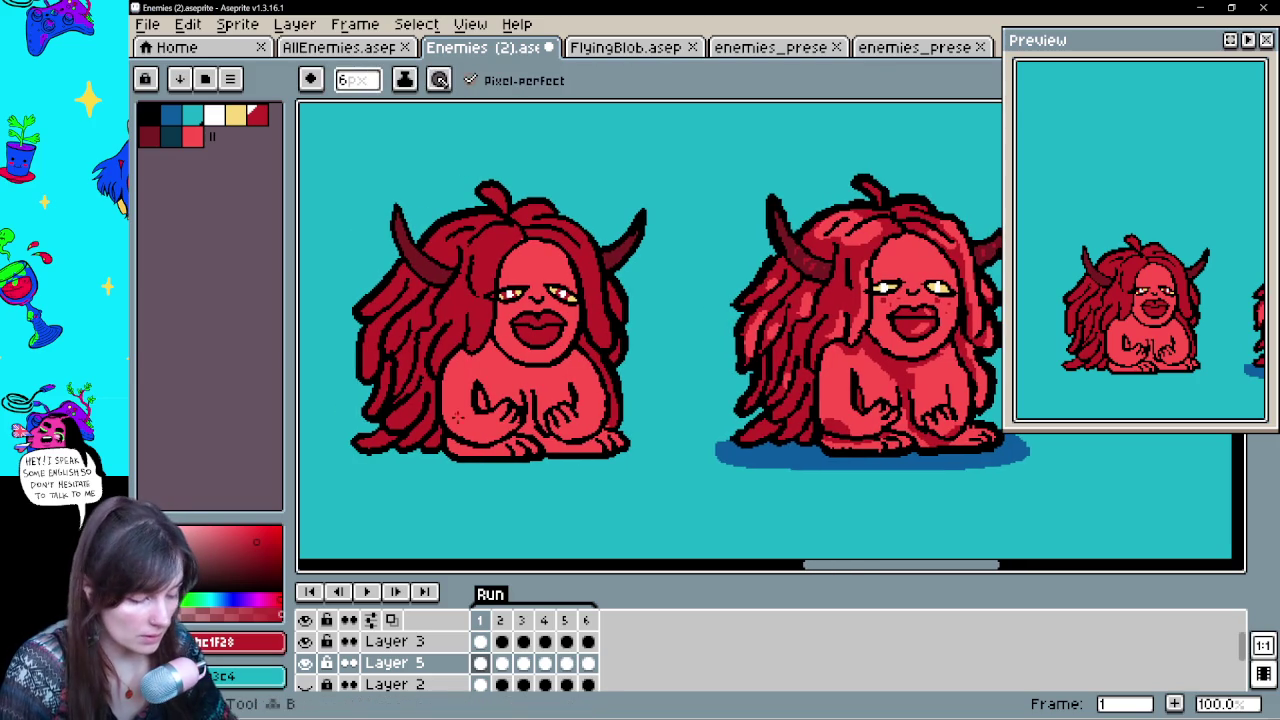
click(589, 427)
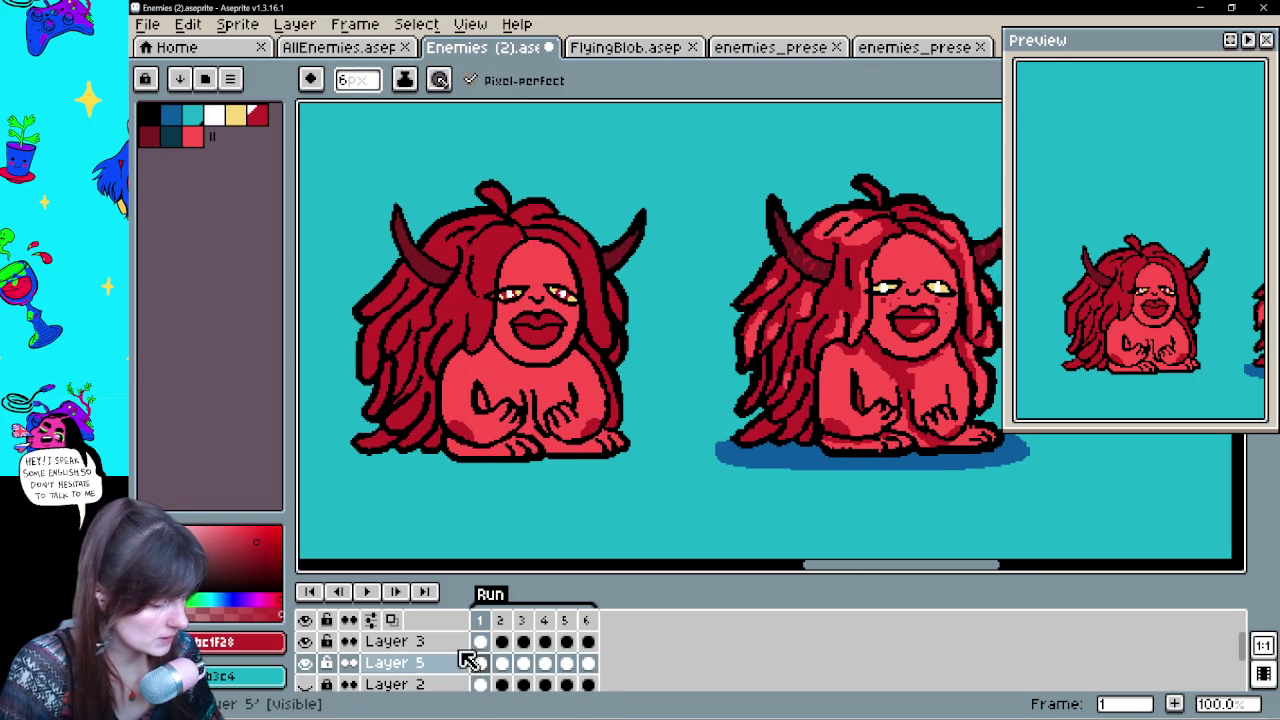
key(h)
mouse_move(571, 450)
mouse_down()
mouse_move(532, 480)
mouse_move(524, 450)
mouse_up()
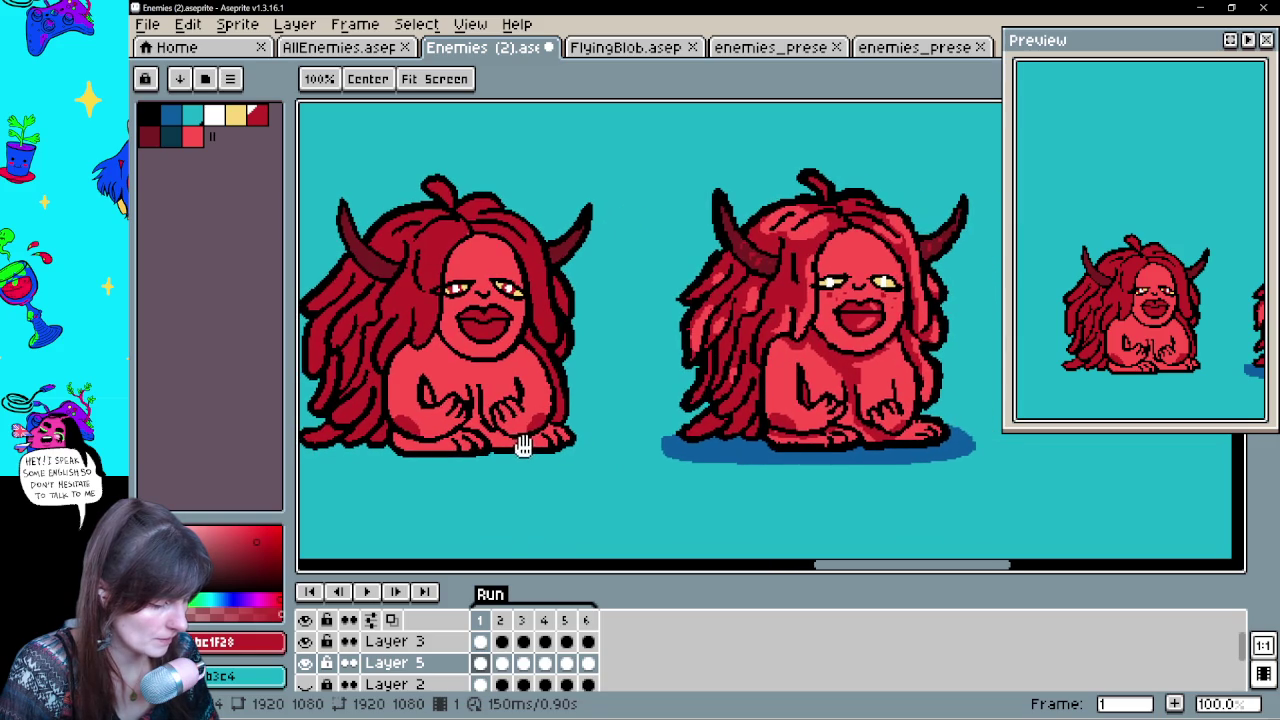
key(b)
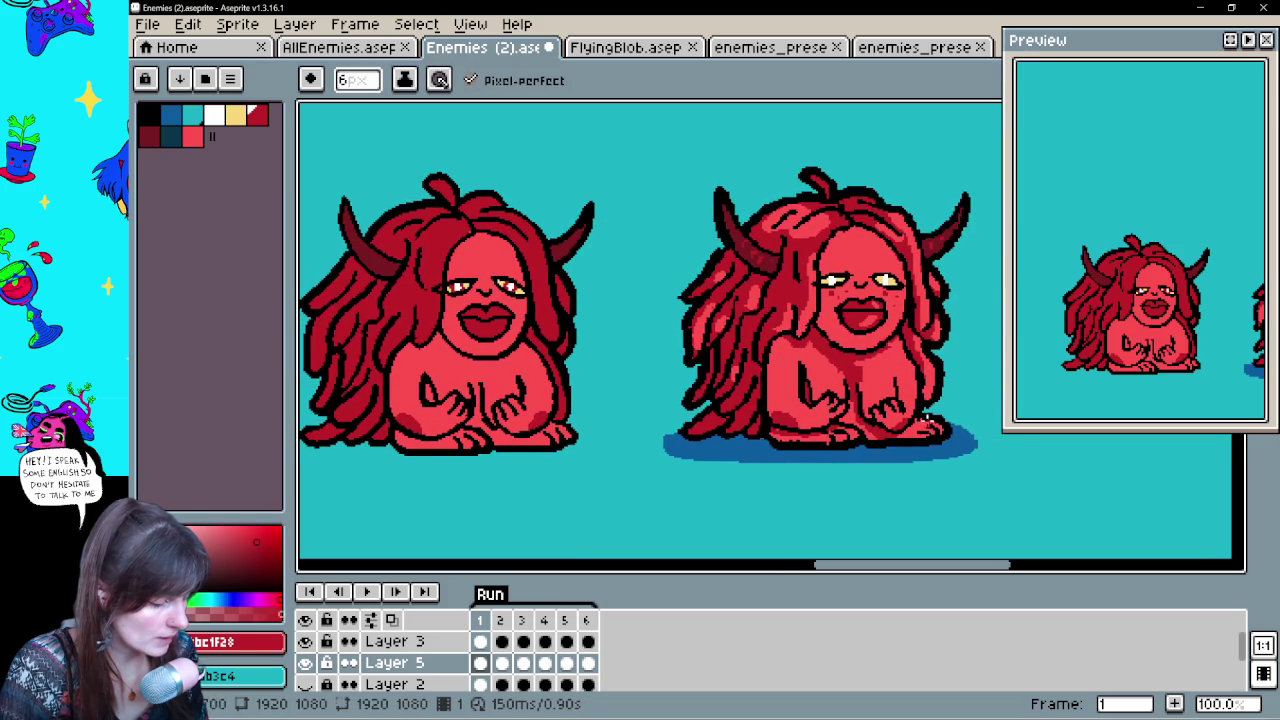
key(h)
drag(574, 429, 606, 449)
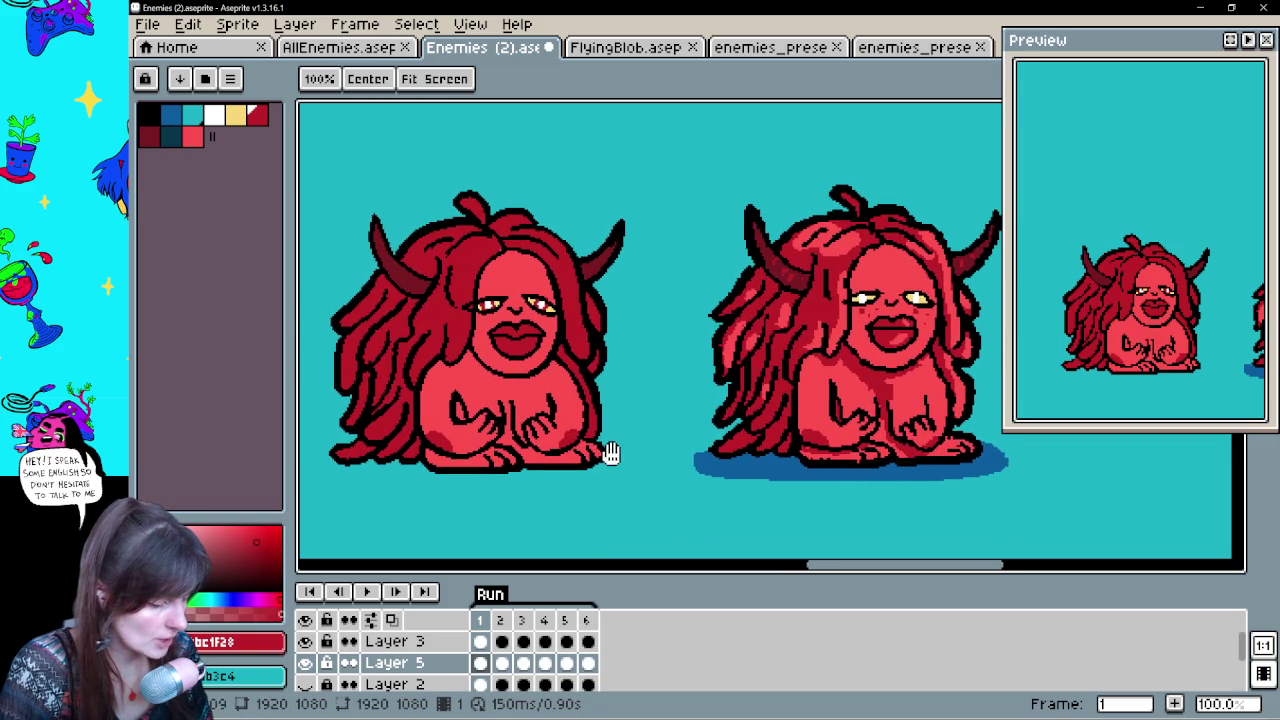
Draw two lighter ff5151 strands into the left creature's hair
alt+click(561, 356)
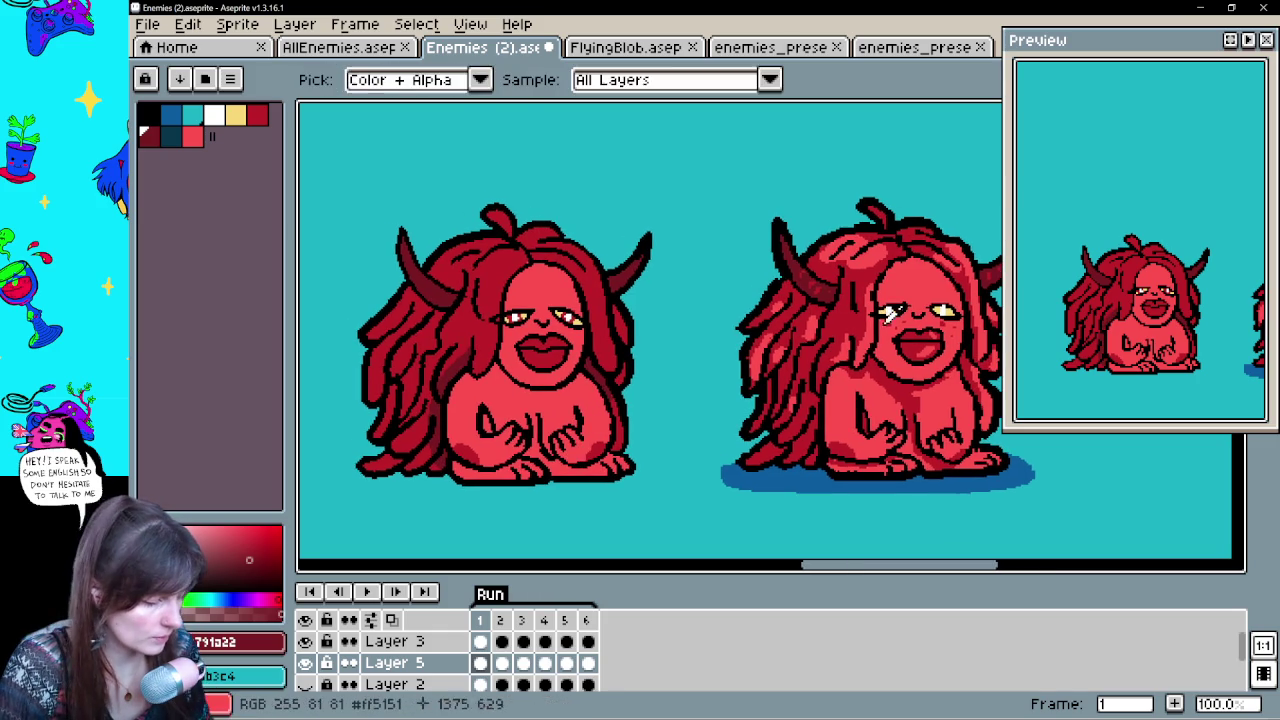
alt+click(868, 335)
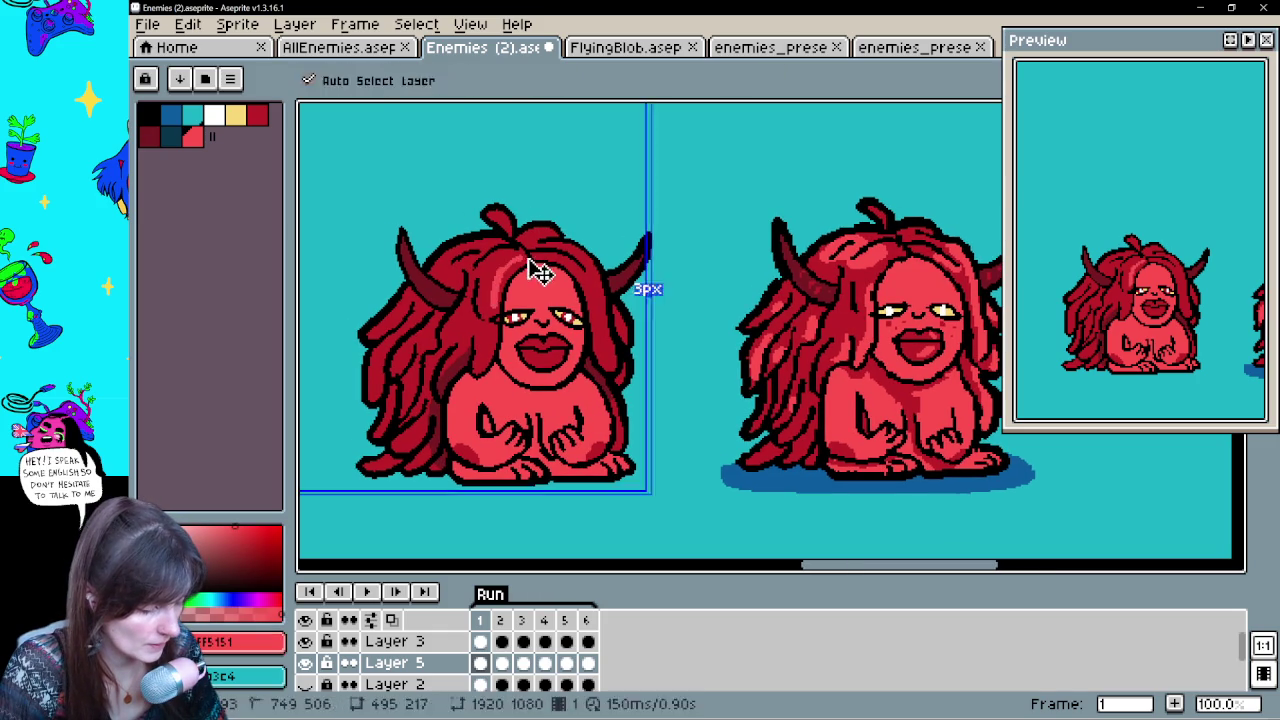
drag(493, 283, 514, 262)
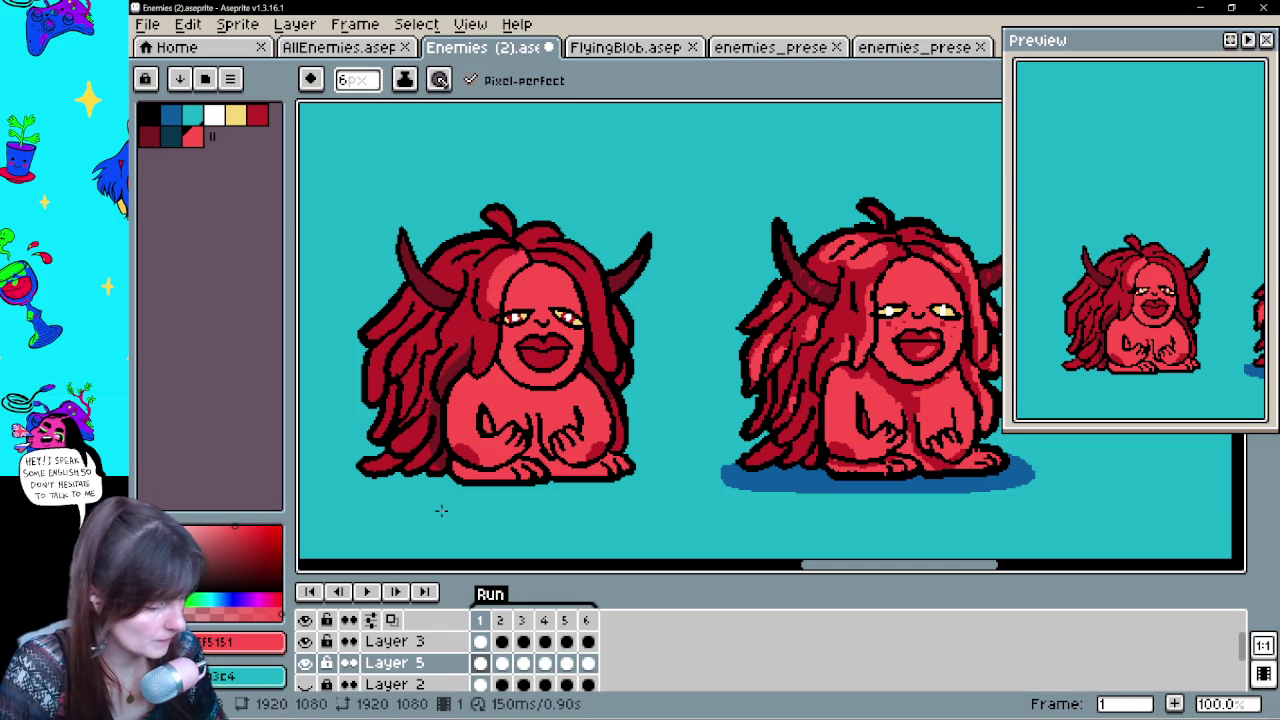
drag(561, 241, 583, 262)
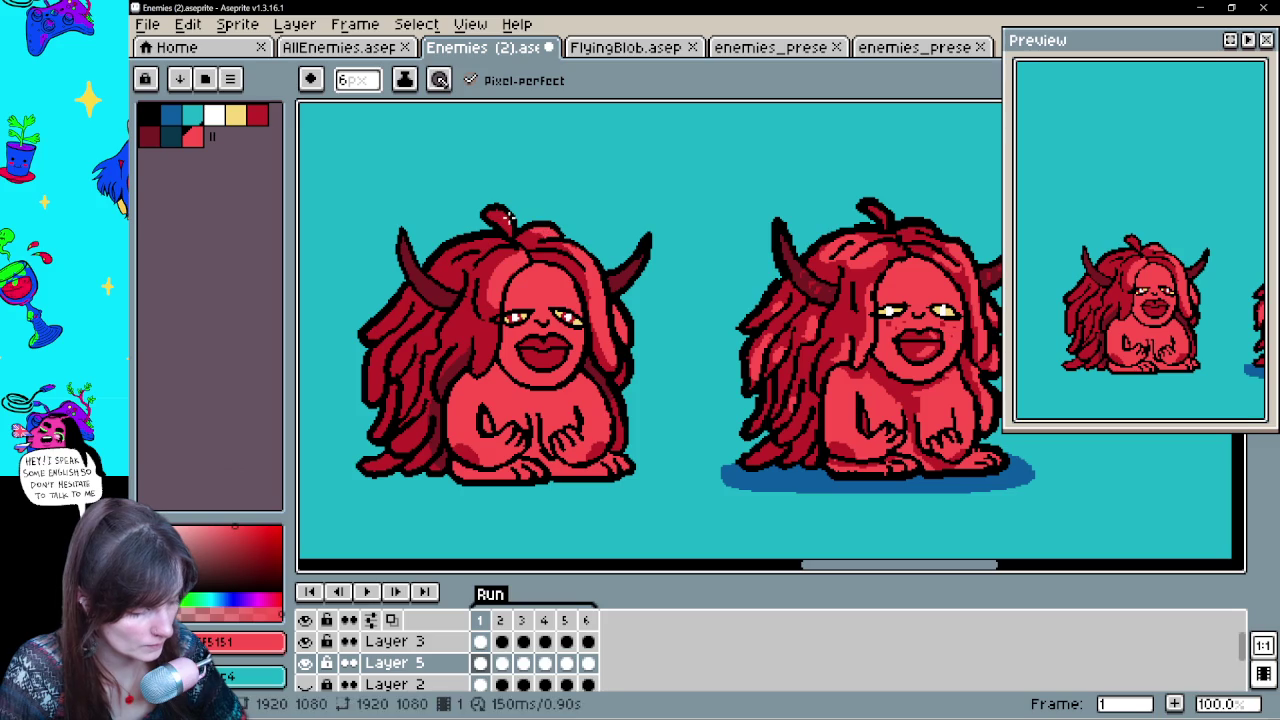
key(h)
mouse_move(636, 476)
mouse_down()
mouse_move(566, 476)
mouse_move(625, 440)
mouse_up()
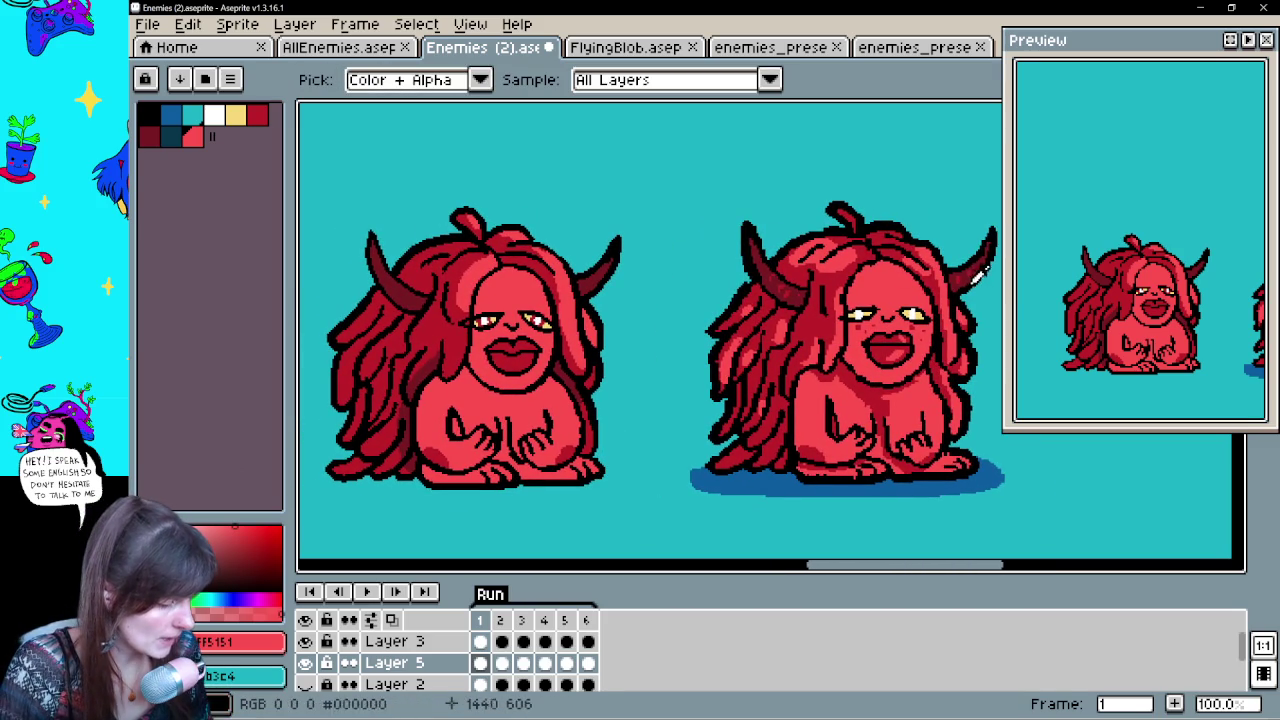
Pick the horn's dark red and undo stray pencil marks near the face
click(962, 275)
key(b)
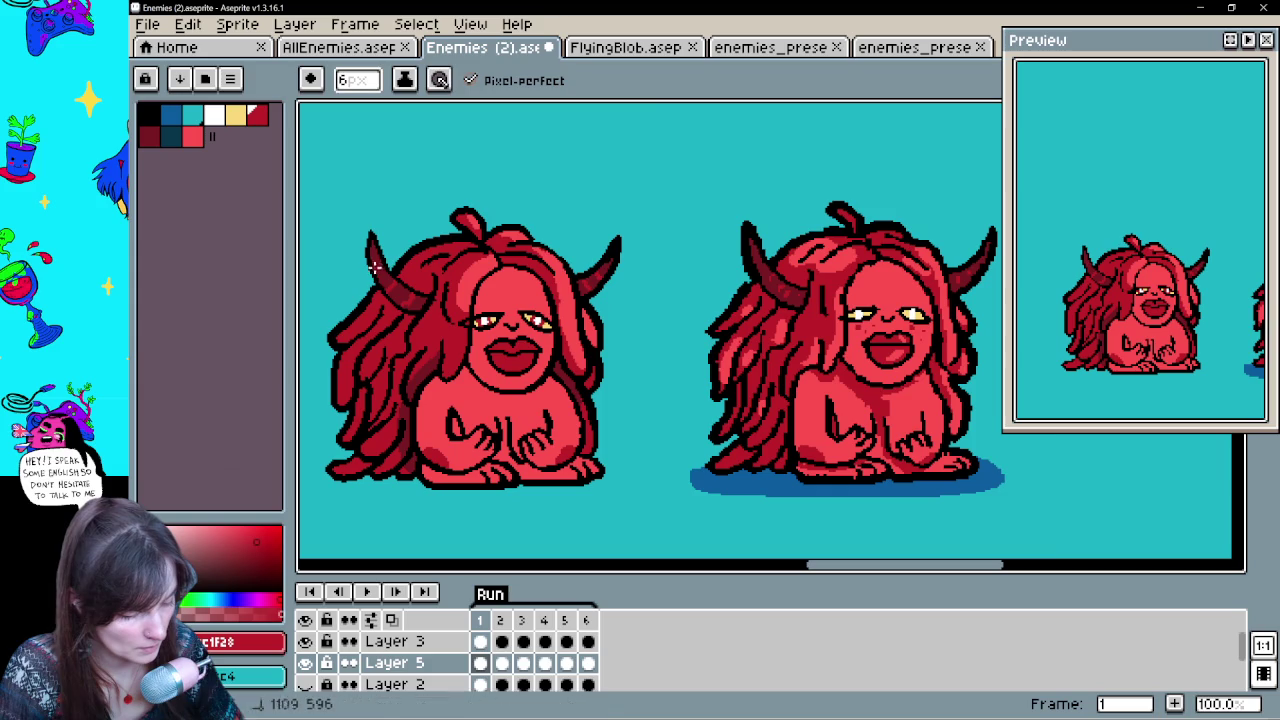
key(ctrl+z)
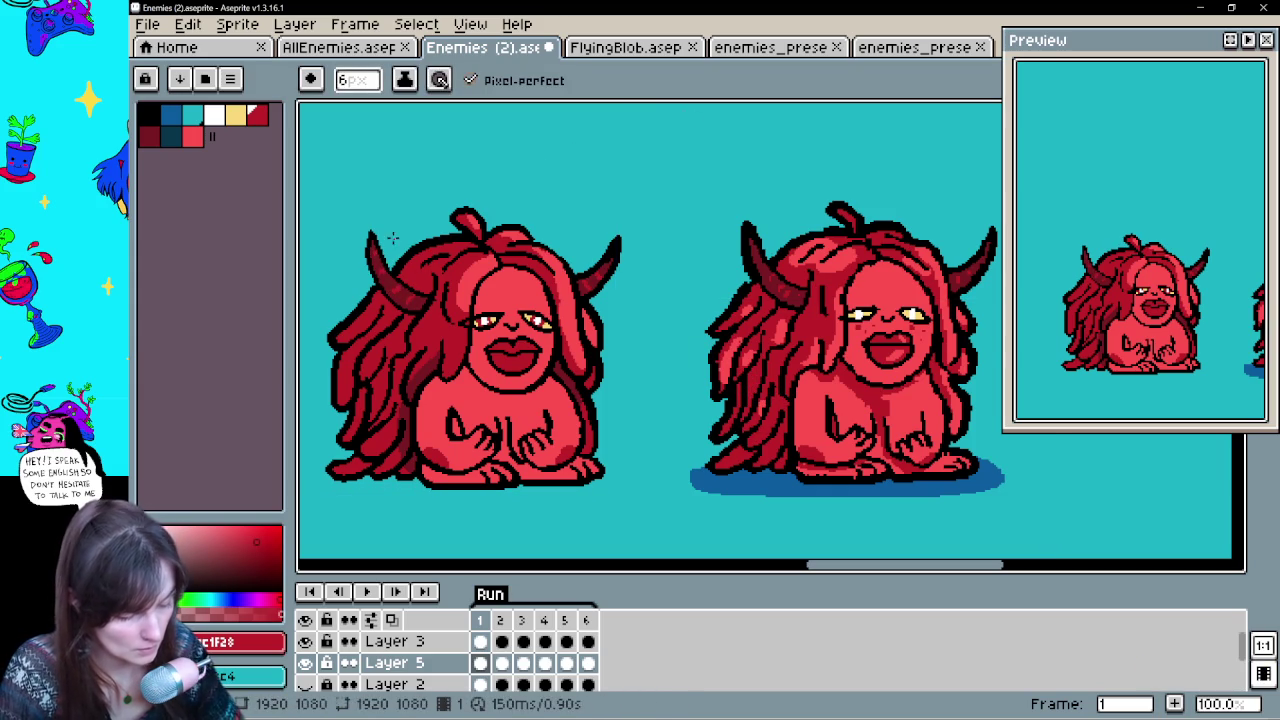
mouse_move(663, 449)
mouse_down()
mouse_move(689, 414)
mouse_move(537, 417)
mouse_up()
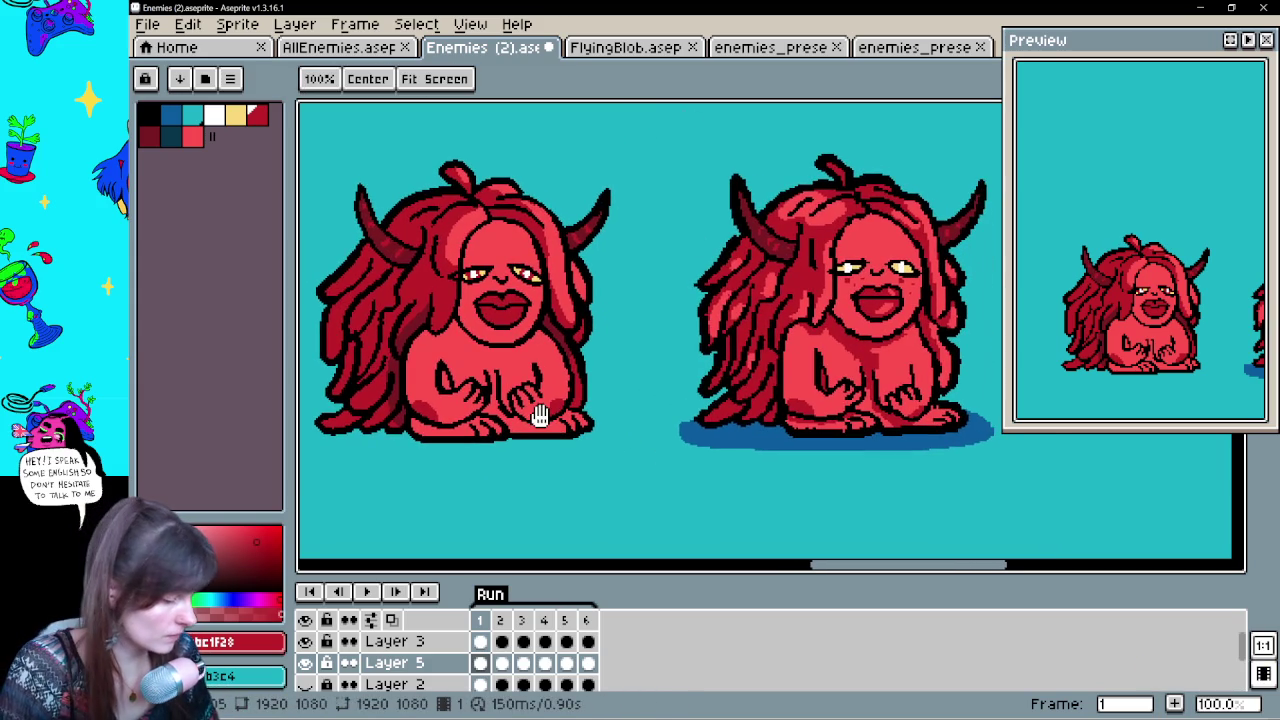
key(ctrl+z)
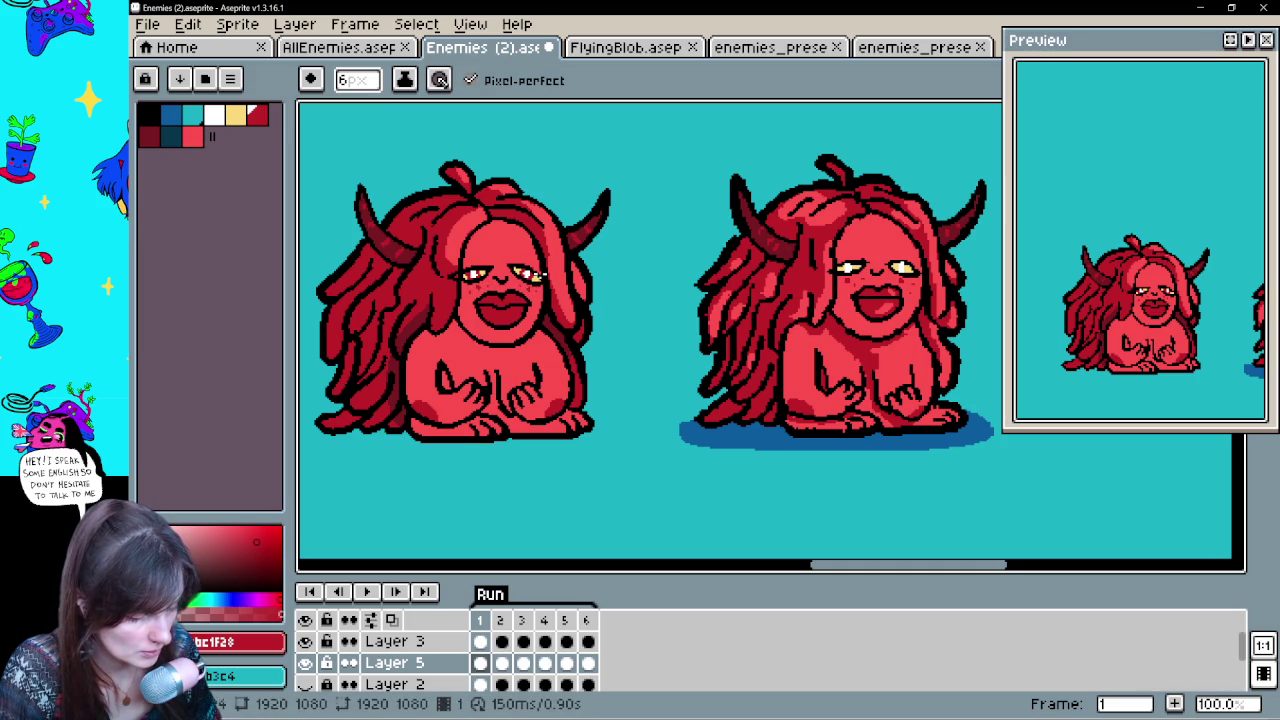
scroll(470, 450, up, 1)
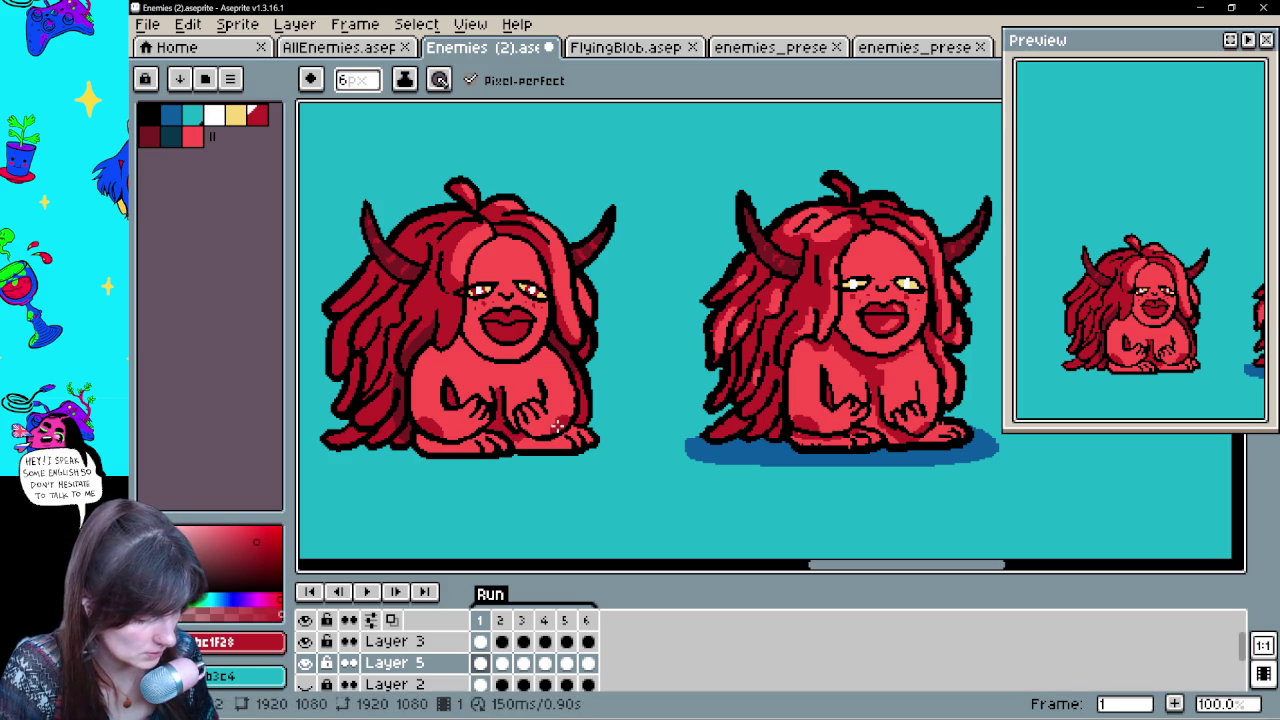
Add a small dark red bc1f28 mark near the left creature's foot
alt+click(525, 430)
alt+click(525, 432)
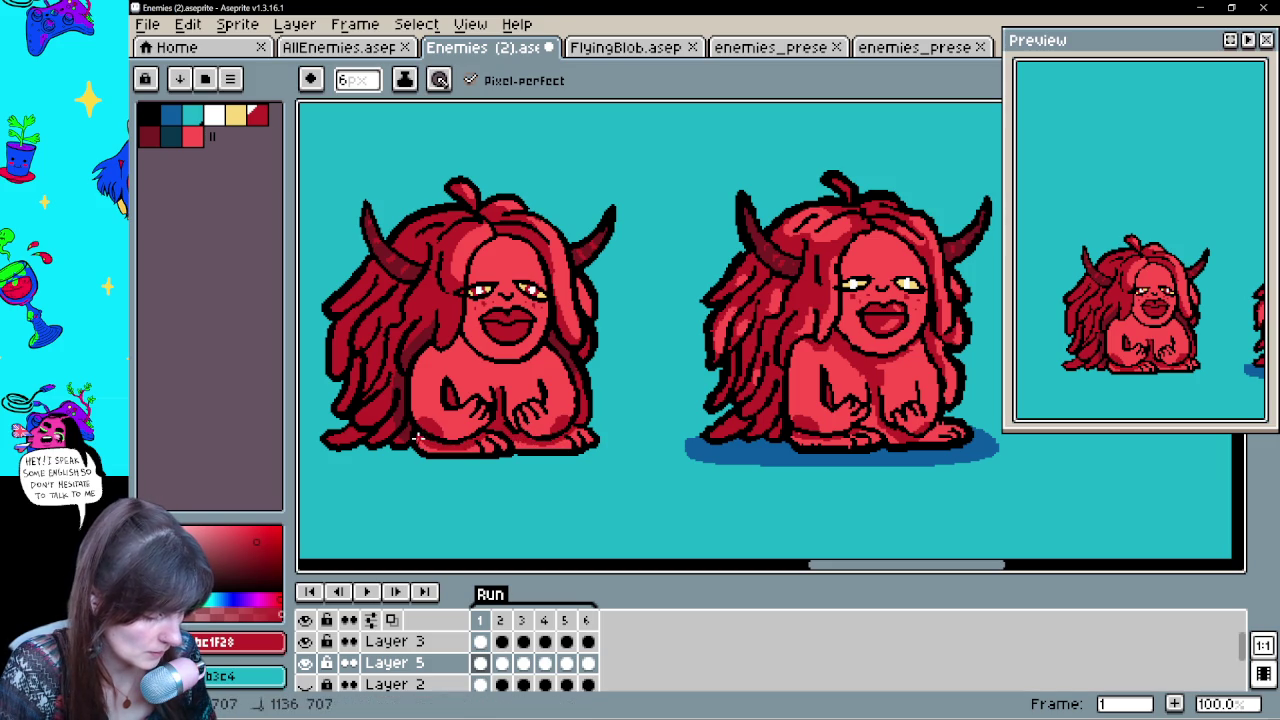
click(450, 432)
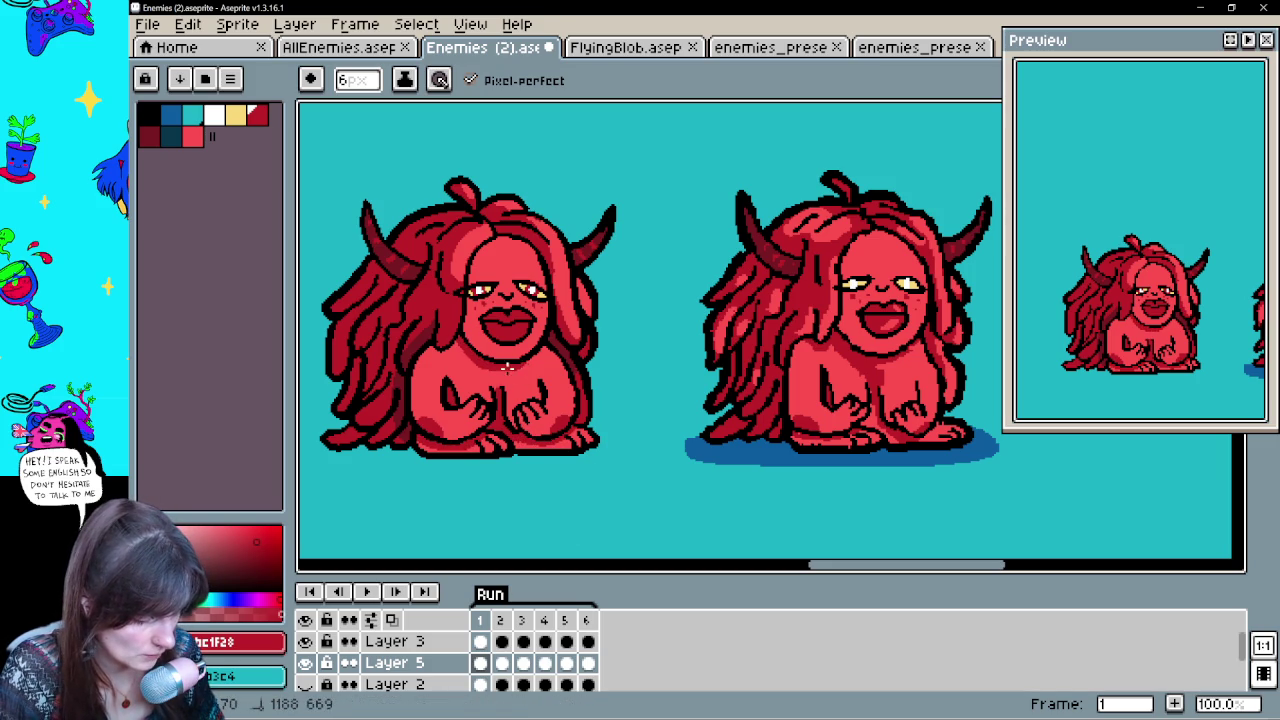
mouse_move(547, 350)
mouse_down()
mouse_move(594, 471)
mouse_move(413, 513)
mouse_move(495, 498)
mouse_up()
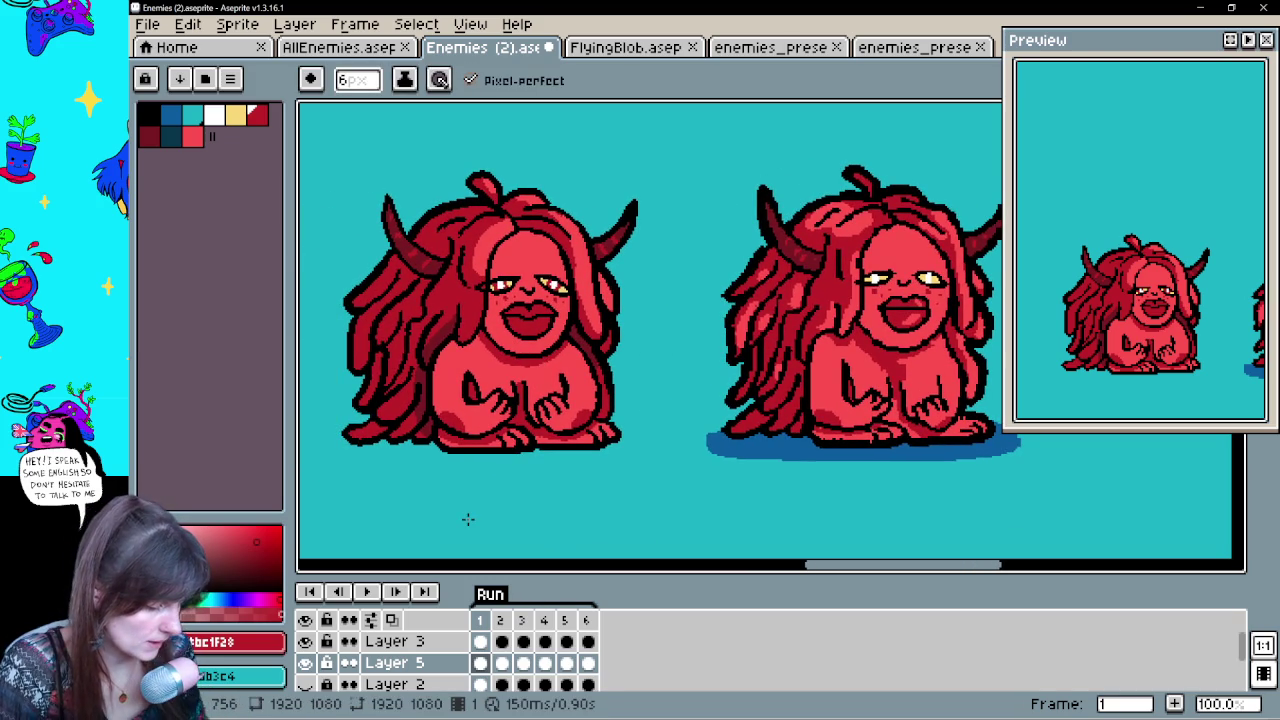
mouse_move(520, 480)
mouse_down()
mouse_move(400, 503)
mouse_move(433, 505)
mouse_move(527, 495)
mouse_move(380, 491)
mouse_move(531, 483)
mouse_move(414, 486)
mouse_move(529, 486)
mouse_move(491, 483)
mouse_move(506, 486)
mouse_up()
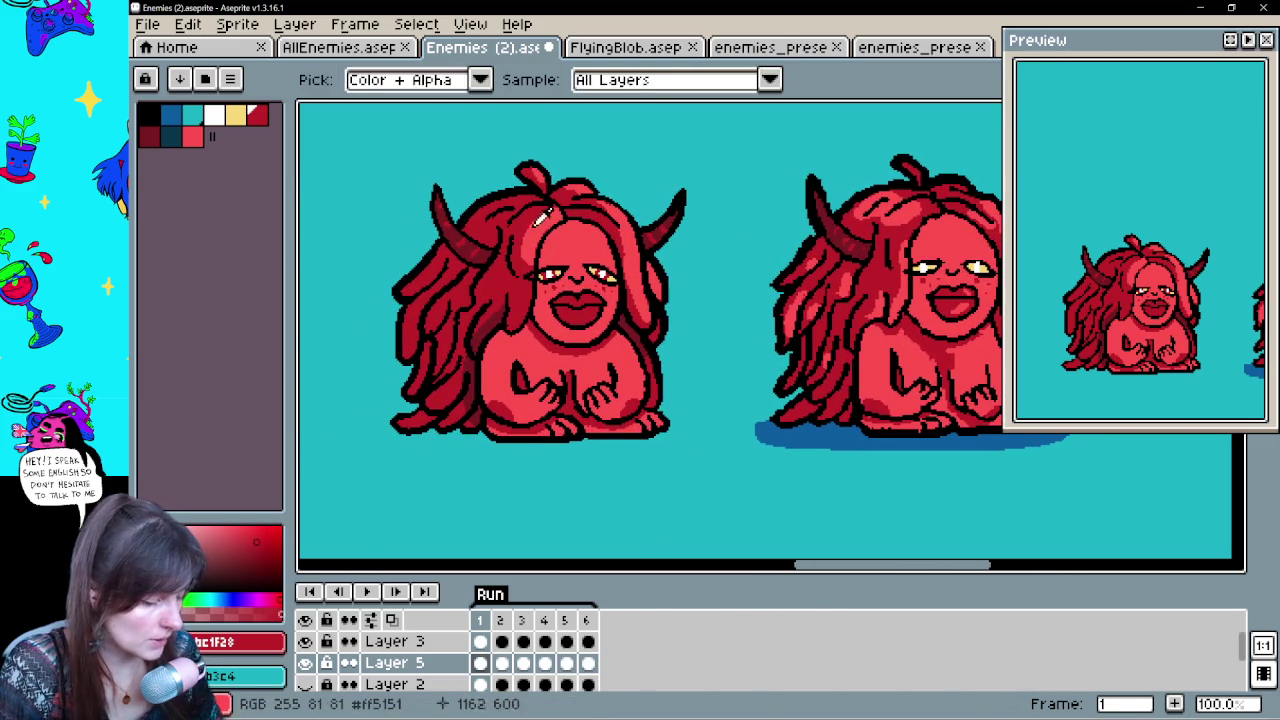
alt+click(472, 380)
drag(472, 380, 445, 408)
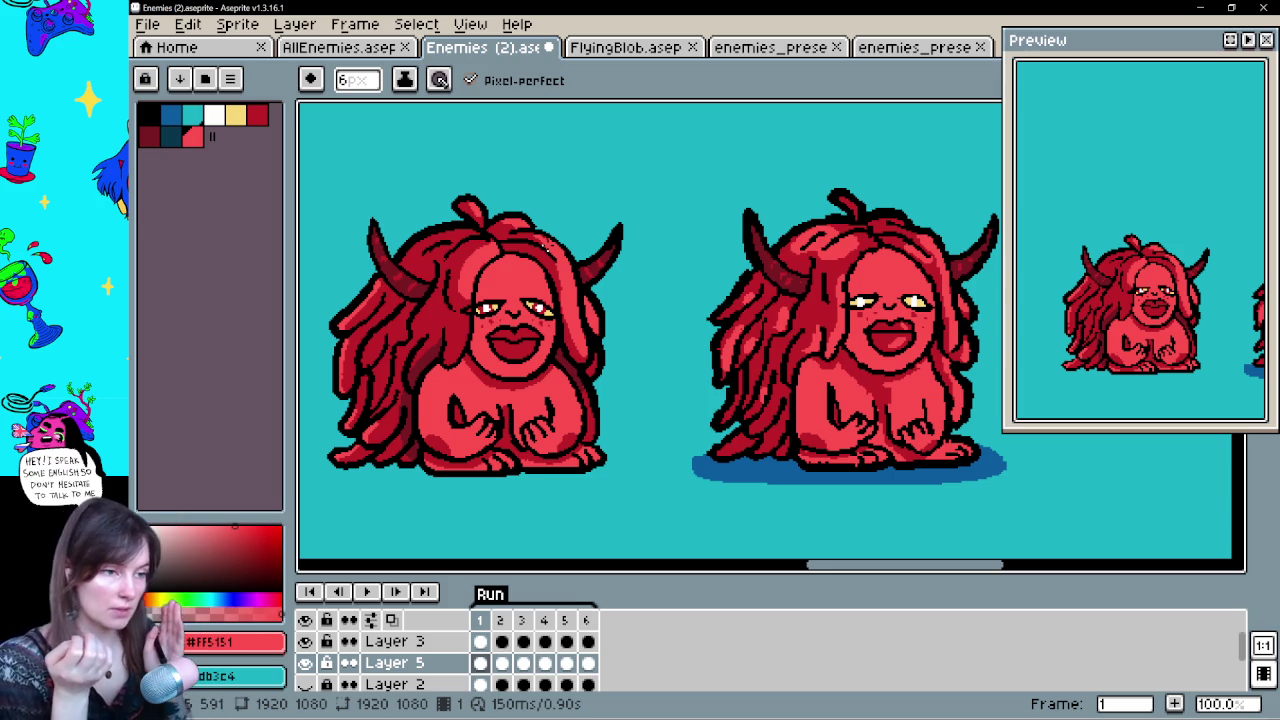
mouse_move(568, 437)
mouse_down()
mouse_move(538, 427)
mouse_move(528, 491)
mouse_move(437, 514)
mouse_move(551, 507)
mouse_move(605, 527)
mouse_up()
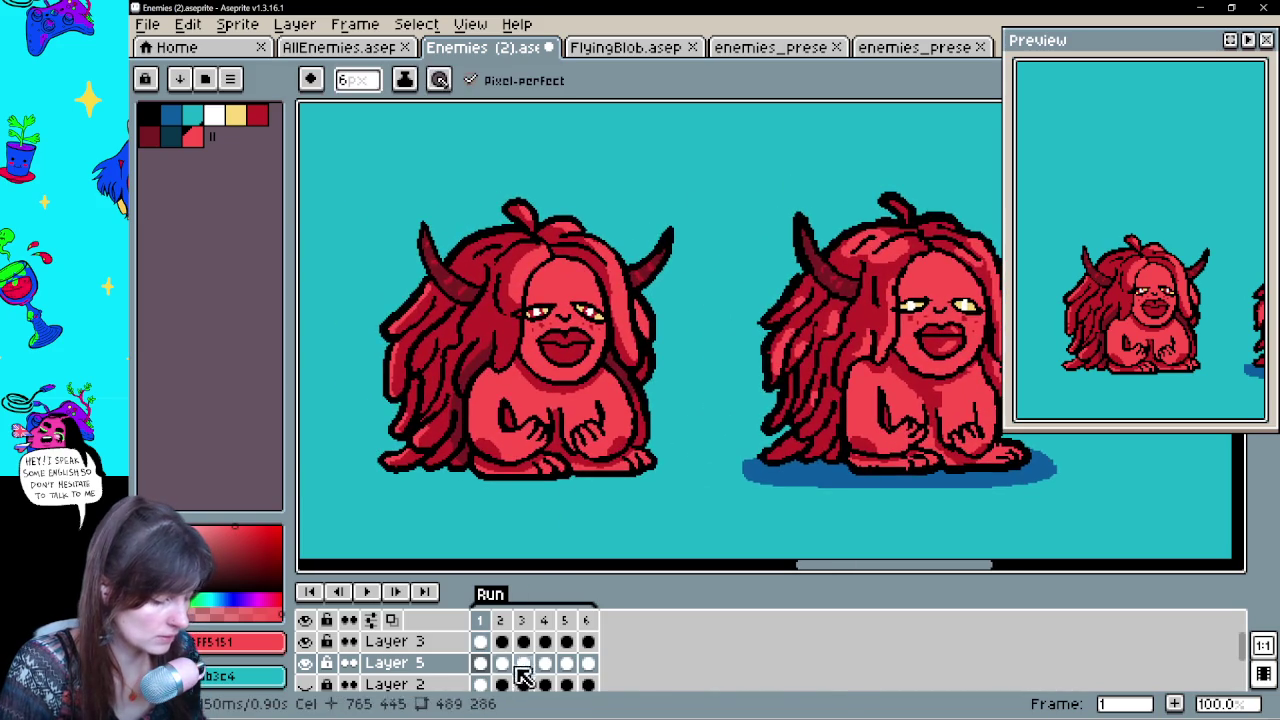
Fill the open mouth of frame 3's long-haired figure with dark red
click(502, 663)
click(528, 686)
click(547, 643)
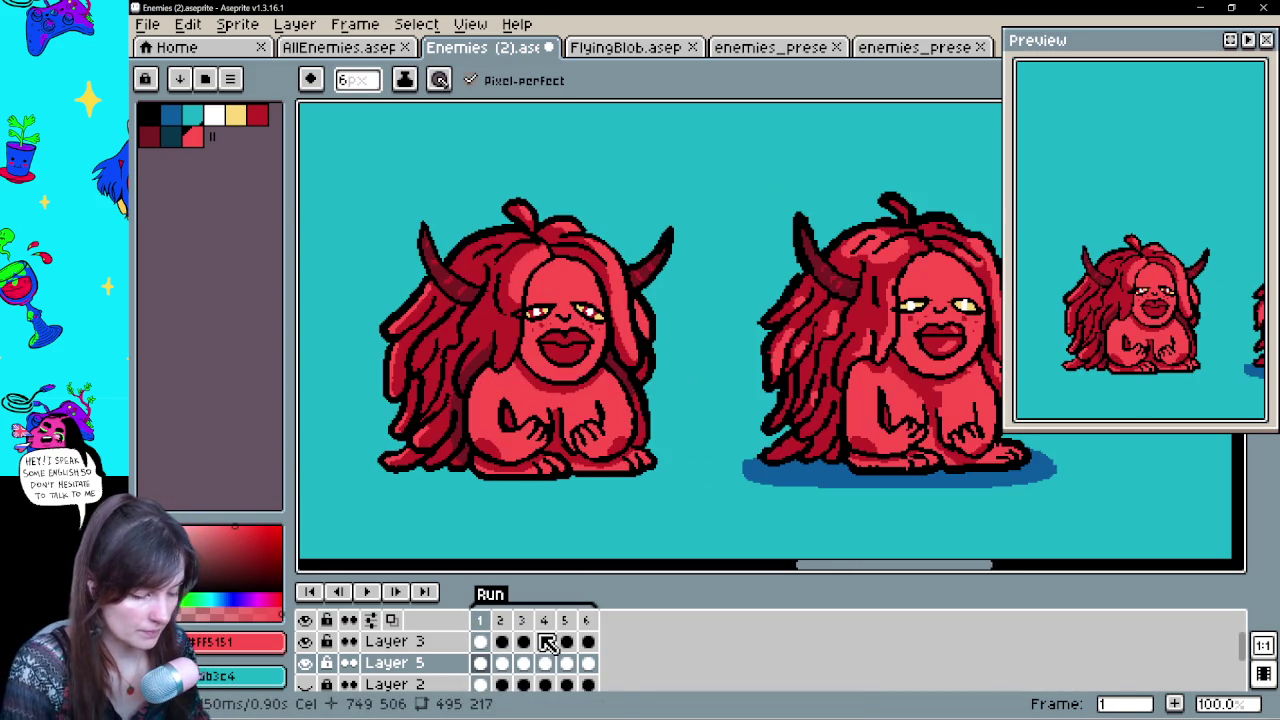
alt+click(636, 332)
key(Left)
key(Left)
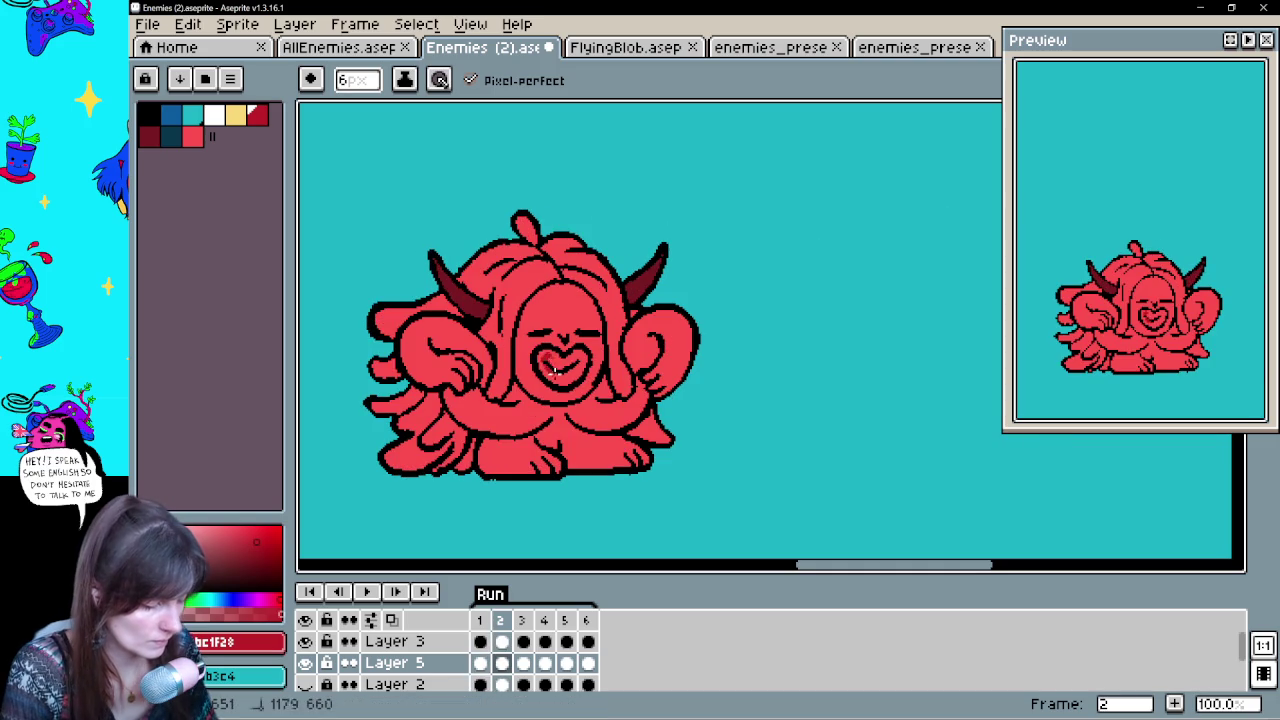
key(Right)
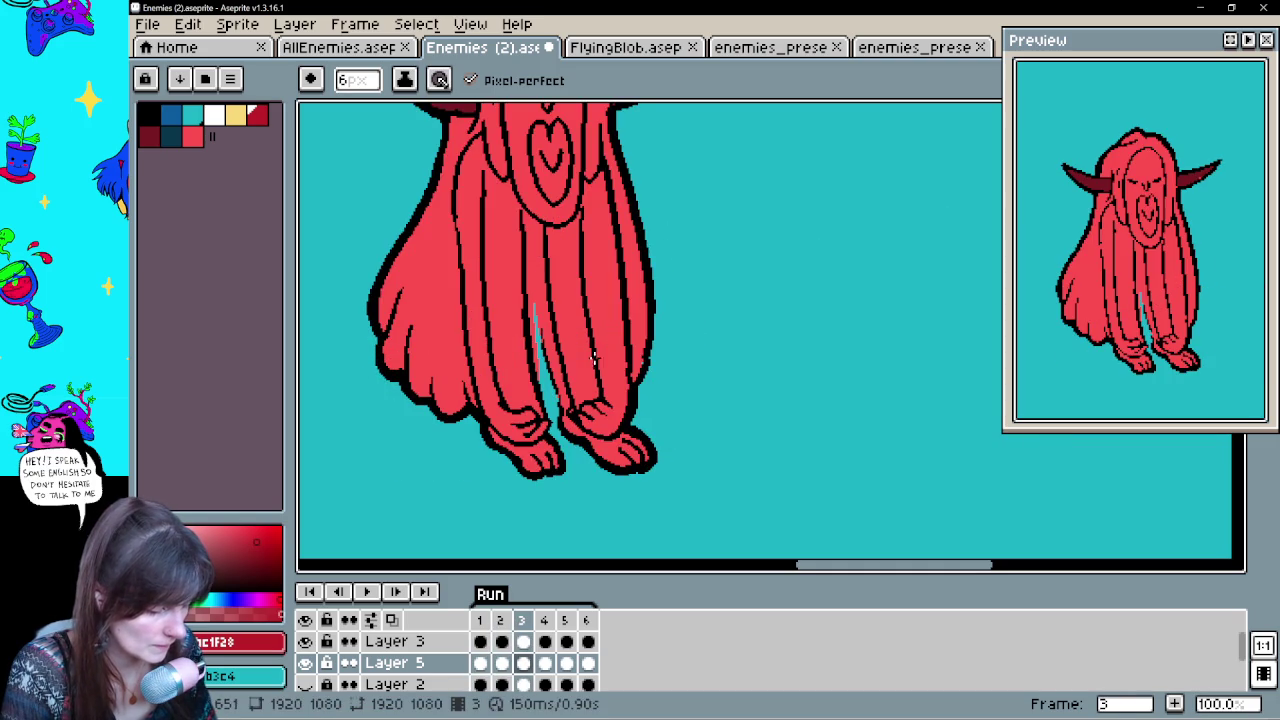
scroll(604, 197, up, 3)
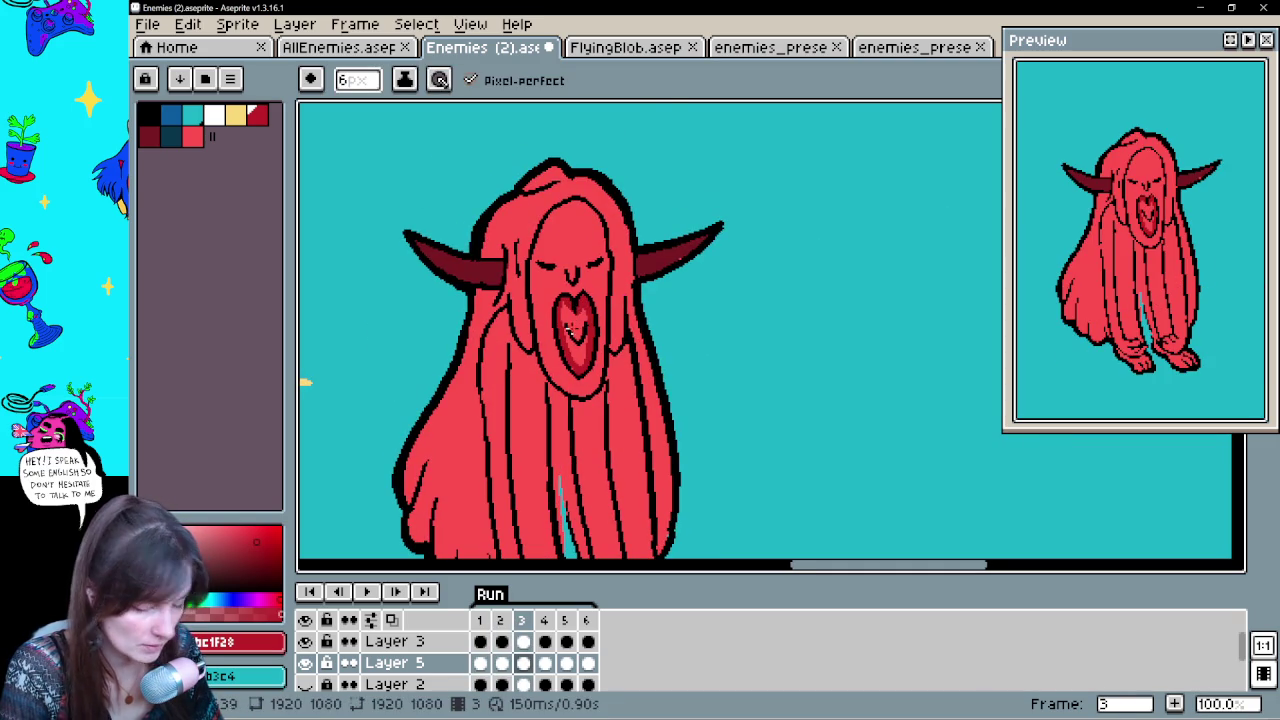
key(g)
click(580, 350)
Step through frames 4, 5, 6 and back to 1, sampling the dark red and pink FF5151
key(b)
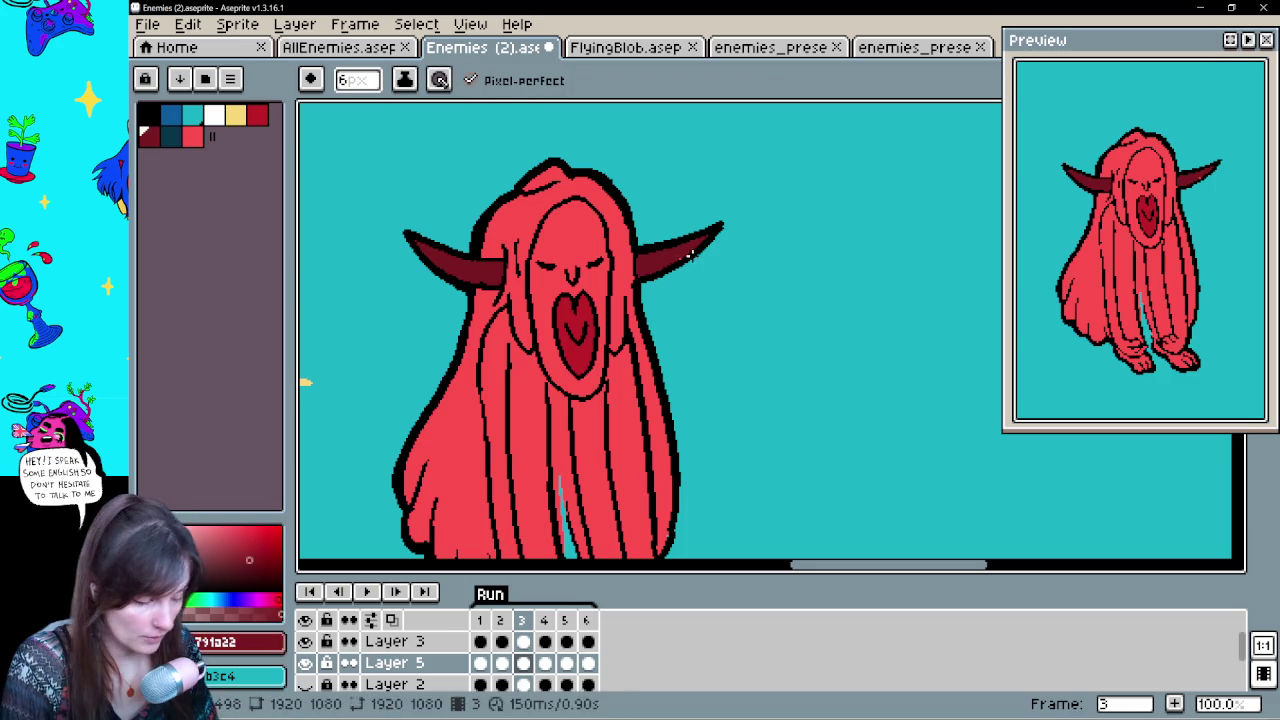
alt+click(660, 264)
key(Right)
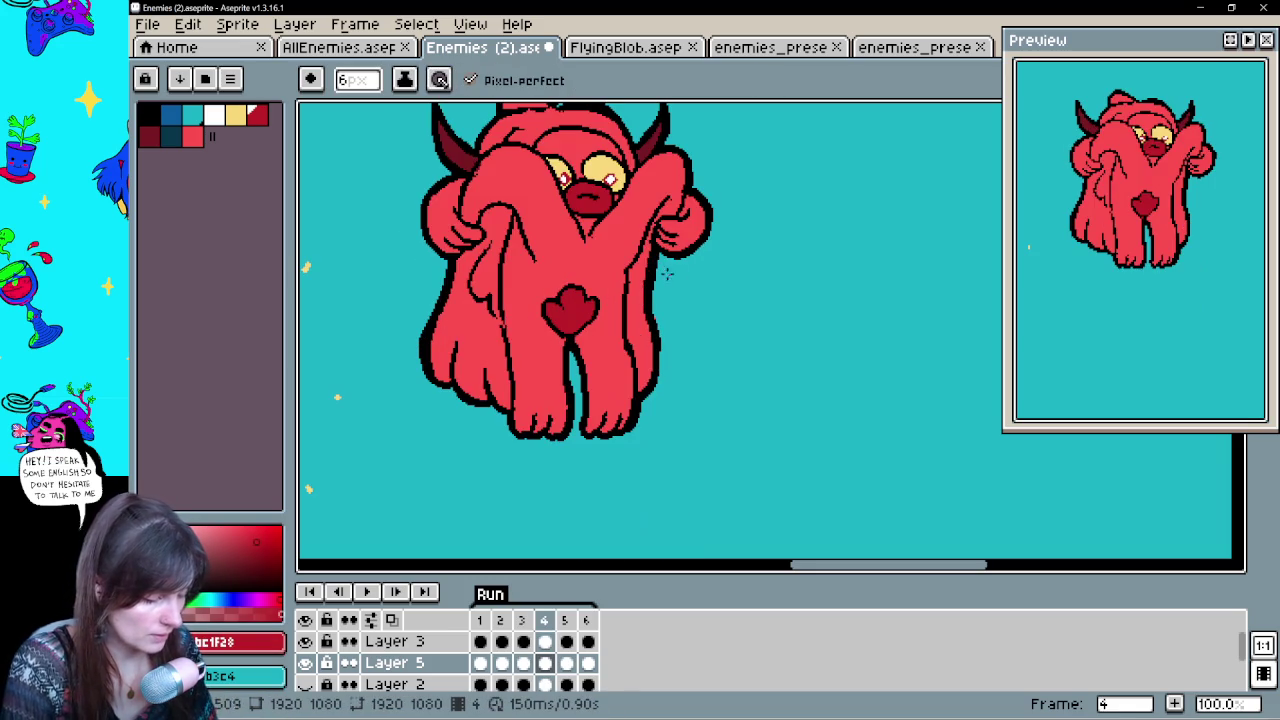
key(Right)
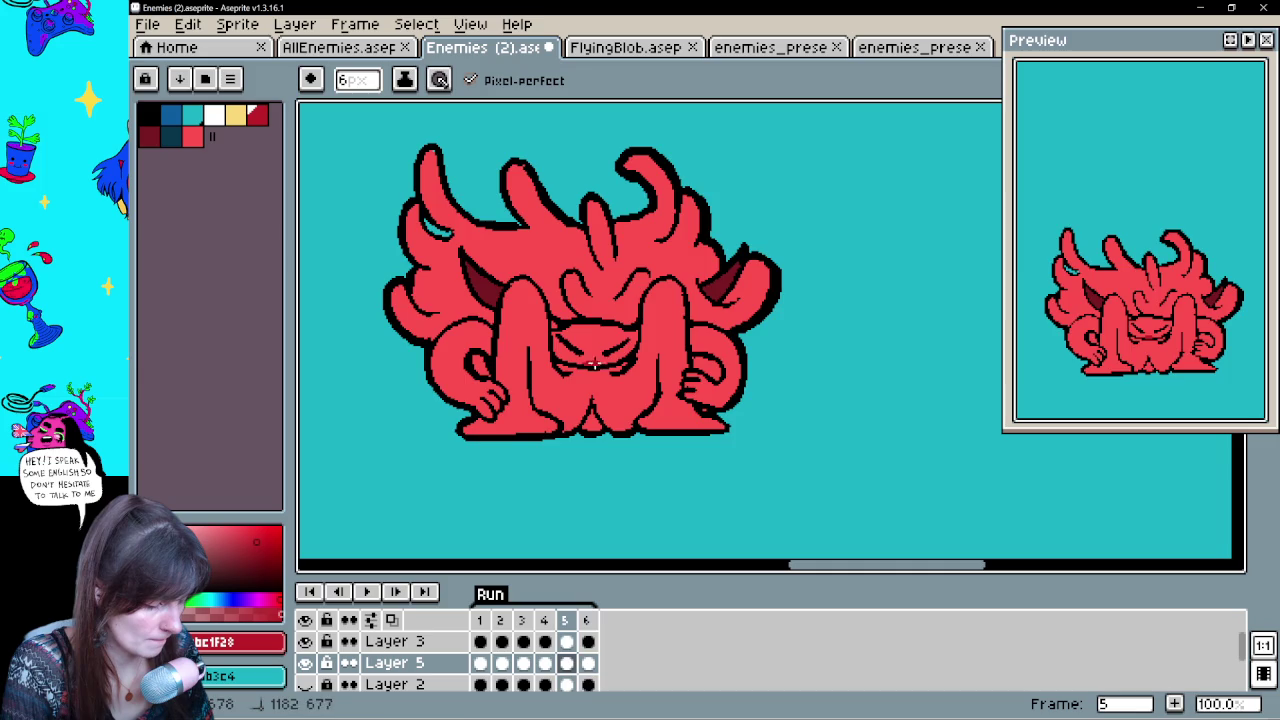
key(Right)
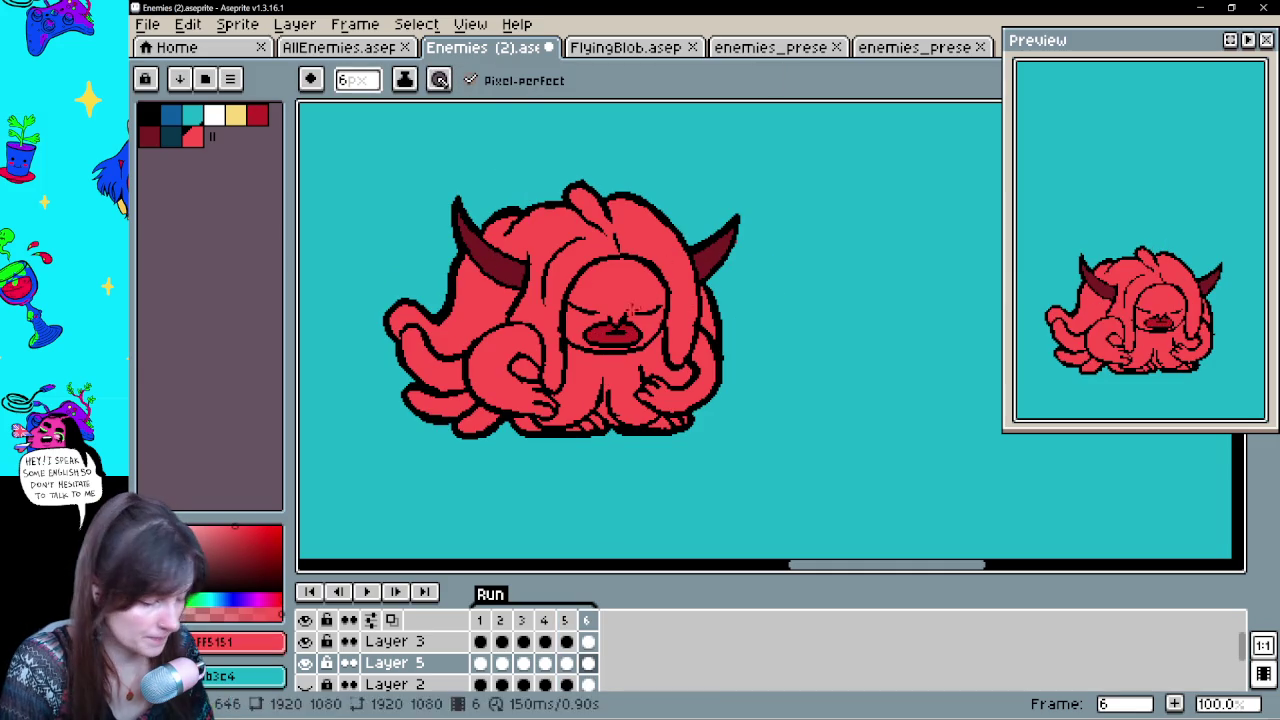
alt+click(645, 305)
key(Right)
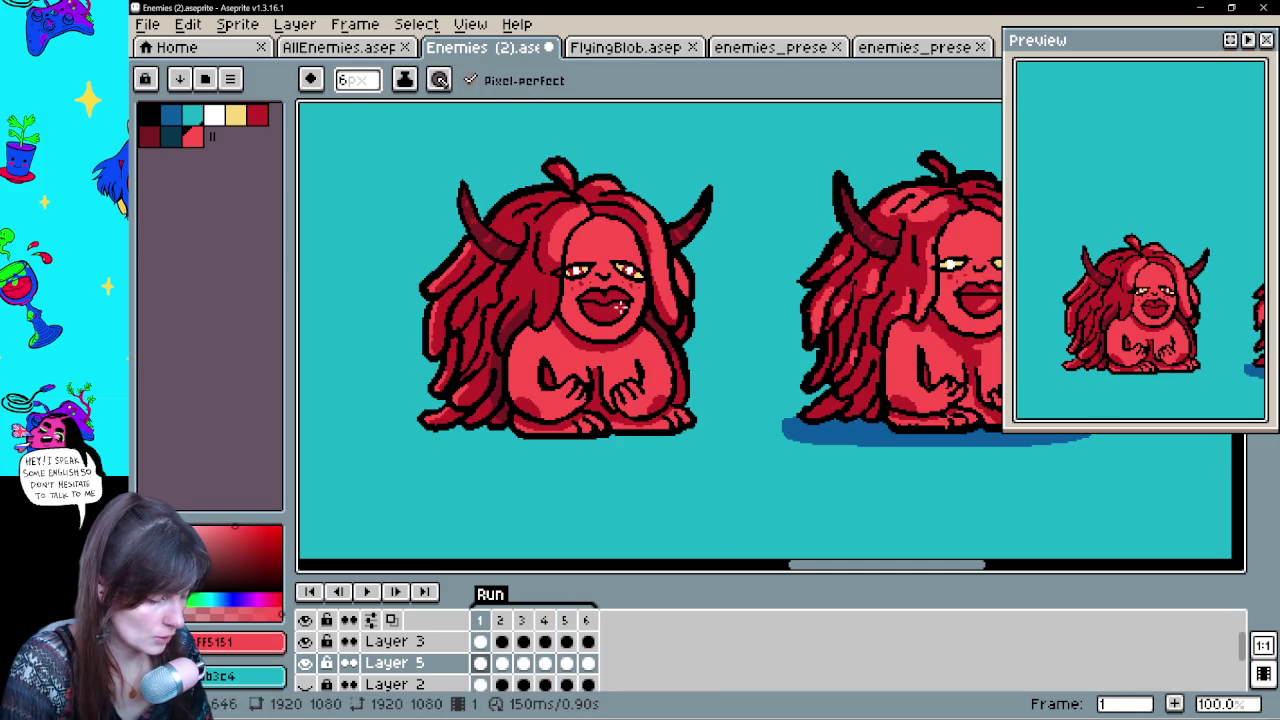
alt+click(628, 300)
Review frames 2 through 6 and loop back to frame 2, panning to check each pose
key(Right)
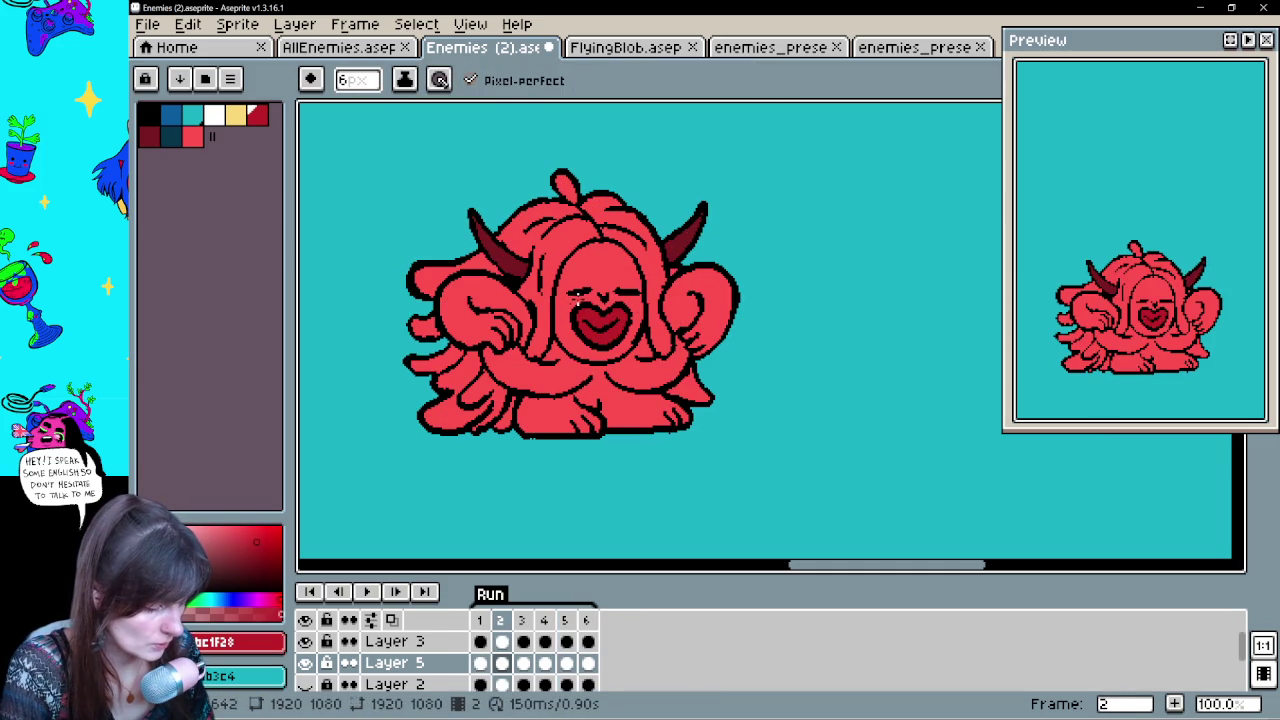
key(Right)
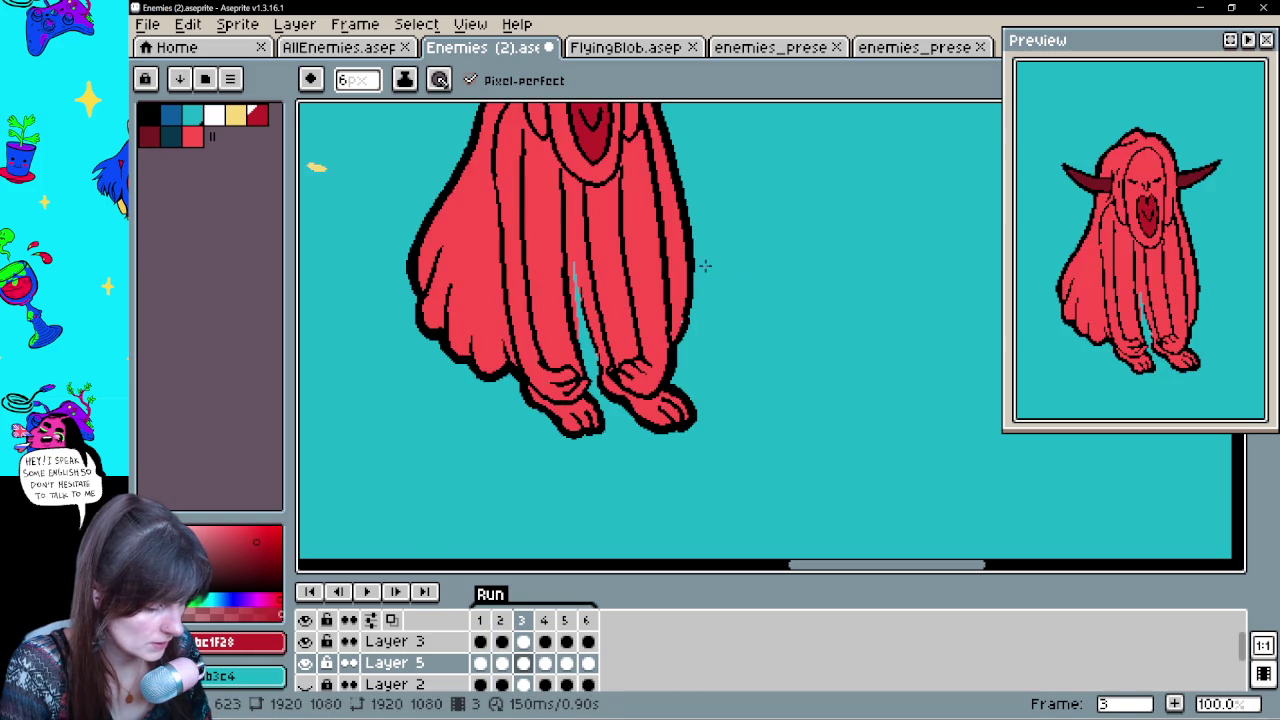
drag(665, 200, 682, 325)
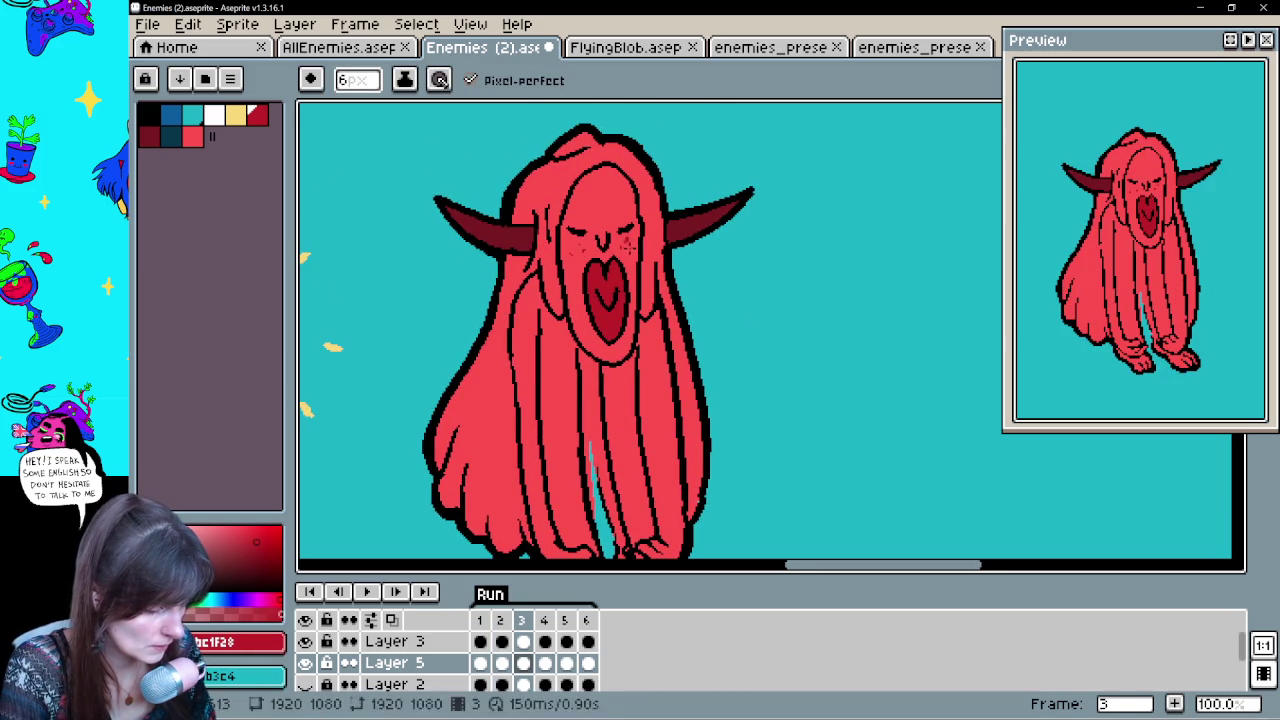
key(Right)
key(Right)
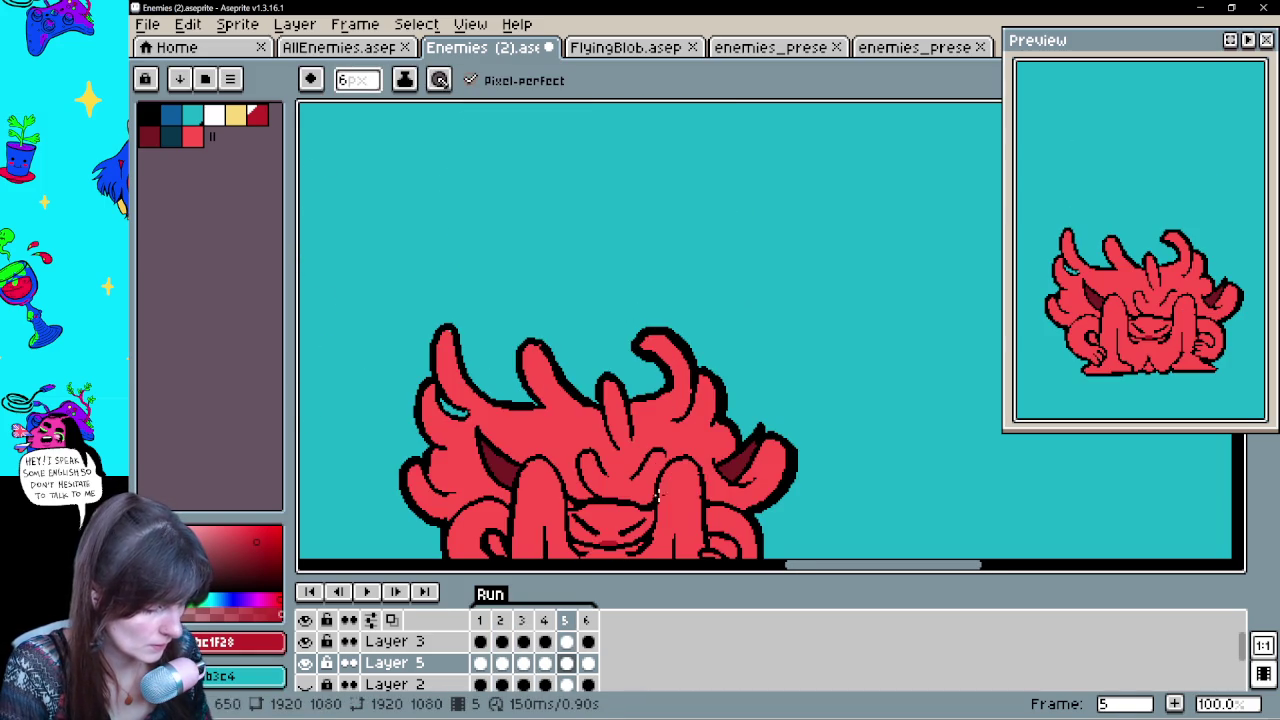
drag(656, 486, 617, 425)
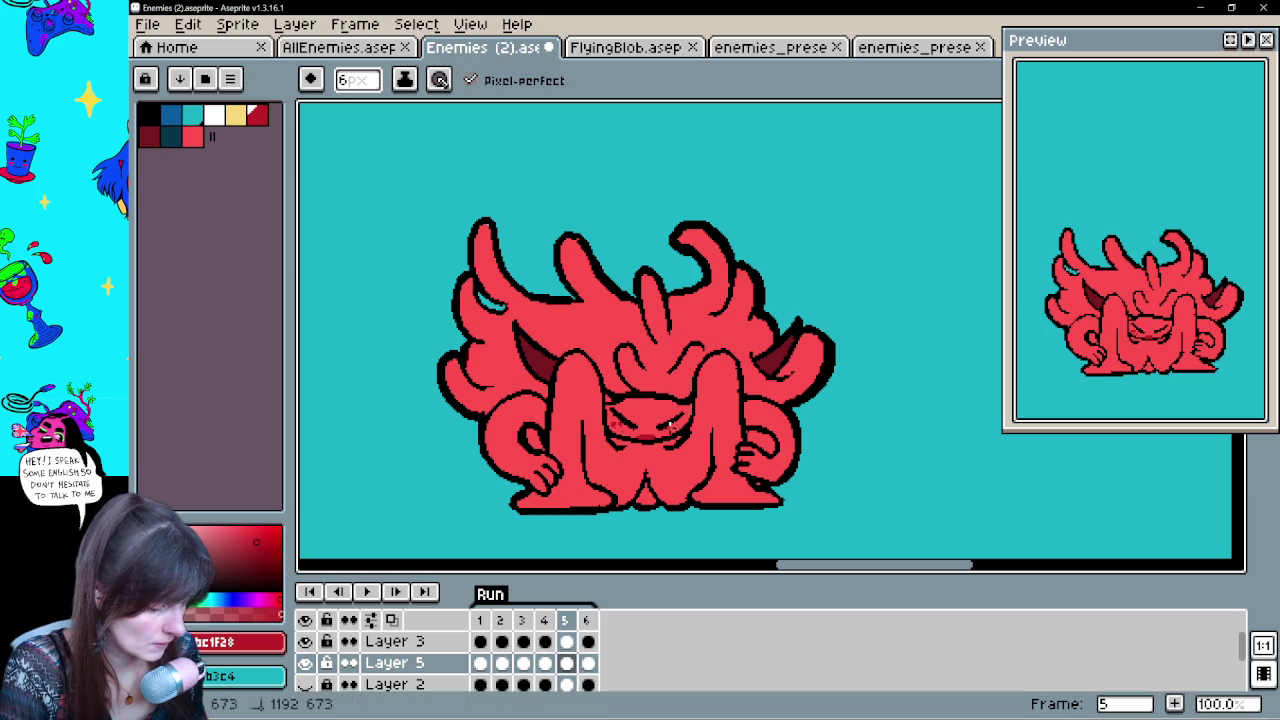
key(Right)
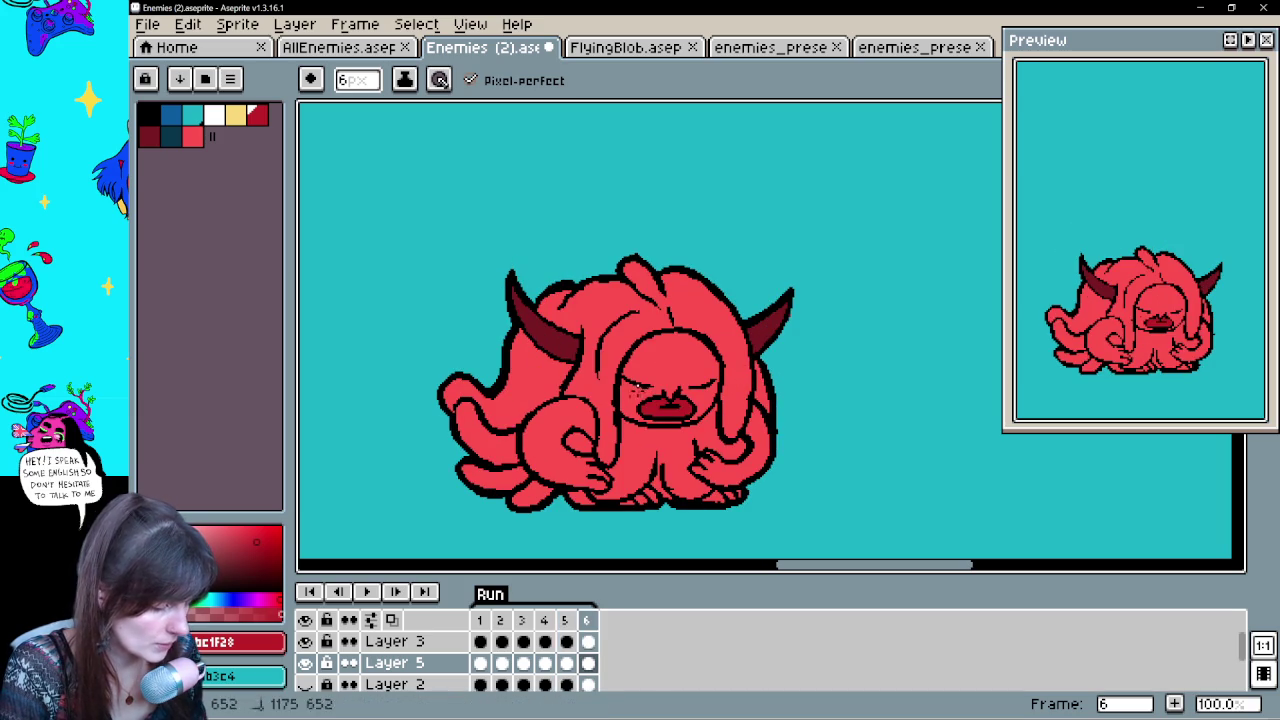
key(Right)
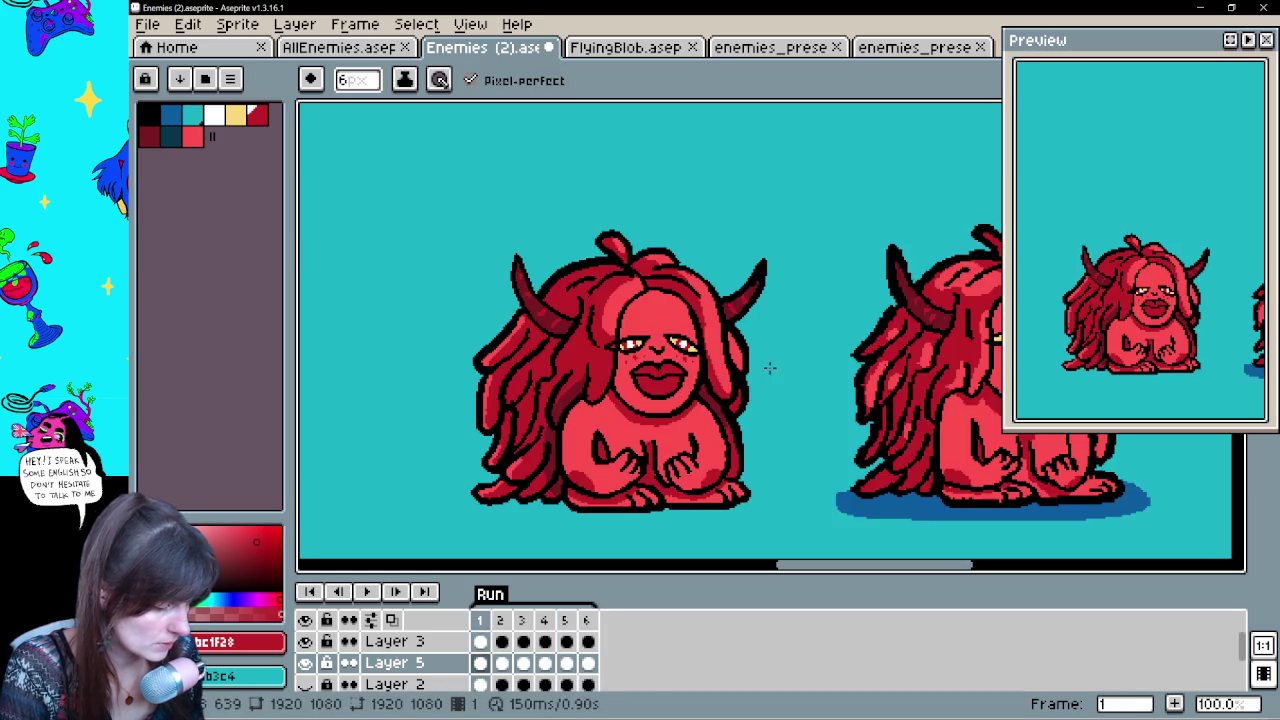
key(Right)
key(Left)
key(Right)
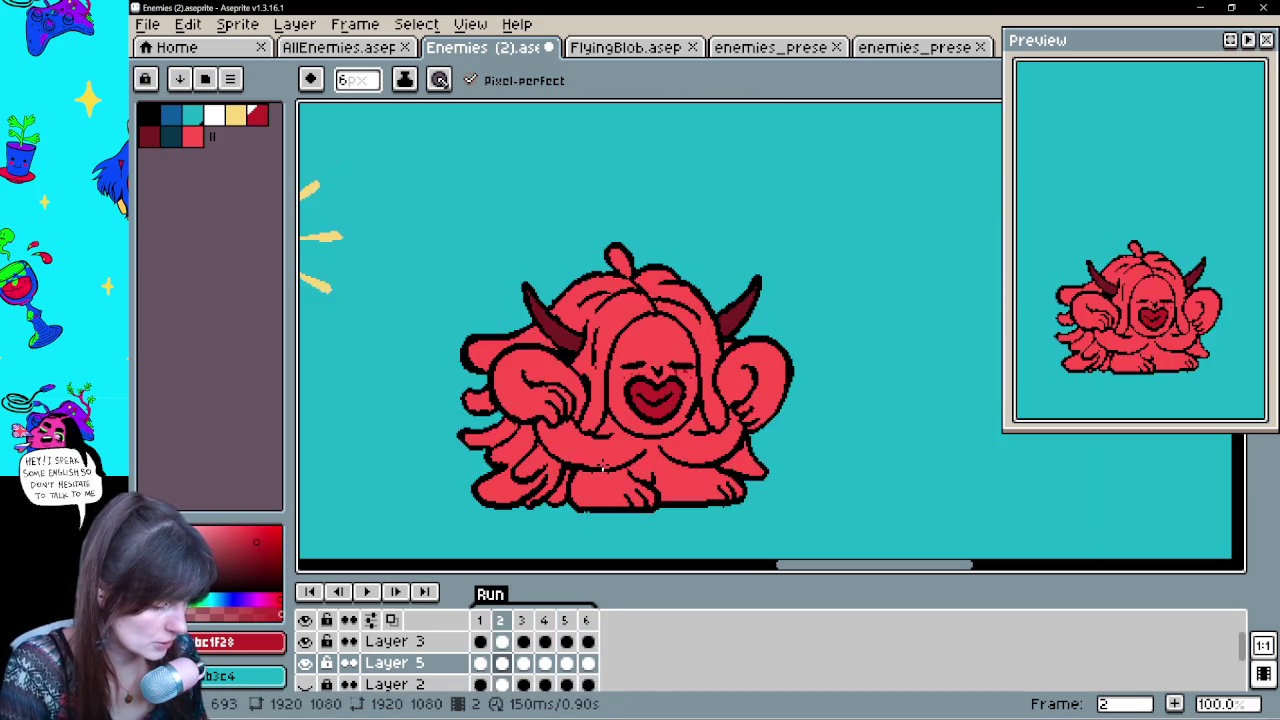
Outline frame 2's hair edges and fill the hair region with dark red #bc1f28
alt+click(672, 370)
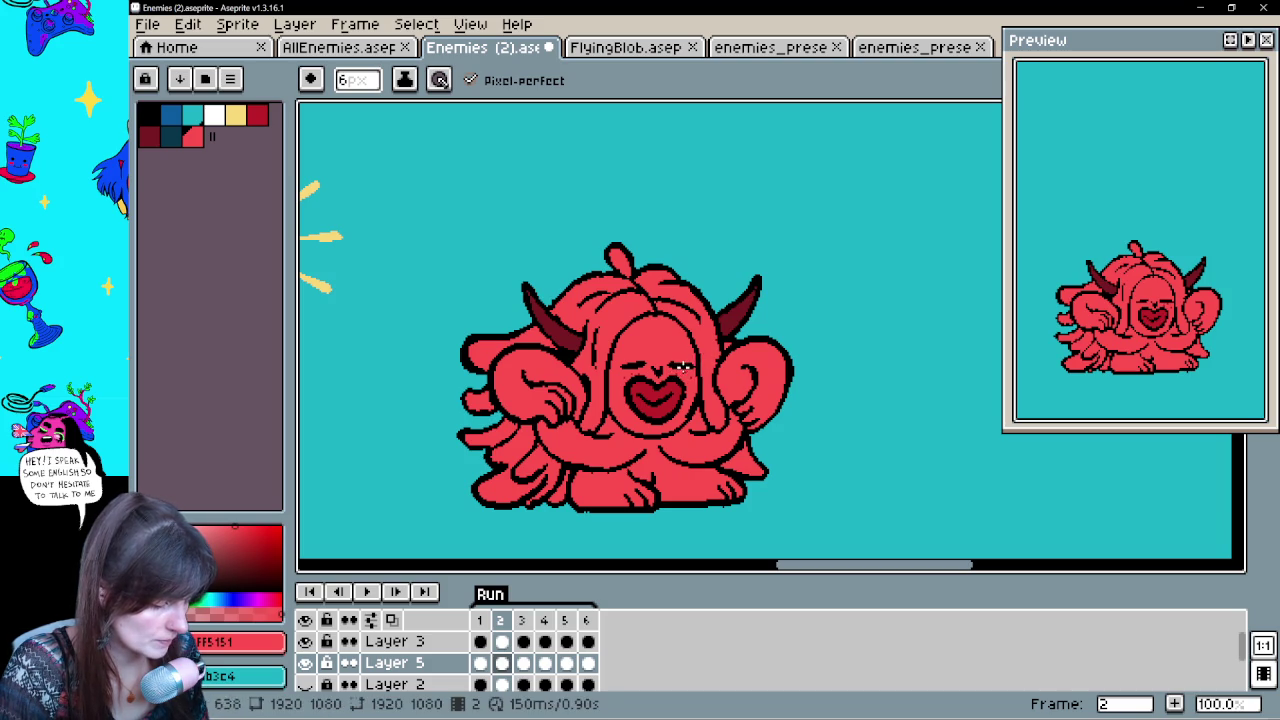
alt+click(670, 403)
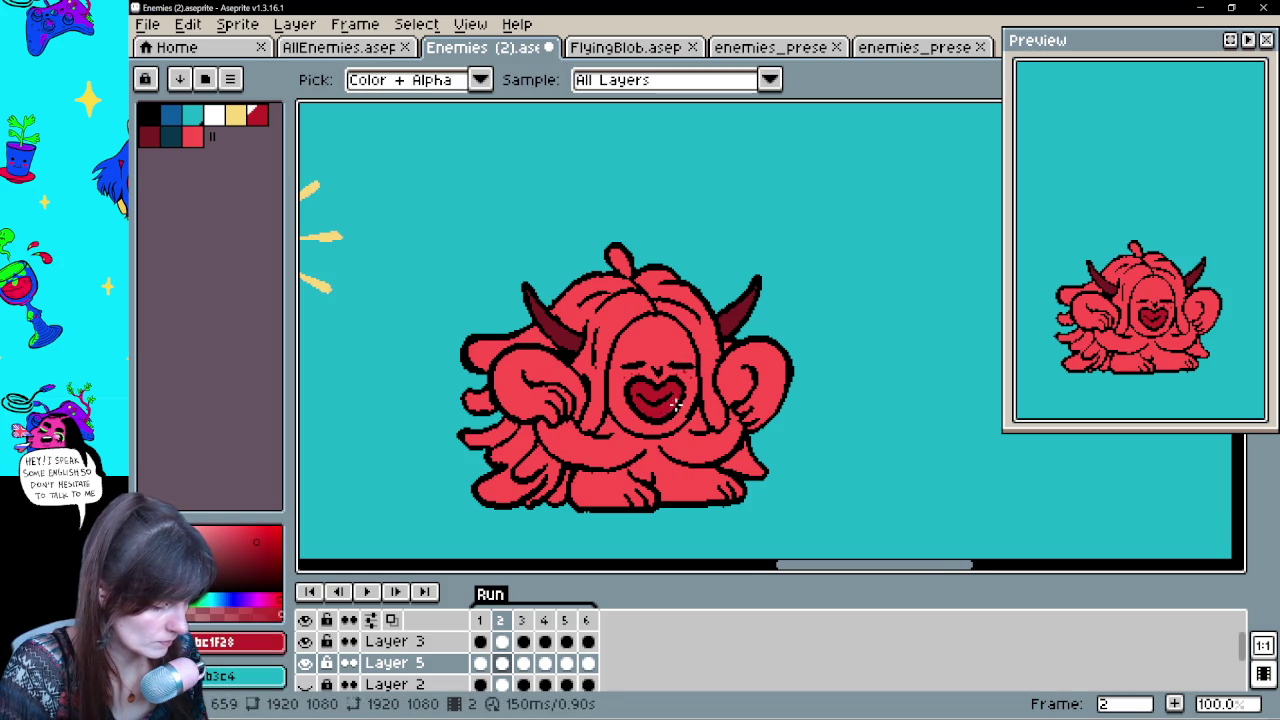
drag(704, 480, 688, 457)
click(630, 456)
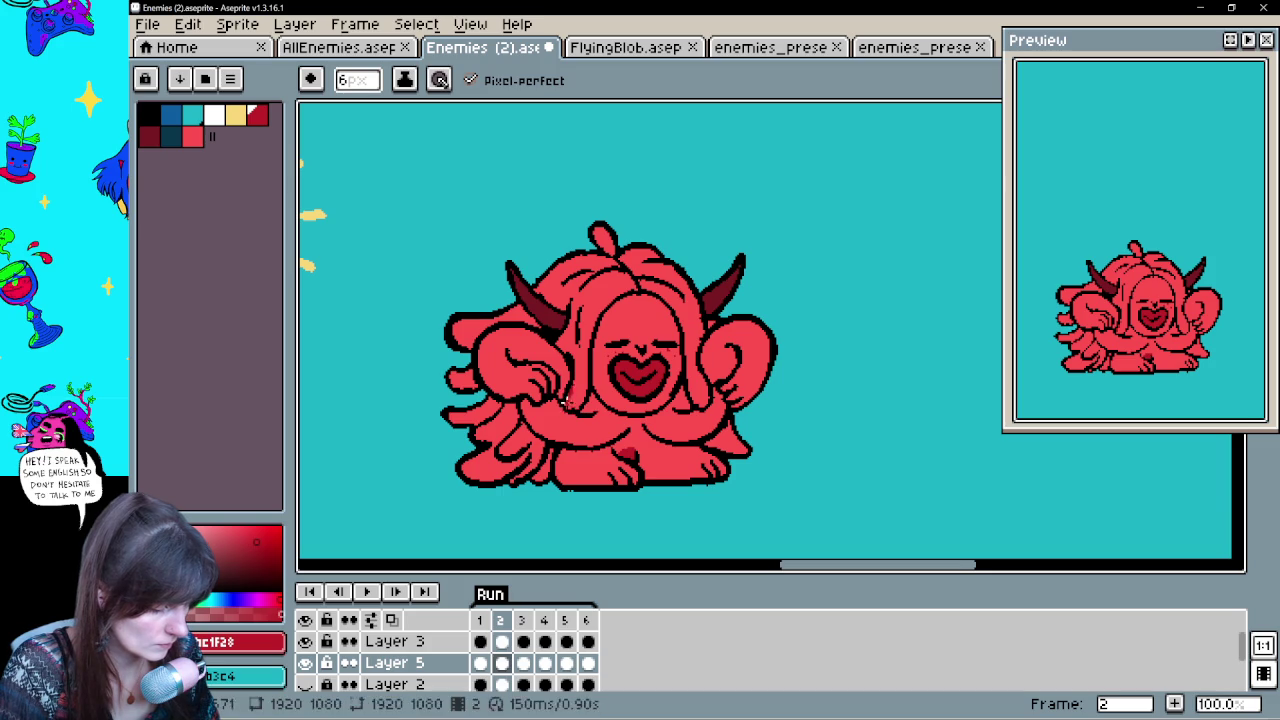
drag(578, 396, 584, 350)
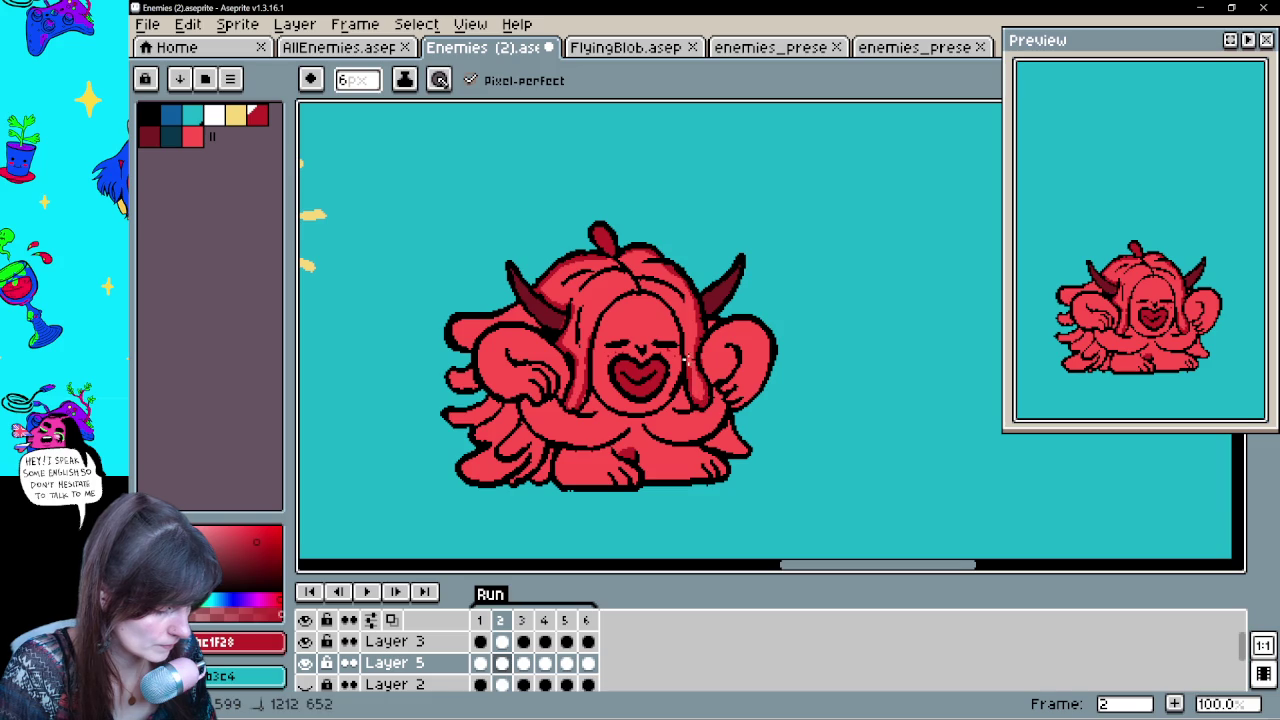
drag(598, 314, 584, 366)
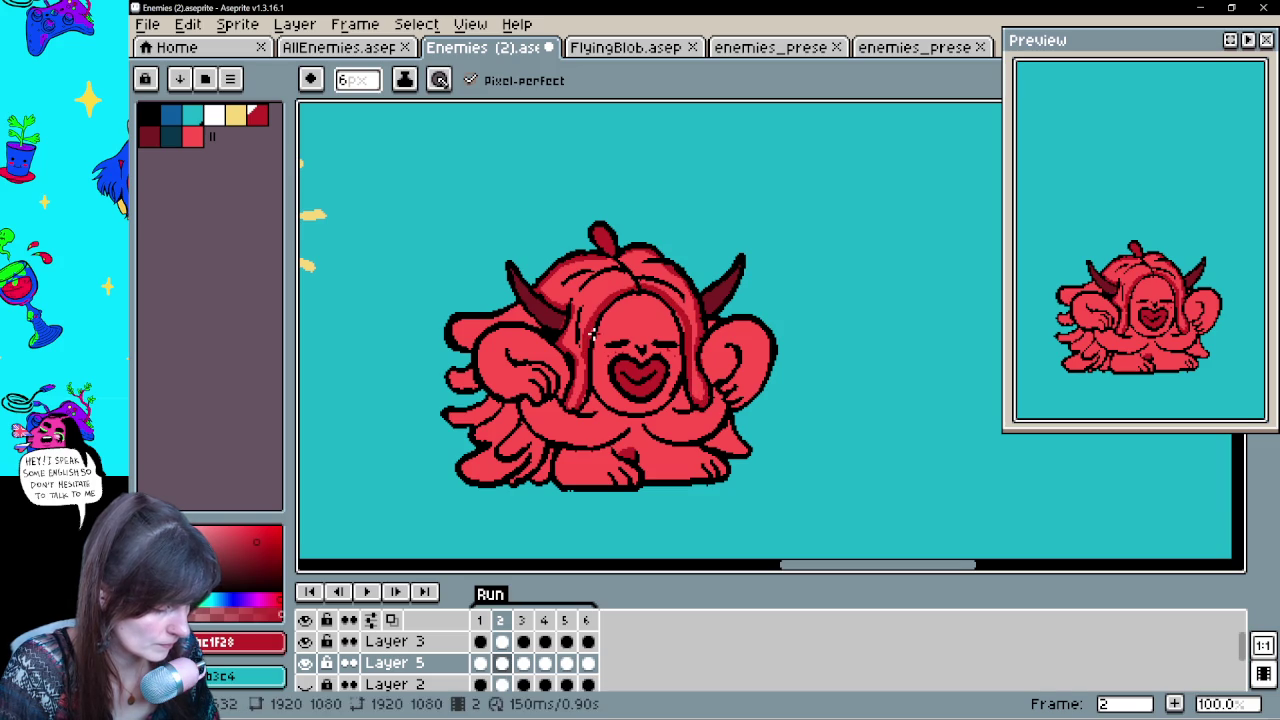
key(g)
click(686, 306)
drag(735, 371, 723, 329)
key(b)
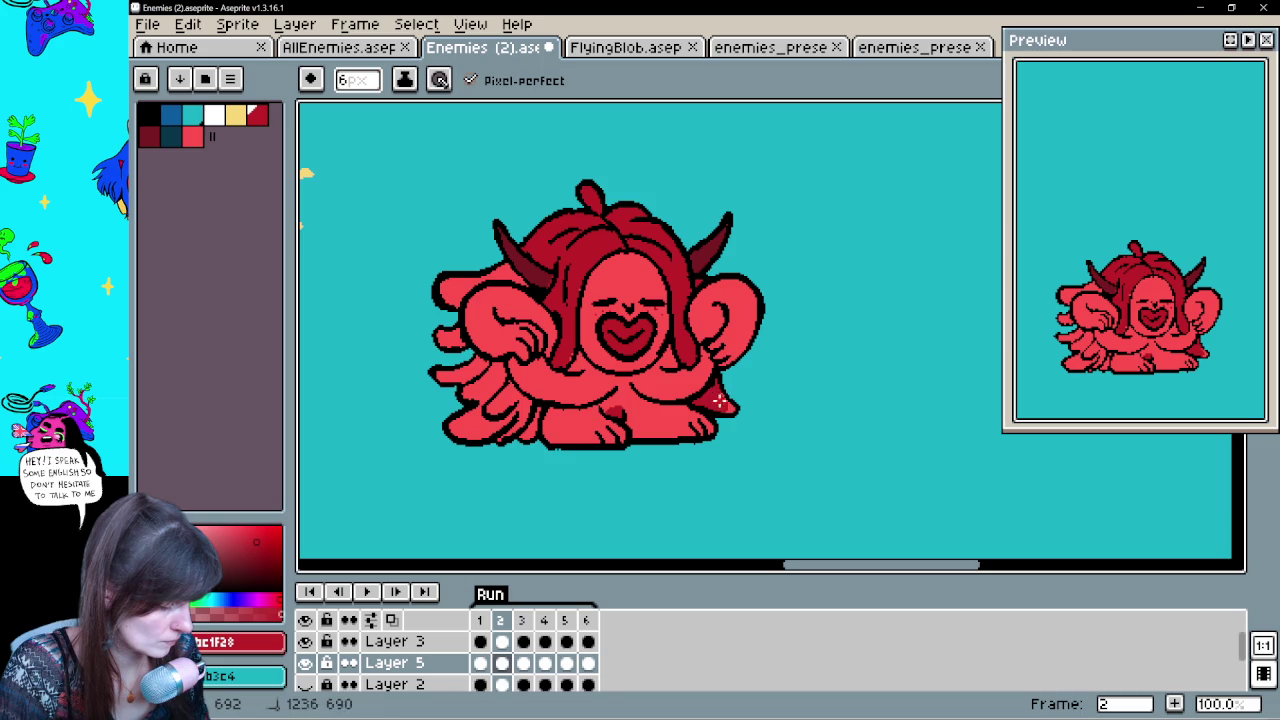
Shade the left tentacle with a darker red line and fill its area
mouse_move(580, 420)
mouse_down()
mouse_move(690, 422)
mouse_move(699, 444)
mouse_up()
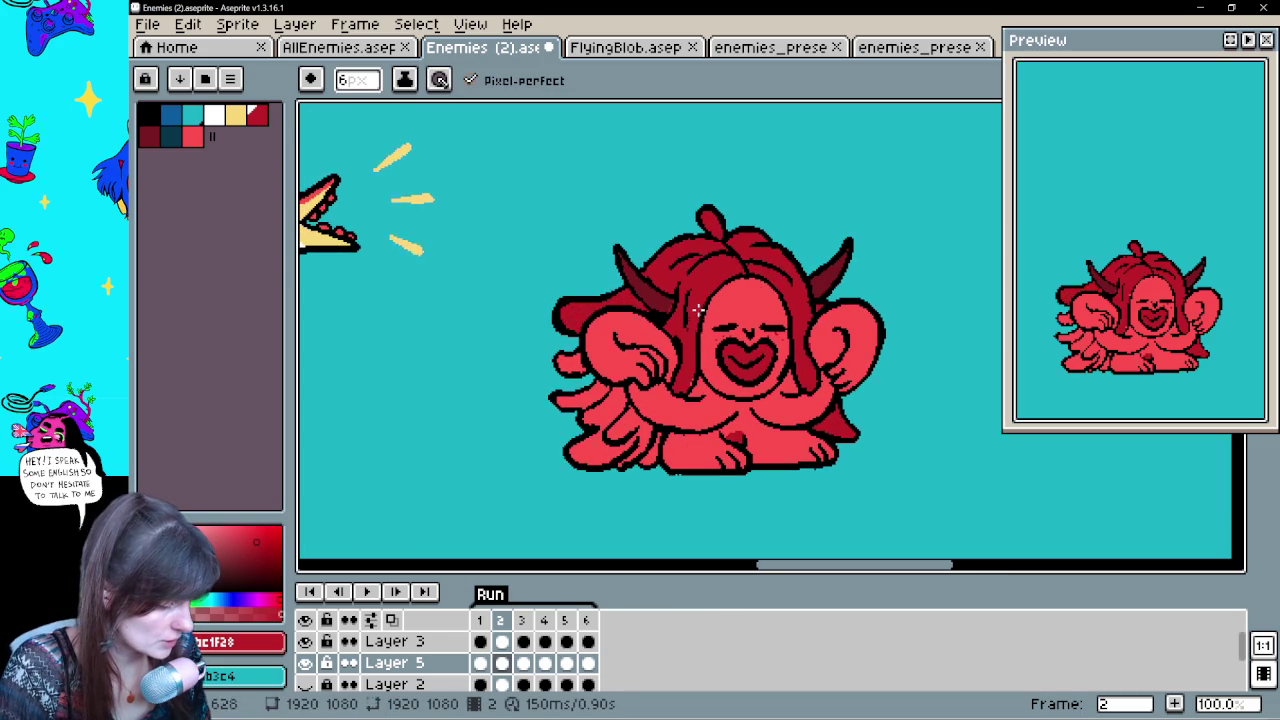
alt+click(674, 300)
alt+click(630, 330)
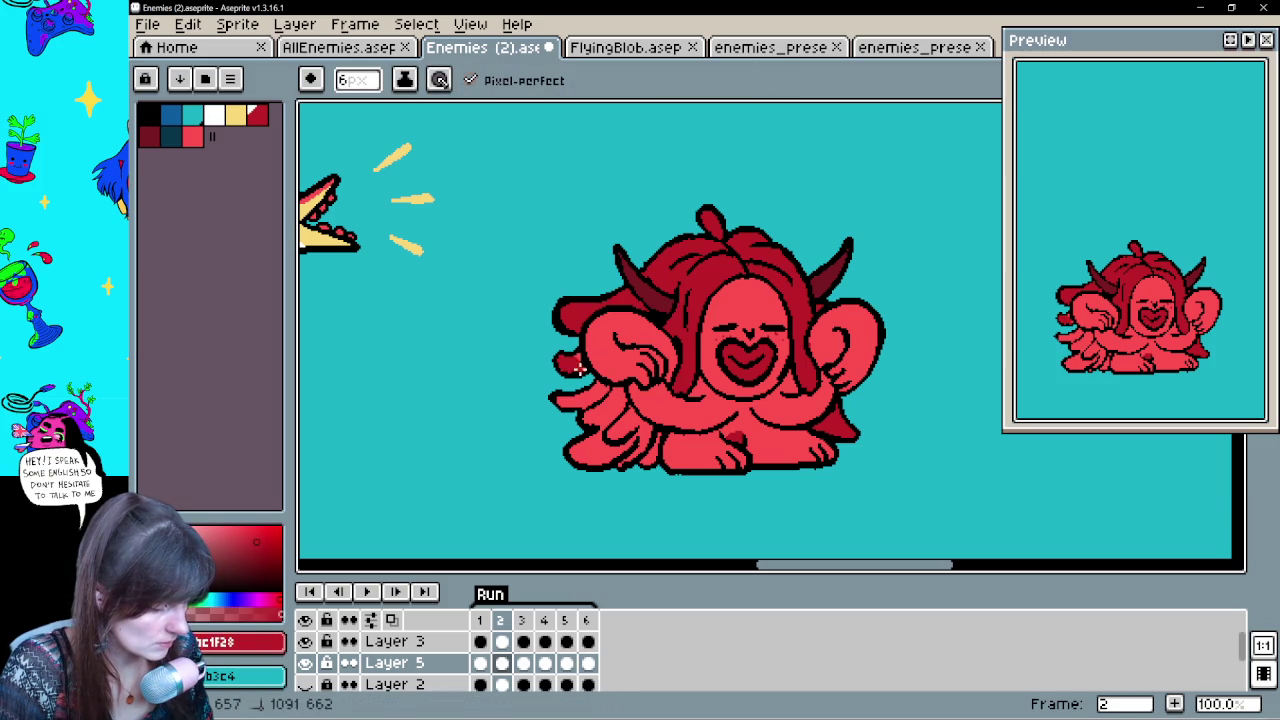
drag(553, 402, 622, 385)
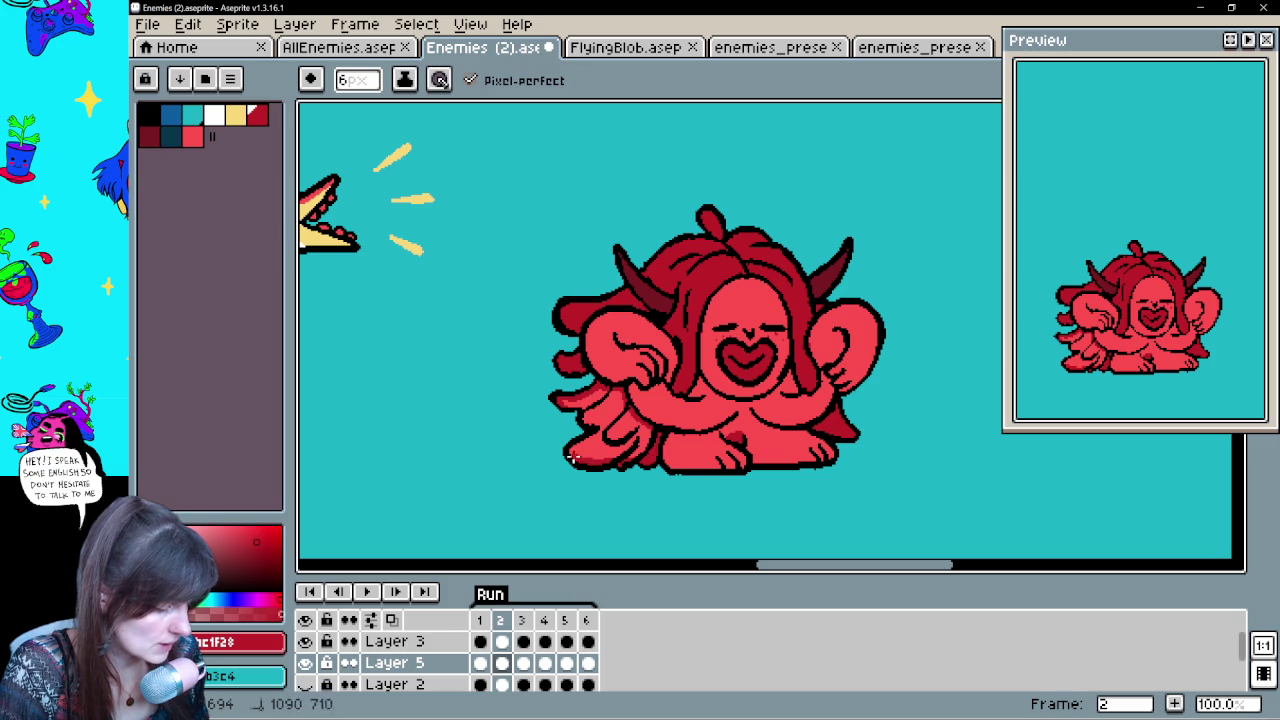
key(g)
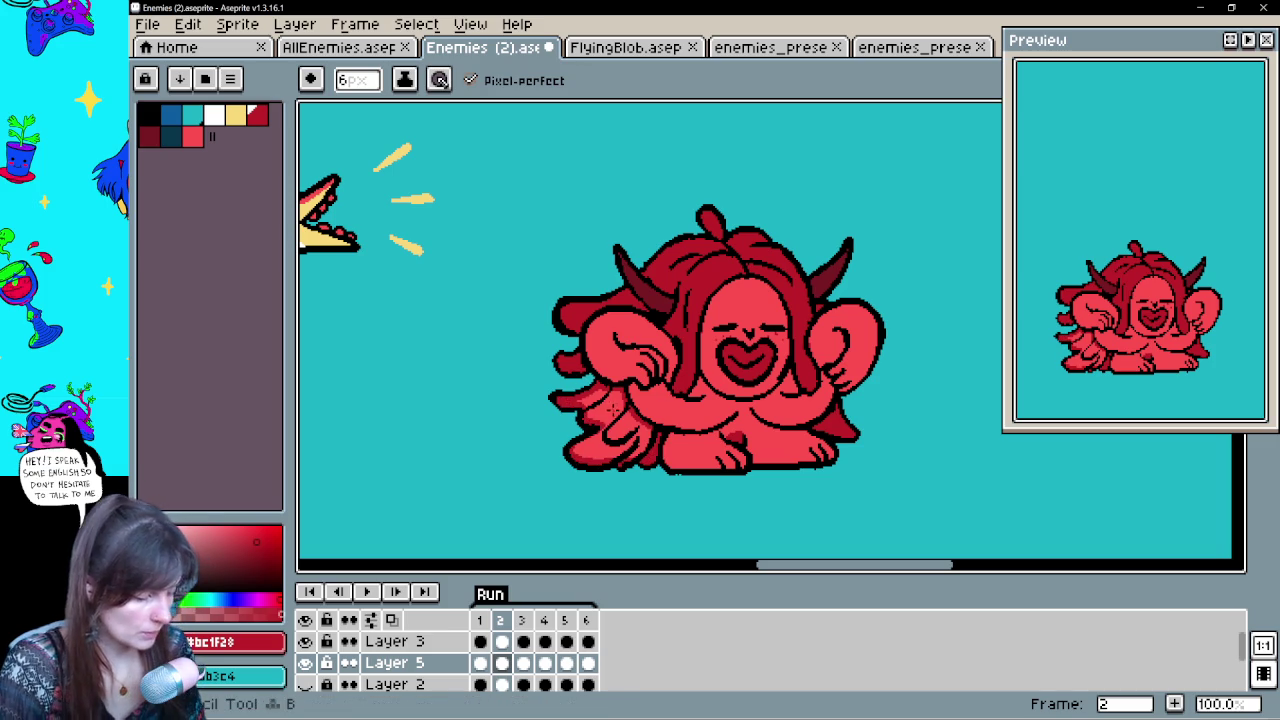
click(619, 409)
drag(748, 430, 637, 409)
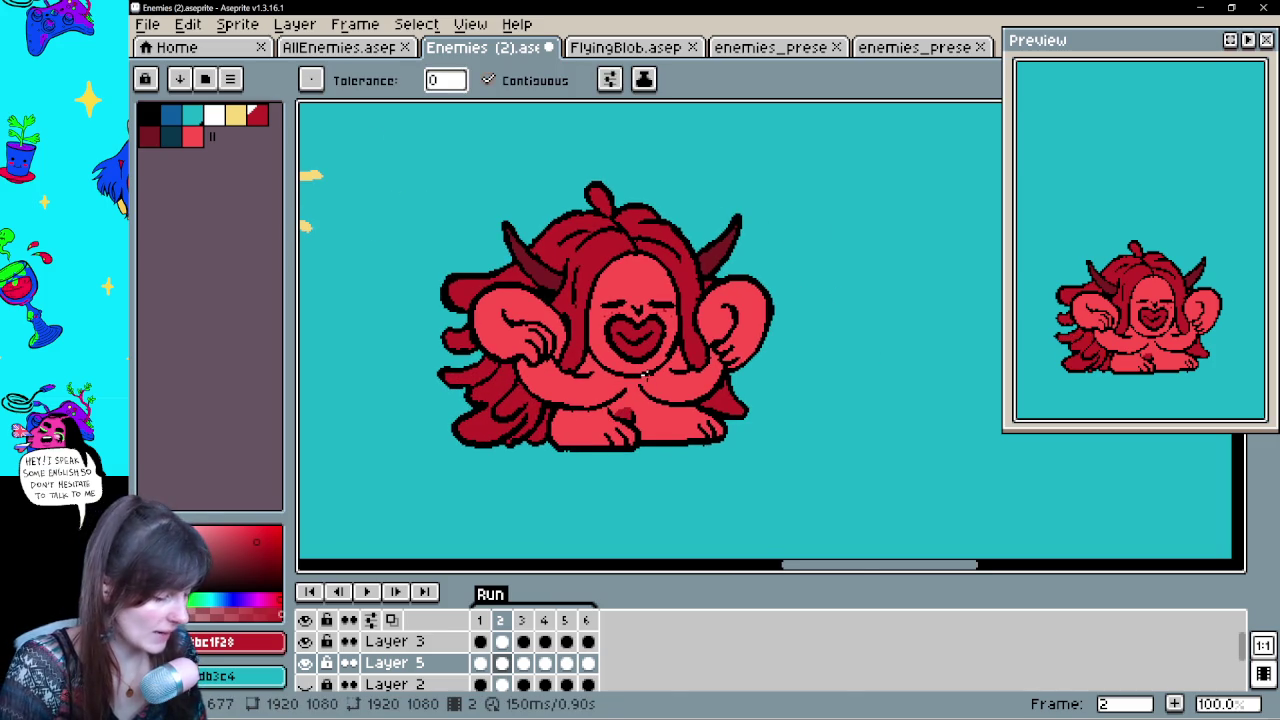
On frame 3 of Layer 5, outline the left hair edge and fill it dark red
click(531, 665)
drag(703, 340, 654, 440)
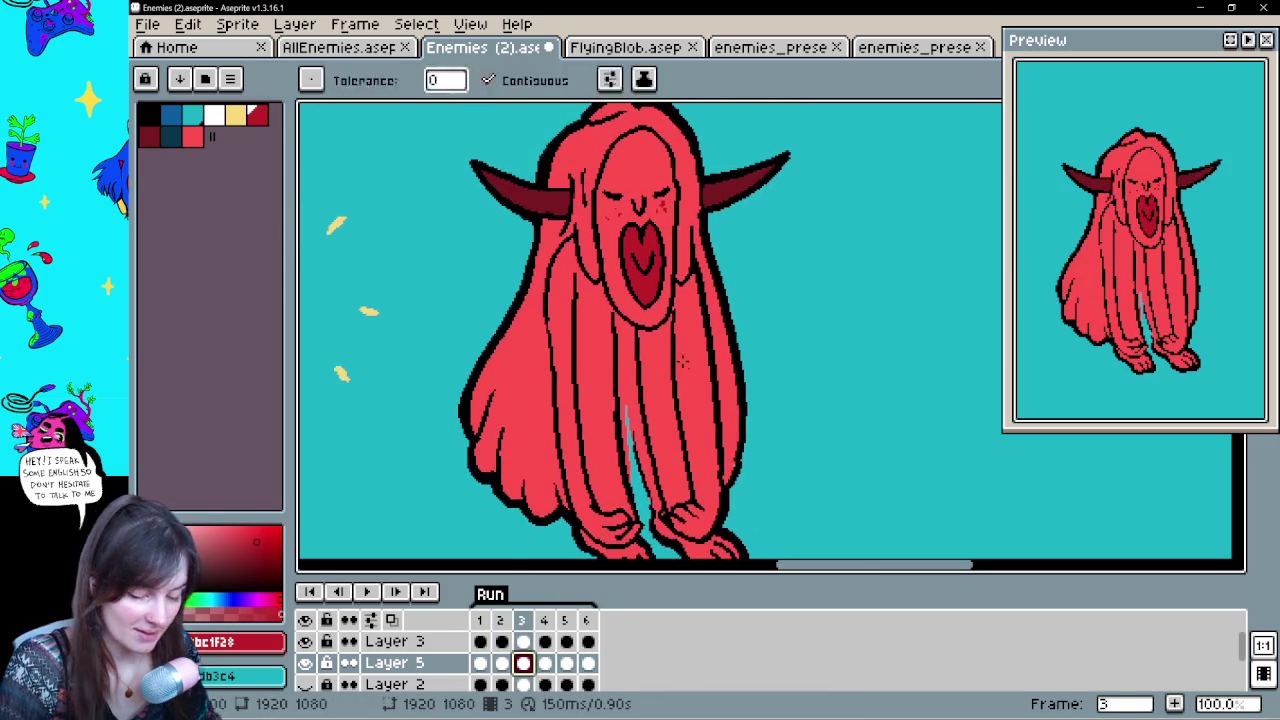
key(b)
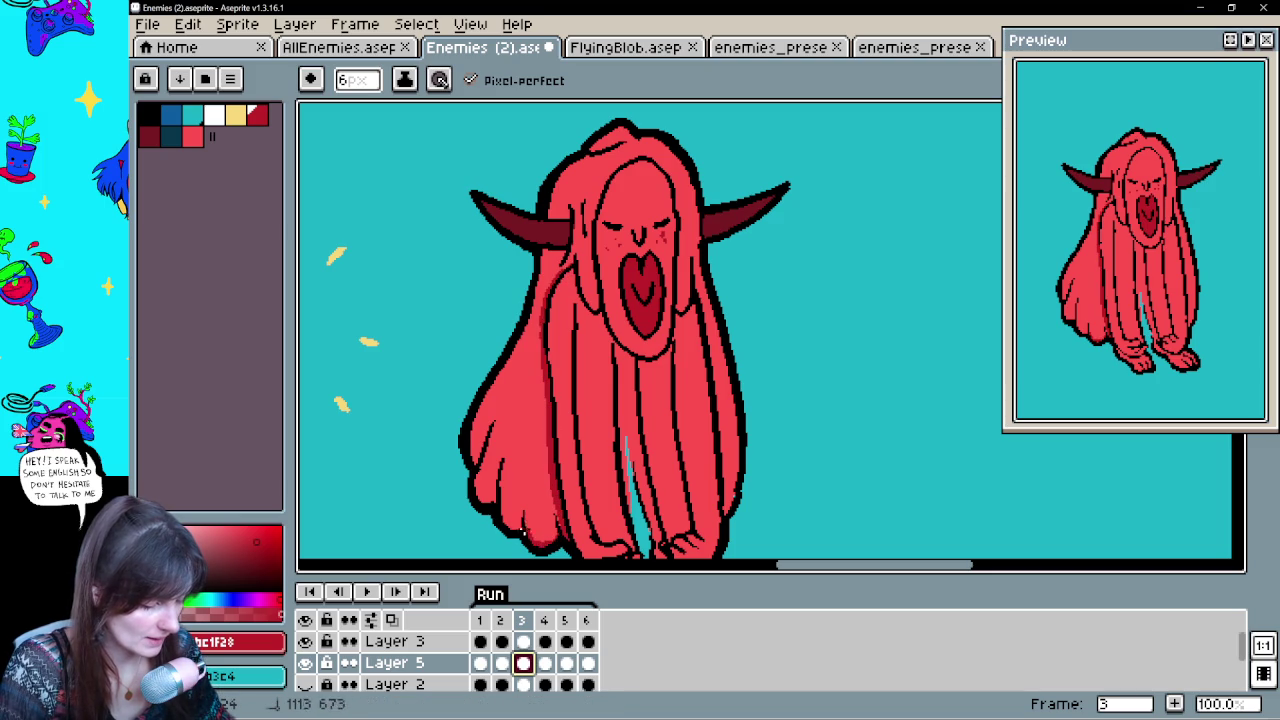
drag(476, 465, 543, 258)
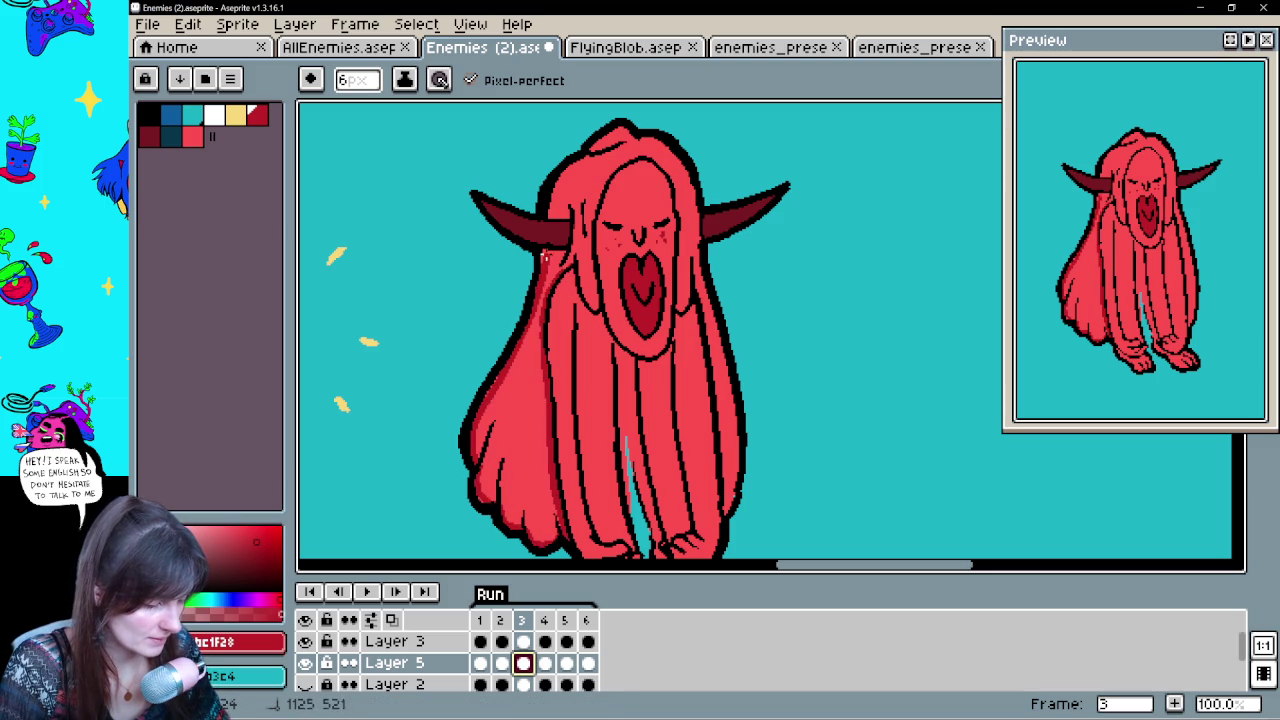
drag(600, 320, 623, 248)
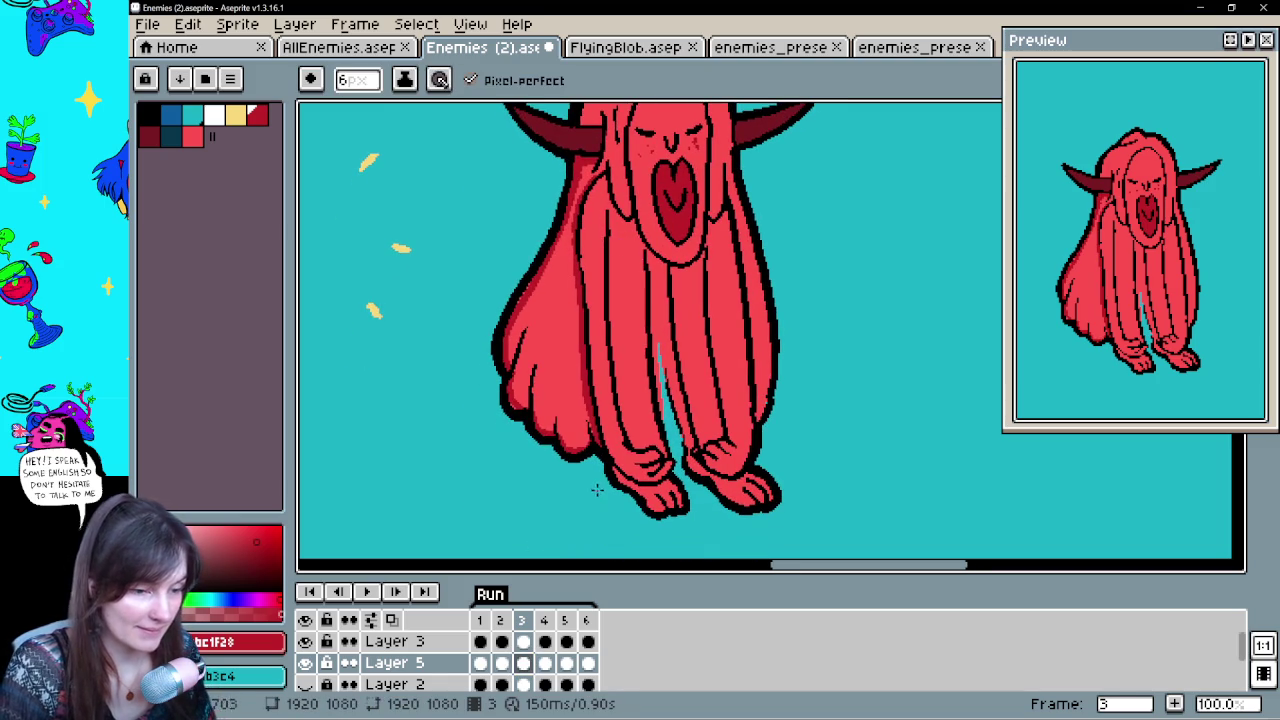
drag(760, 320, 705, 370)
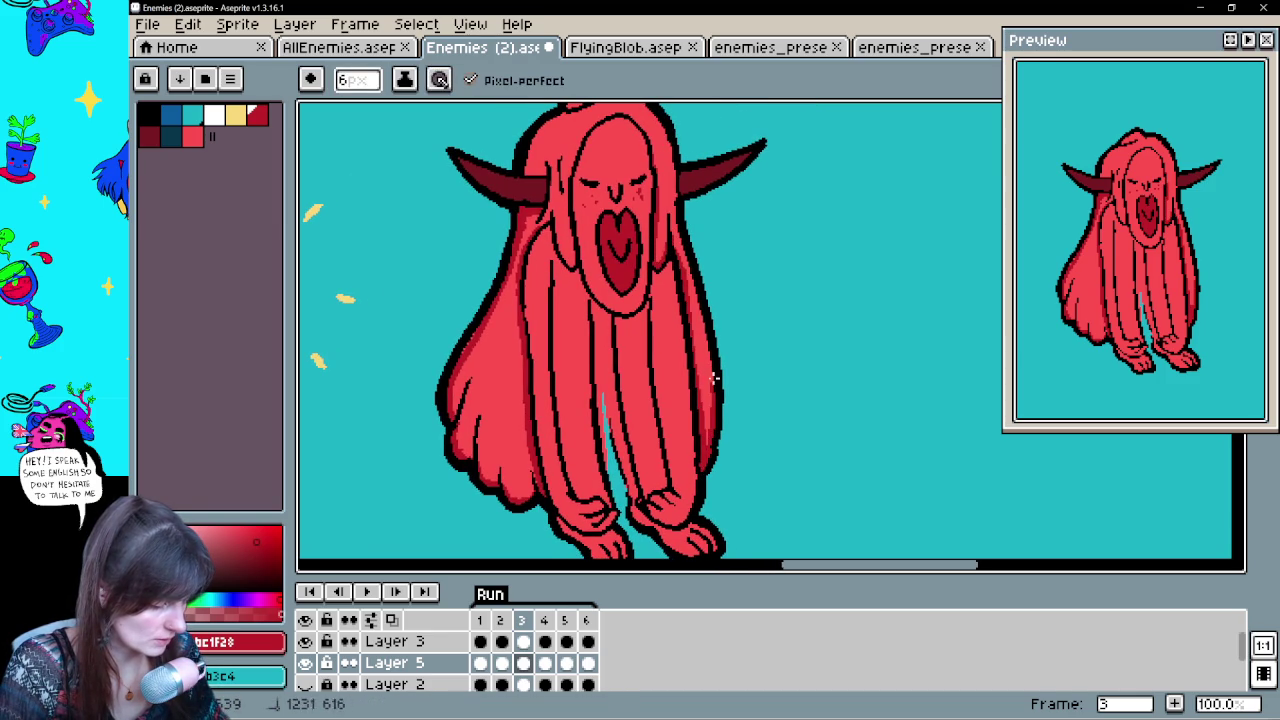
drag(657, 128, 664, 187)
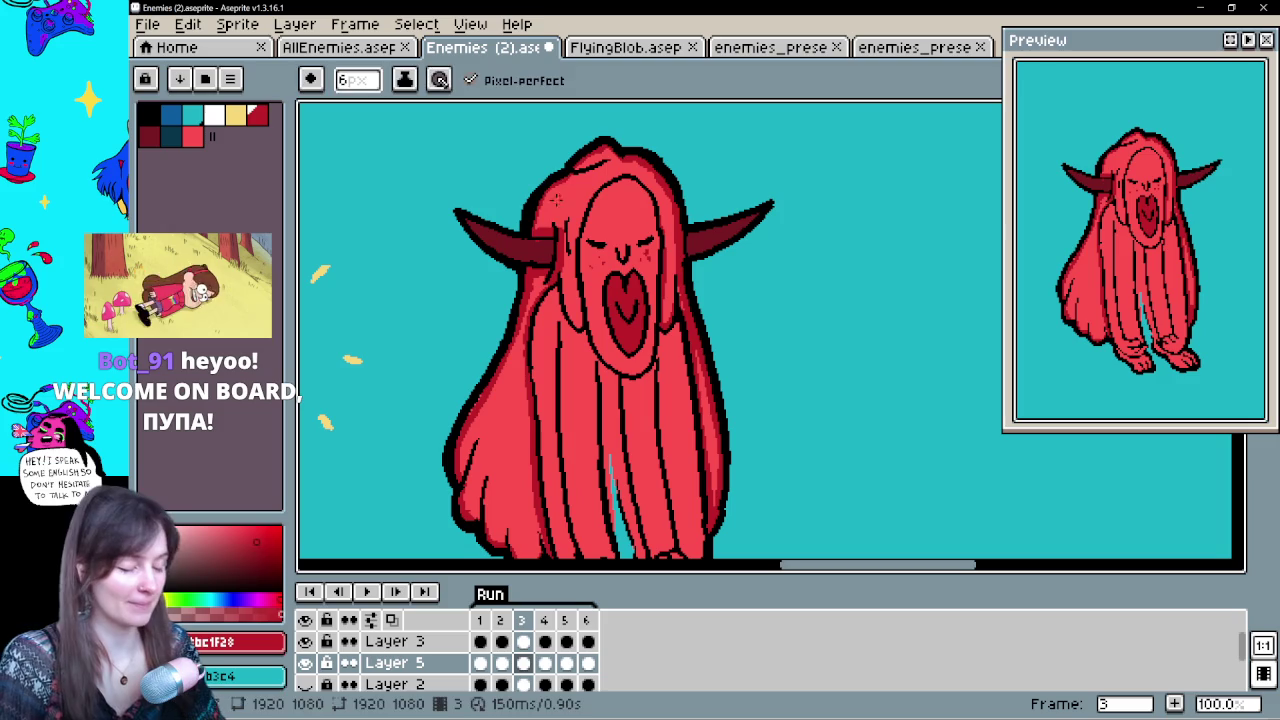
key(alt)
key(alt)
mouse_move(694, 264)
mouse_down()
mouse_move(669, 218)
mouse_move(645, 262)
mouse_up()
key(g)
click(500, 409)
Shade the hair around the face dark red, undo an accidental canvas fill, and save
key(space)
key(b)
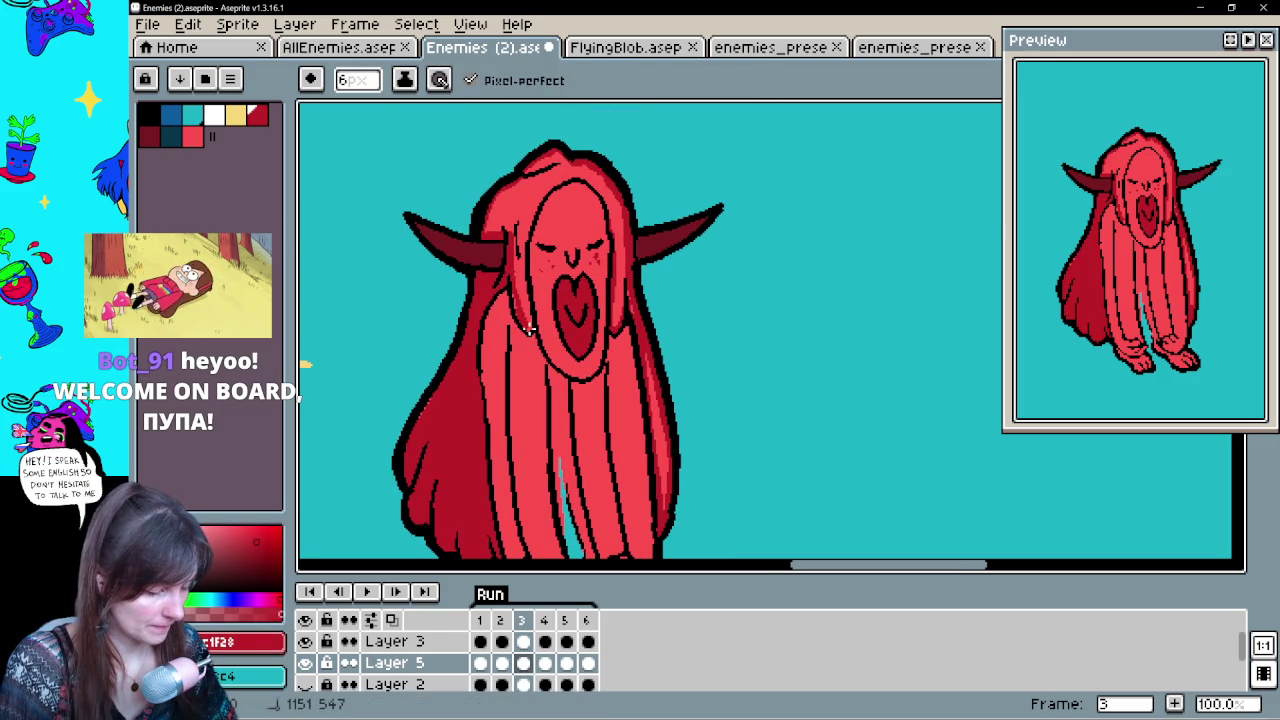
key(ctrl)
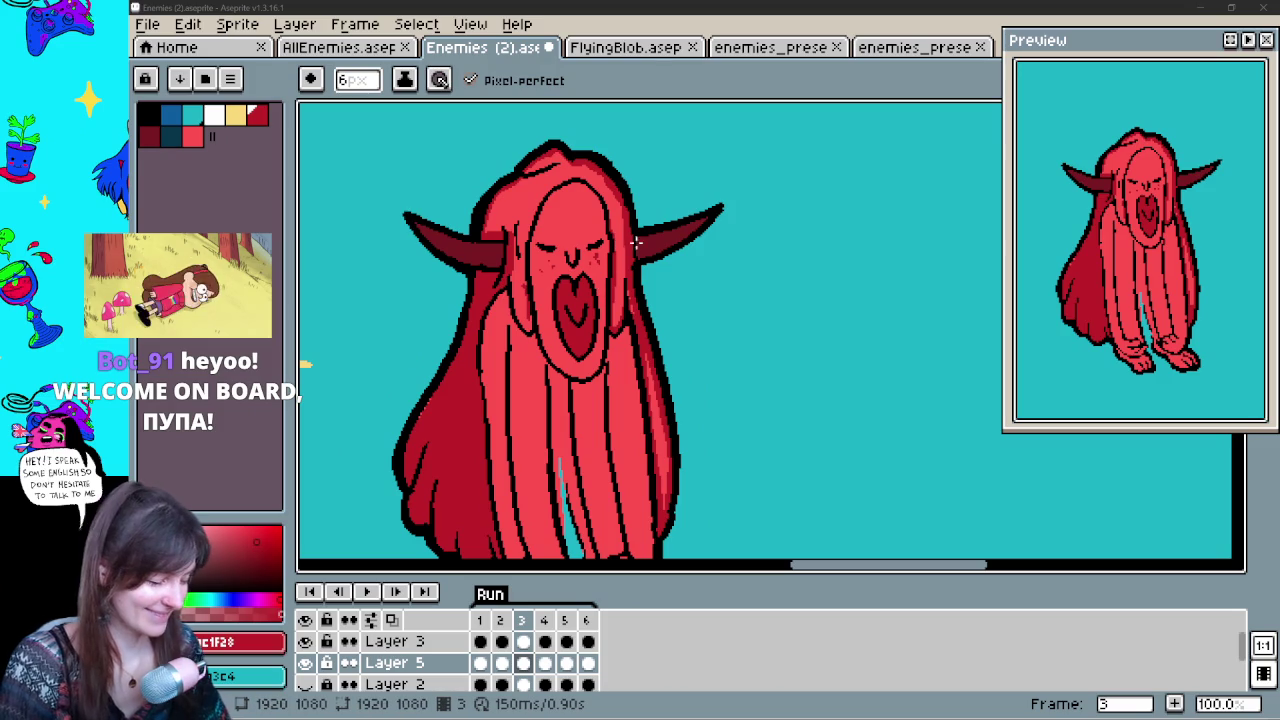
mouse_move(518, 330)
mouse_down()
mouse_move(511, 281)
mouse_move(522, 308)
mouse_up()
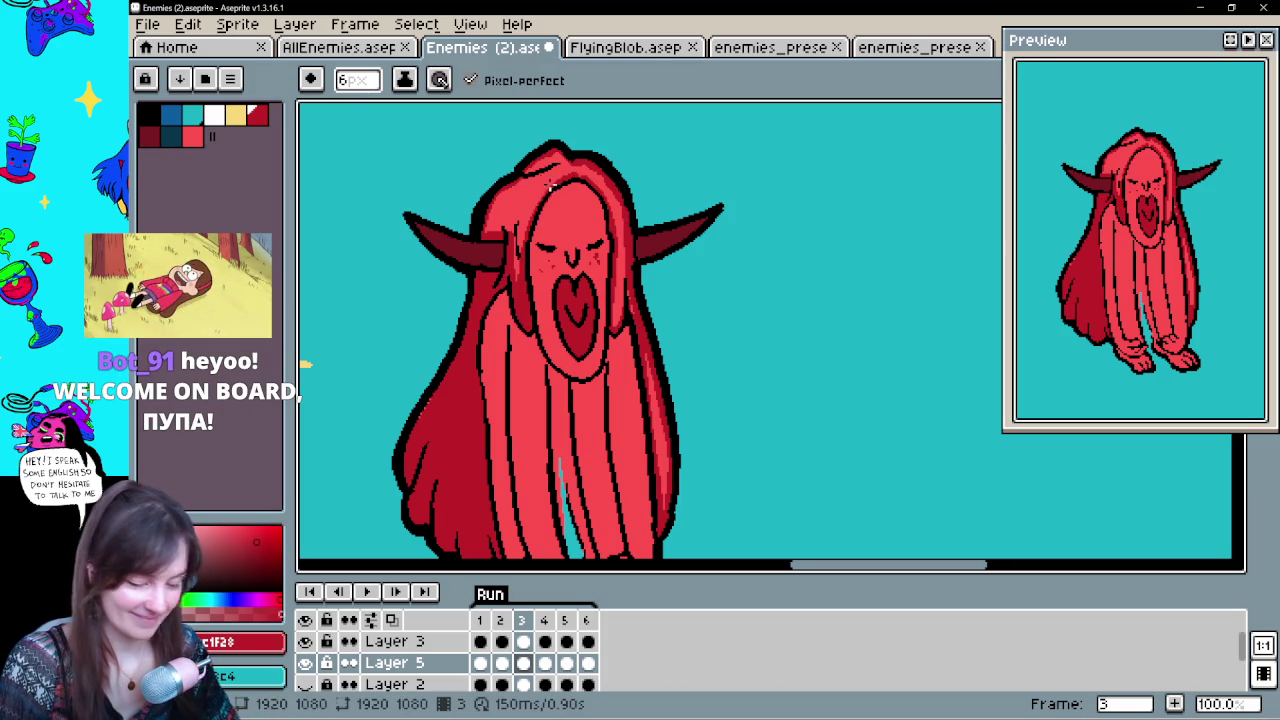
key(g)
click(515, 200)
alt+click(557, 191)
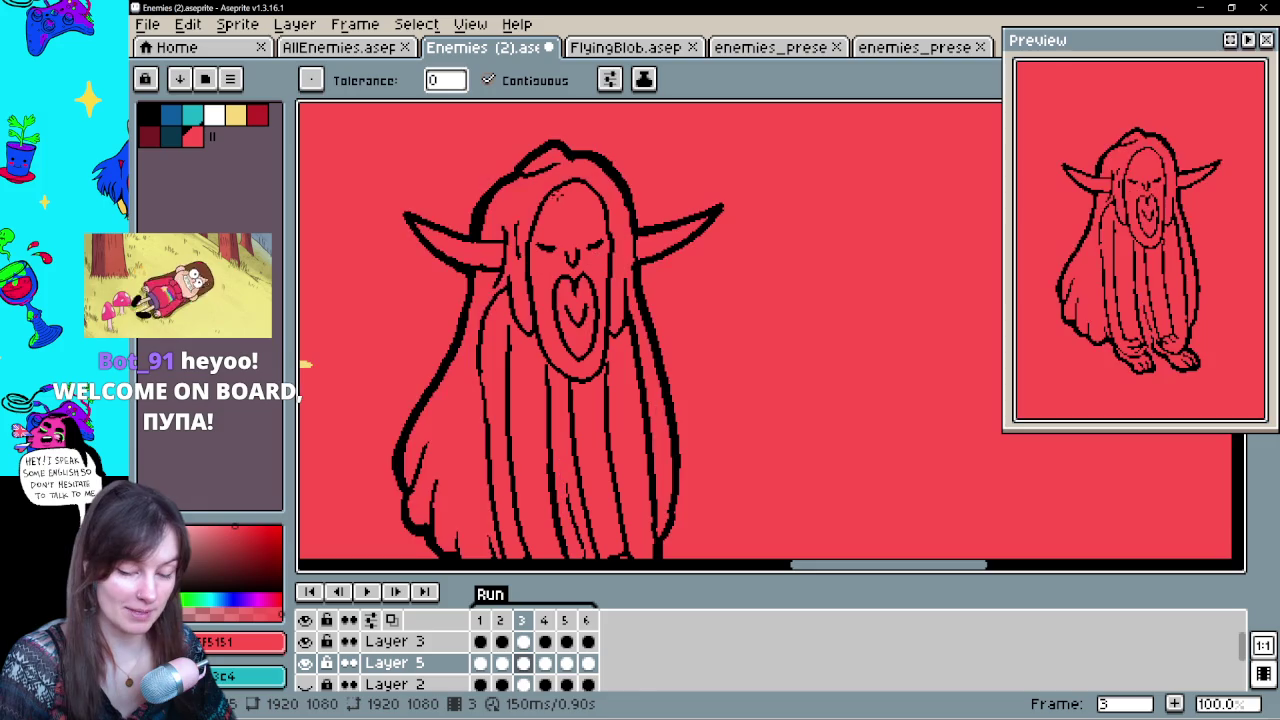
key(f)
key(ctrl+z)
key(b)
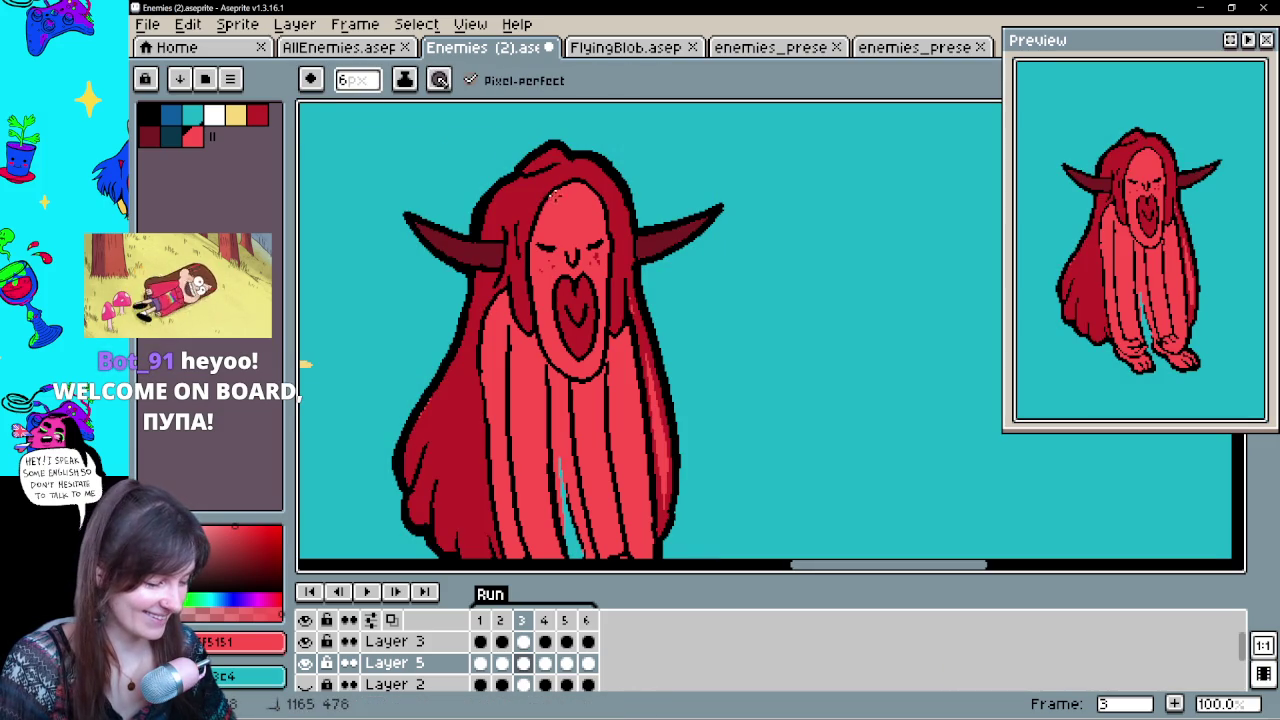
key(ctrl+s)
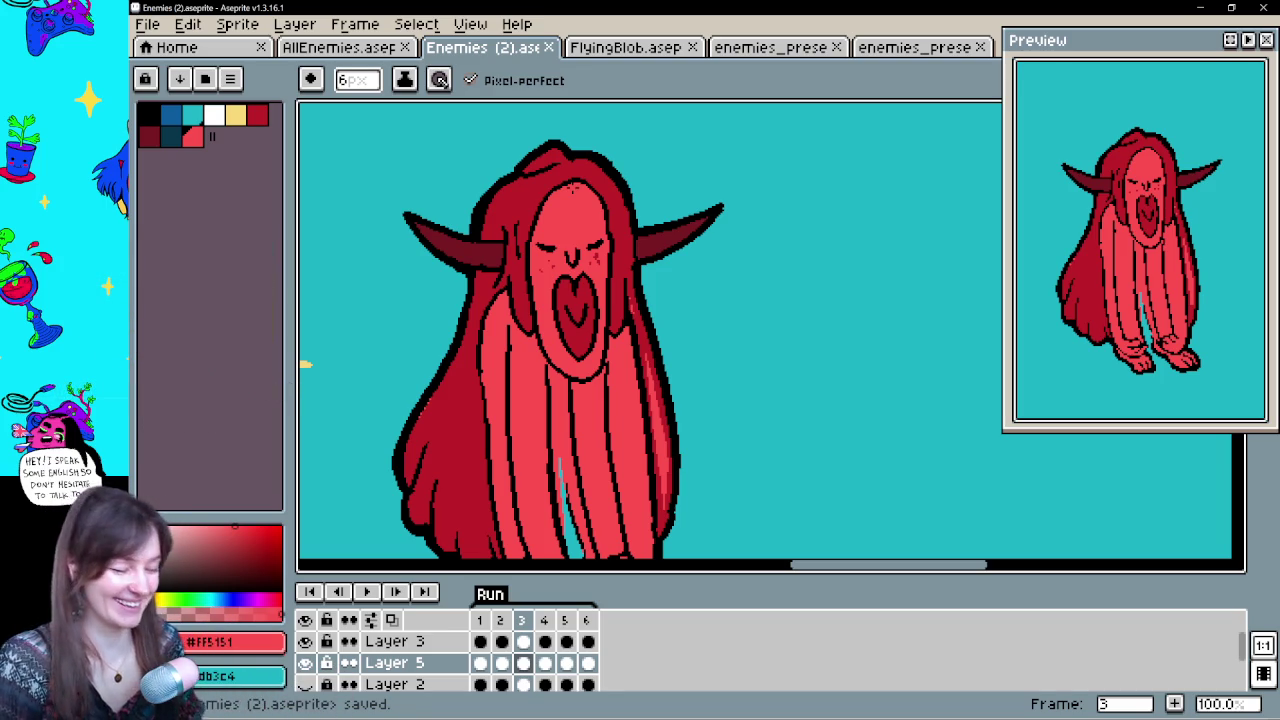
Undo two stray strokes, fill the light hair stripe dark red, then advance frames
key(ctrl+z)
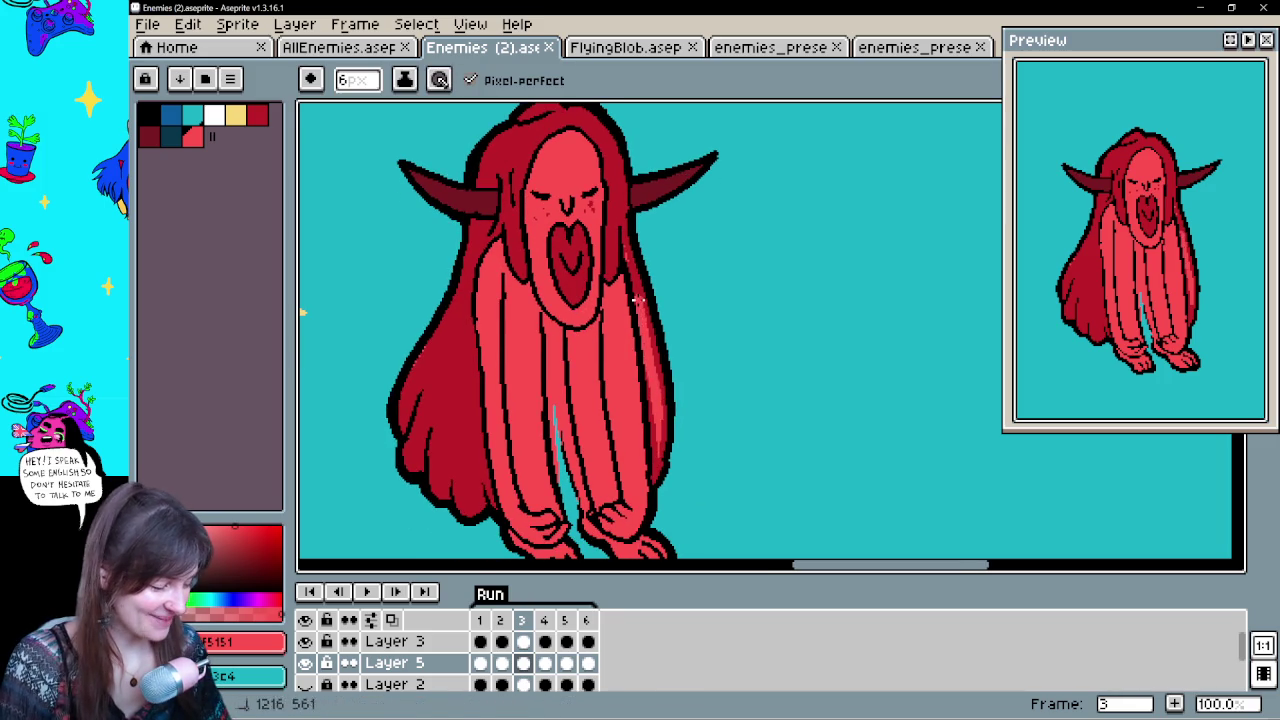
key(ctrl+z)
alt+click(640, 282)
key(g)
click(648, 320)
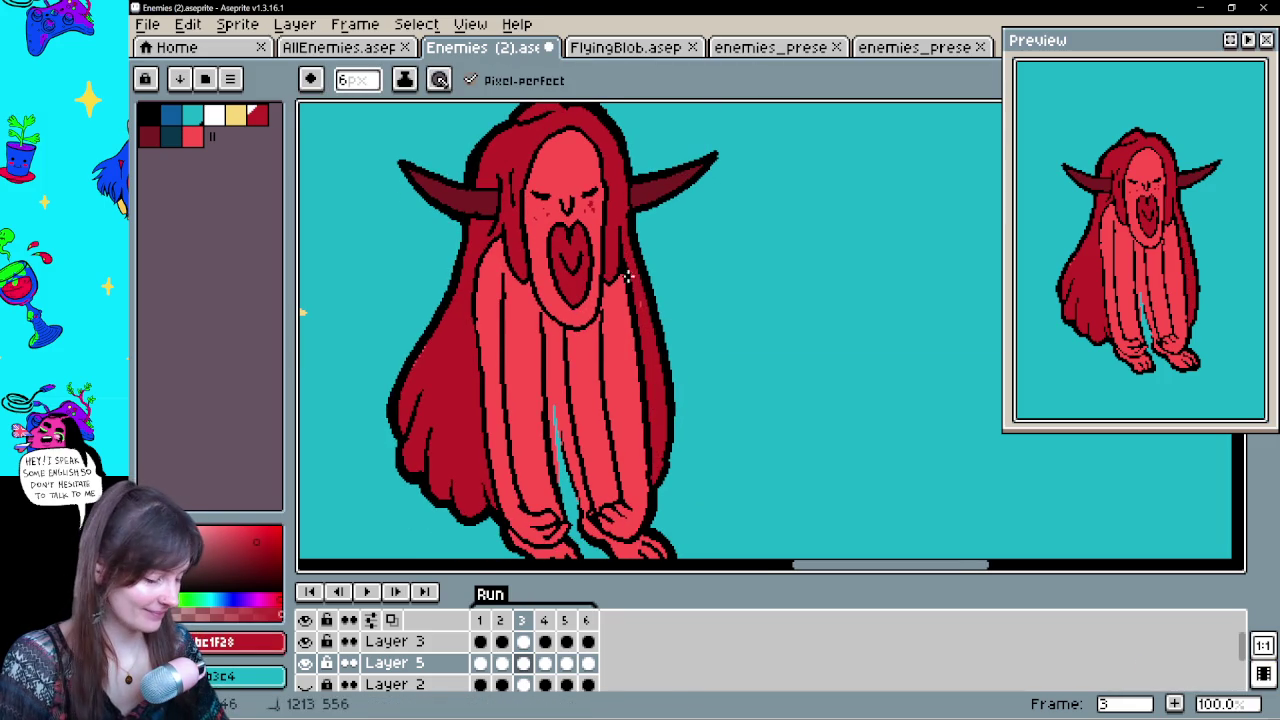
drag(649, 323, 671, 371)
key(b)
key(Down)
key(Right)
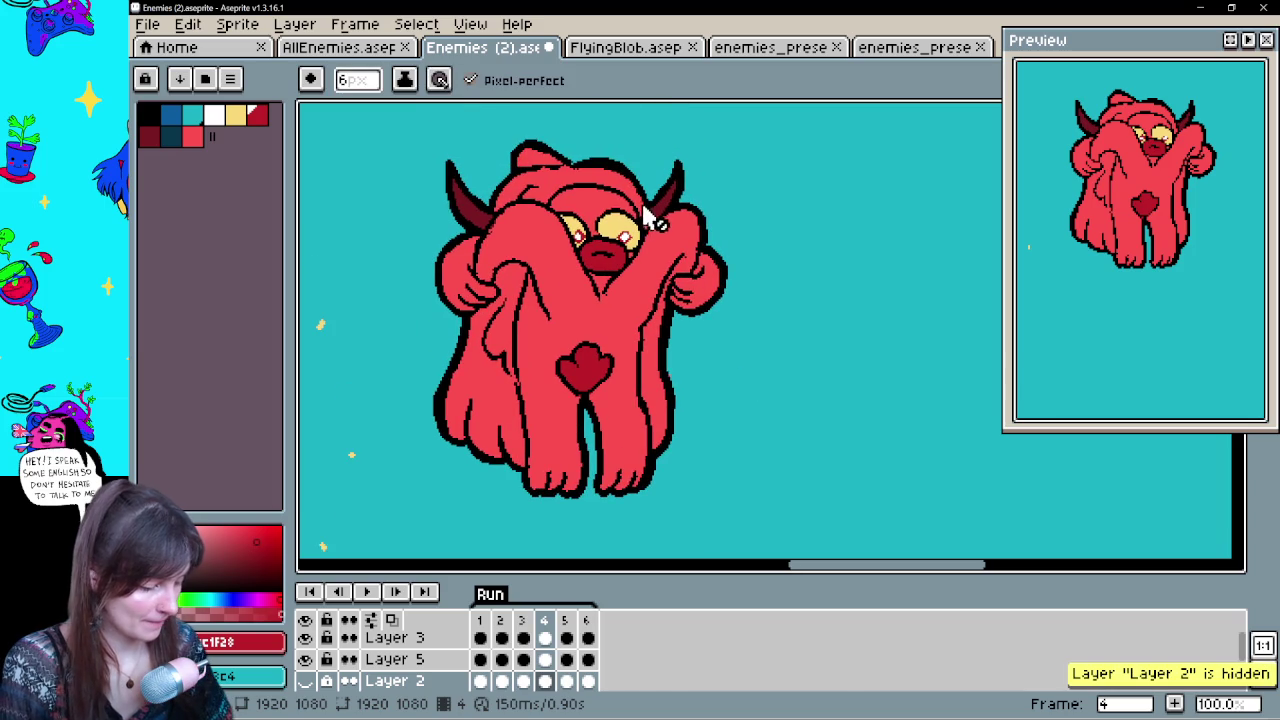
Select frame 4's cel on Layer 5 and bring the creature up into view
click(544, 659)
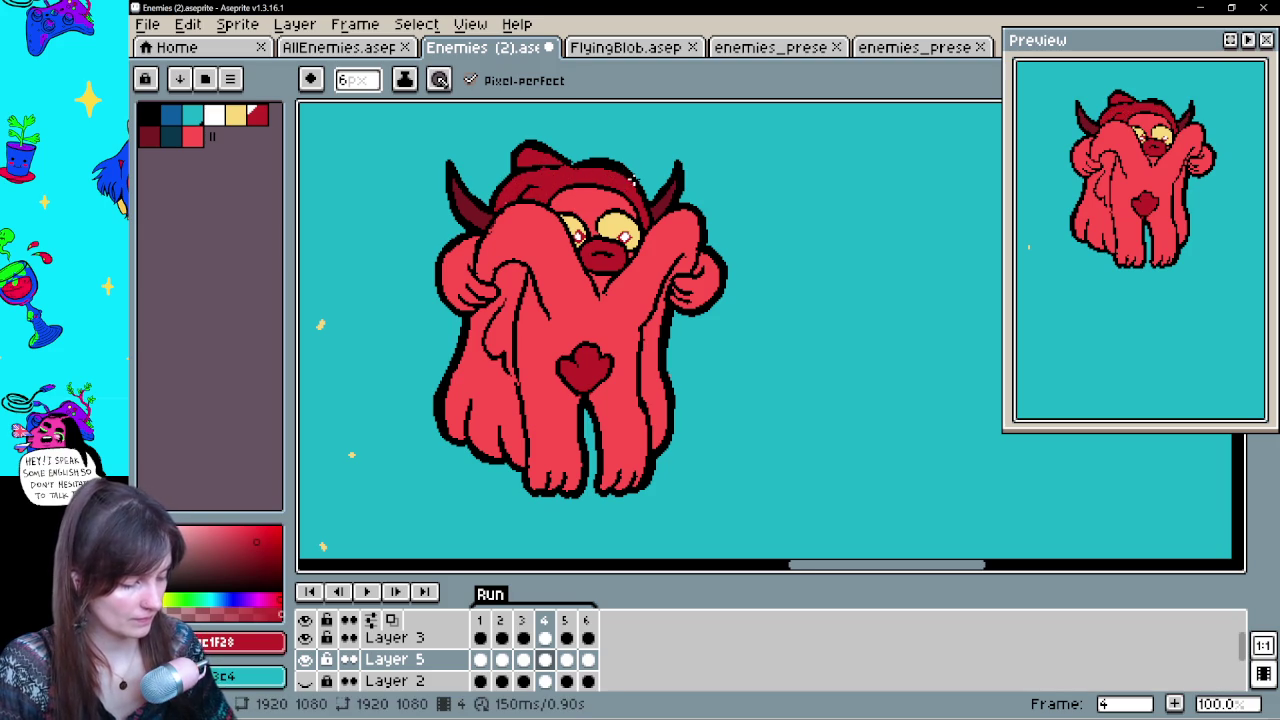
drag(664, 389, 674, 349)
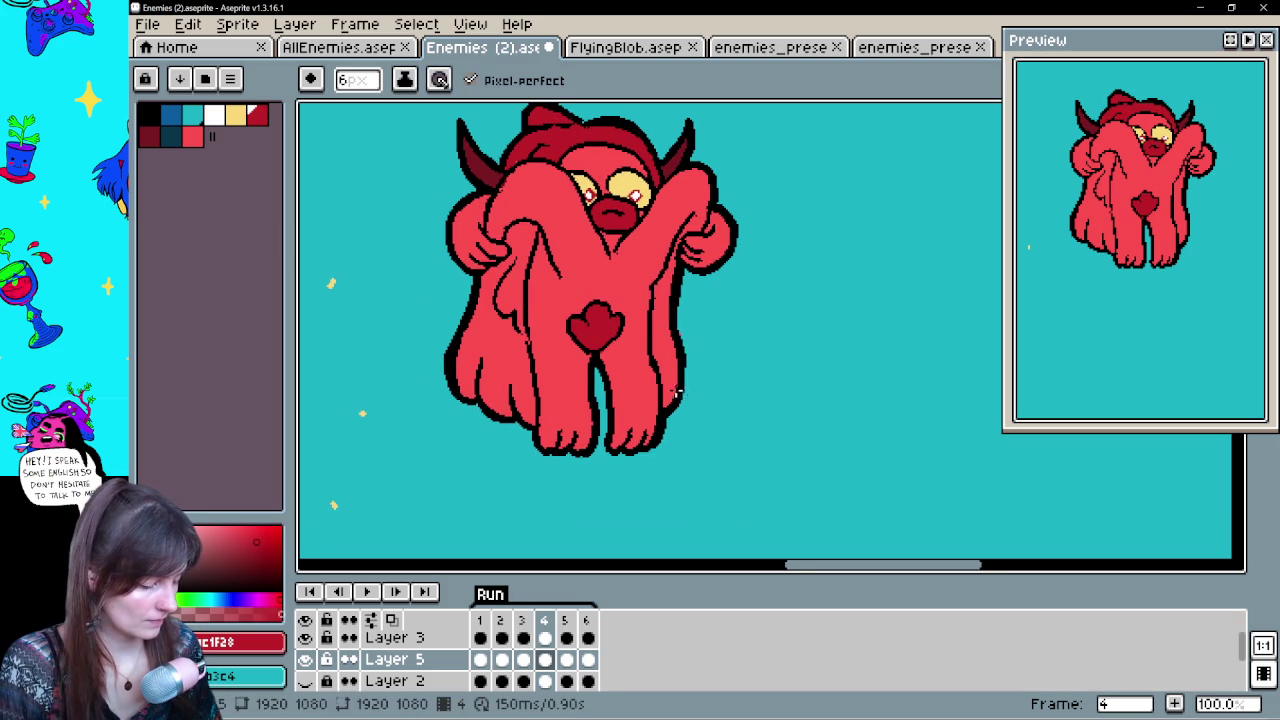